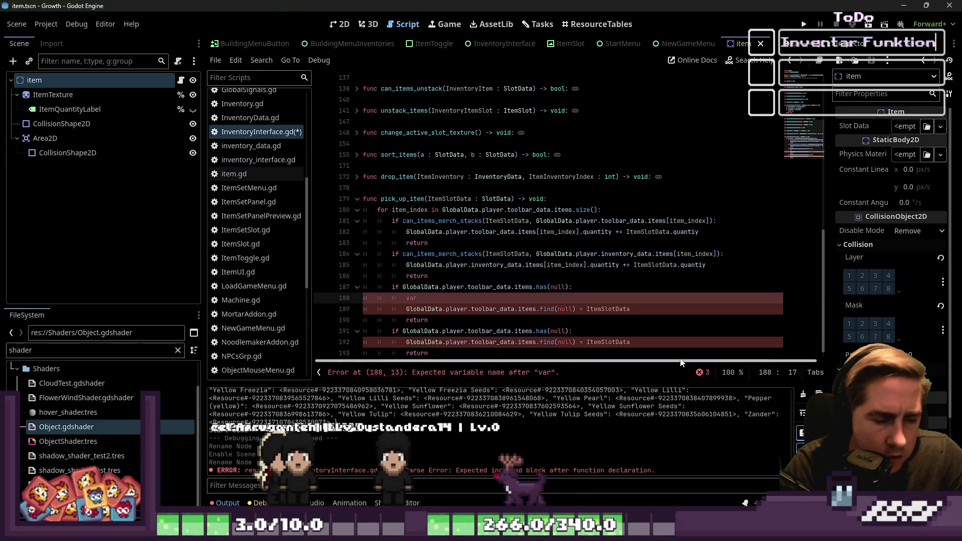
Step: Add a 'var first_null_index' line above the assignment, holding toolbar_data.items.find(null)
{"action": "key", "text": "ctrl+z"}
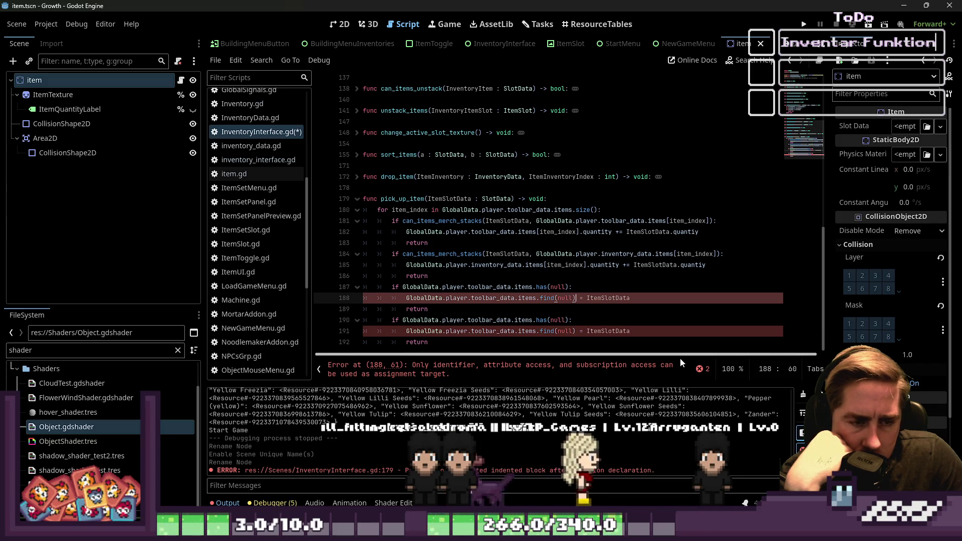
{"action": "key", "text": "Up"}
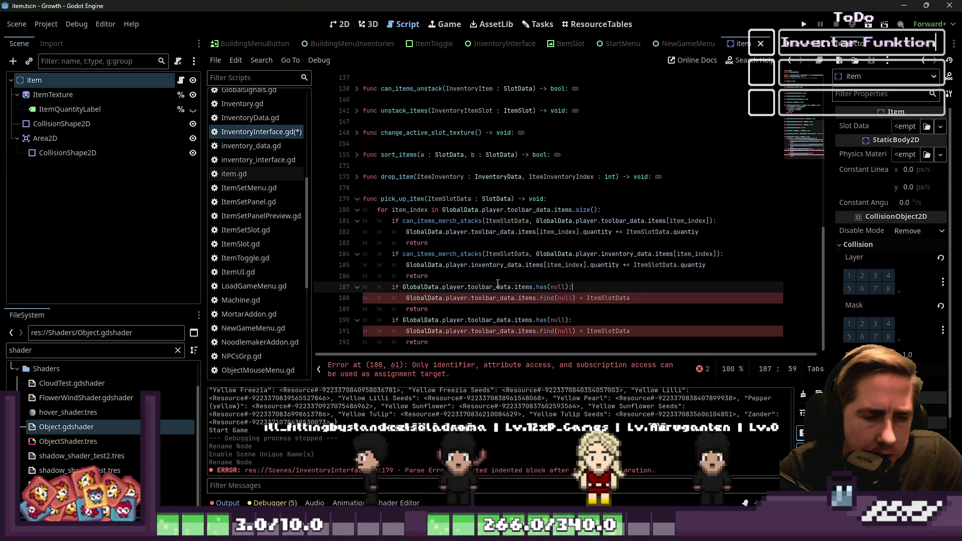
{"action": "key", "text": "Return"}
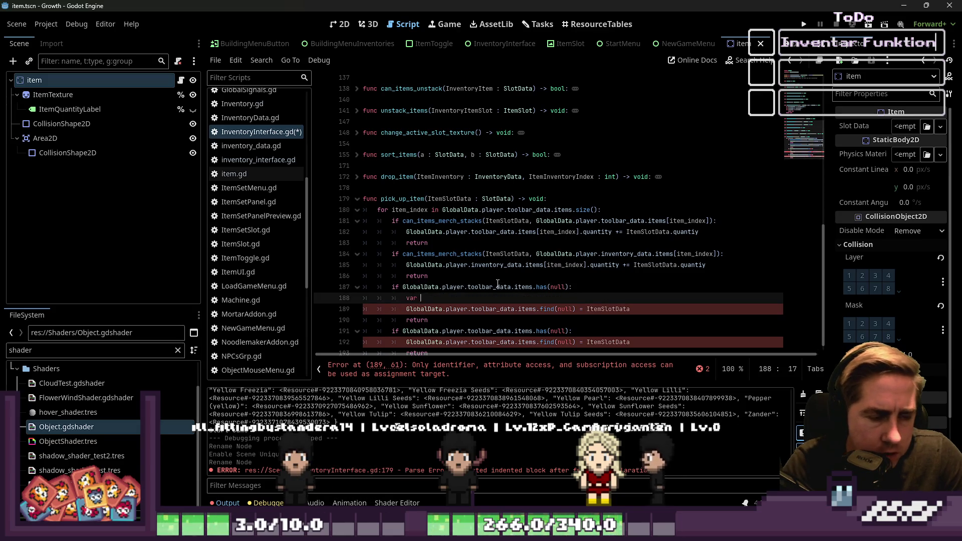
{"action": "type", "text": "var n"}
{"action": "type", "text": "ull_index"}
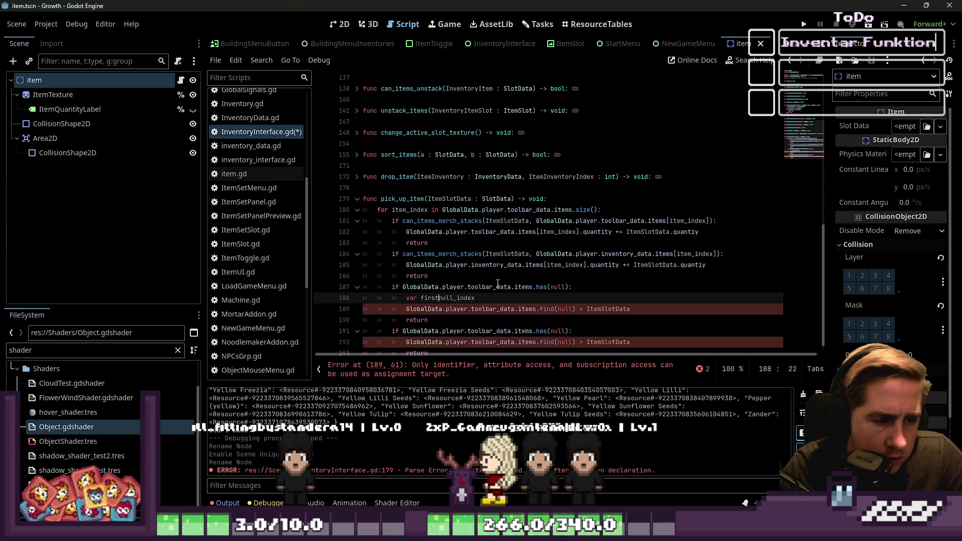
{"action": "key", "text": "Down"}
{"action": "key", "text": "Home"}
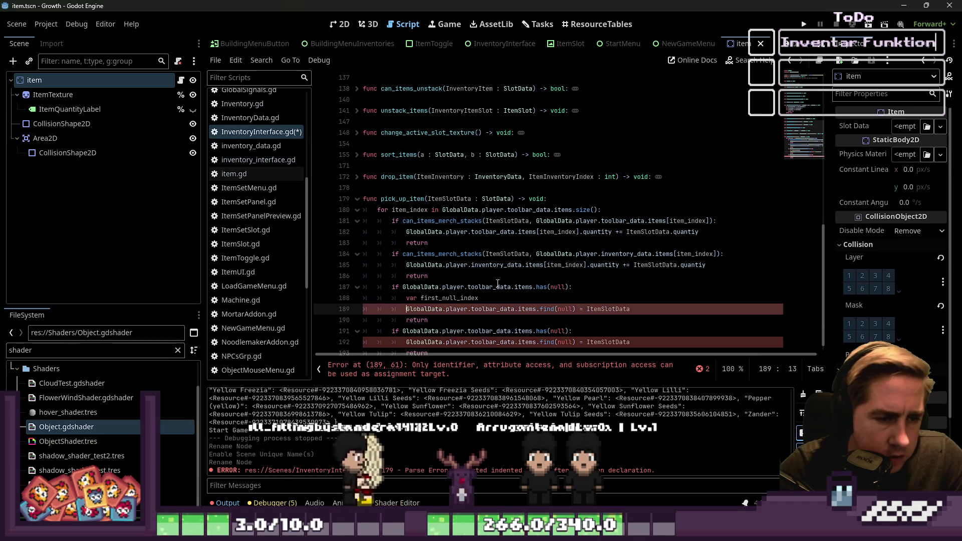
{"action": "key", "text": "ctrl+shift+Right"}
{"action": "key", "text": "ctrl+shift+Right"}
{"action": "key", "text": "ctrl+shift+Right"}
{"action": "key", "text": "ctrl+shift+Right"}
{"action": "key", "text": "ctrl+shift+Right"}
{"action": "key", "text": "ctrl+shift+Right"}
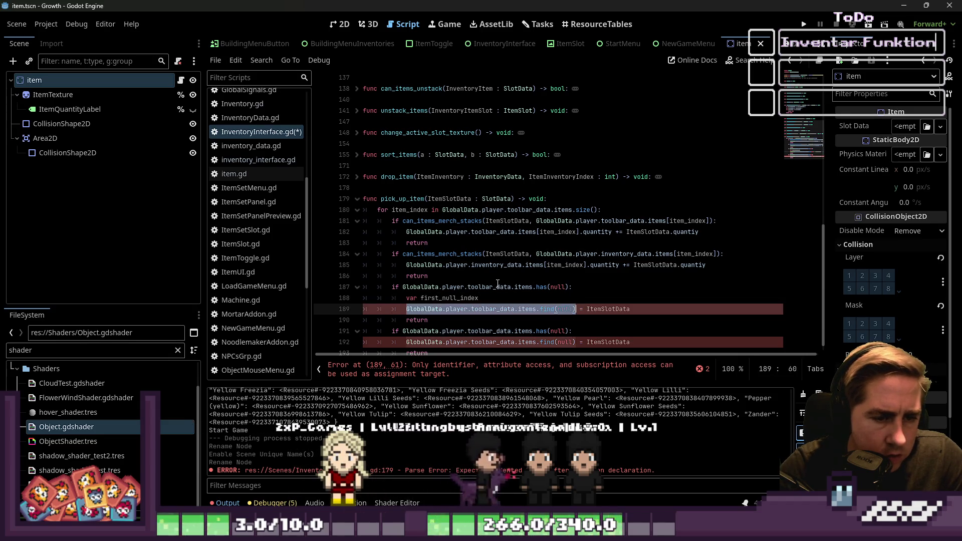
{"action": "key", "text": "Up"}
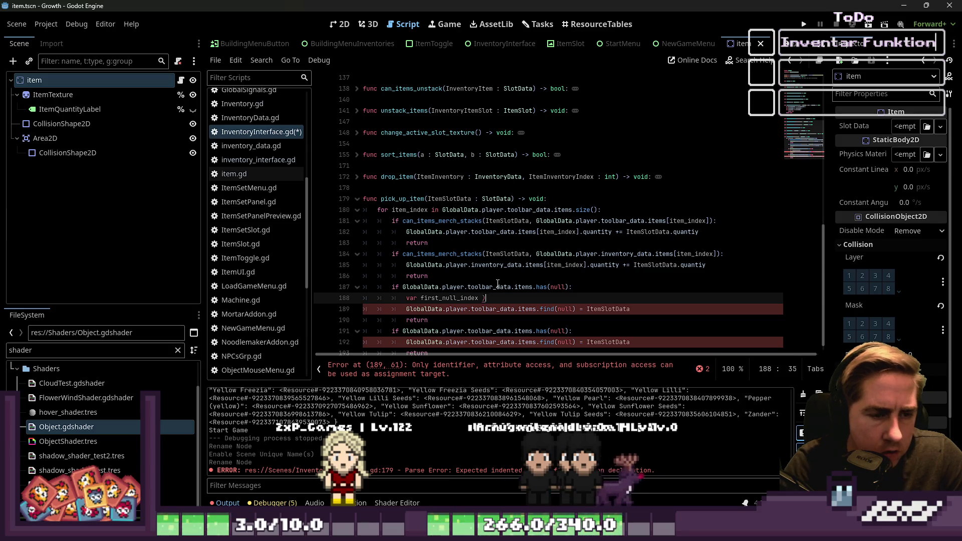
Step: Index toolbar_data.items with [first_null_index] in the assignment line below
{"action": "key", "text": "Down"}
{"action": "key", "text": "Home"}
{"action": "key", "text": "Left"}
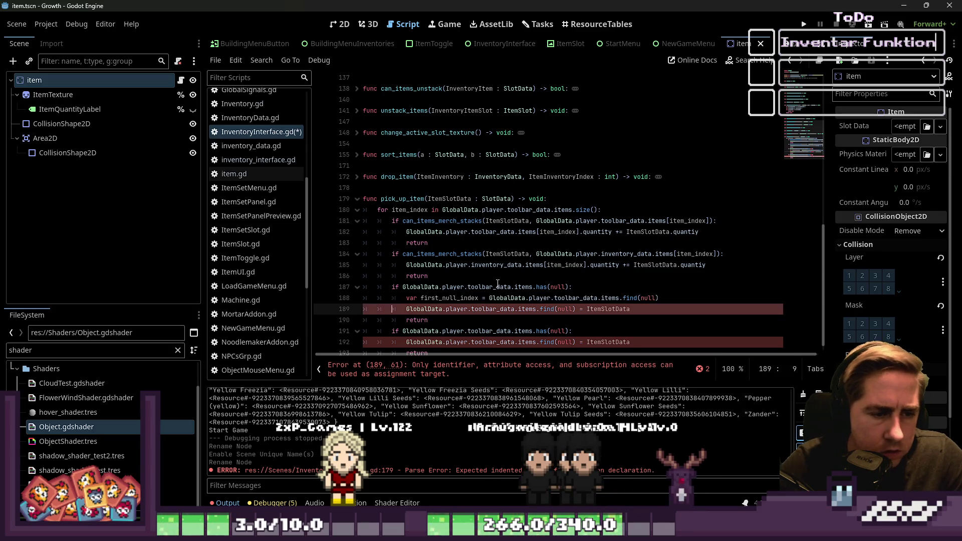
{"action": "key", "text": "ctrl+shift+Right"}
{"action": "key", "text": "ctrl+shift+Right"}
{"action": "key", "text": "ctrl+shift+Right"}
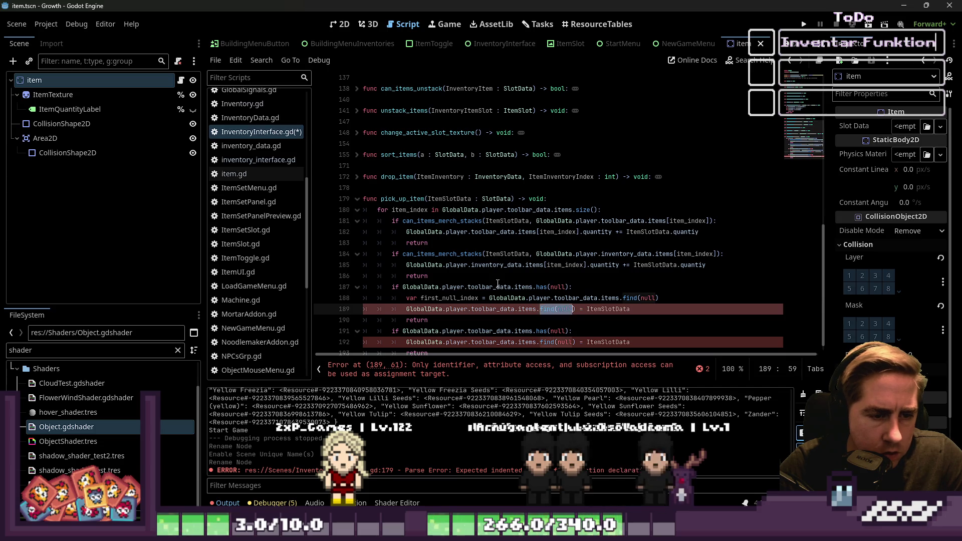
{"action": "type", "text": "[f"}
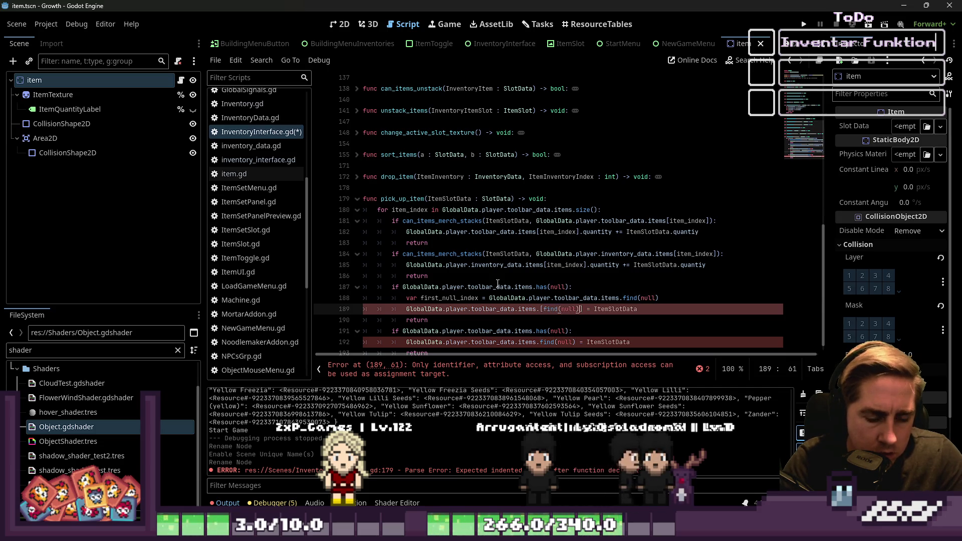
{"action": "type", "text": "irt"}
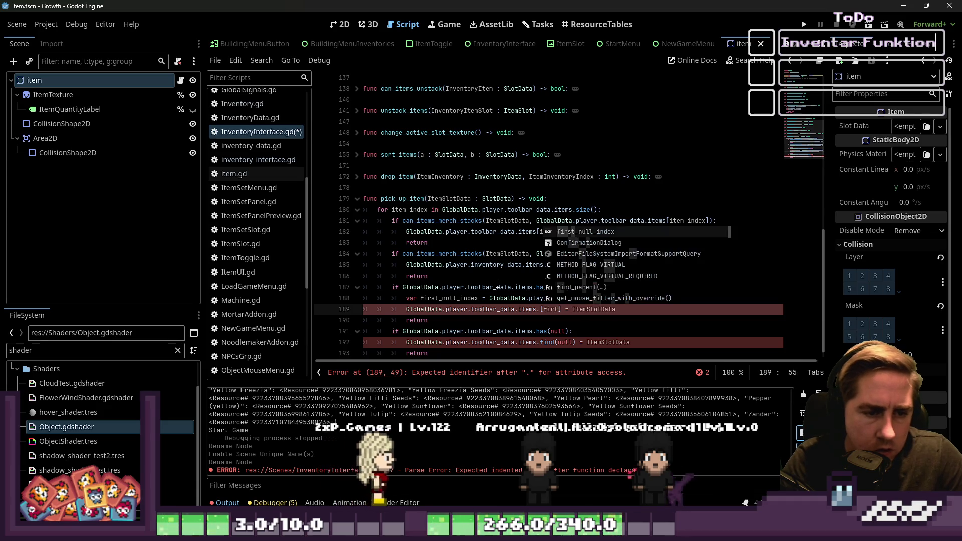
{"action": "key", "text": "Left"}
{"action": "key", "text": "Left"}
{"action": "key", "text": "Left"}
{"action": "key", "text": "BackSpace"}
{"action": "key", "text": "Right"}
{"action": "key", "text": "Right"}
{"action": "key", "text": "Right"}
{"action": "key", "text": "BackSpace"}
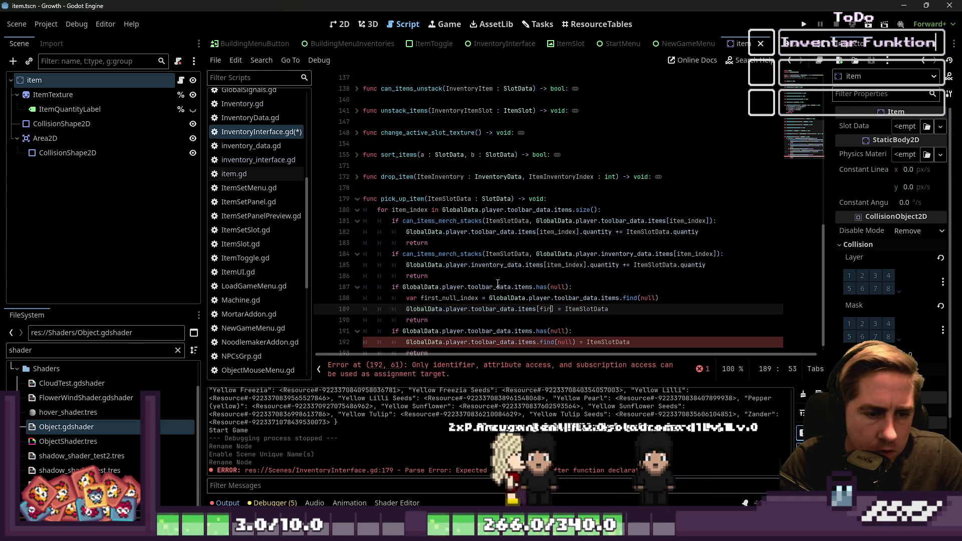
{"action": "key", "text": "Return"}
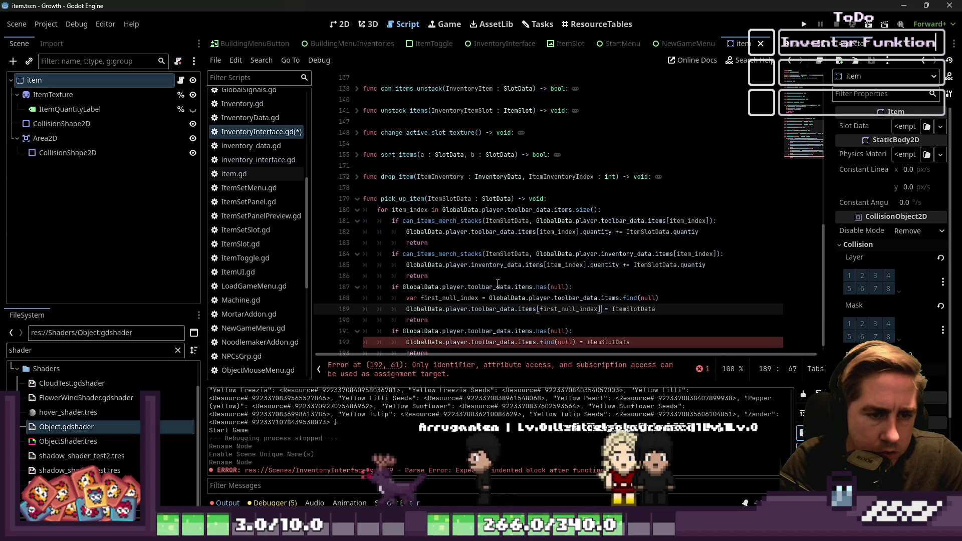
{"action": "key", "text": "Up"}
{"action": "key", "text": "Up"}
Step: Copy the fixed toolbar empty-slot block (lines 187–190) and select the old second block
{"action": "key", "text": "Home"}
{"action": "key", "text": "shift+Down"}
{"action": "key", "text": "shift+Down"}
{"action": "key", "text": "shift+Down"}
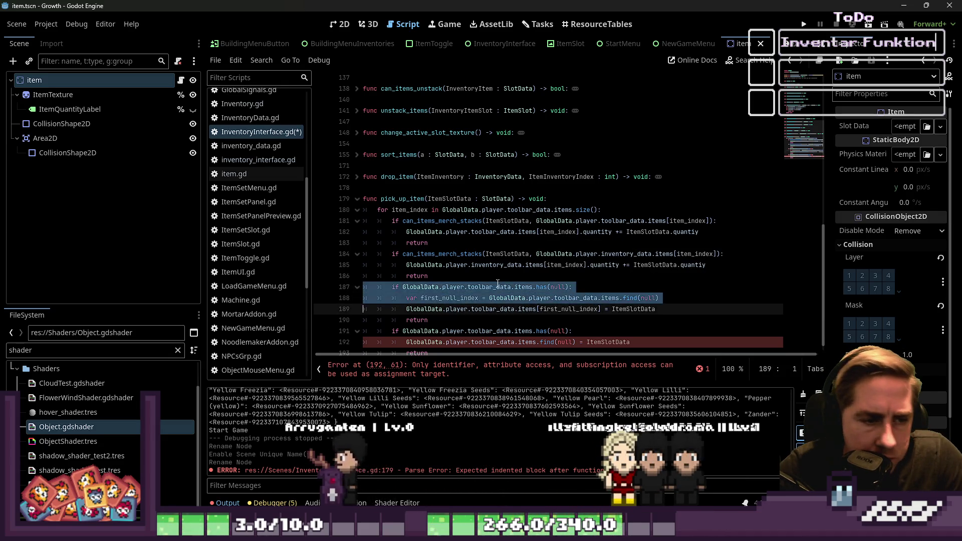
{"action": "key", "text": "shift+End"}
{"action": "key", "text": "ctrl+c"}
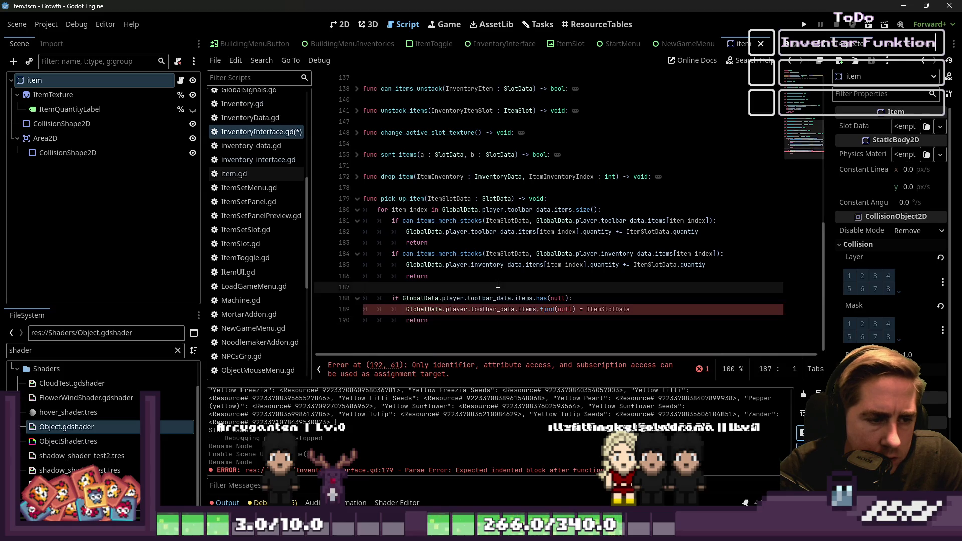
{"action": "key", "text": "Down"}
{"action": "key", "text": "shift+Down"}
{"action": "key", "text": "shift+Down"}
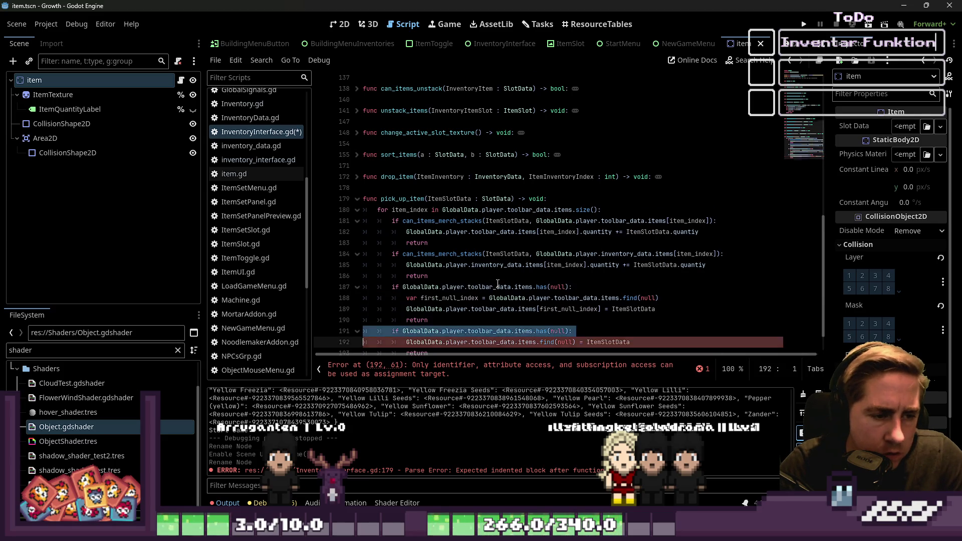
Step: Paste the fixed block over the second empty-slot block and change its condition to inventory_data
{"action": "key", "text": "shift+End"}
{"action": "key", "text": "ctrl+v"}
{"action": "key", "text": "Up"}
{"action": "key", "text": "Up"}
{"action": "key", "text": "Up"}
{"action": "key", "text": "ctrl+Right"}
{"action": "key", "text": "ctrl+Right"}
{"action": "key", "text": "Right"}
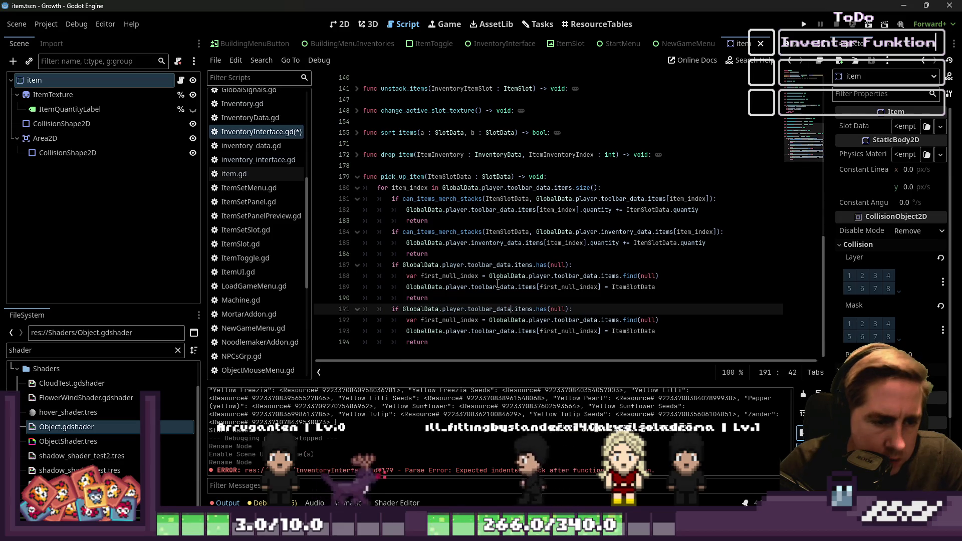
{"action": "key", "text": "ctrl+shift+Right"}
{"action": "type", "text": "inventory"}
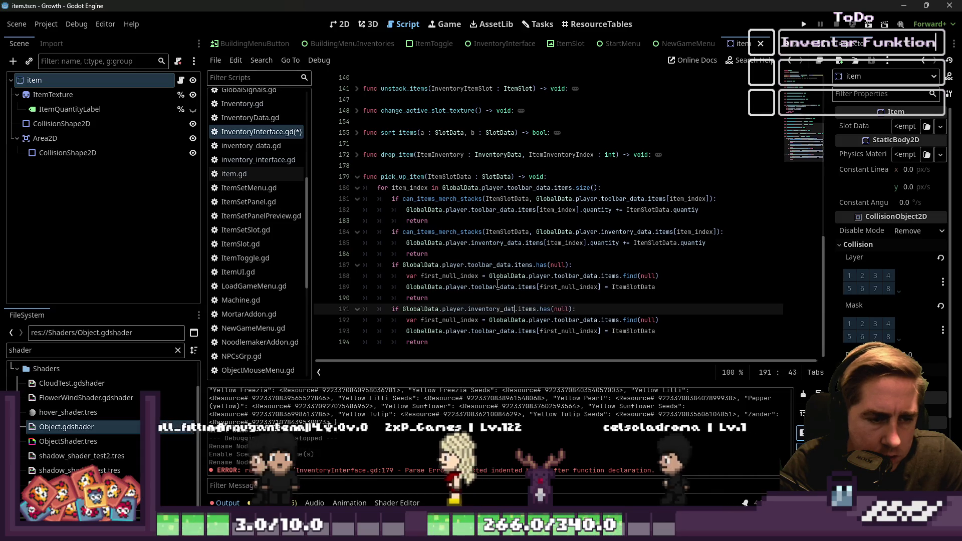
{"action": "type", "text": "_data"}
Step: Switch the first_null_index lookup and the slot assignment to inventory_data, then save the script
{"action": "key", "text": "Down"}
{"action": "key", "text": "ctrl+Left"}
{"action": "key", "text": "Left"}
{"action": "key", "text": "Left"}
{"action": "key", "text": "Left"}
{"action": "key", "text": "ctrl+Right"}
{"action": "key", "text": "ctrl+Right"}
{"action": "key", "text": "ctrl+Right"}
{"action": "key", "text": "ctrl+shift+Right"}
{"action": "type", "text": "inventory_data"}
{"action": "key", "text": "ctrl+Right"}
{"action": "key", "text": "Down"}
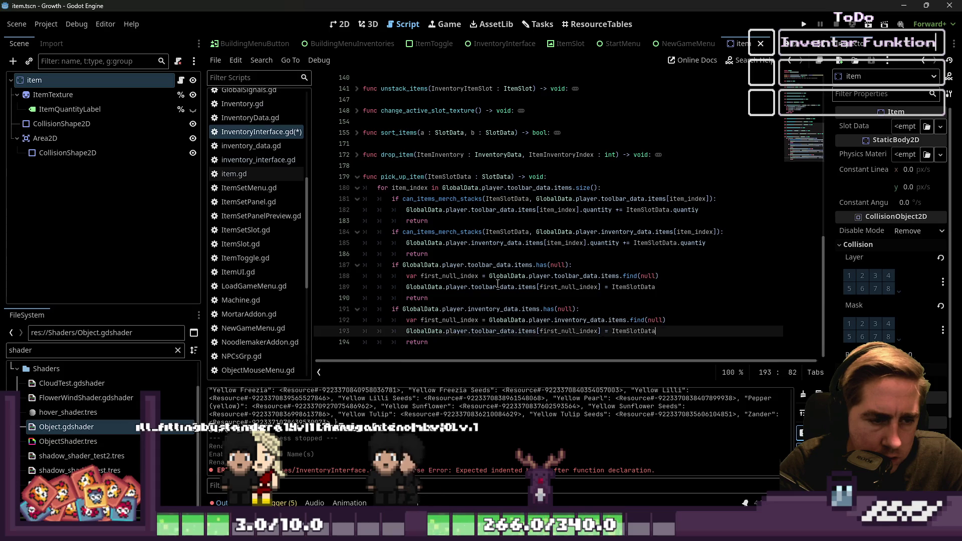
{"action": "key", "text": "ctrl+shift+Left"}
{"action": "type", "text": "inventory_data"}
{"action": "key", "text": "Up"}
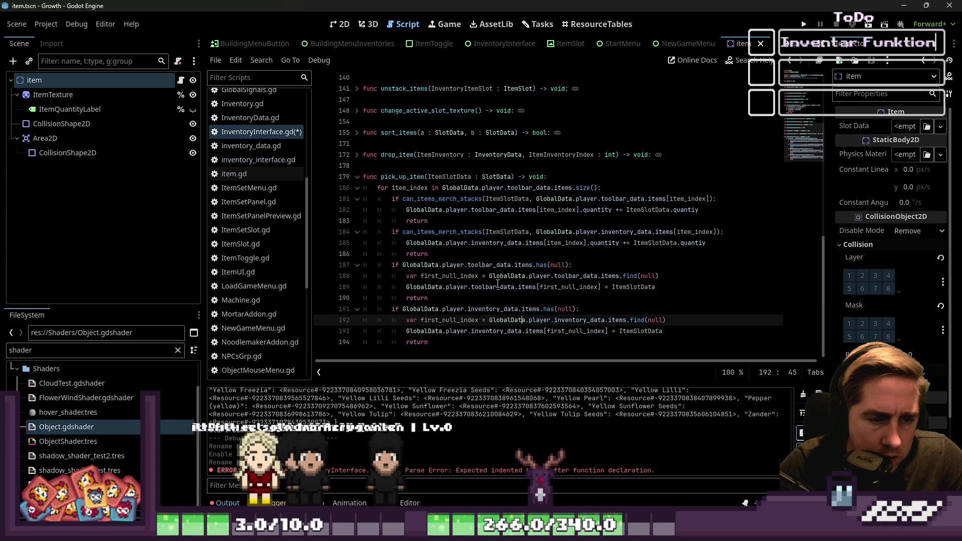
{"action": "key", "text": "ctrl+s"}
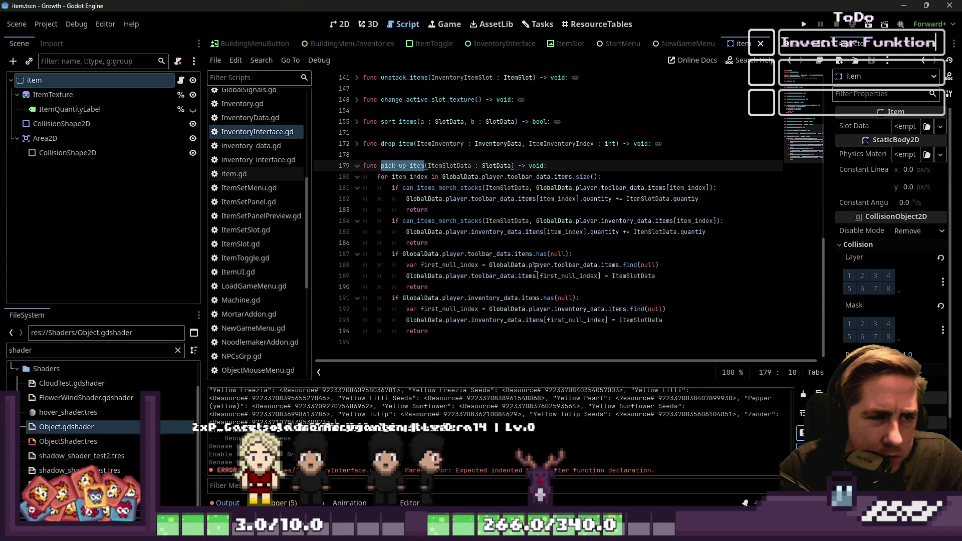
{"action": "left_click", "coordinate": [627, 254]}
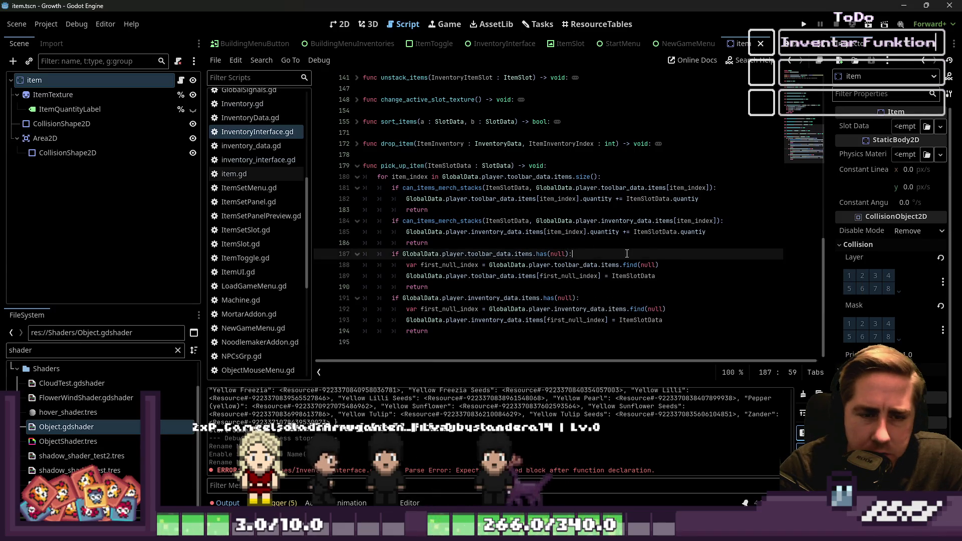
Step: Add a Signals.UpdatePlayerInventoryToolbarData.emit() line after pick_up_item's final return
{"action": "left_click", "coordinate": [466, 343]}
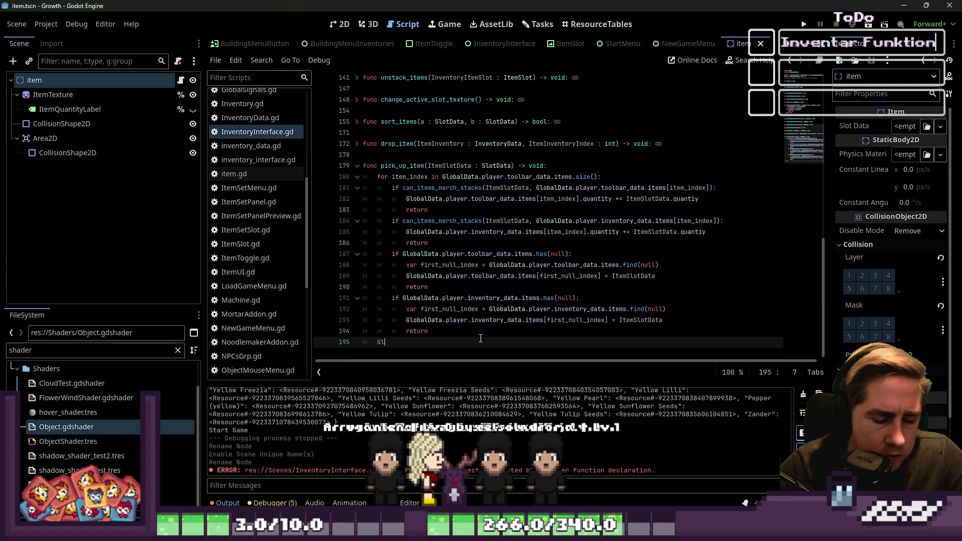
{"action": "type", "text": "Signals."}
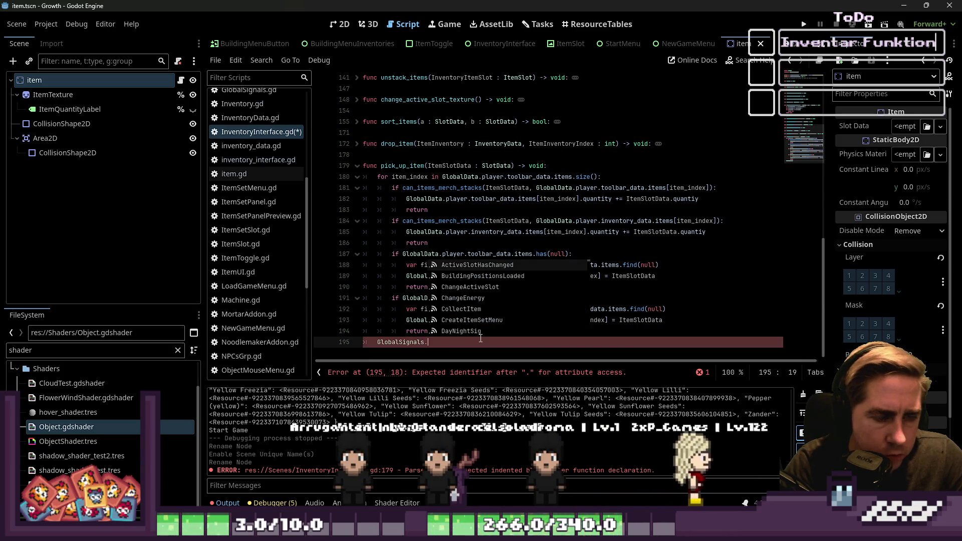
{"action": "type", "text": "Invent"}
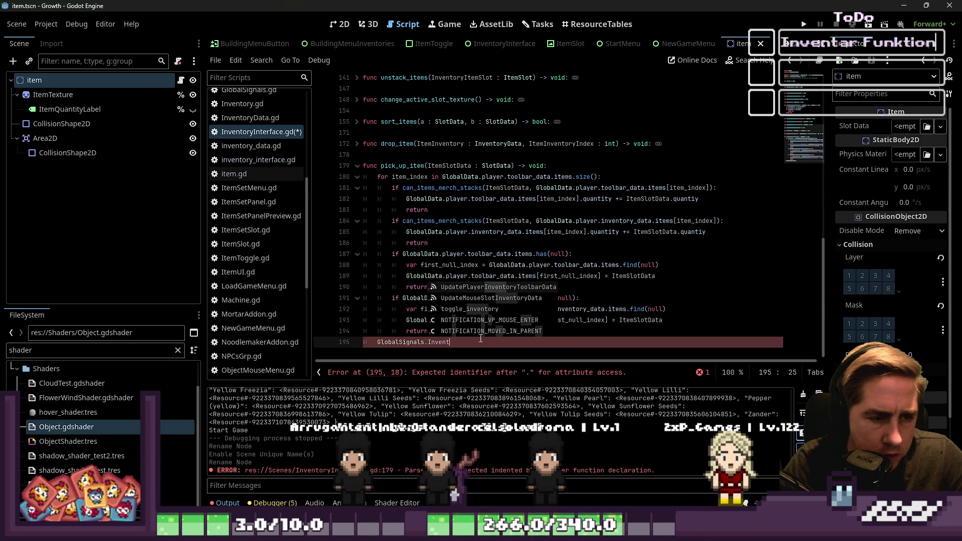
{"action": "key", "text": "Return"}
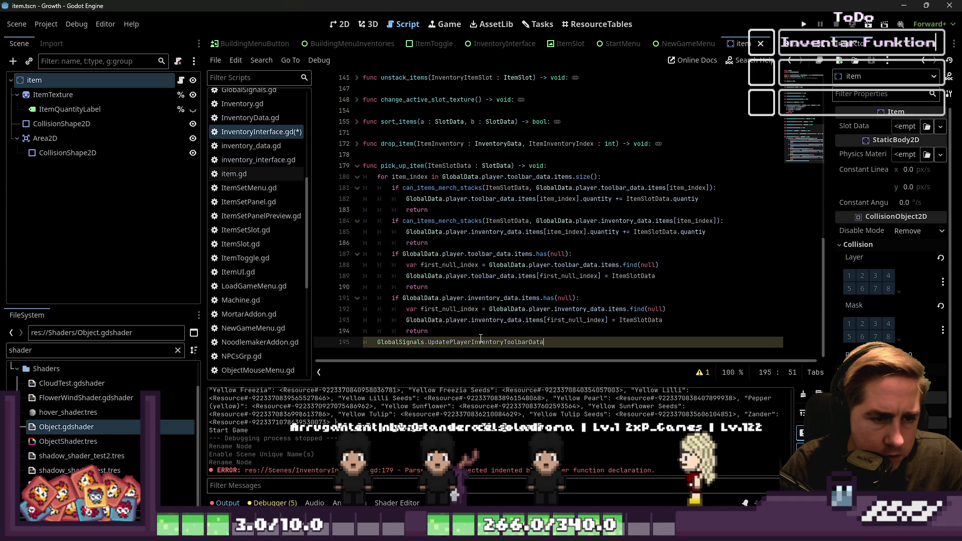
{"action": "type", "text": "."}
{"action": "type", "text": "e"}
{"action": "key", "text": "Return"}
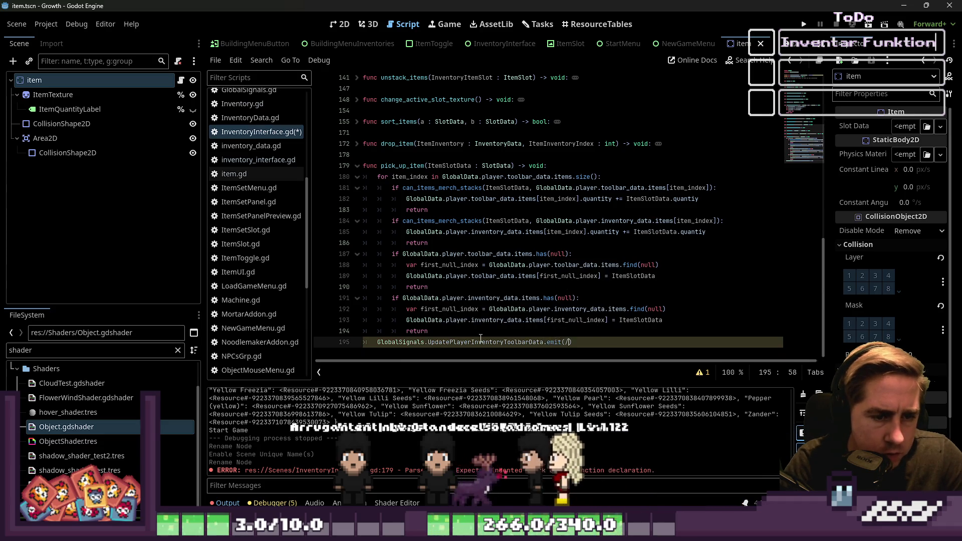
Step: Take out the trailing UpdatePlayerInventoryToolbarData emit line at the end of pick_up_item
{"action": "left_click", "coordinate": [471, 265]}
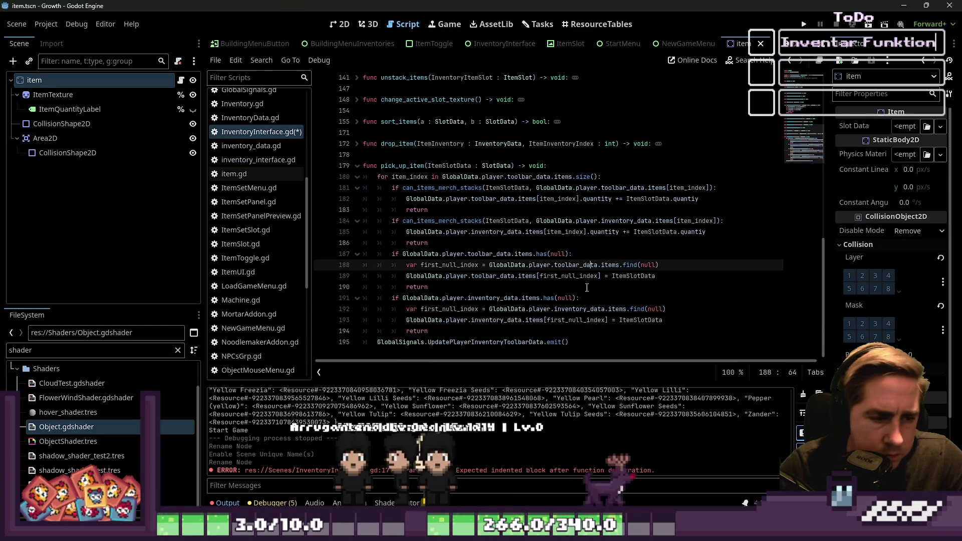
{"action": "left_click", "coordinate": [471, 231]}
{"action": "left_click", "coordinate": [380, 166]}
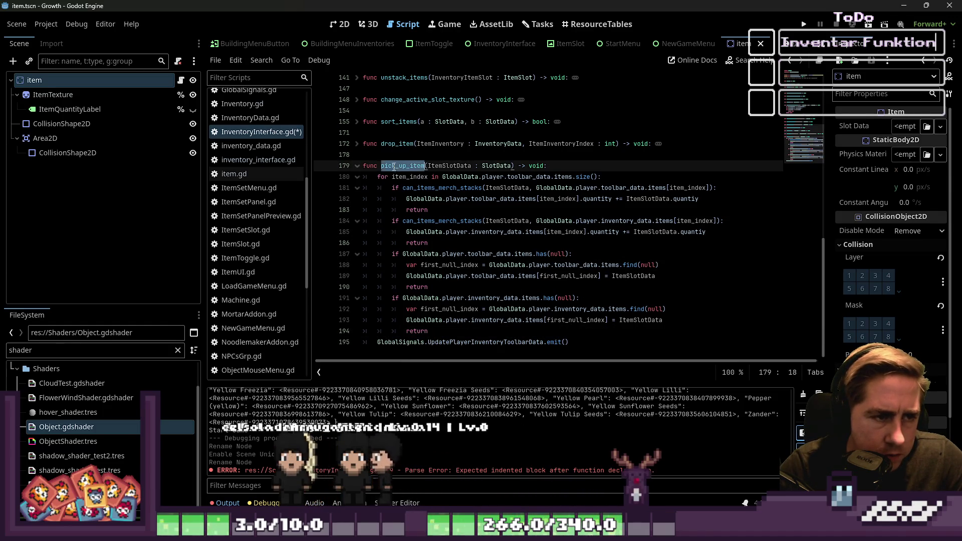
{"action": "left_click", "coordinate": [420, 330]}
{"action": "left_click", "coordinate": [420, 342]}
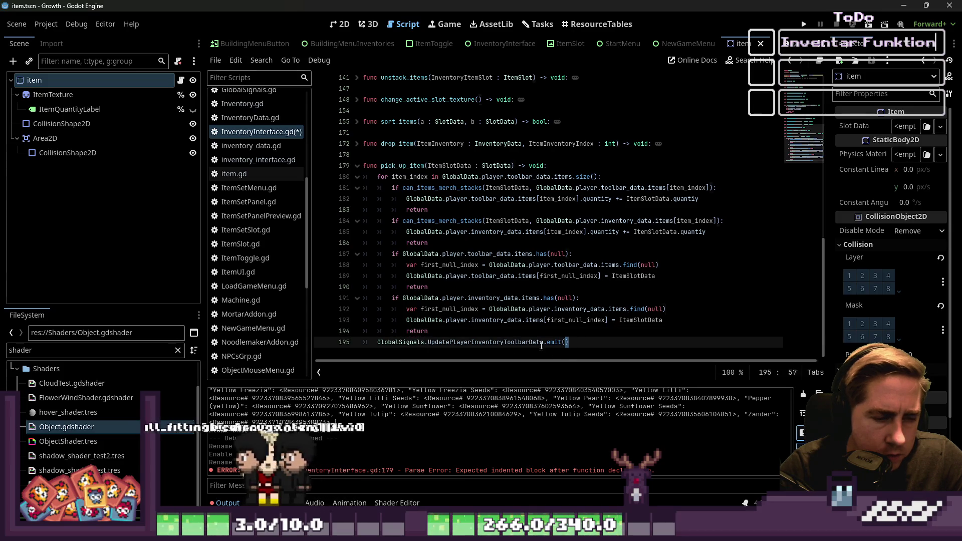
{"action": "left_click_drag", "start_coordinate": [569, 343], "coordinate": [376, 345]}
{"action": "key", "text": "ctrl+c"}
{"action": "key", "text": "BackSpace"}
{"action": "key", "text": "BackSpace"}
{"action": "key", "text": "BackSpace"}
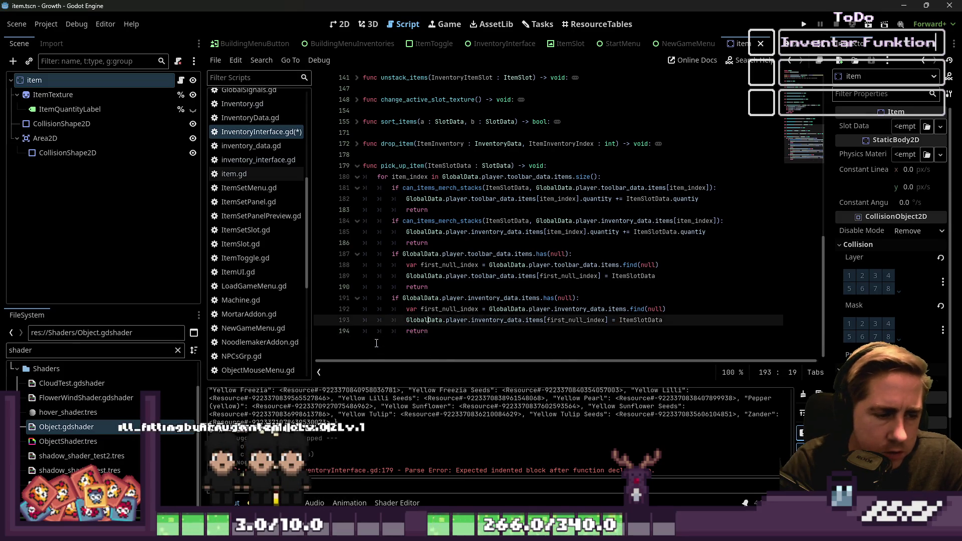
Step: Insert the emit call above the return of each of the four branches and save the script
{"action": "key", "text": "ctrl+shift+Return"}
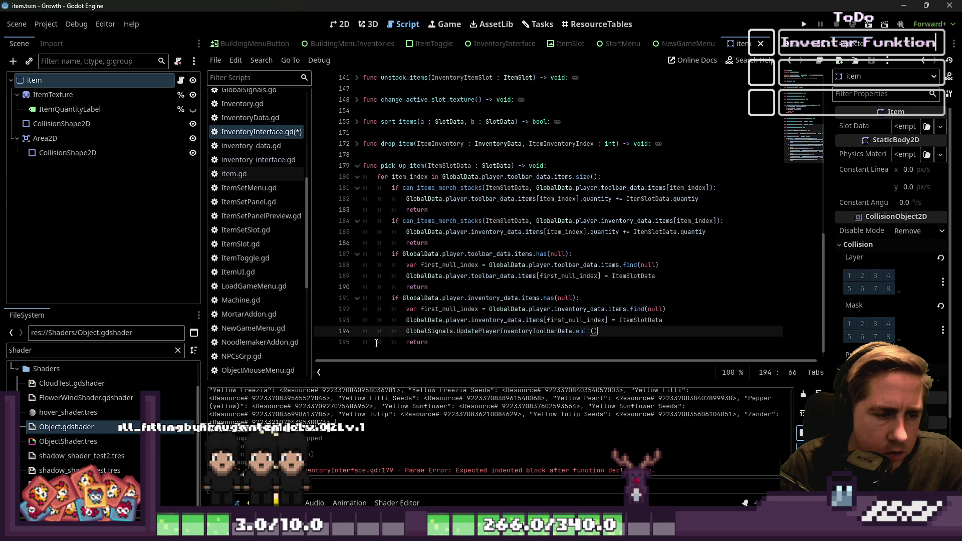
{"action": "key", "text": "Up"}
{"action": "key", "text": "Up"}
{"action": "key", "text": "Up"}
{"action": "key", "text": "ctrl+shift+Return"}
{"action": "key", "text": "ctrl+v"}
{"action": "key", "text": "Up"}
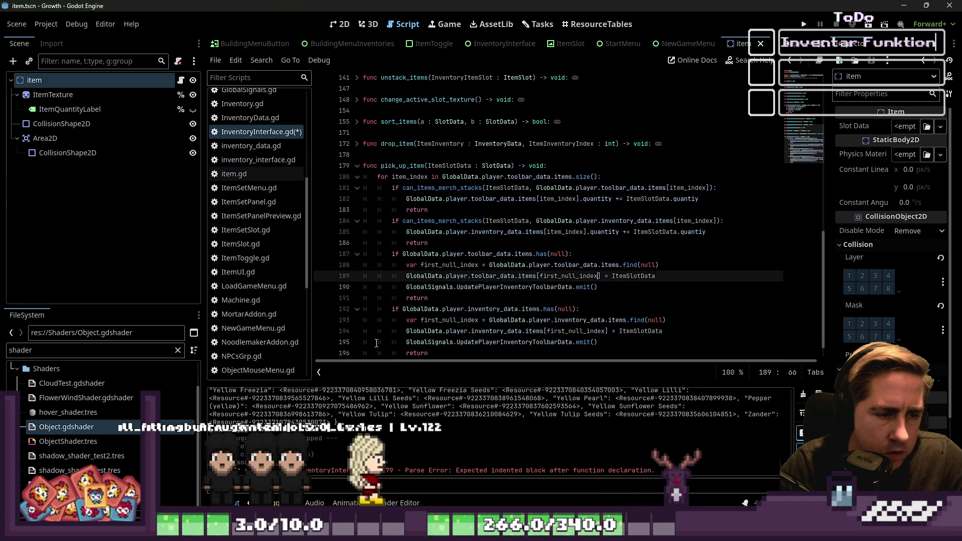
{"action": "key", "text": "Up"}
{"action": "key", "text": "Up"}
{"action": "key", "text": "Up"}
{"action": "key", "text": "ctrl+shift+Return"}
{"action": "key", "text": "ctrl+v"}
{"action": "key", "text": "Up"}
{"action": "key", "text": "Up"}
{"action": "key", "text": "Up"}
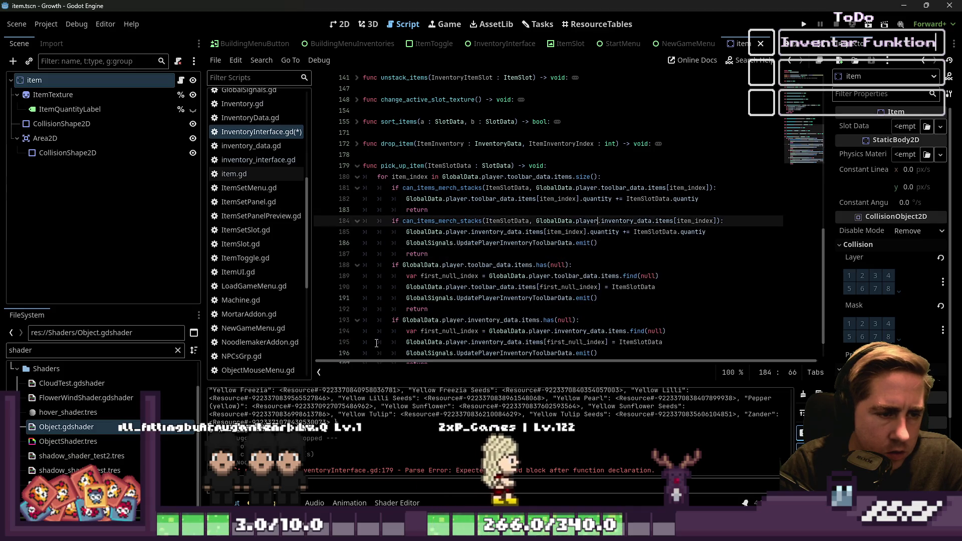
{"action": "key", "text": "ctrl+shift+Return"}
{"action": "key", "text": "ctrl+s"}
{"action": "left_click", "coordinate": [463, 166]}
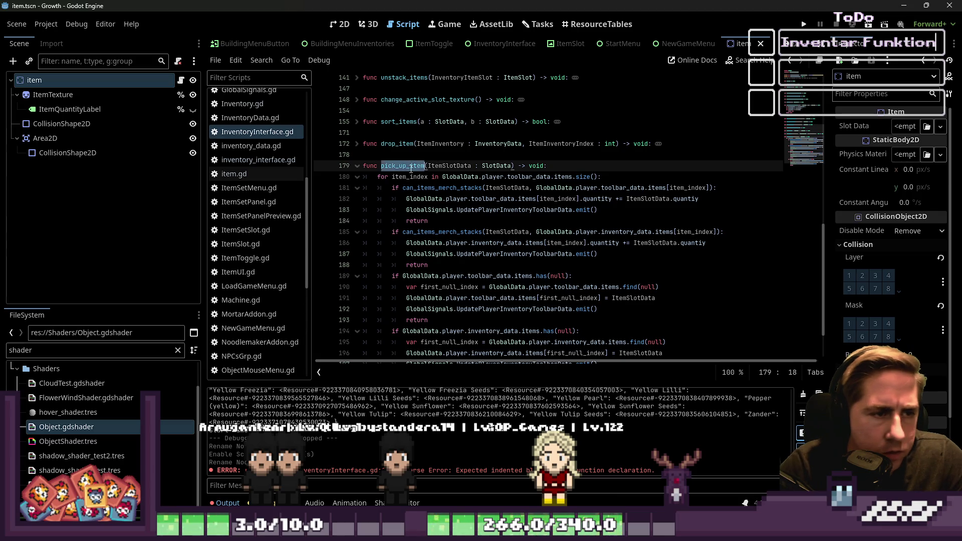
{"action": "scroll", "coordinate": [490, 207], "scroll_direction": "down", "scroll_amount": 1}
{"action": "left_click", "coordinate": [478, 254]}
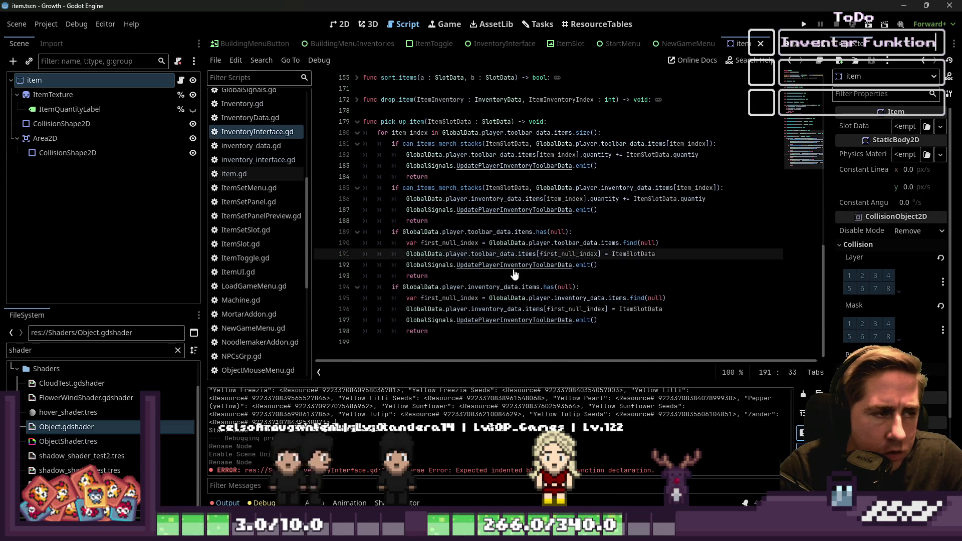
{"action": "double_click", "coordinate": [403, 122]}
{"action": "scroll", "coordinate": [451, 201], "scroll_direction": "up", "scroll_amount": 4}
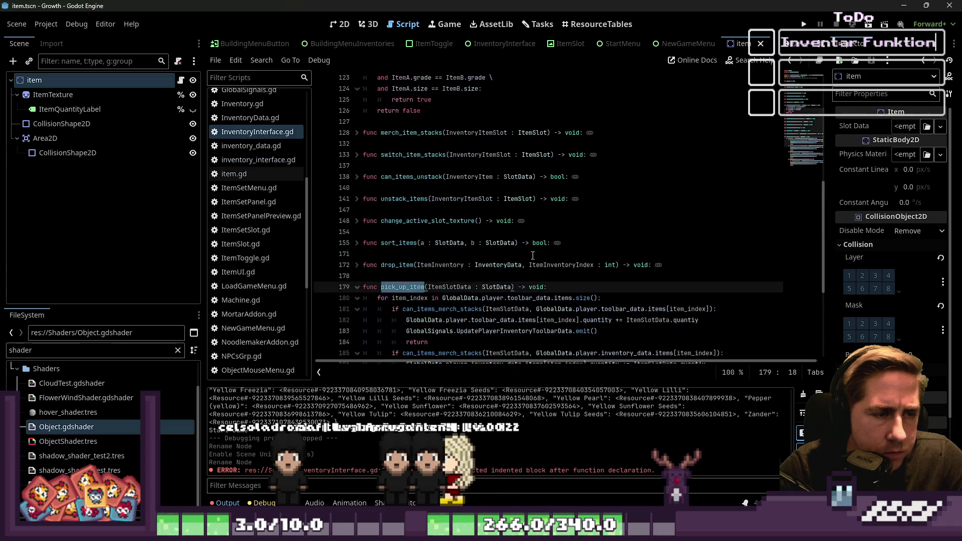
{"action": "scroll", "coordinate": [283, 238], "scroll_direction": "up", "scroll_amount": 2}
{"action": "scroll", "coordinate": [283, 238], "scroll_direction": "down", "scroll_amount": 2}
{"action": "scroll", "coordinate": [428, 265], "scroll_direction": "down", "scroll_amount": 3}
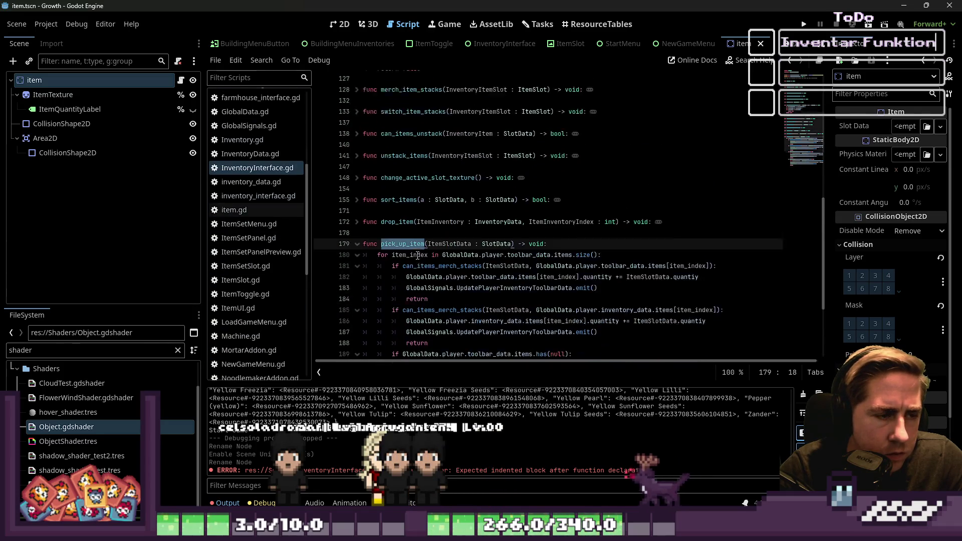
{"action": "left_click", "coordinate": [428, 265]}
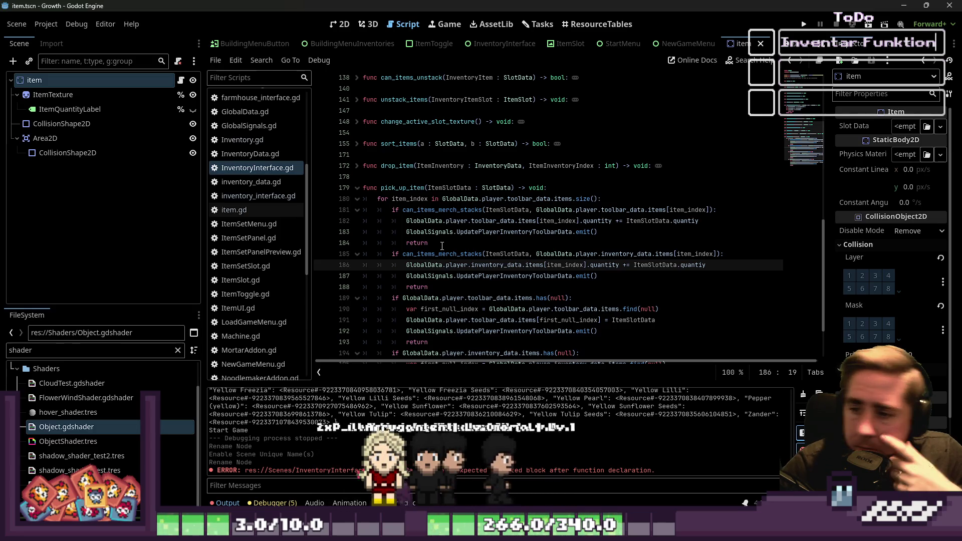
{"action": "double_click", "coordinate": [399, 188]}
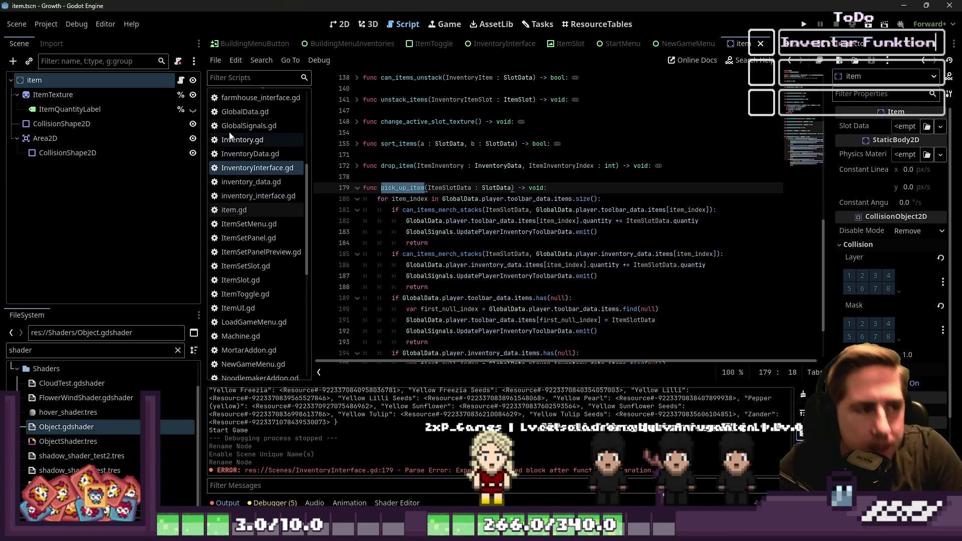
Step: Open GlobalSignals.gd and adjust the blank lines before the CollectItem signal
{"action": "left_click", "coordinate": [249, 126]}
{"action": "left_click", "coordinate": [434, 239]}
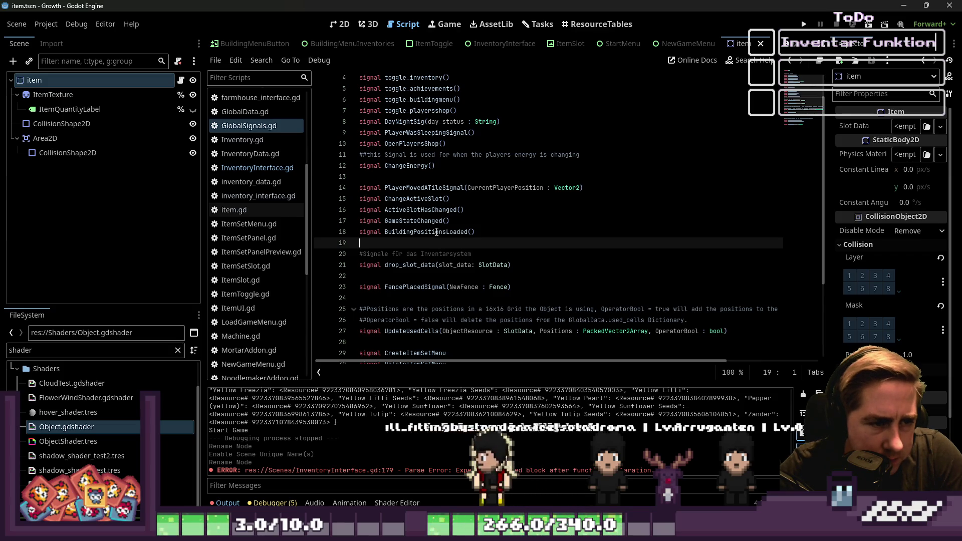
{"action": "scroll", "coordinate": [431, 265], "scroll_direction": "down", "scroll_amount": 3}
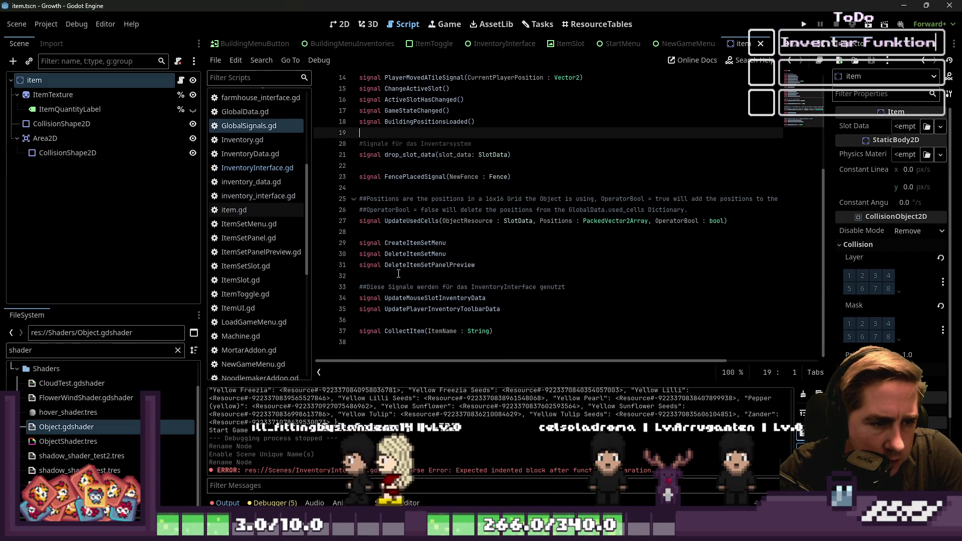
{"action": "left_click", "coordinate": [385, 321]}
{"action": "key", "text": "Return"}
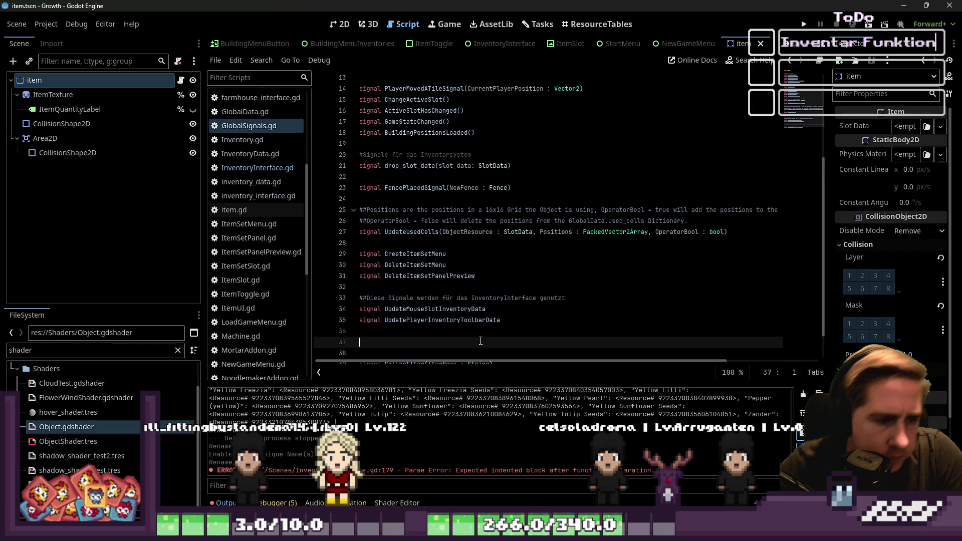
{"action": "scroll", "coordinate": [451, 330], "scroll_direction": "up", "scroll_amount": 1}
{"action": "key", "text": "Up"}
{"action": "key", "text": "BackSpace"}
{"action": "scroll", "coordinate": [409, 199], "scroll_direction": "down", "scroll_amount": 1}
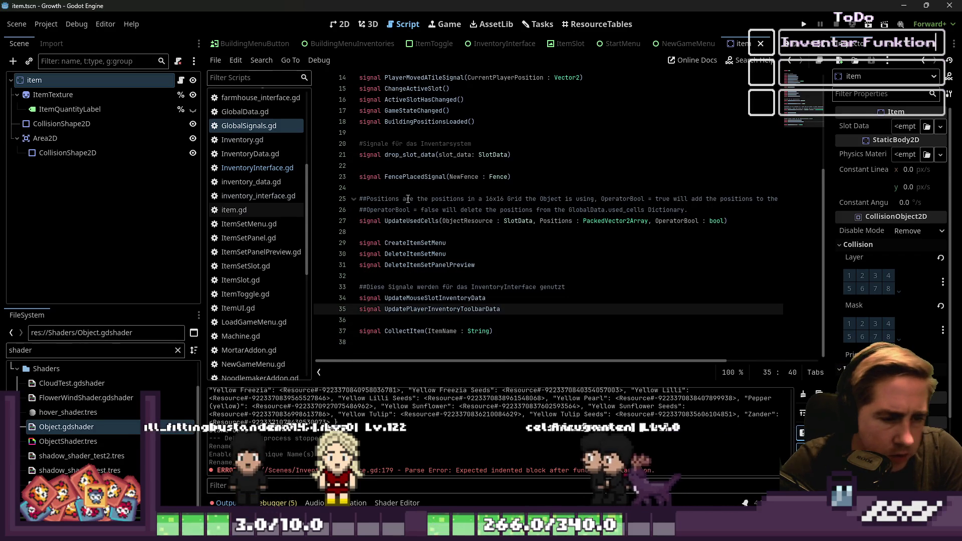
Step: Find CollectItem in all project files and view its matches in ItemToggle.gd, GlobalSignals.gd and GlobalData.gd
{"action": "double_click", "coordinate": [410, 332]}
{"action": "key", "text": "ctrl+f"}
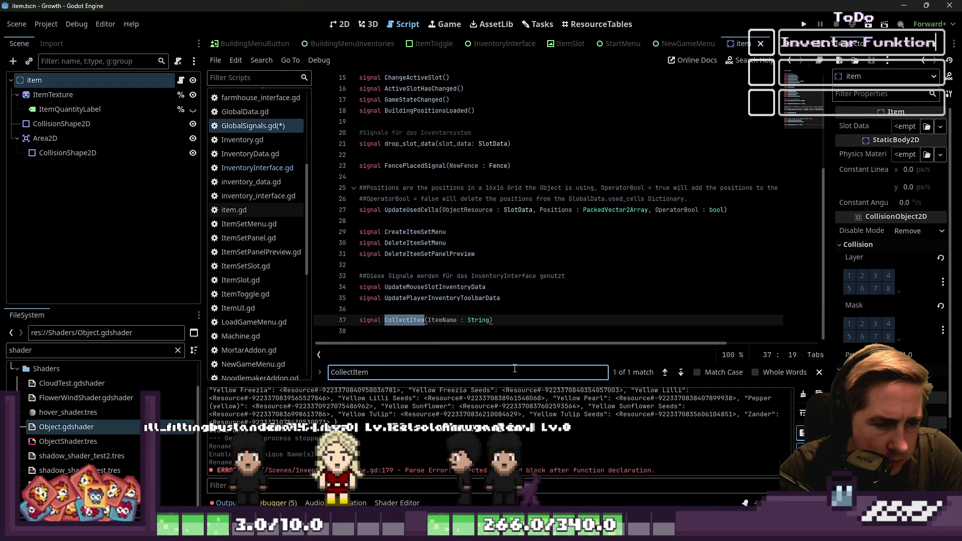
{"action": "key", "text": "ctrl+shift+f"}
{"action": "key", "text": "Return"}
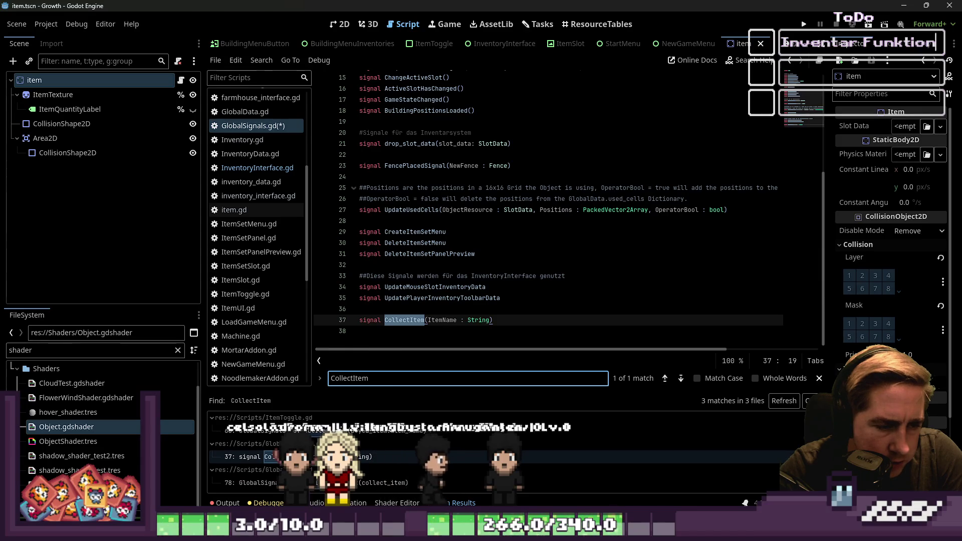
{"action": "left_click", "coordinate": [397, 432]}
{"action": "left_click", "coordinate": [357, 457]}
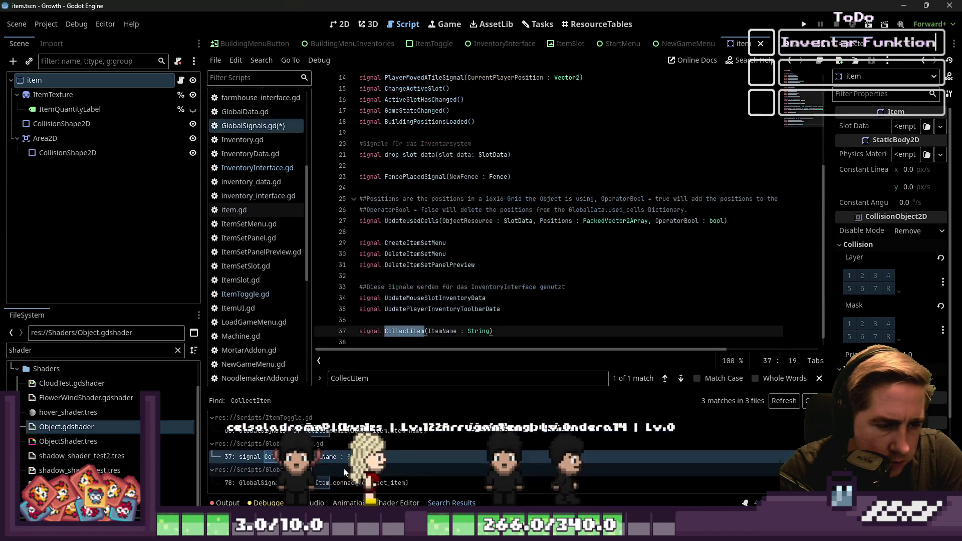
{"action": "left_click", "coordinate": [317, 484]}
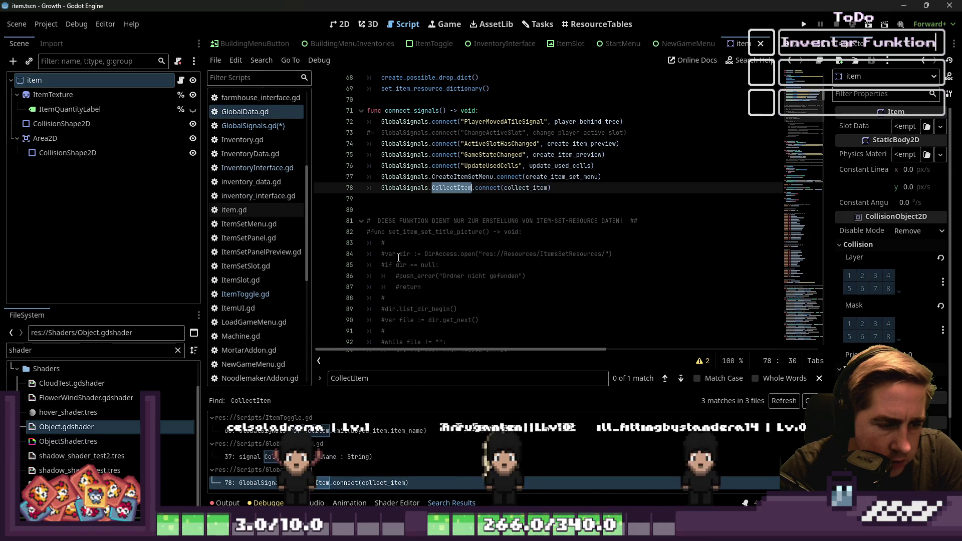
Step: Return to the CollectItem declaration in GlobalSignals.gd, placing the caret on the blank line above it
{"action": "left_click", "coordinate": [267, 123]}
{"action": "left_click", "coordinate": [442, 331]}
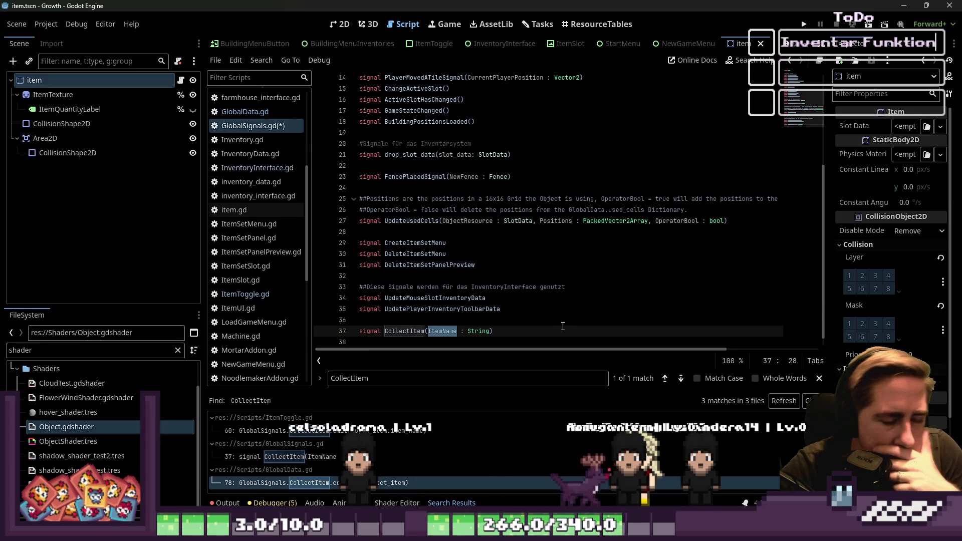
{"action": "left_click", "coordinate": [498, 340]}
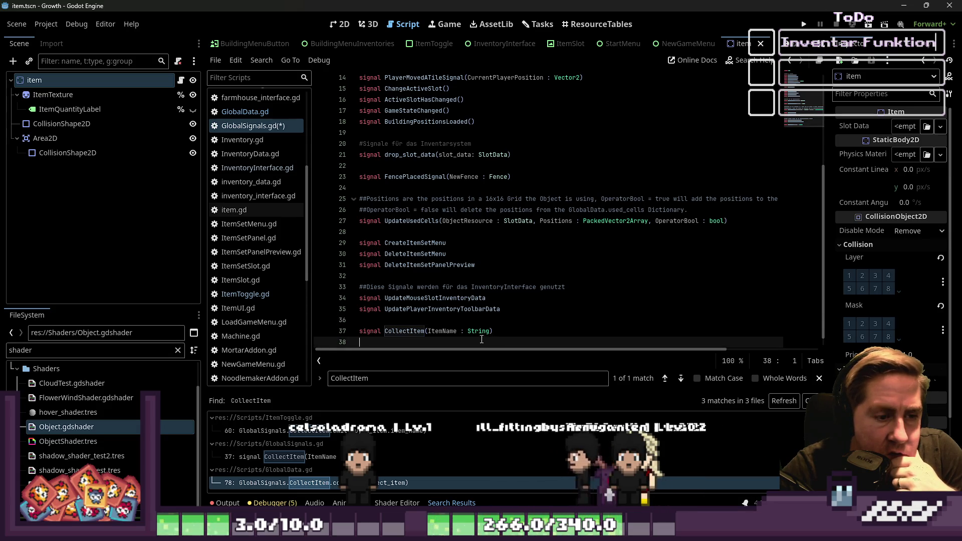
{"action": "left_click", "coordinate": [382, 320]}
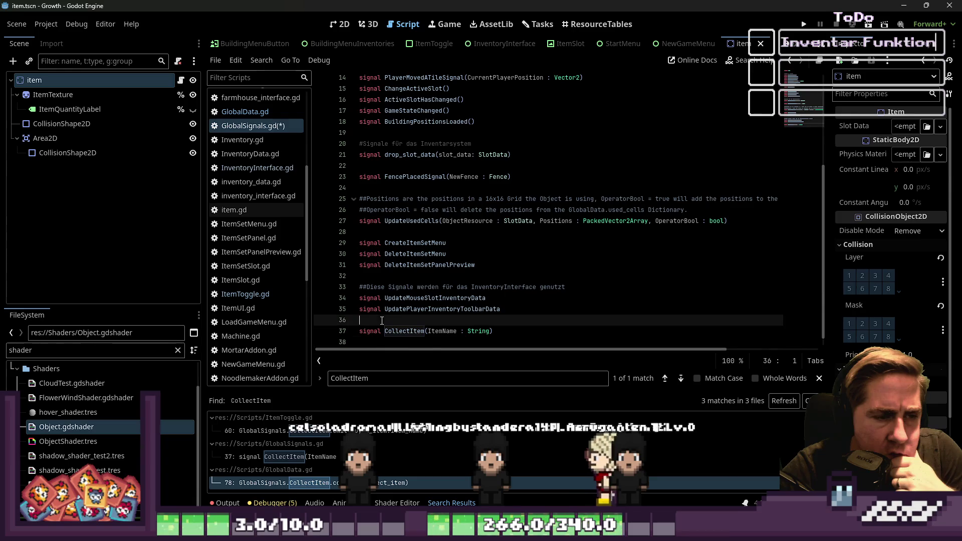
Step: Write 'signal PickupItem(ItemSlotData : SlotData)' on the line above CollectItem and save the scripts
{"action": "key", "text": "Return"}
{"action": "key", "text": "Up"}
{"action": "type", "text": "s"}
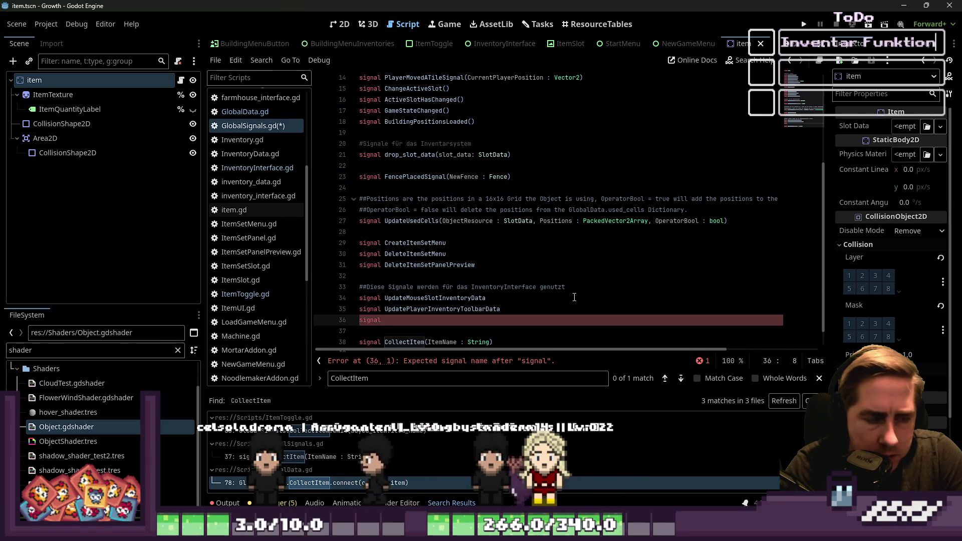
{"action": "type", "text": "g"}
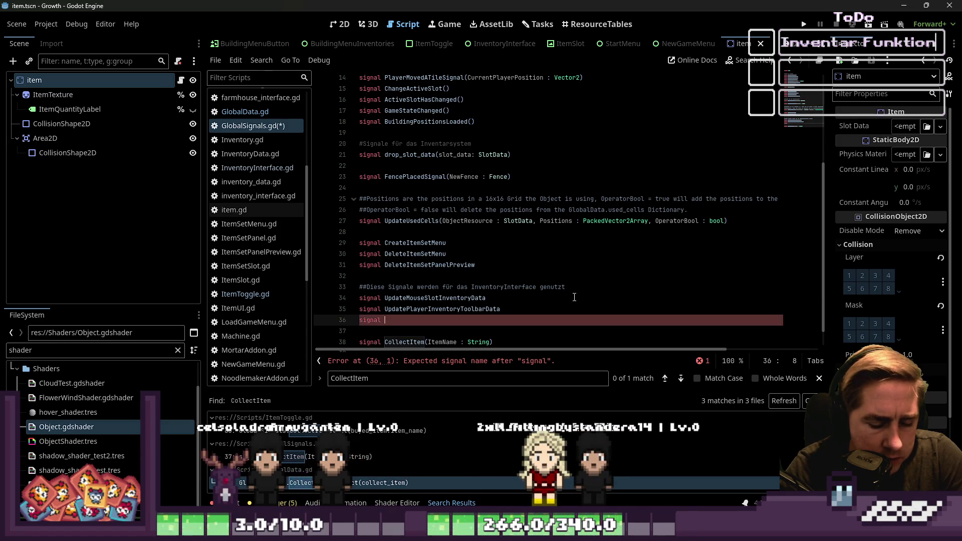
{"action": "type", "text": "PickupItemSigna"}
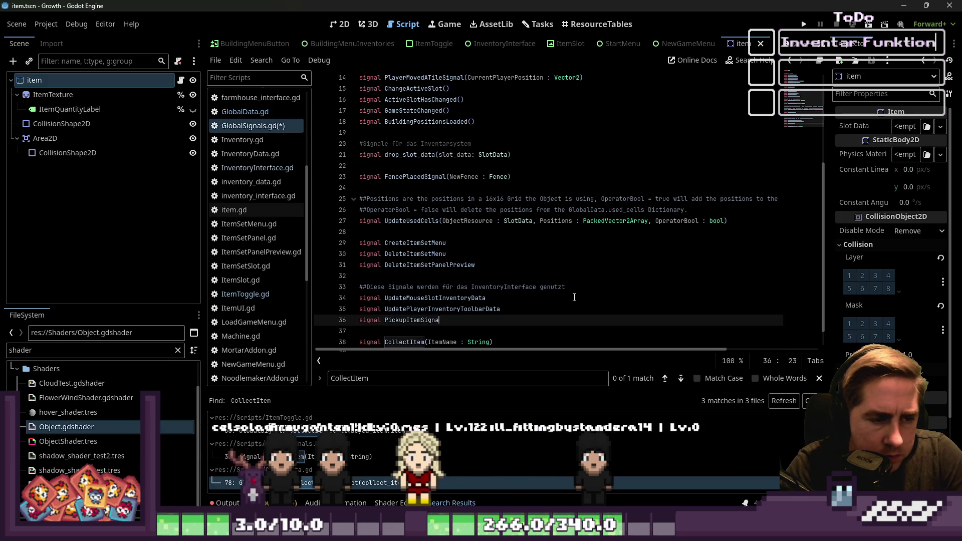
{"action": "key", "text": "shift+Left"}
{"action": "key", "text": "shift+Left"}
{"action": "key", "text": "shift+Left"}
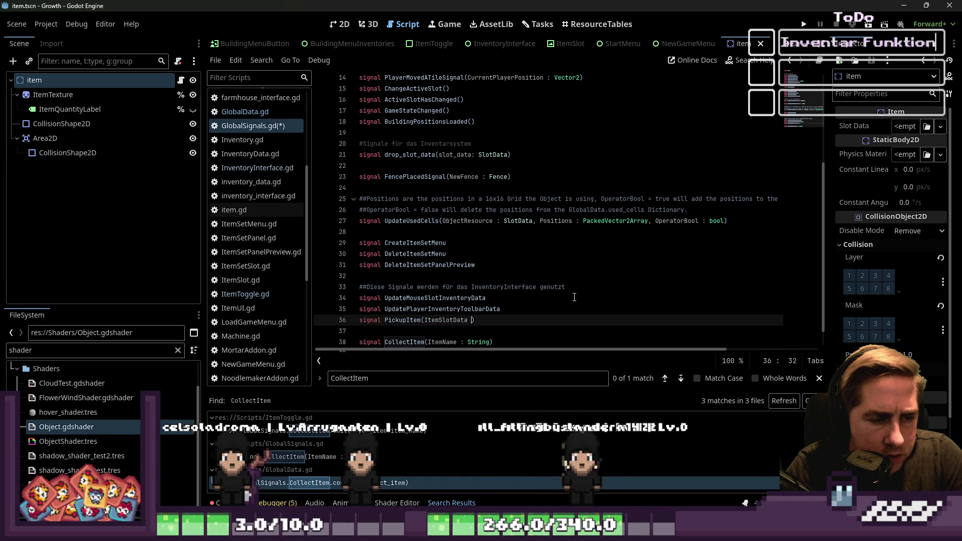
{"action": "type", "text": "lotDAta"}
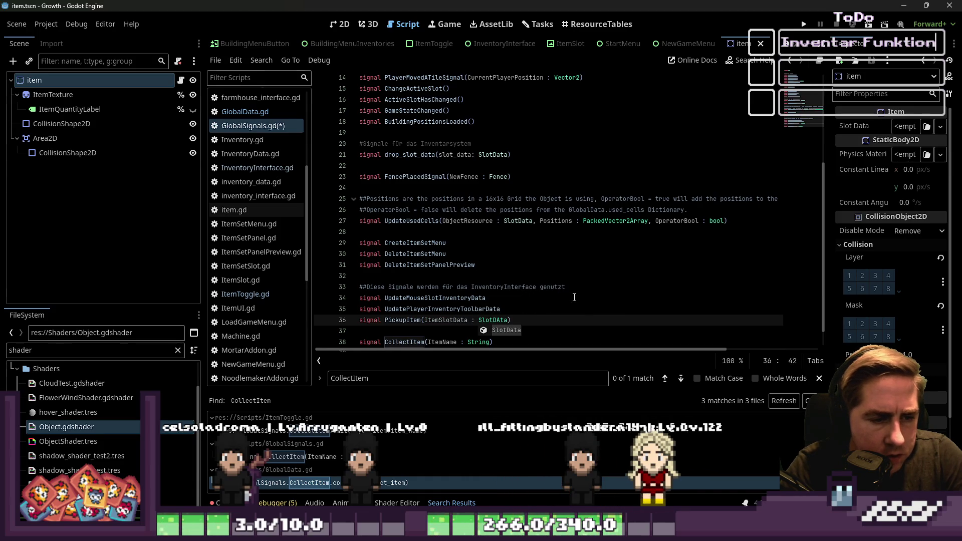
{"action": "key", "text": "Left"}
{"action": "key", "text": "BackSpace"}
{"action": "key", "text": "BackSpace"}
{"action": "type", "text": "at"}
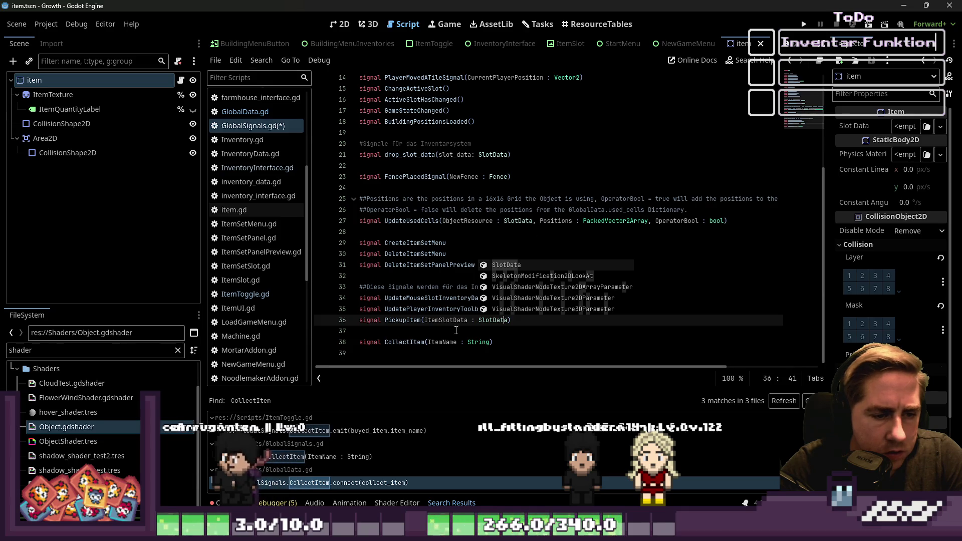
{"action": "key", "text": "Escape"}
{"action": "left_click", "coordinate": [371, 176]}
{"action": "key", "text": "ctrl+s"}
{"action": "left_click", "coordinate": [245, 111]}
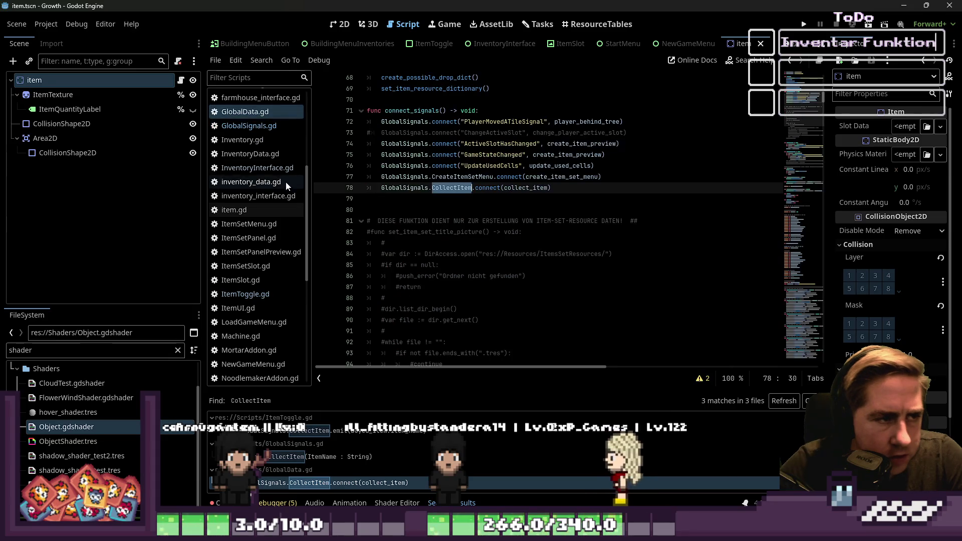
Step: Open item.gd and discard a half-typed function started at the script's end
{"action": "scroll", "coordinate": [273, 181], "scroll_direction": "down", "scroll_amount": 3}
{"action": "left_click", "coordinate": [256, 234]}
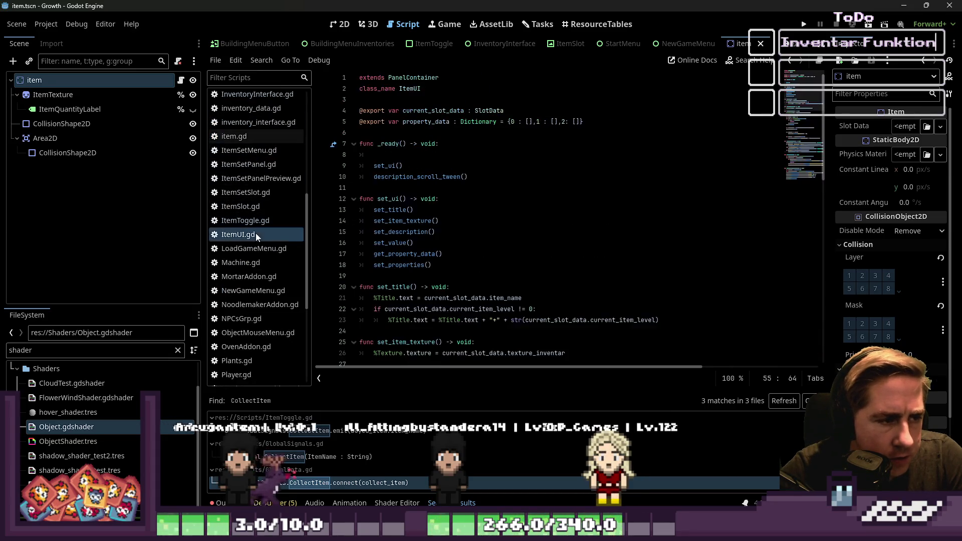
{"action": "scroll", "coordinate": [260, 236], "scroll_direction": "up", "scroll_amount": 3}
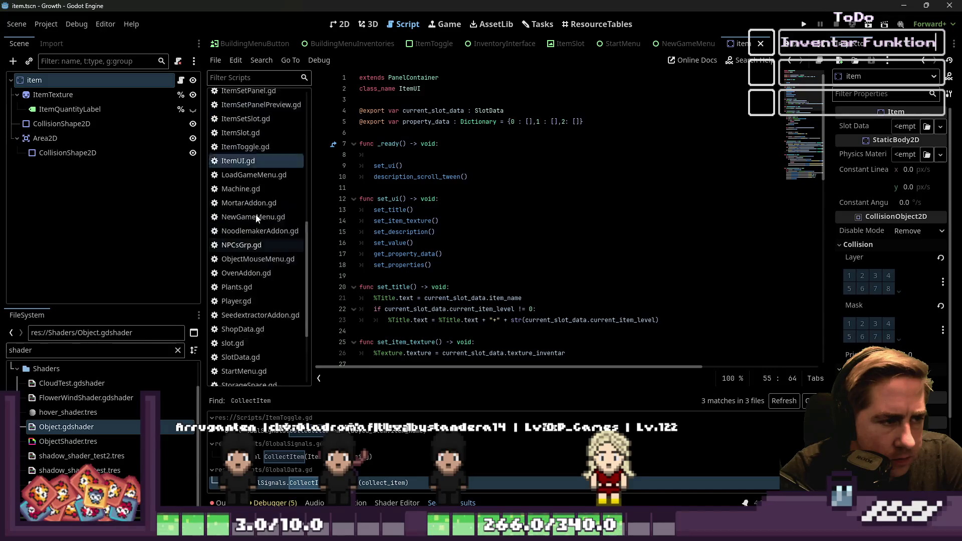
{"action": "left_click", "coordinate": [241, 138]}
{"action": "left_click", "coordinate": [437, 263]}
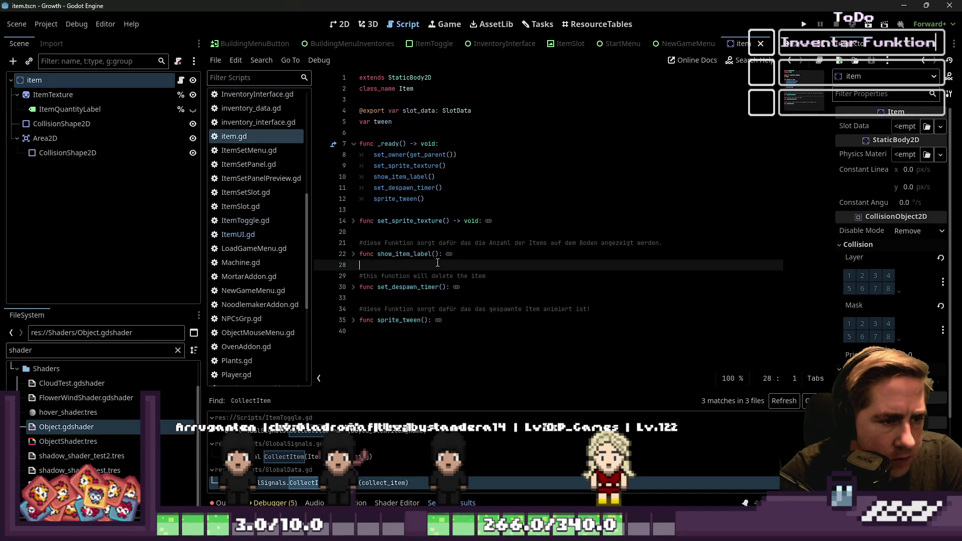
{"action": "left_click", "coordinate": [402, 340]}
{"action": "key", "text": "Return"}
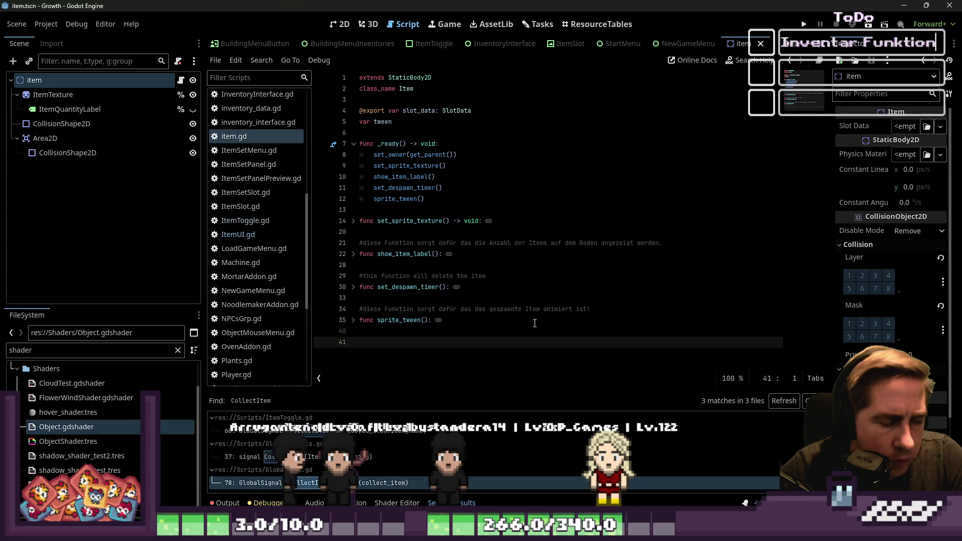
{"action": "type", "text": "nc"}
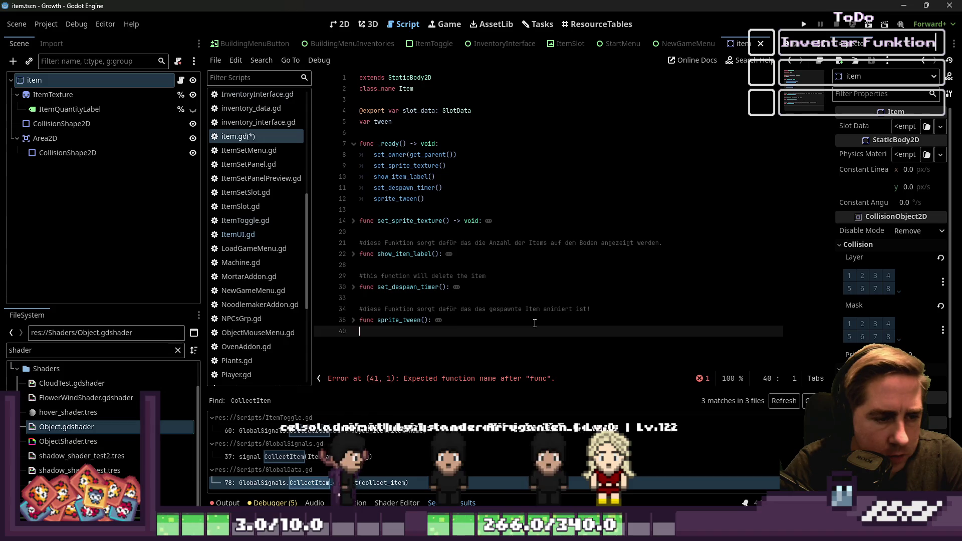
{"action": "key", "text": "BackSpace"}
{"action": "key", "text": "BackSpace"}
Step: Declare 'func connect_signals() -> void:' below _ready and start its indented body
{"action": "key", "text": "Up"}
{"action": "key", "text": "Up"}
{"action": "key", "text": "Up"}
{"action": "key", "text": "Return"}
{"action": "key", "text": "Return"}
{"action": "key", "text": "Up"}
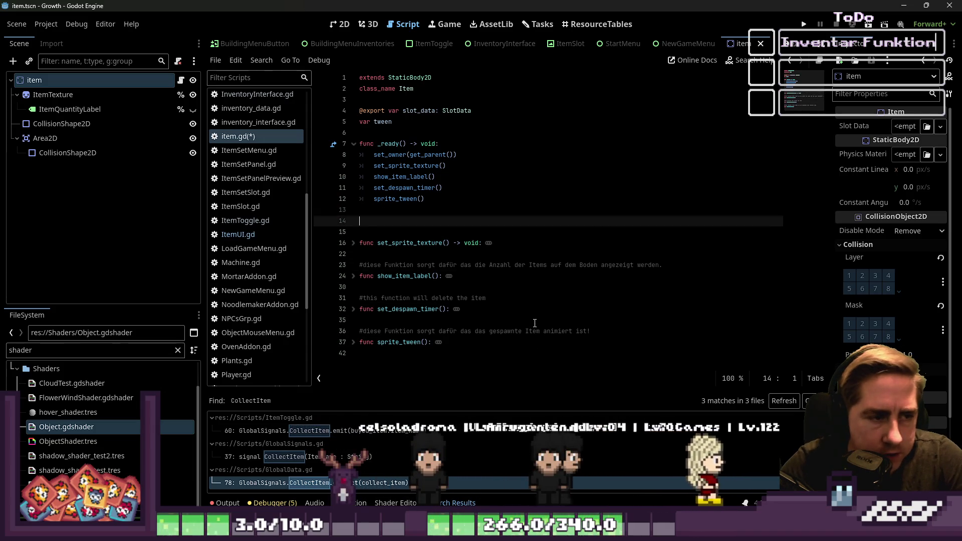
{"action": "type", "text": "func co"}
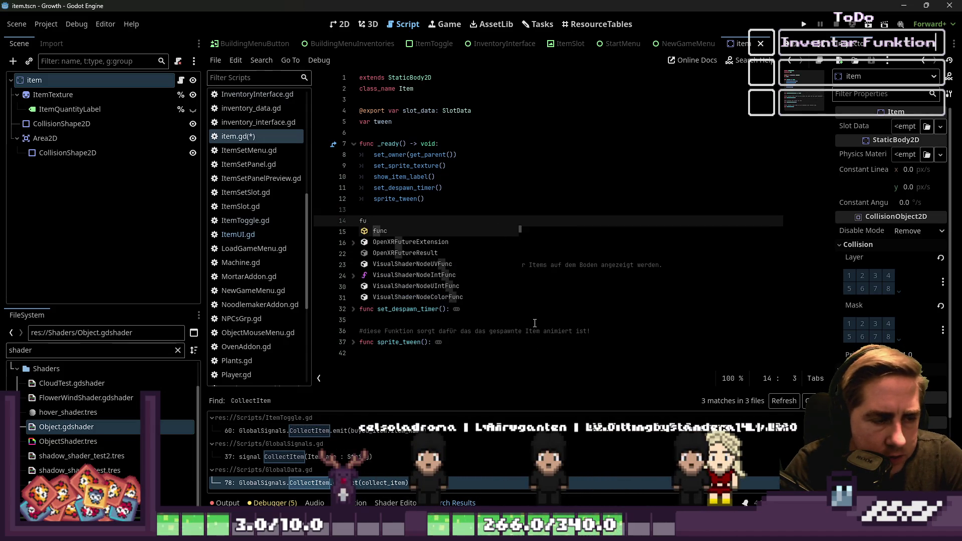
{"action": "type", "text": "nmn"}
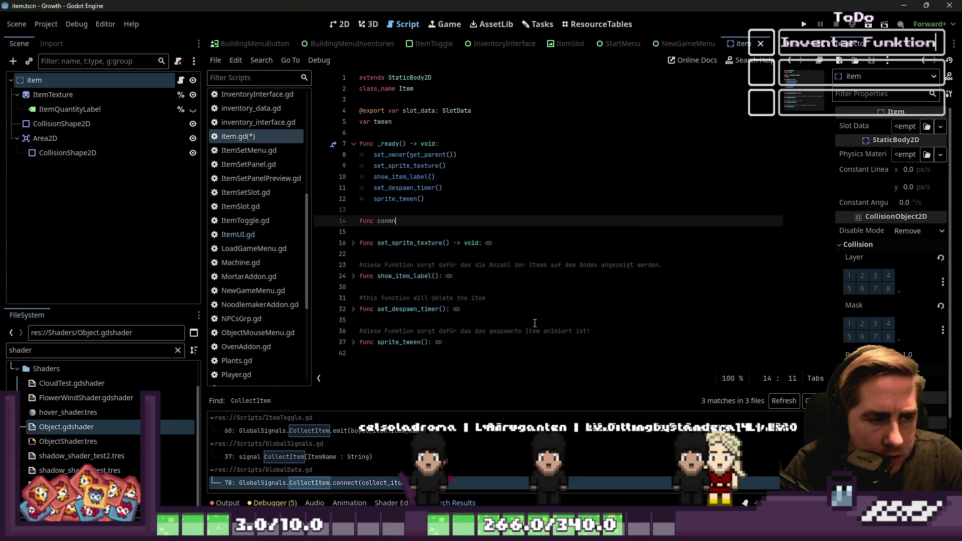
{"action": "type", "text": "gnals() -> void:"}
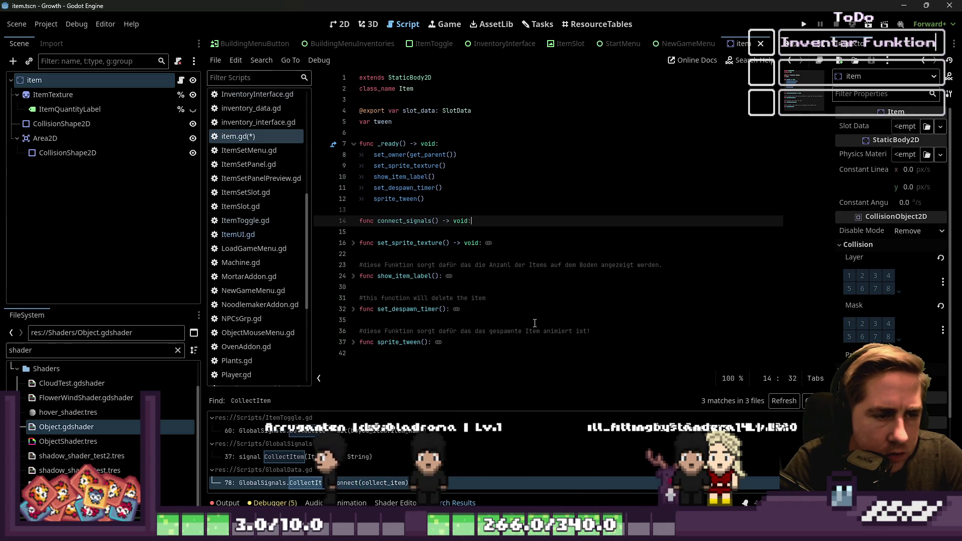
{"action": "key", "text": "Return"}
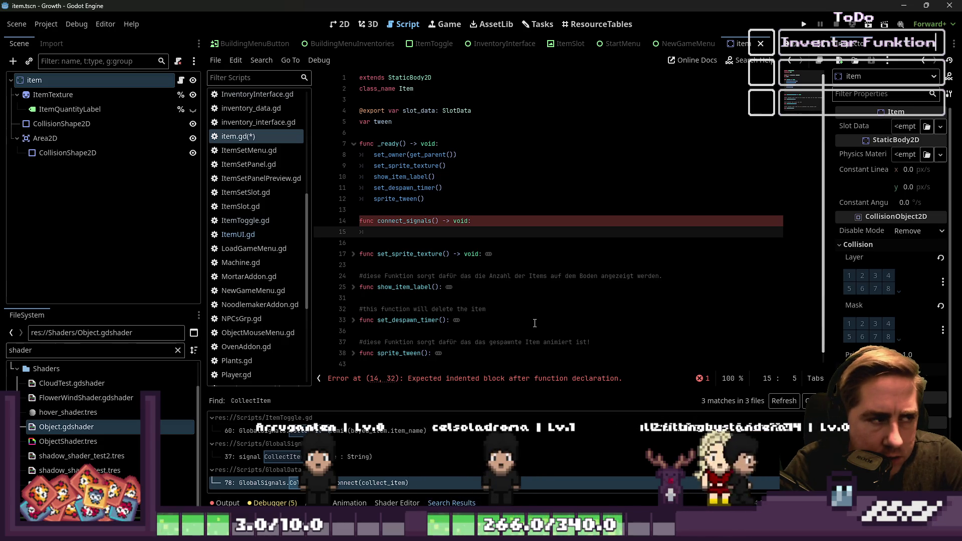
Step: Write %Area2D.body_entered.connect(body_entered) as the body of connect_signals
{"action": "type", "text": "$%"}
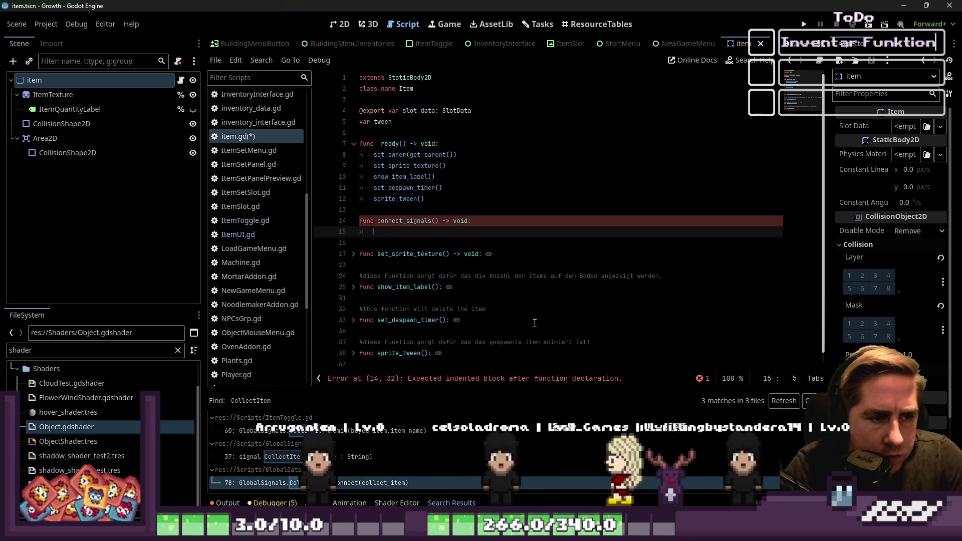
{"action": "type", "text": "$"}
{"action": "right_click", "coordinate": [81, 138]}
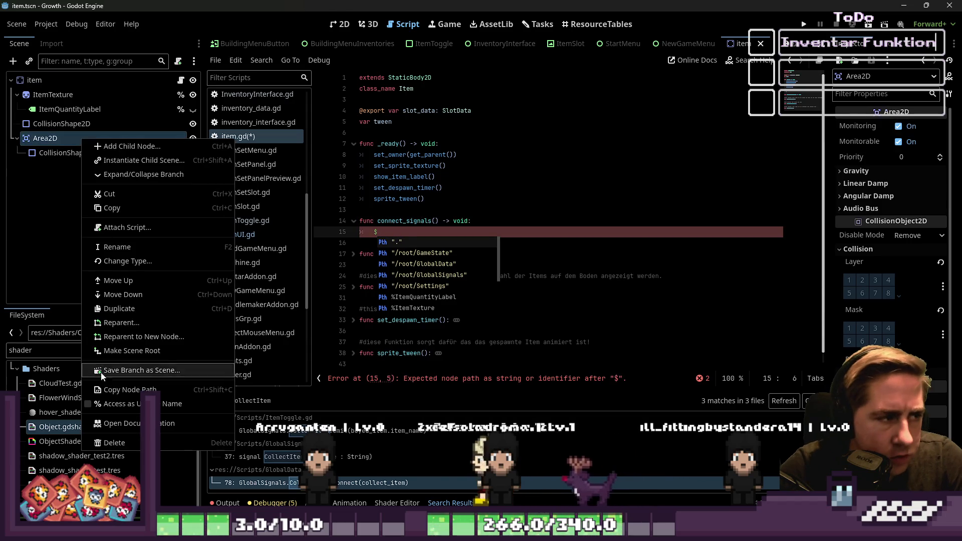
{"action": "key", "text": "Escape"}
{"action": "key", "text": "BackSpace"}
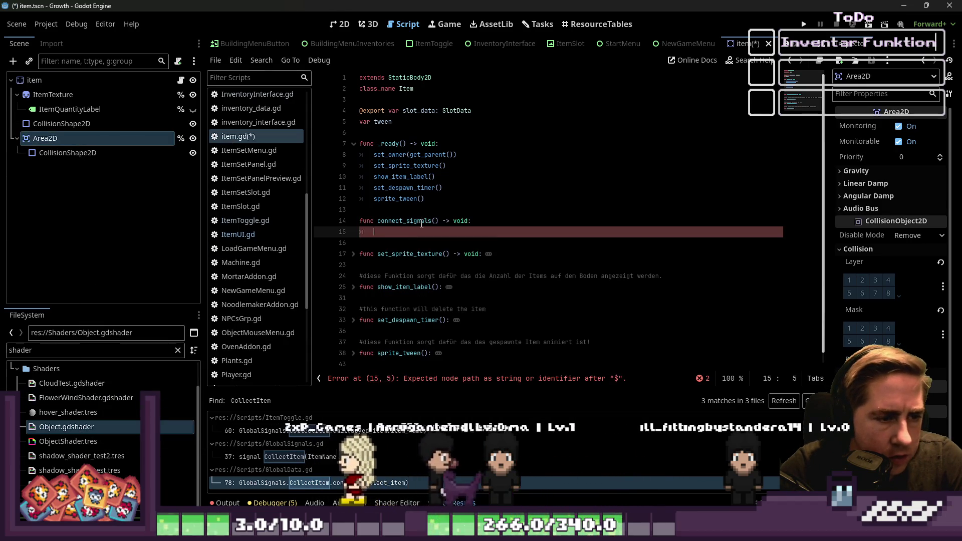
{"action": "type", "text": "%Area2D."}
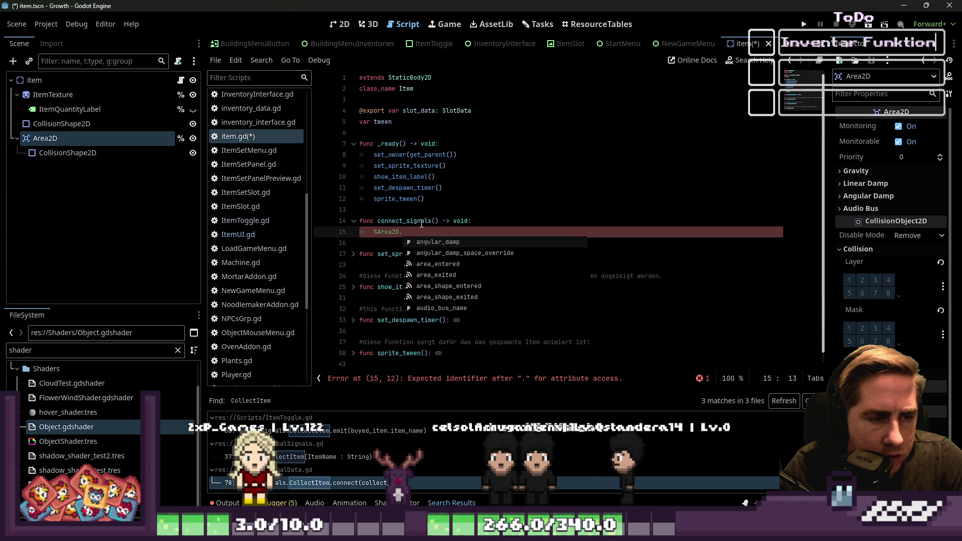
{"action": "key", "text": "Down"}
{"action": "key", "text": "Down"}
{"action": "key", "text": "Down"}
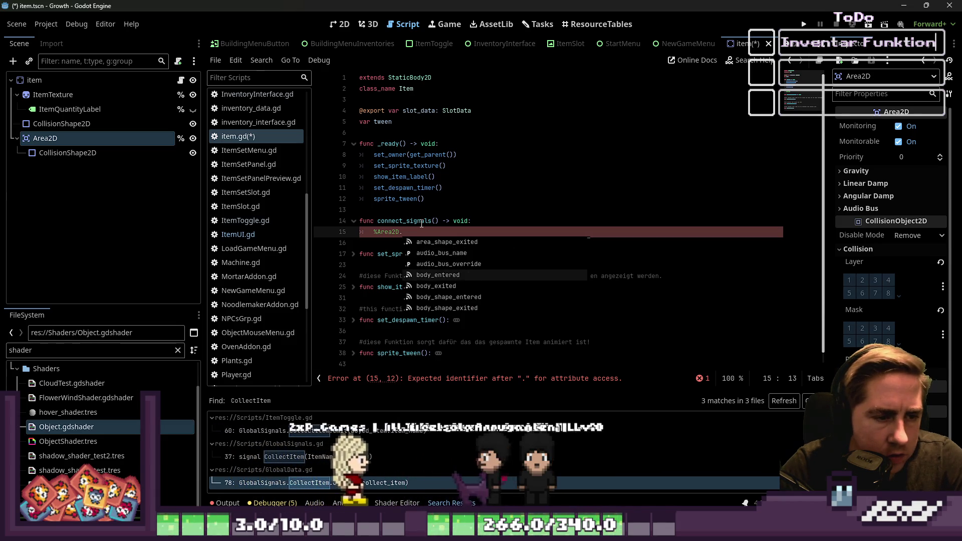
{"action": "key", "text": "Return"}
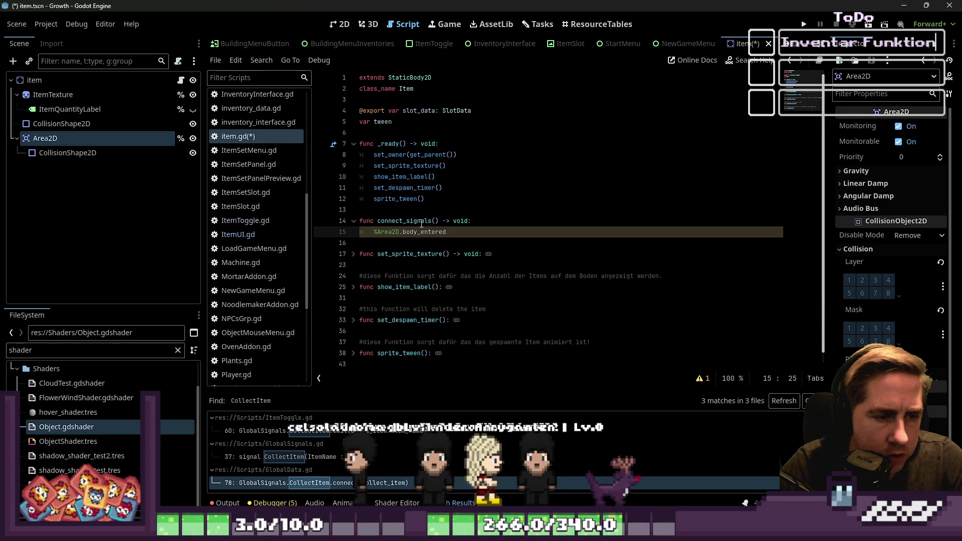
{"action": "type", "text": ".connect("}
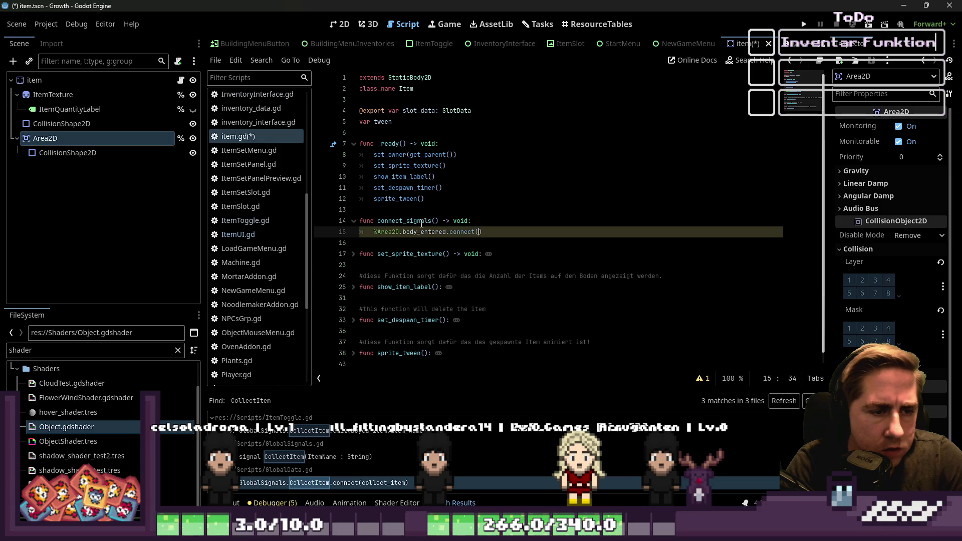
{"action": "type", "text": "bos"}
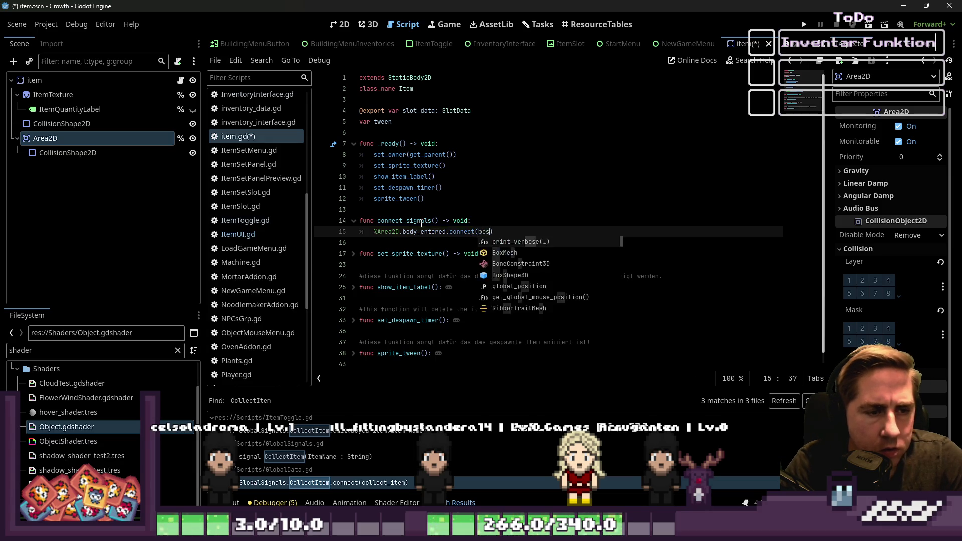
{"action": "type", "text": "_en"}
{"action": "type", "text": "ed"}
{"action": "key", "text": "Down"}
{"action": "key", "text": "Down"}
{"action": "key", "text": "Down"}
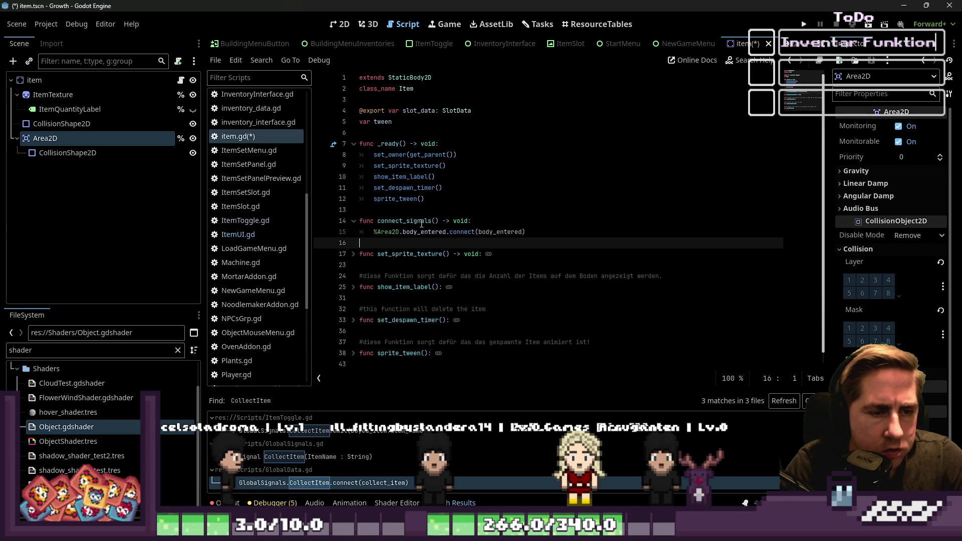
{"action": "key", "text": "Return"}
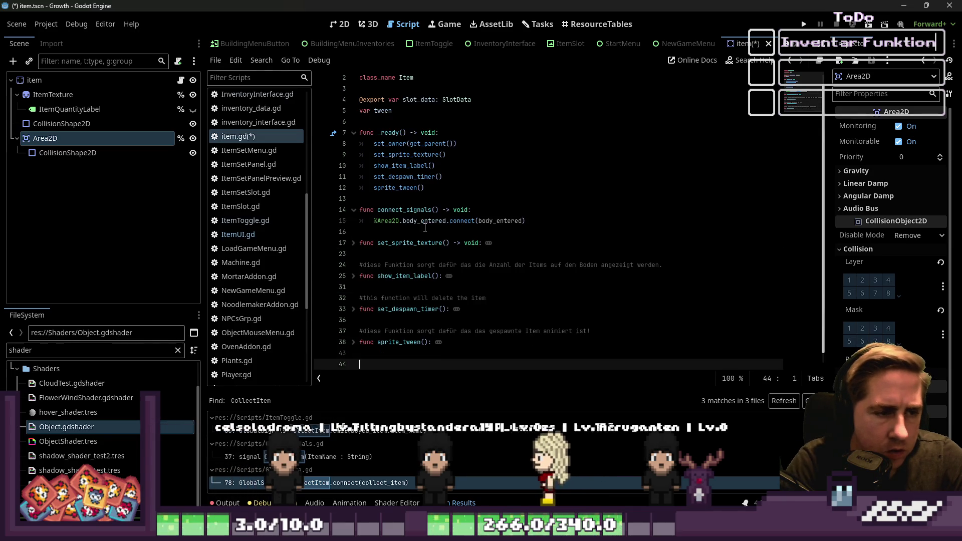
Step: Select the Area2D node in the Scene dock and list its signals in the Node dock
{"action": "left_click", "coordinate": [68, 153]}
{"action": "left_click", "coordinate": [46, 139]}
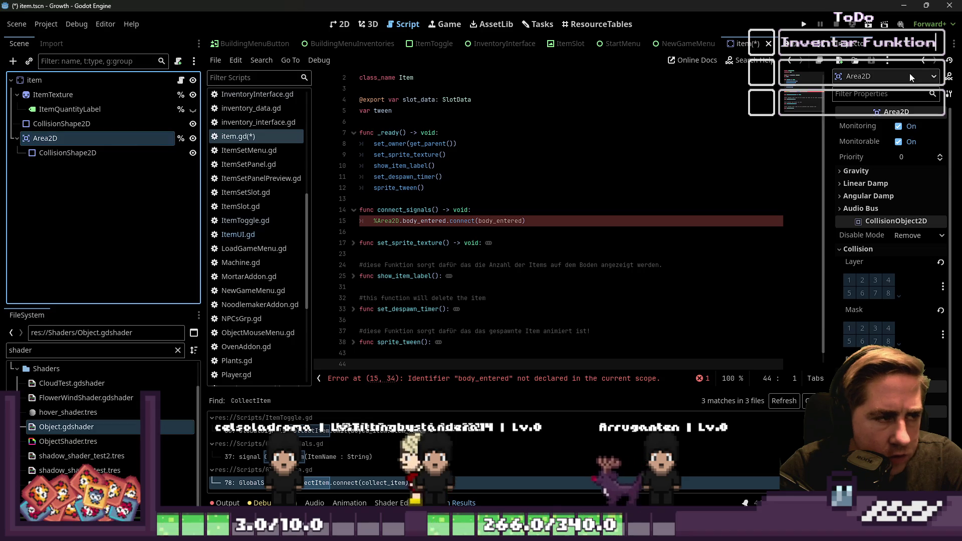
{"action": "left_click", "coordinate": [893, 43]}
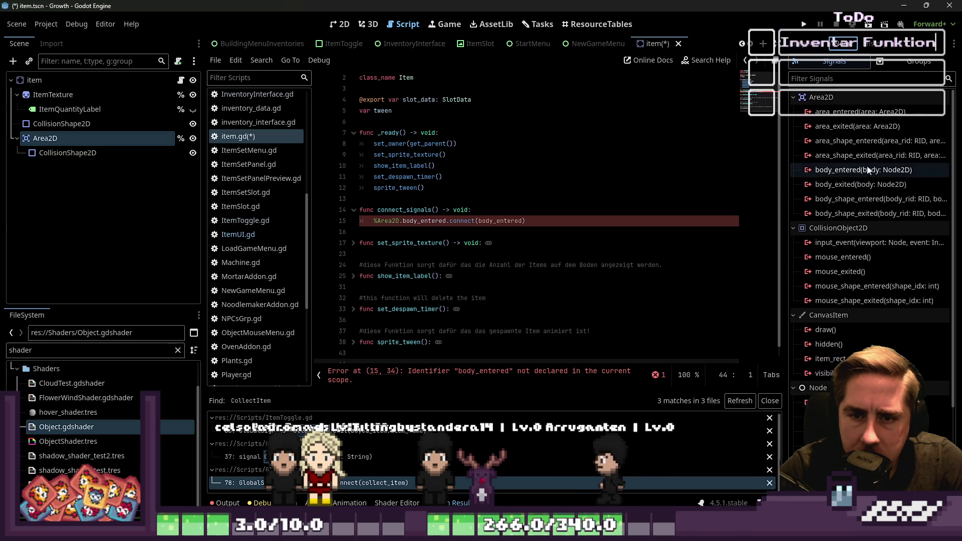
Step: Remove the extra empty last line and add a blank line under func sprite_tween
{"action": "left_click", "coordinate": [383, 357]}
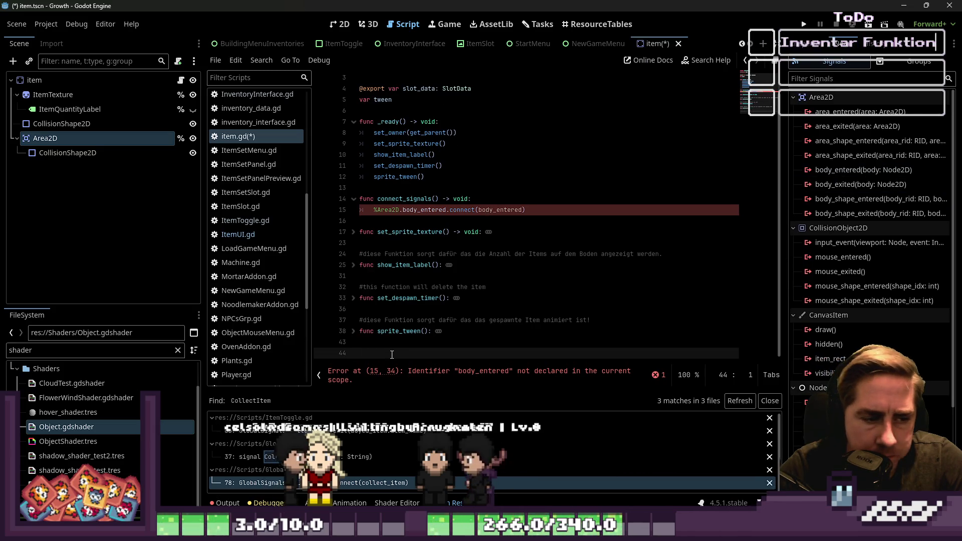
{"action": "key", "text": "BackSpace"}
{"action": "key", "text": "BackSpace"}
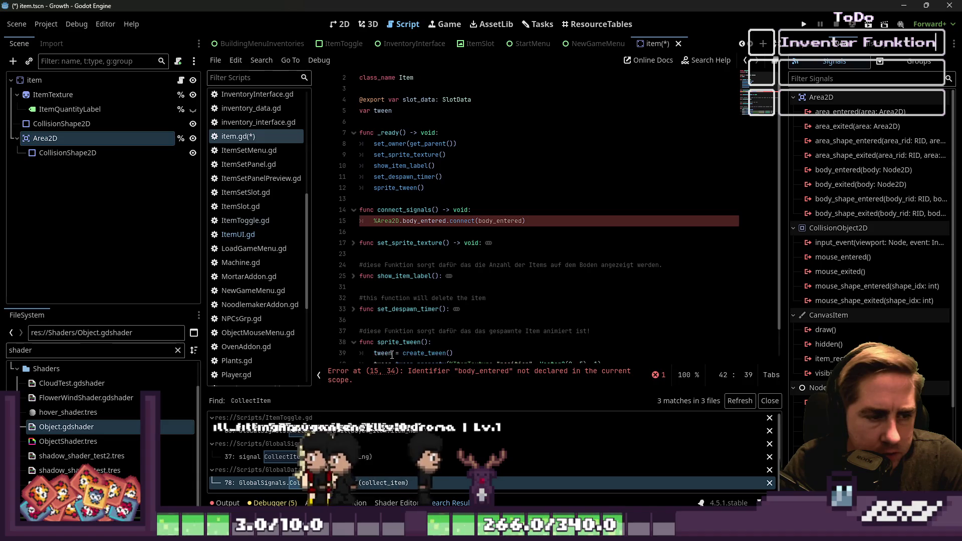
{"action": "scroll", "coordinate": [378, 295], "scroll_direction": "down", "scroll_amount": 2}
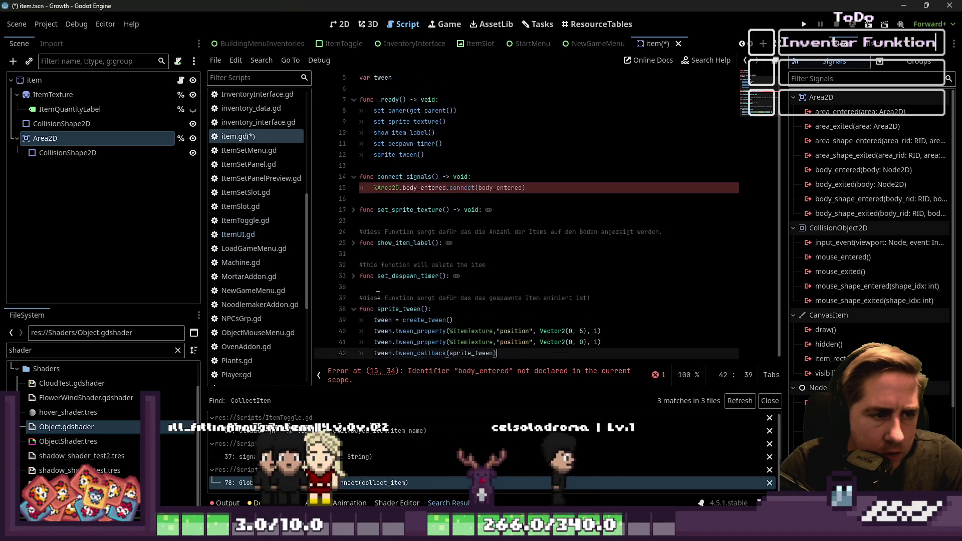
{"action": "scroll", "coordinate": [359, 310], "scroll_direction": "up", "scroll_amount": 2}
{"action": "left_click", "coordinate": [360, 354]}
{"action": "key", "text": "Return"}
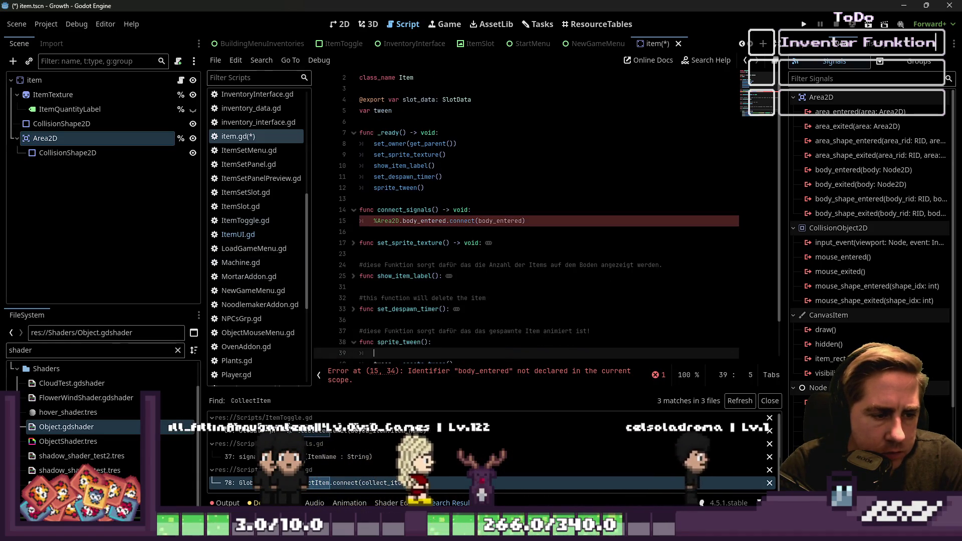
Step: Point the body_entered connection at body_entered_item and declare func body_entered_item(body : Node2D) -> void at line 44
{"action": "key", "text": "BackSpace"}
{"action": "key", "text": "ctrl+End"}
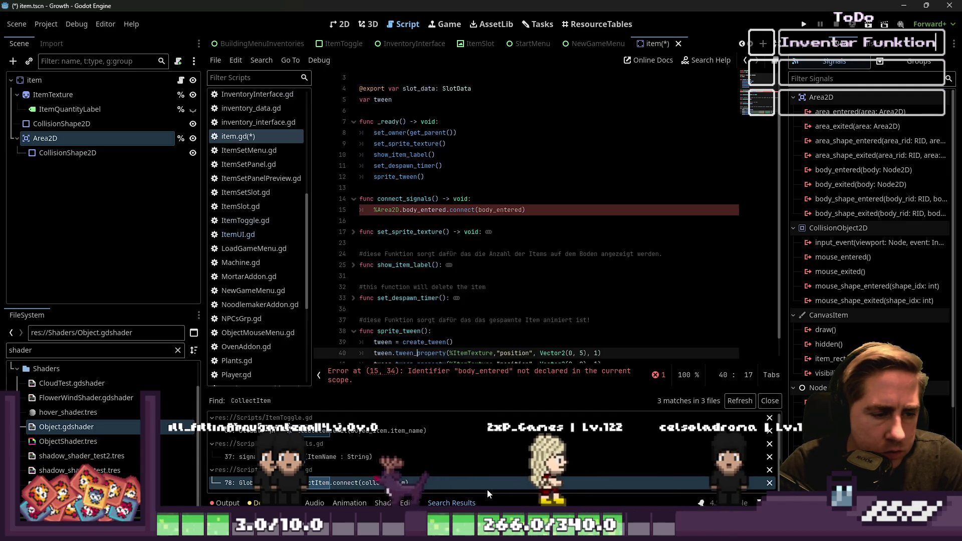
{"action": "key", "text": "Return"}
{"action": "key", "text": "Return"}
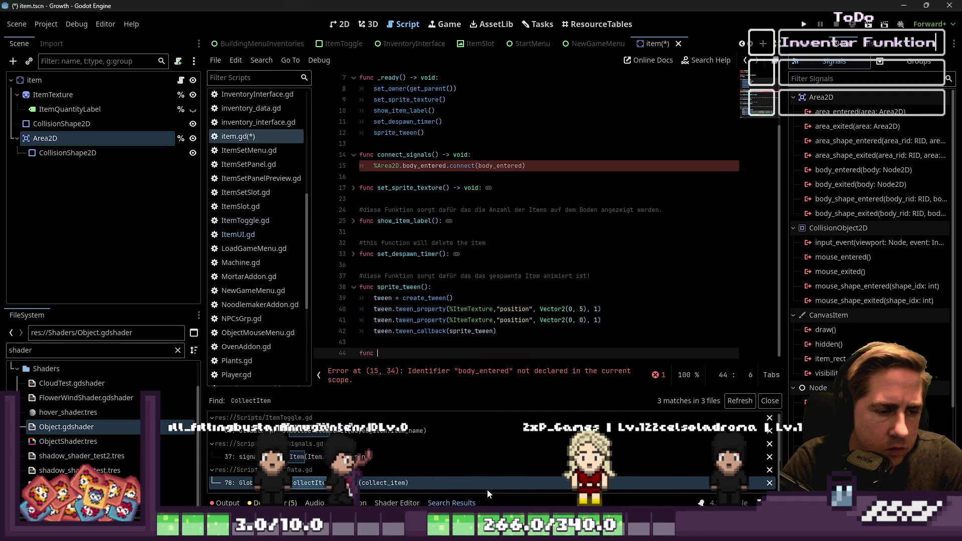
{"action": "type", "text": "func "}
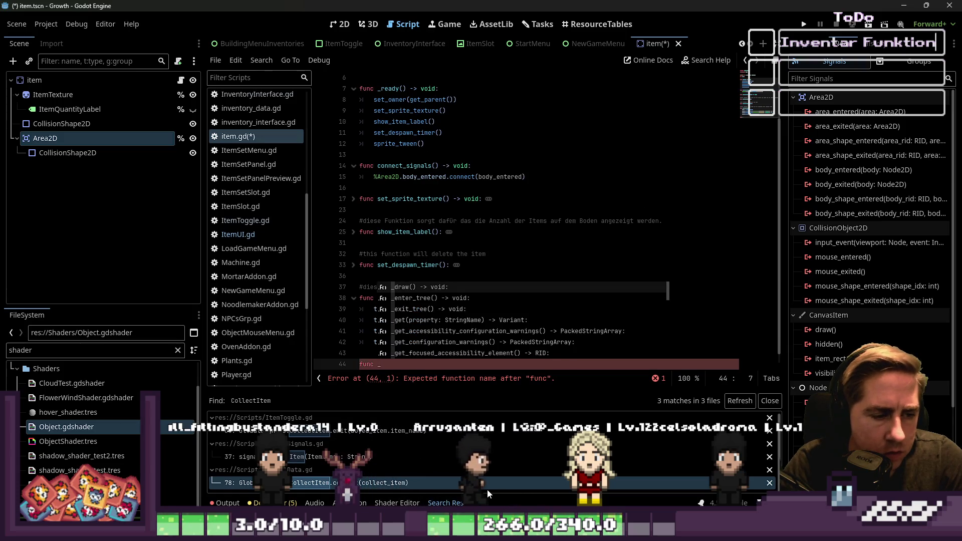
{"action": "type", "text": "body_ente"}
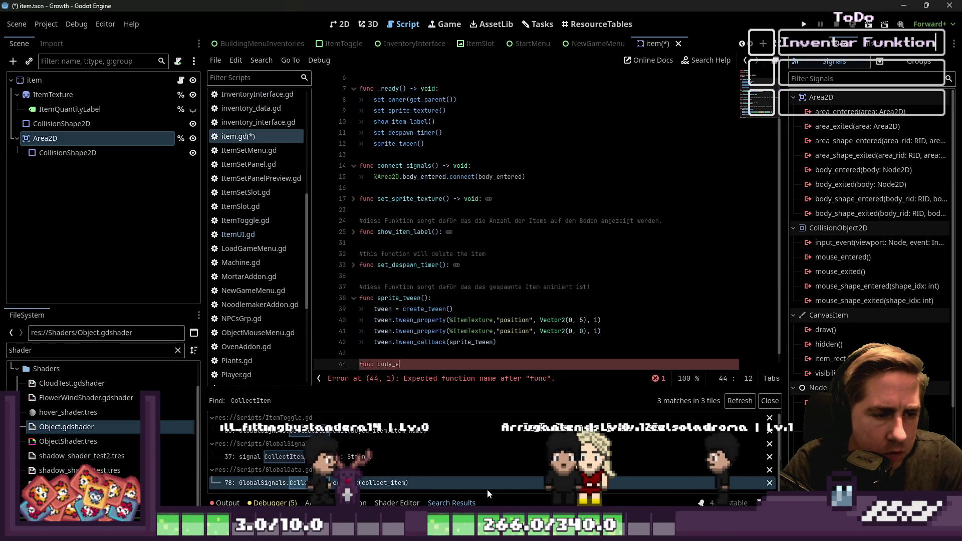
{"action": "type", "text": "red"}
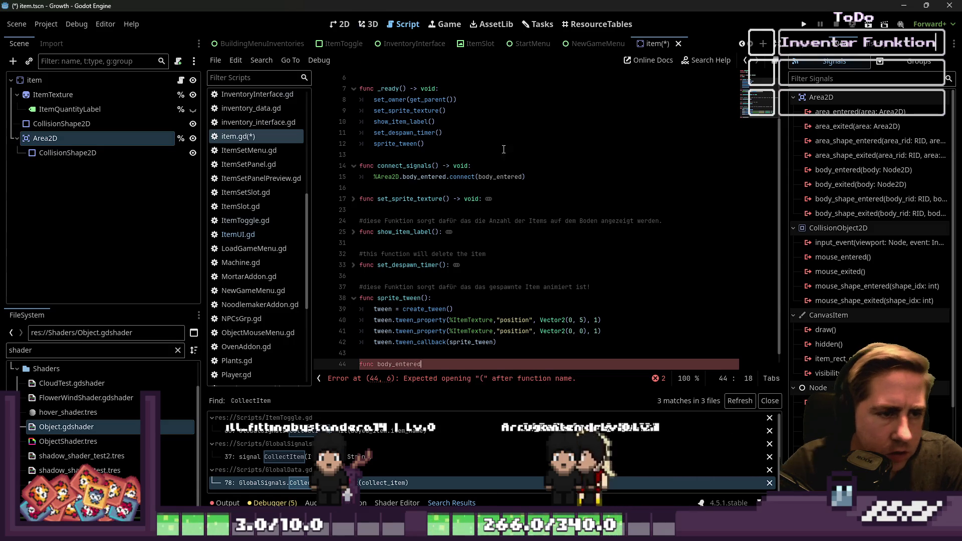
{"action": "left_click", "coordinate": [481, 177]}
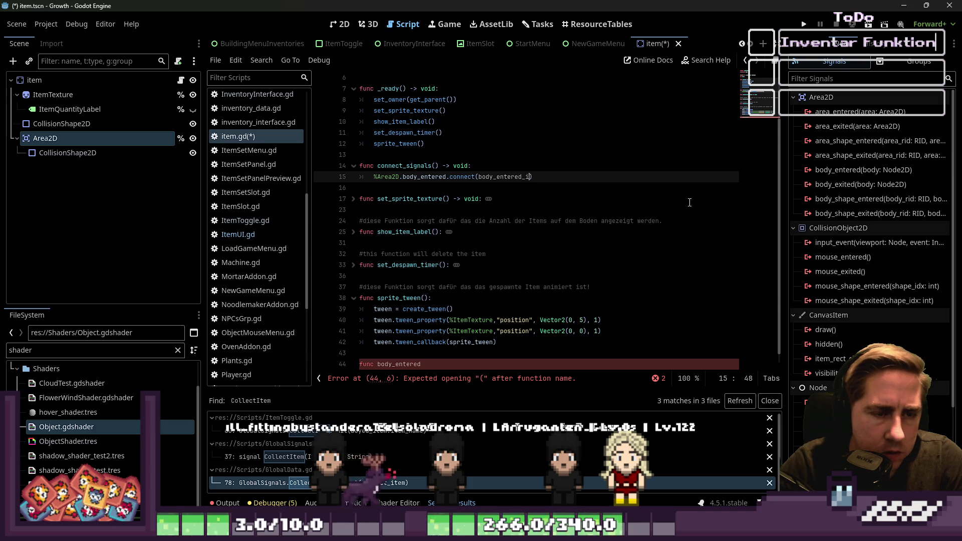
{"action": "type", "text": "tem"}
{"action": "key", "text": "Down"}
{"action": "key", "text": "Down"}
{"action": "key", "text": "Down"}
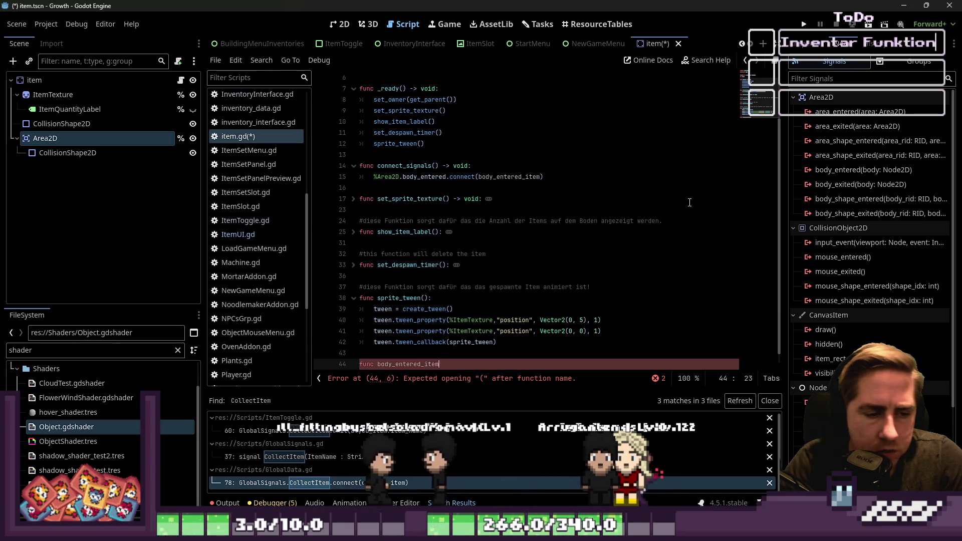
{"action": "type", "text": "em("}
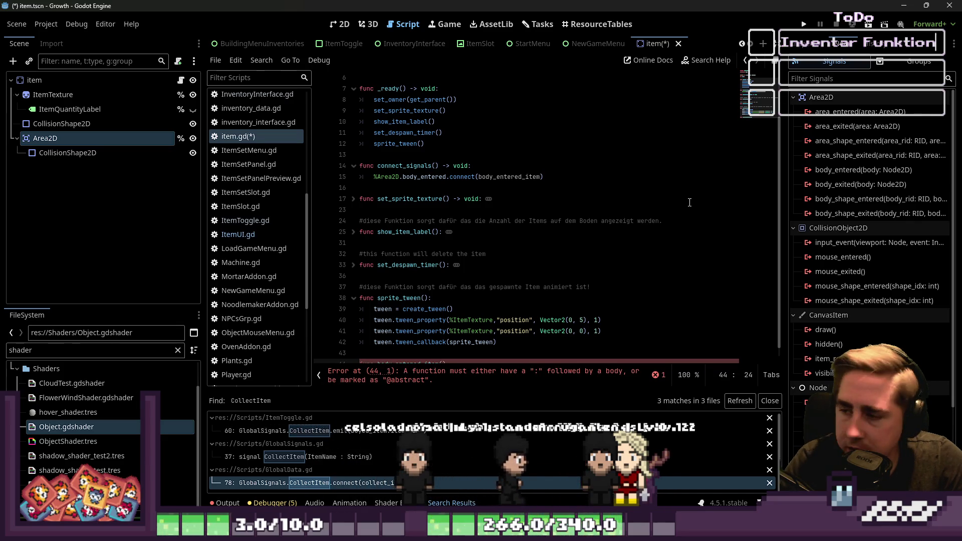
{"action": "type", "text": "body :"}
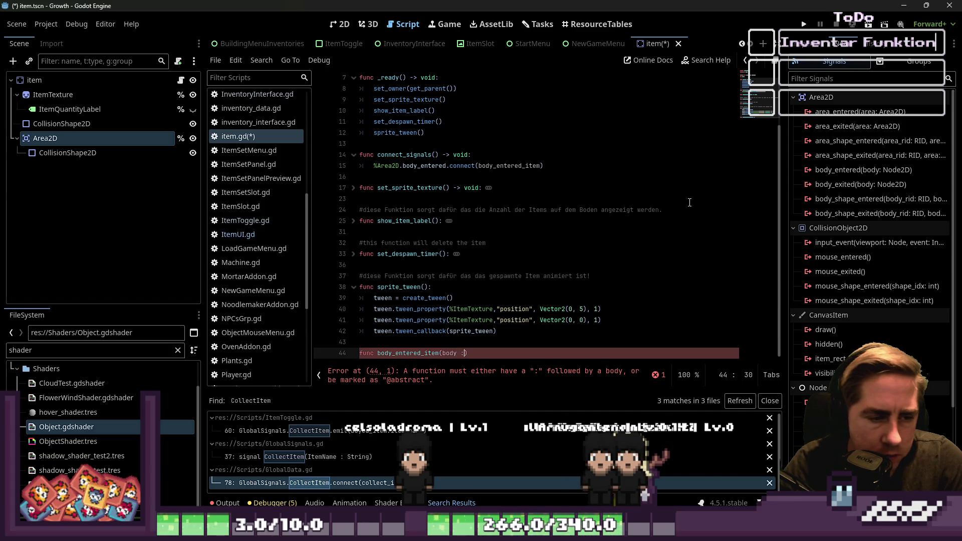
{"action": "type", "text": "ode2"}
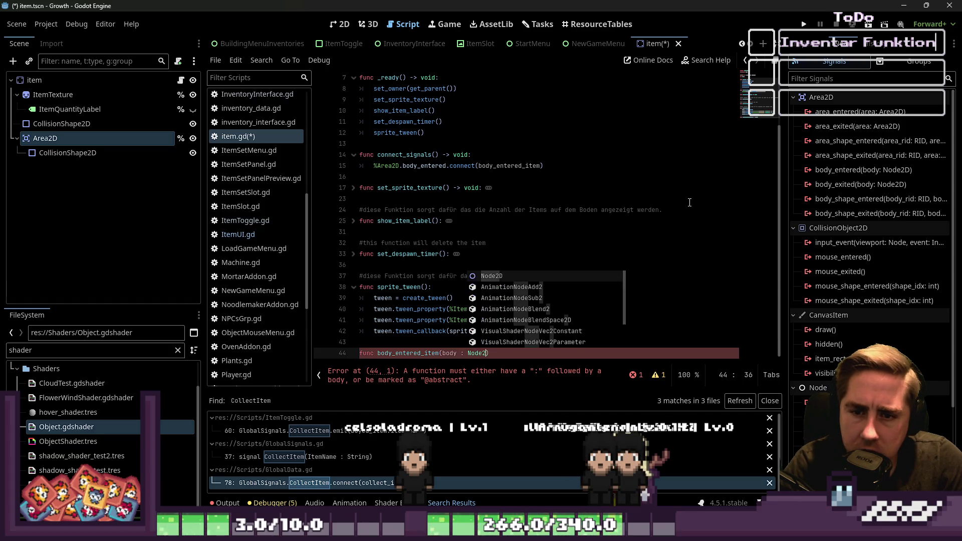
{"action": "type", "text": "D):"}
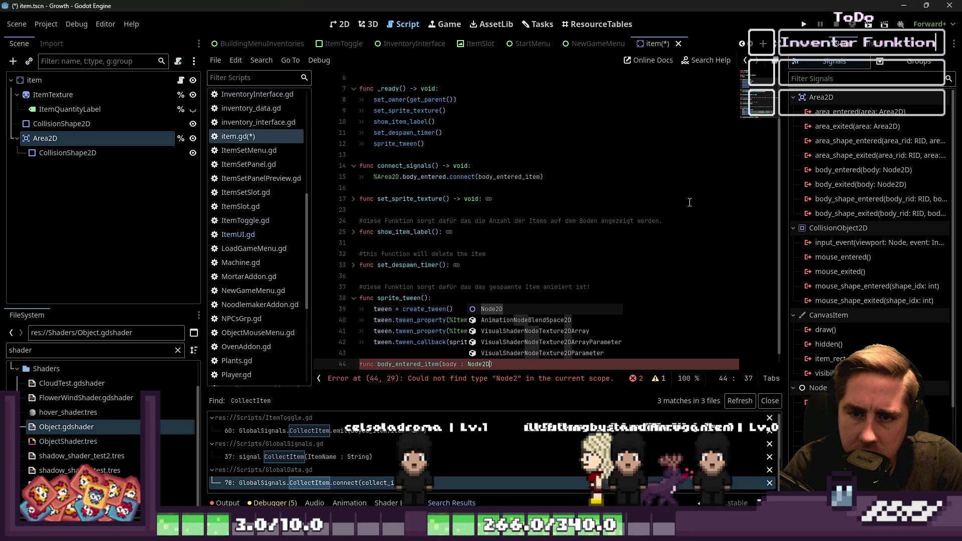
{"action": "type", "text": "> void:"}
{"action": "key", "text": "Return"}
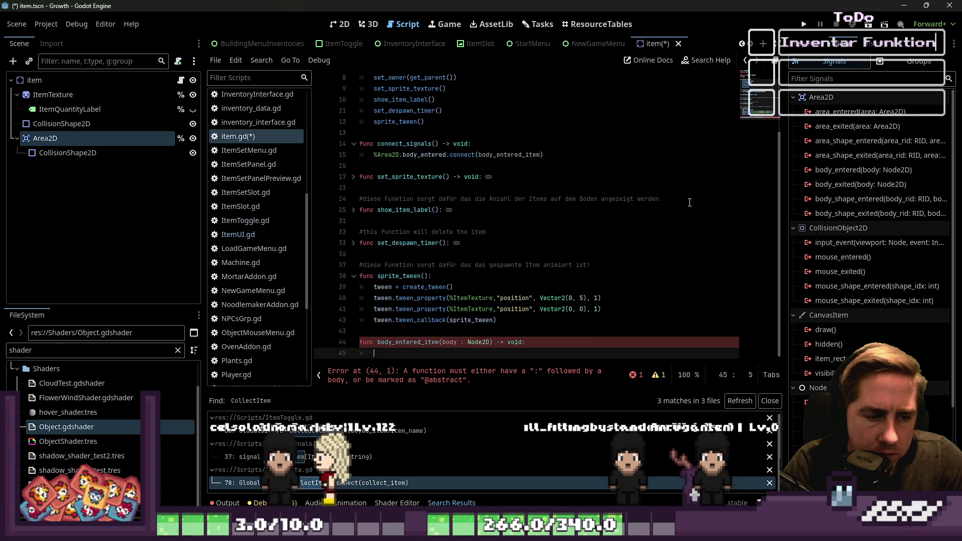
Step: Add 'if body is Player:' emitting GlobalSignals.PickupItem.emit(slot_data) in body_entered_item
{"action": "key", "text": "ctrl+BackSpace"}
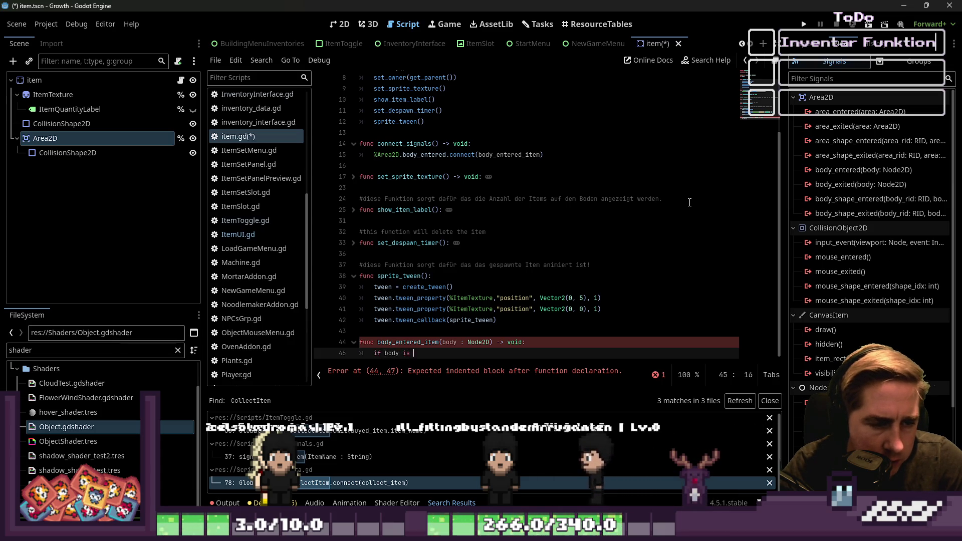
{"action": "type", "text": "er:"}
{"action": "key", "text": "Return"}
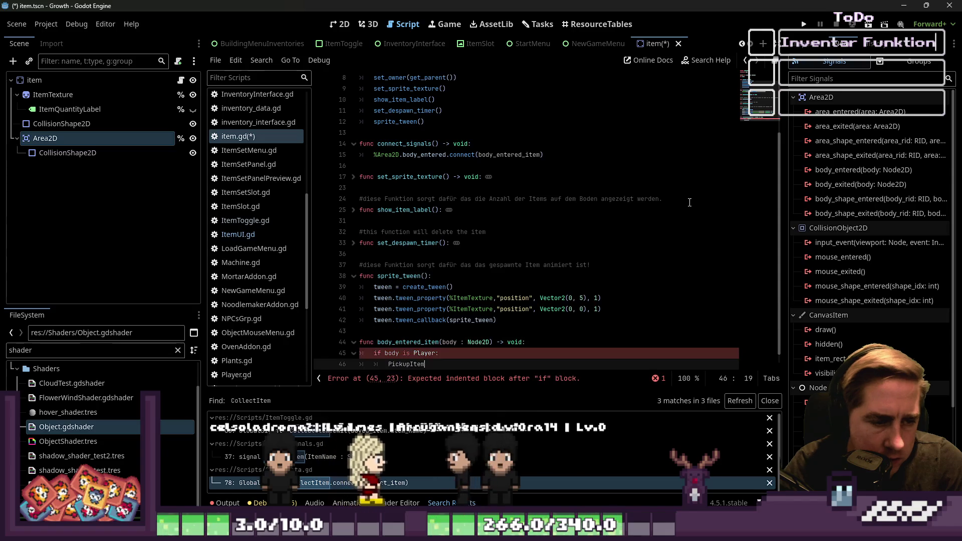
{"action": "type", "text": "PickupItem"}
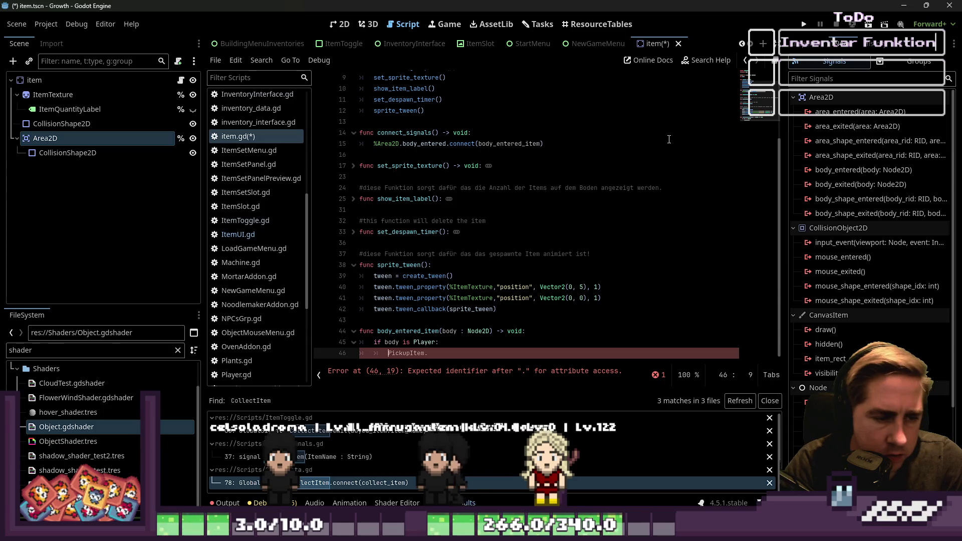
{"action": "type", "text": "alSignals."}
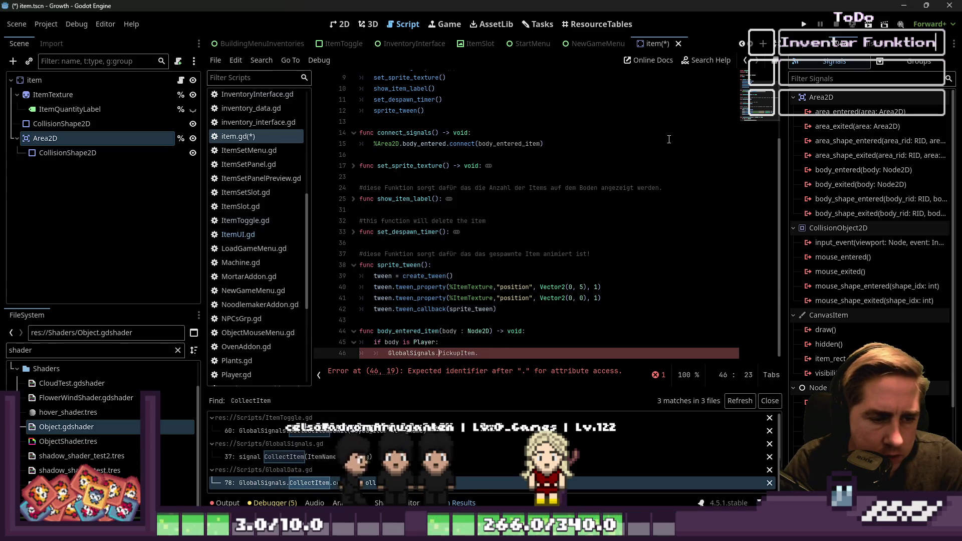
{"action": "key", "text": "End"}
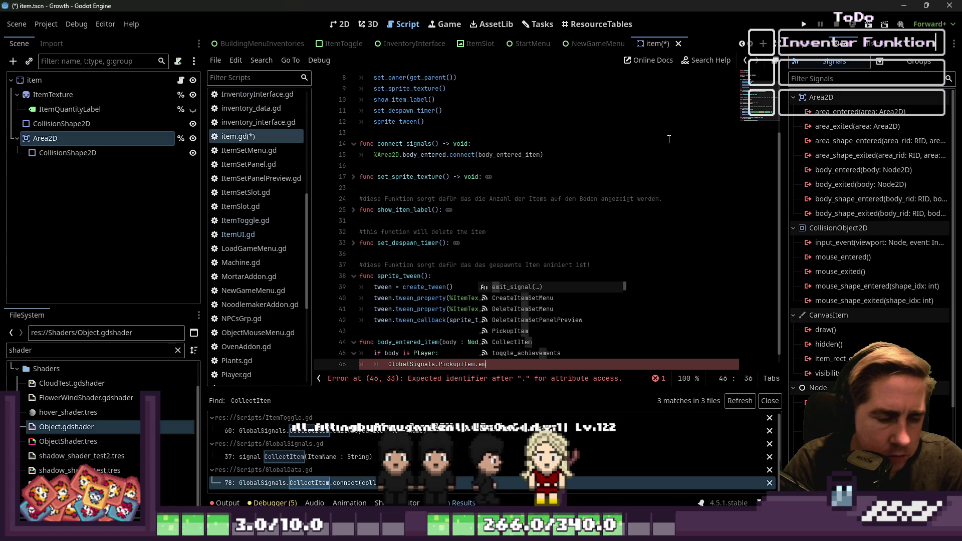
{"action": "type", "text": "emit"}
{"action": "key", "text": "Return"}
{"action": "type", "text": "slot_data"}
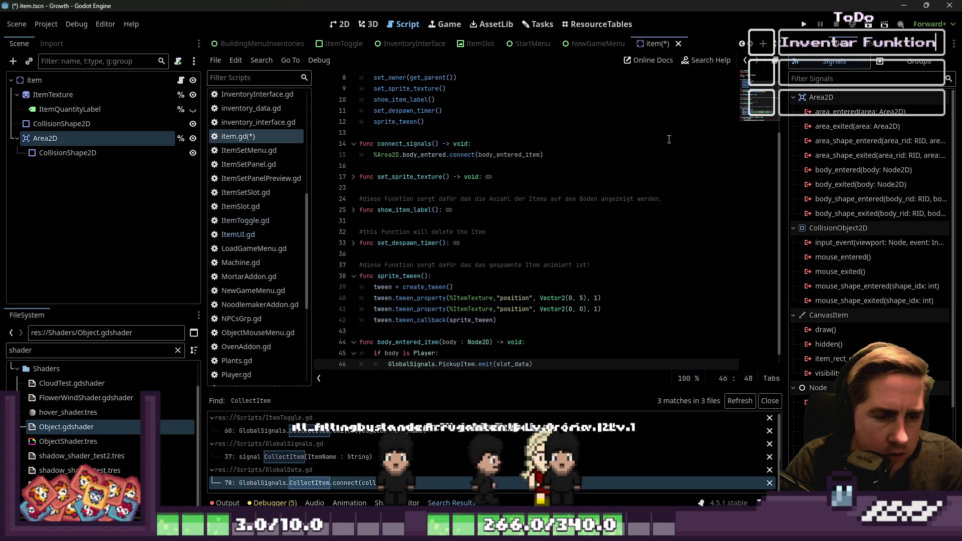
Step: Add queue_free() after the emit, save item.gd, and open ItemUI.gd
{"action": "key", "text": "Return"}
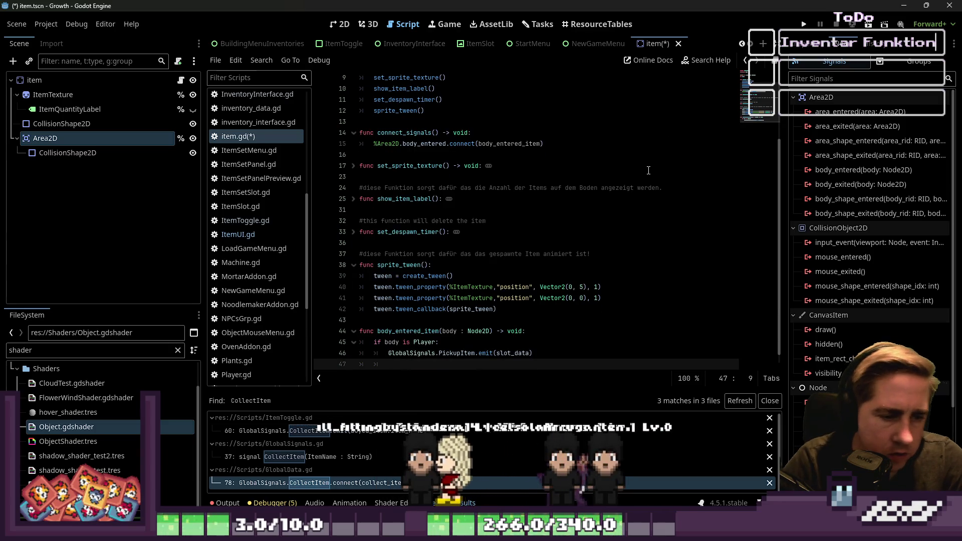
{"action": "type", "text": "e_free("}
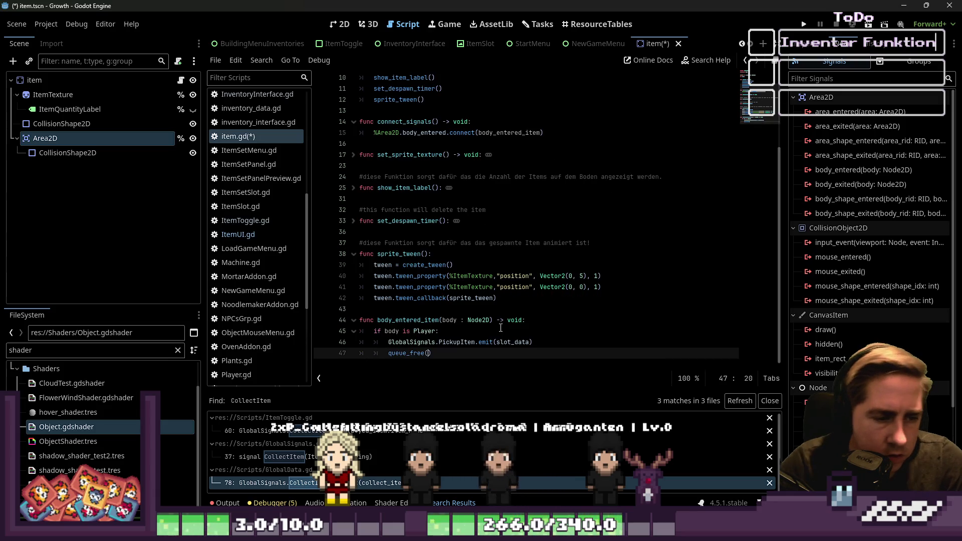
{"action": "key", "text": "ctrl+s"}
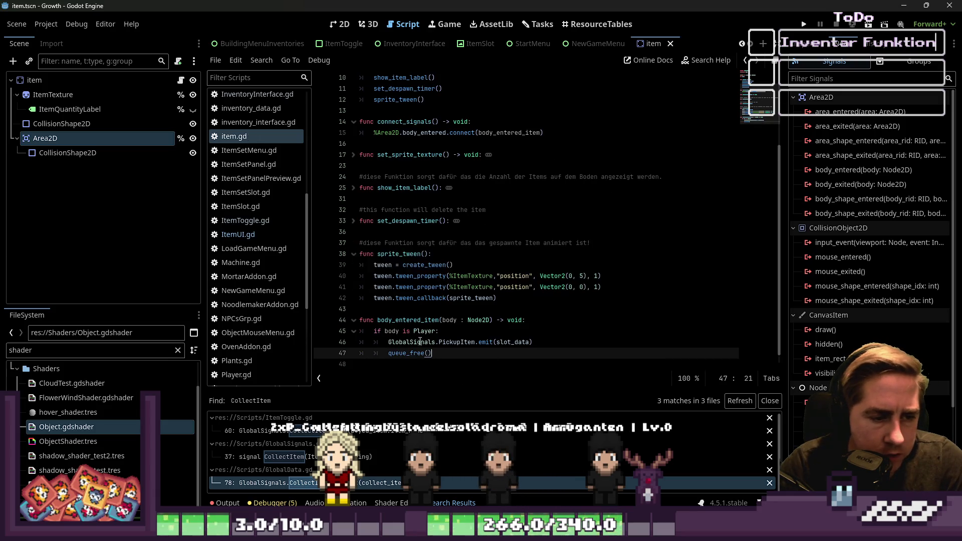
{"action": "left_click", "coordinate": [235, 236]}
Step: In InventoryInterface.gd's connect_signals, add a new GlobalSignals.PickupItem.connect() line
{"action": "scroll", "coordinate": [387, 237], "scroll_direction": "down", "scroll_amount": 5}
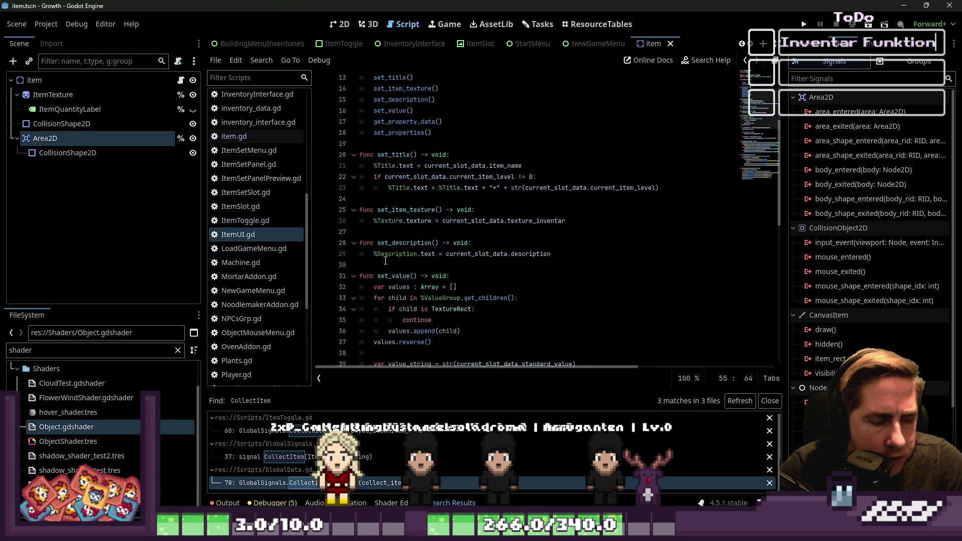
{"action": "scroll", "coordinate": [262, 186], "scroll_direction": "up", "scroll_amount": 4}
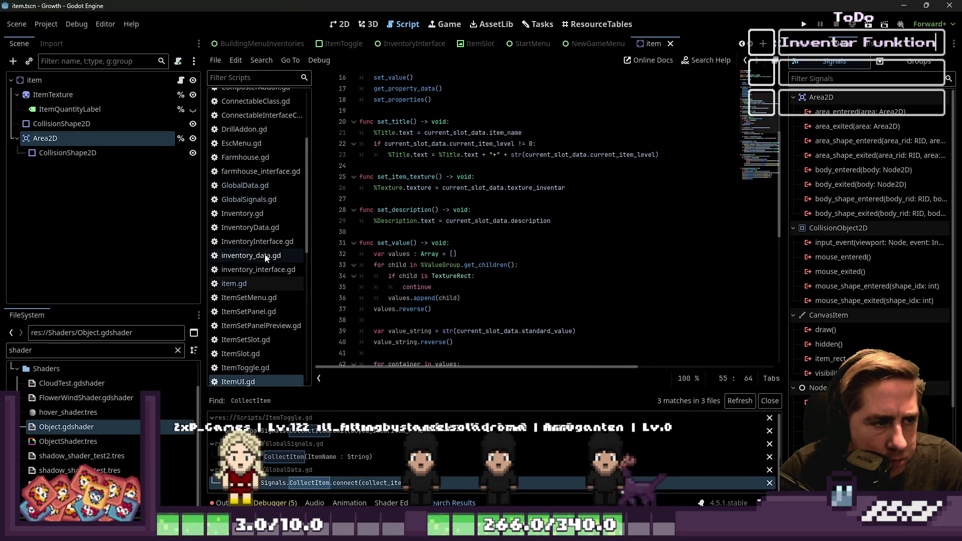
{"action": "left_click", "coordinate": [257, 242]}
{"action": "scroll", "coordinate": [471, 246], "scroll_direction": "up", "scroll_amount": 5}
{"action": "scroll", "coordinate": [471, 246], "scroll_direction": "down", "scroll_amount": 1}
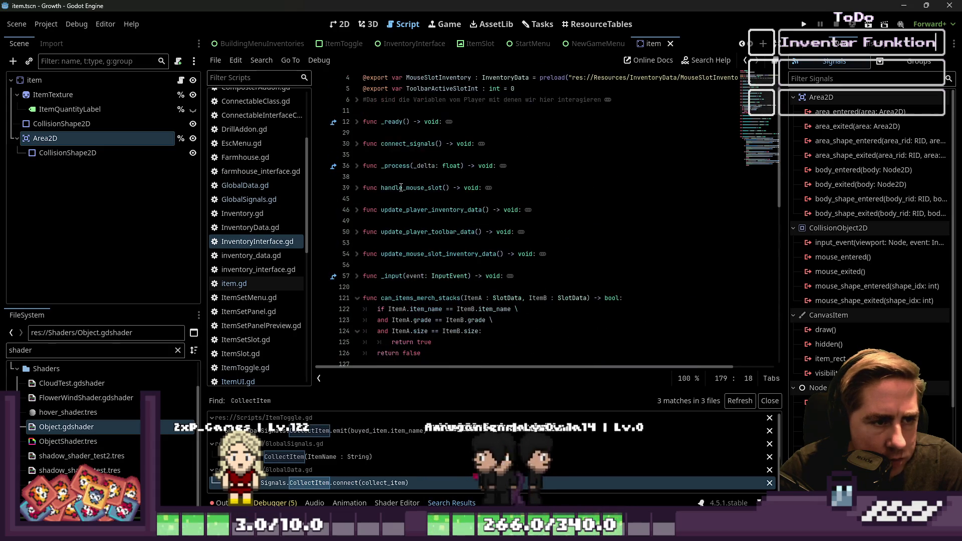
{"action": "left_click", "coordinate": [357, 144]}
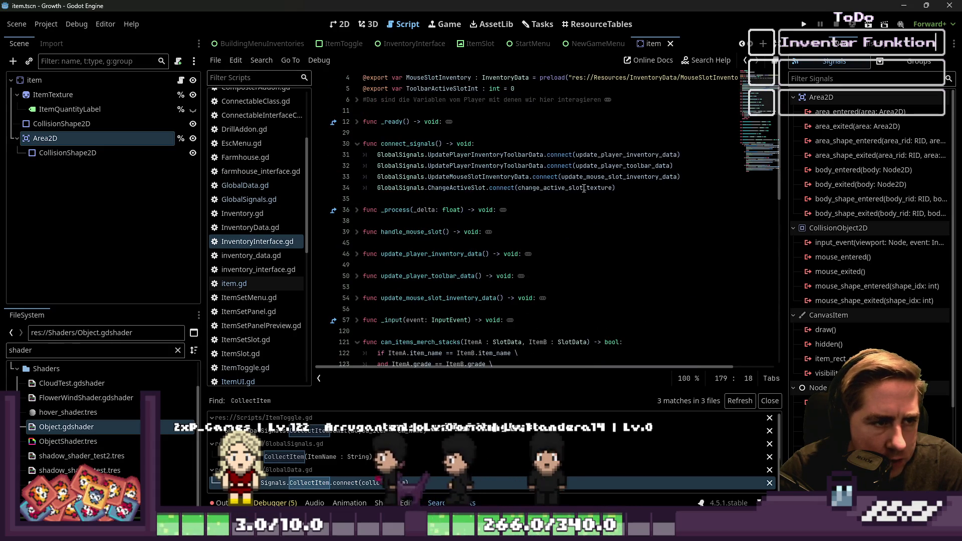
{"action": "left_click", "coordinate": [643, 190]}
{"action": "key", "text": "Return"}
{"action": "type", "text": "GlobalSin"}
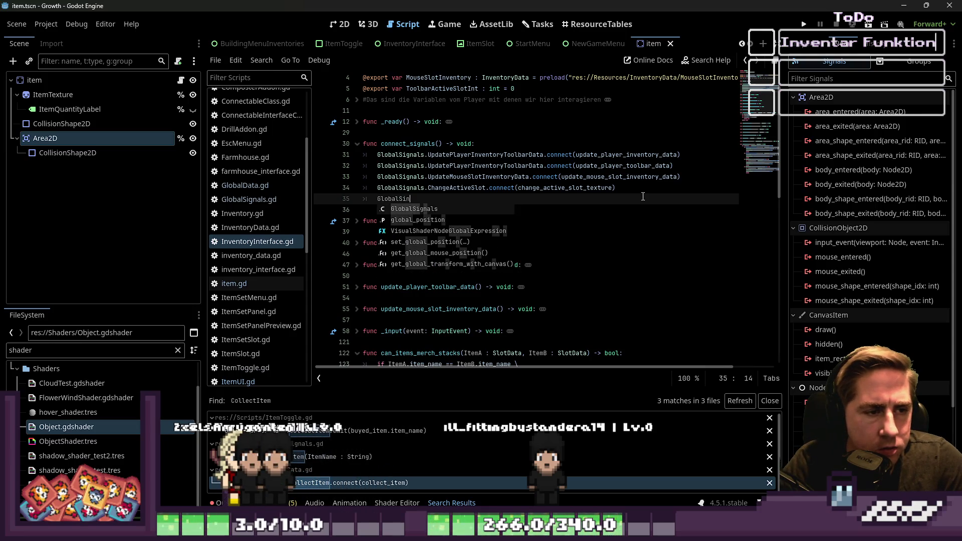
{"action": "key", "text": "Return"}
{"action": "type", "text": ","}
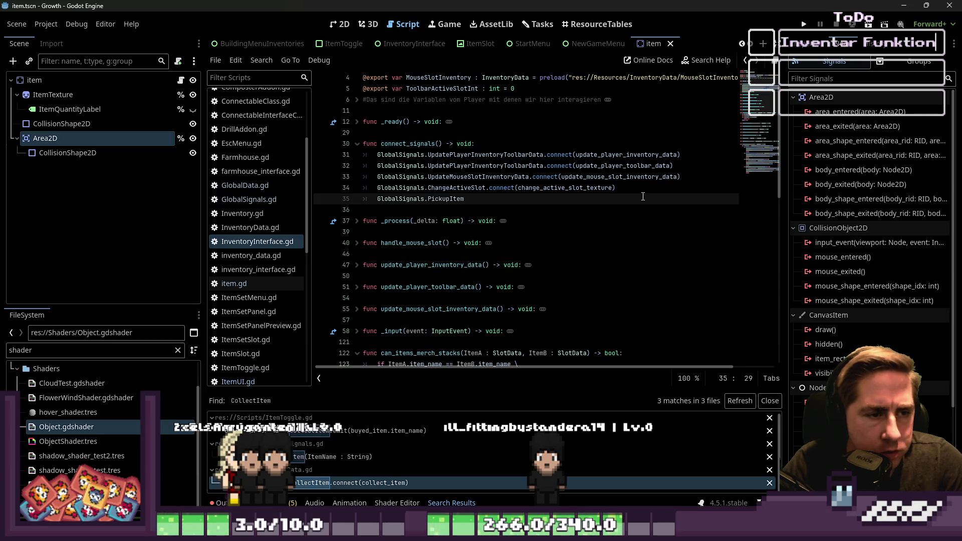
{"action": "key", "text": "Return"}
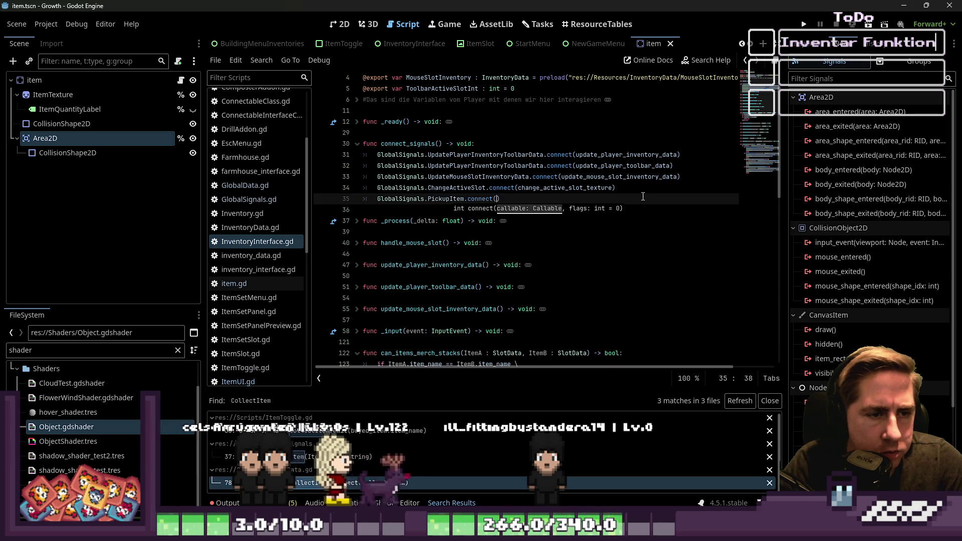
Step: Copy pick_up_item from line 180 into the connect call, then run the game to test
{"action": "scroll", "coordinate": [643, 197], "scroll_direction": "down", "scroll_amount": 10}
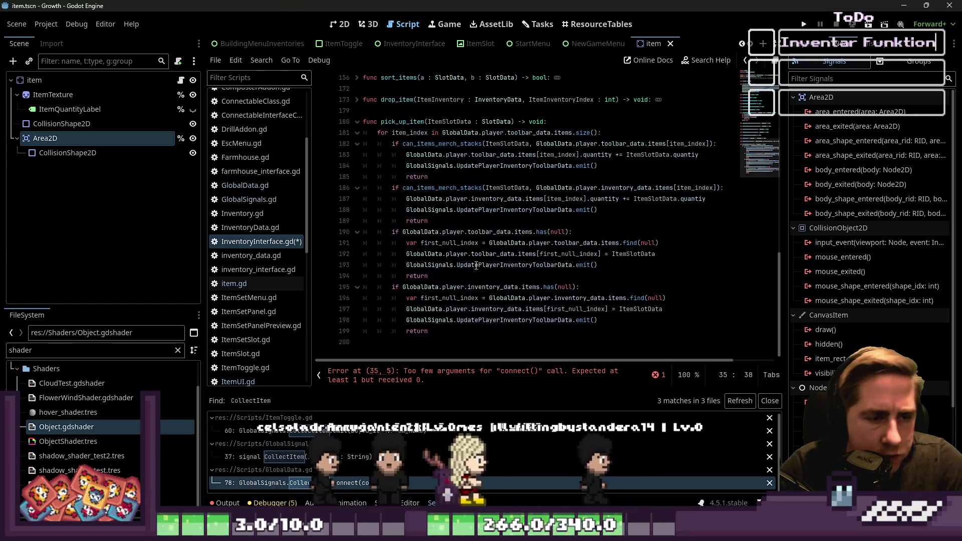
{"action": "double_click", "coordinate": [403, 121]}
{"action": "key", "text": "ctrl+c"}
{"action": "scroll", "coordinate": [526, 178], "scroll_direction": "up", "scroll_amount": 7}
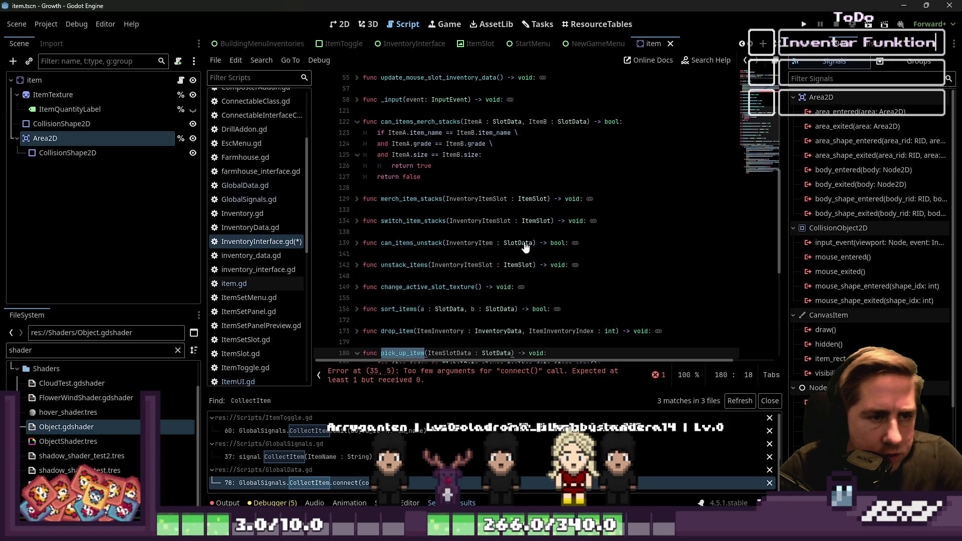
{"action": "scroll", "coordinate": [525, 246], "scroll_direction": "up", "scroll_amount": 5}
{"action": "left_click", "coordinate": [496, 232]}
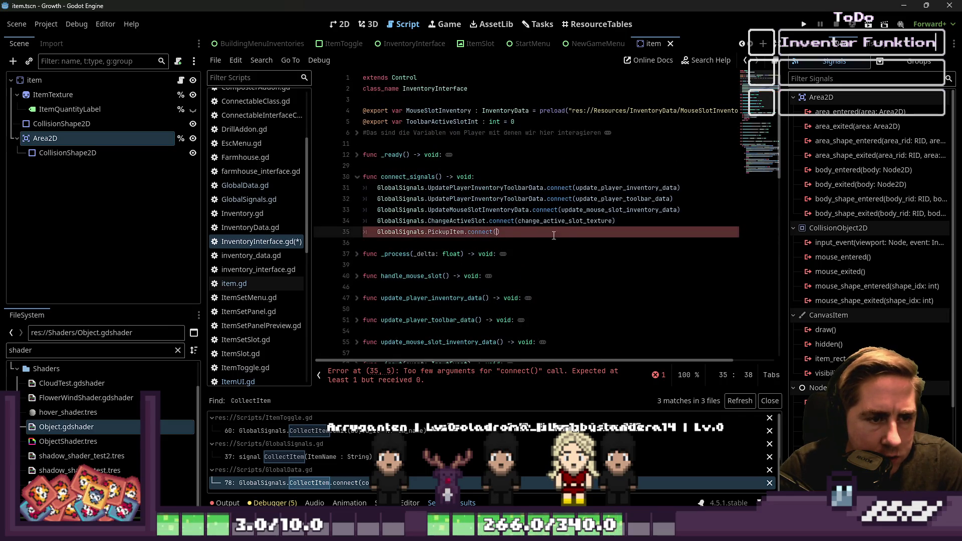
{"action": "key", "text": "ctrl+v"}
{"action": "left_click", "coordinate": [565, 243]}
{"action": "left_click", "coordinate": [804, 24]}
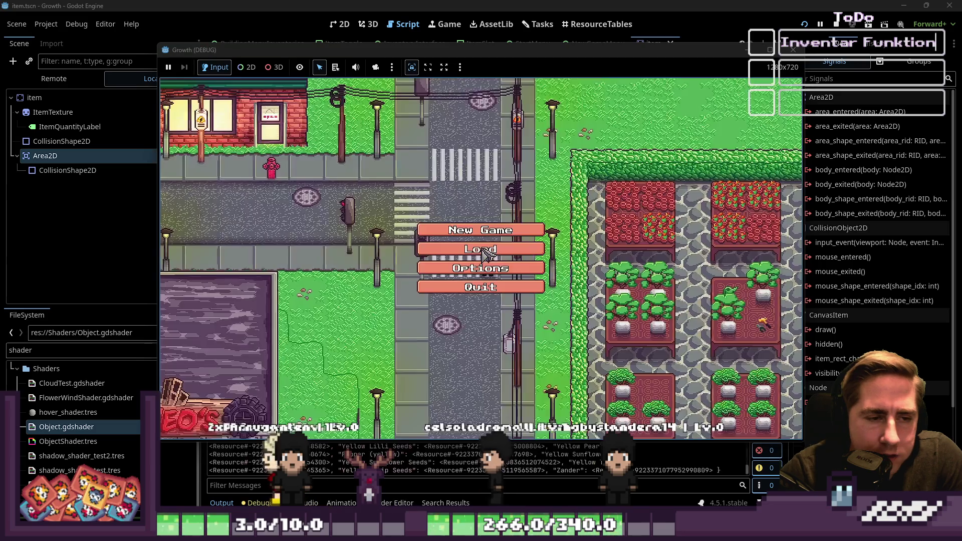
Step: Create a new character named 'ewq', start the game, and walk around with WASD
{"action": "left_click", "coordinate": [492, 161]}
{"action": "type", "text": "ewq"}
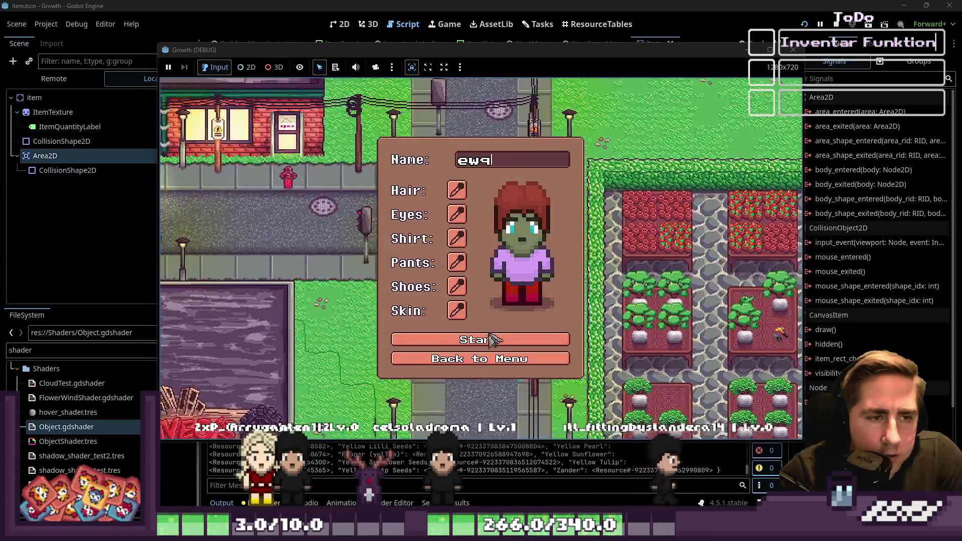
{"action": "left_click", "coordinate": [546, 340]}
{"action": "mouse_move", "coordinate": [518, 327]}
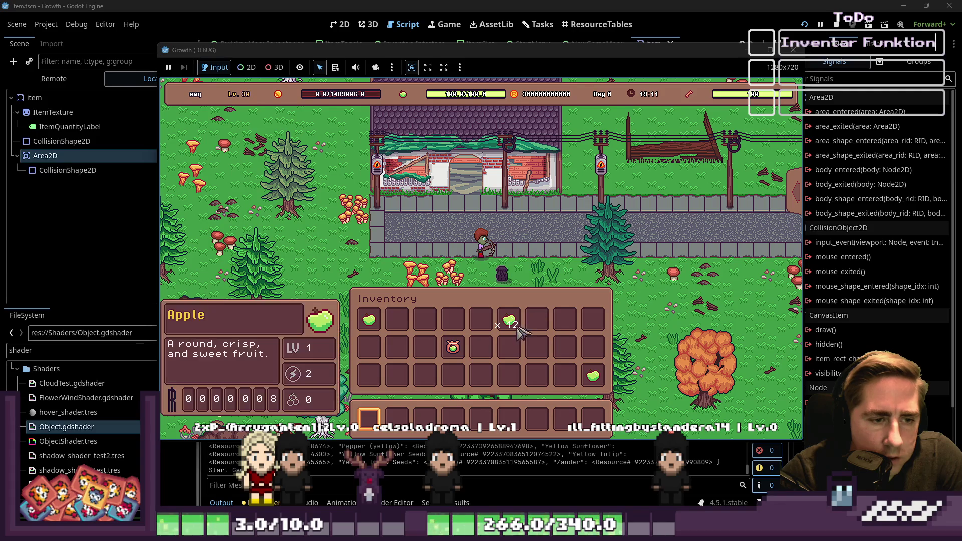
{"action": "key", "text": "a"}
{"action": "key", "text": "s"}
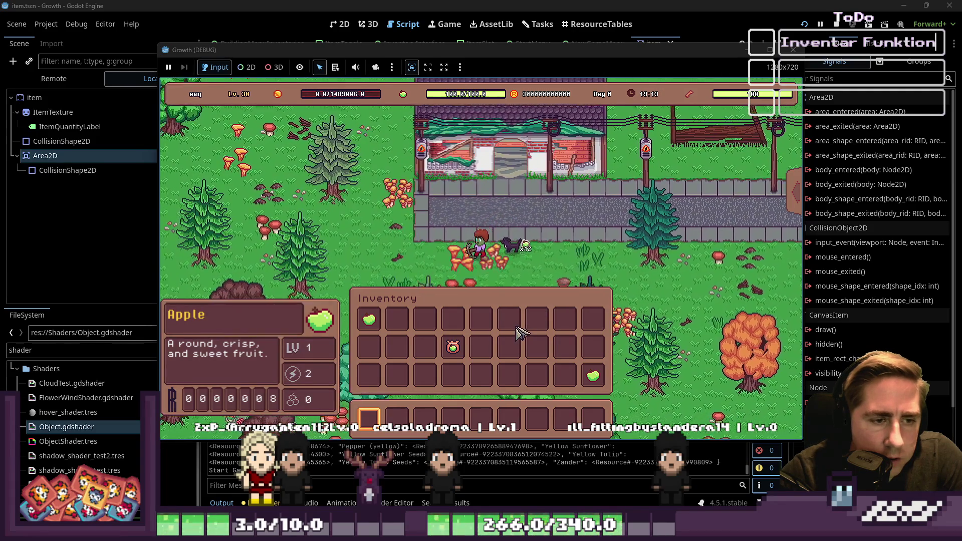
{"action": "key", "text": "w"}
{"action": "key", "text": "d"}
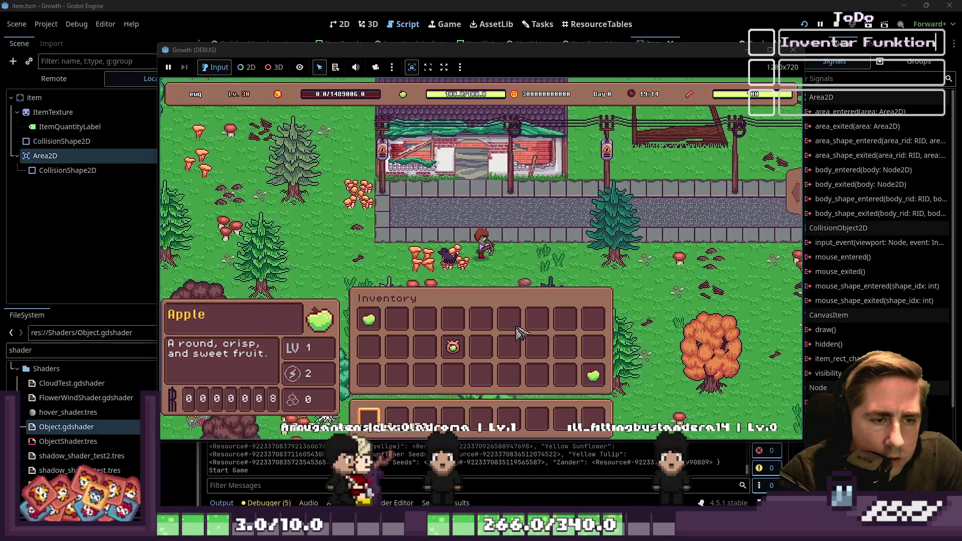
{"action": "key", "text": "a"}
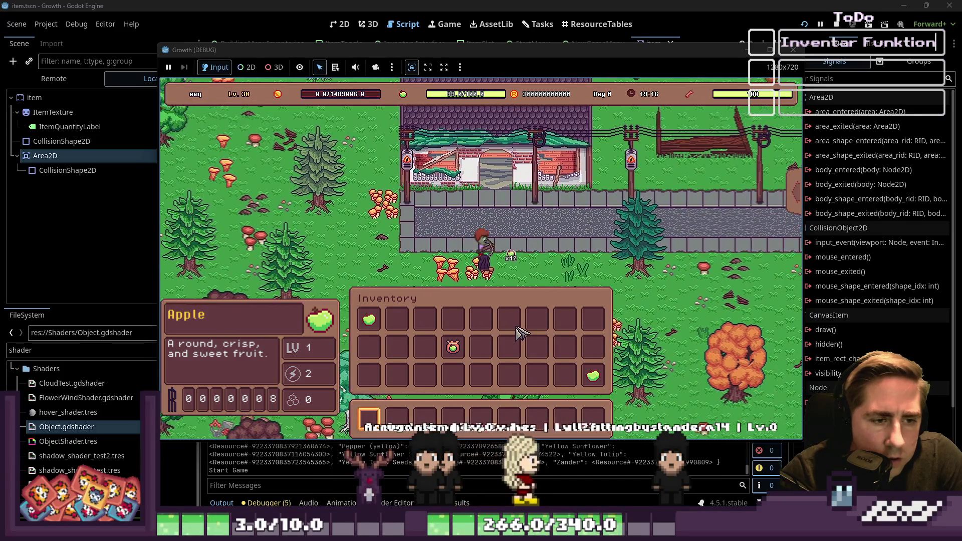
{"action": "key", "text": "d"}
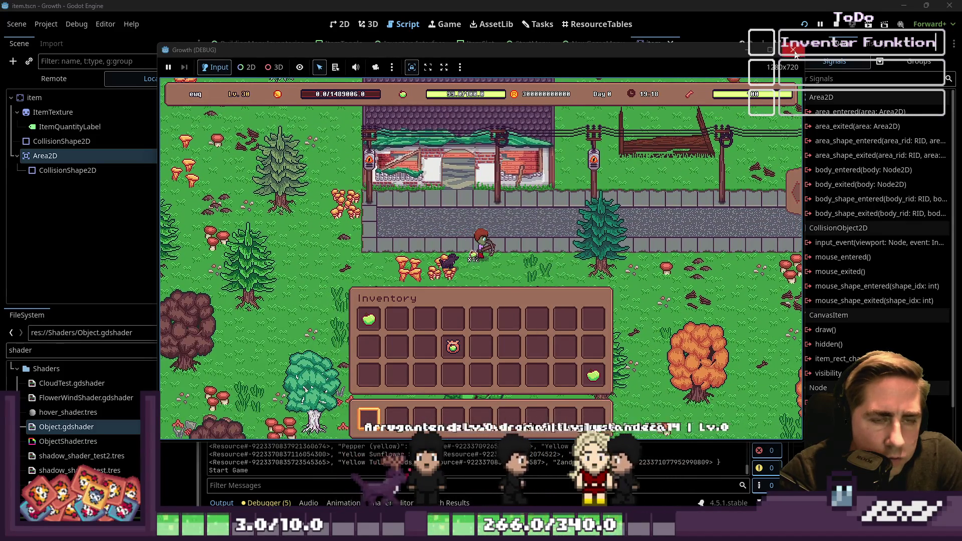
Step: Close the running game window and open ItemUI.gd from the script list
{"action": "left_click", "coordinate": [795, 51]}
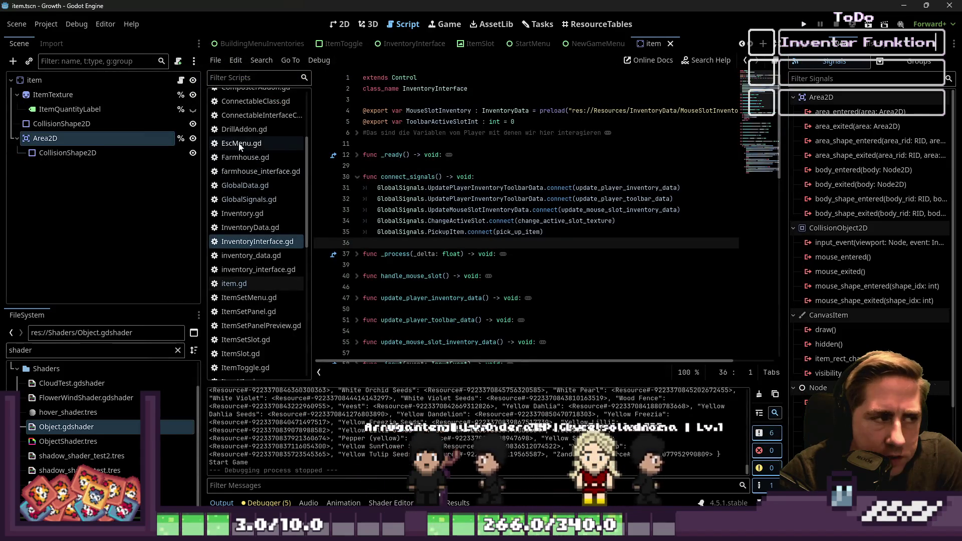
{"action": "scroll", "coordinate": [418, 171], "scroll_direction": "down", "scroll_amount": 3}
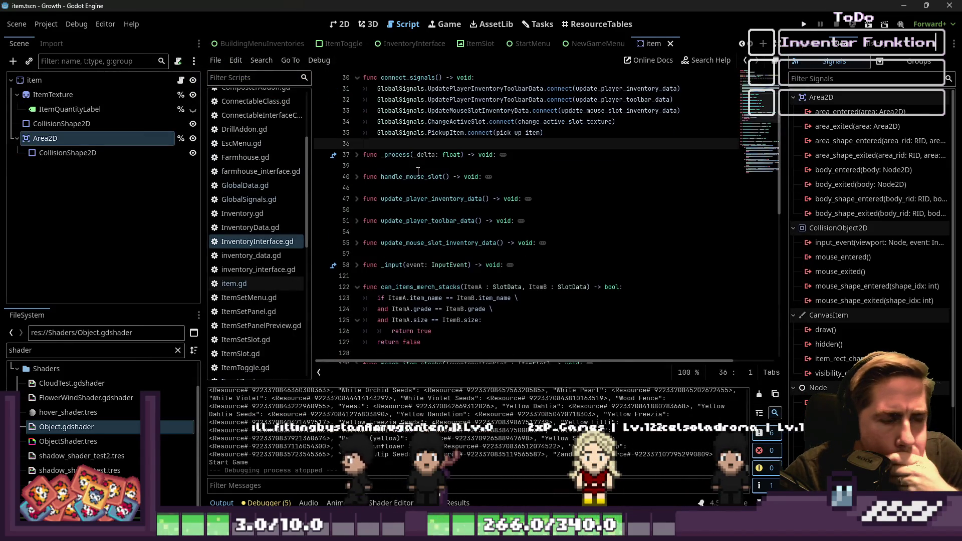
{"action": "scroll", "coordinate": [257, 205], "scroll_direction": "down", "scroll_amount": 4}
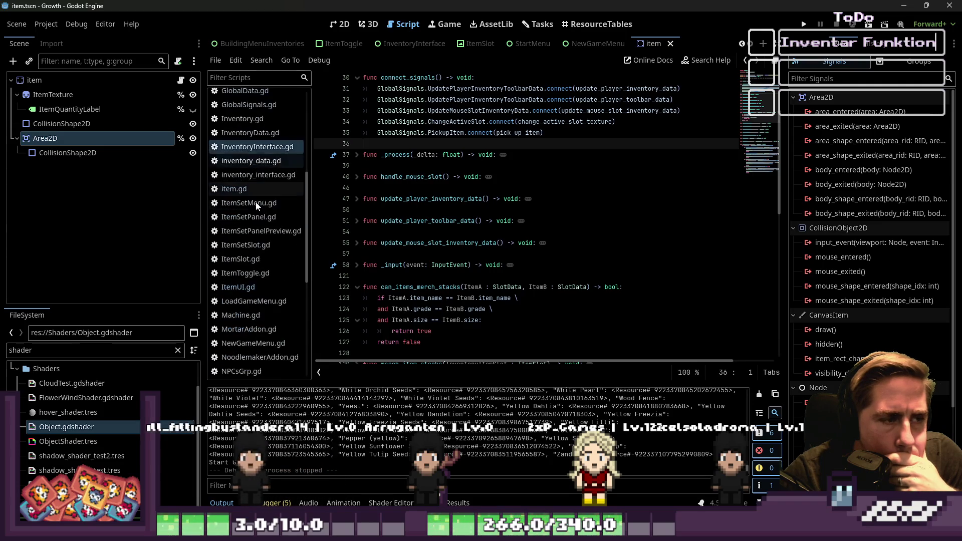
{"action": "left_click", "coordinate": [245, 288]}
{"action": "scroll", "coordinate": [499, 301], "scroll_direction": "down", "scroll_amount": 5}
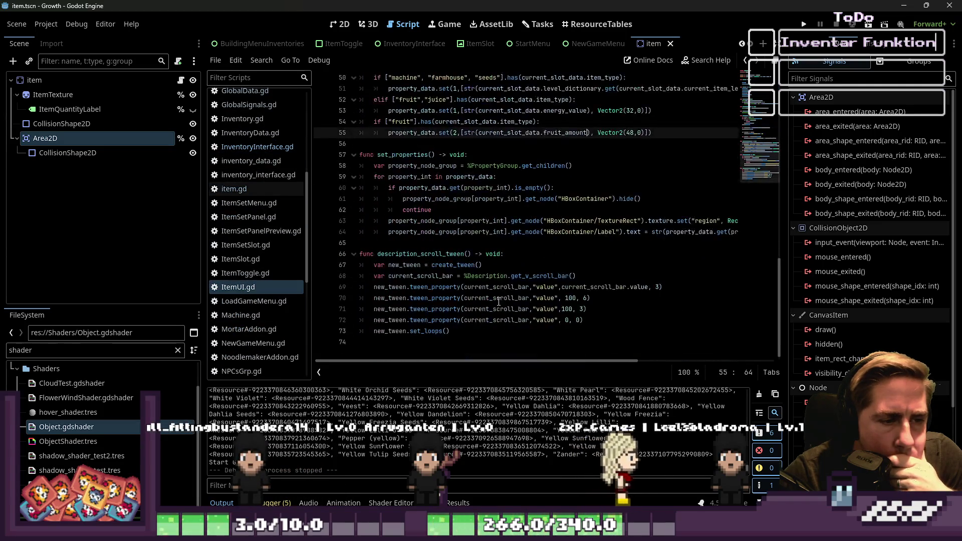
Step: In item.gd, add a debug print "body ist ein Spieler!" under the Player check
{"action": "left_click", "coordinate": [234, 189]}
{"action": "left_click", "coordinate": [401, 303]}
{"action": "double_click", "coordinate": [401, 309]}
{"action": "scroll", "coordinate": [404, 310], "scroll_direction": "up", "scroll_amount": 1}
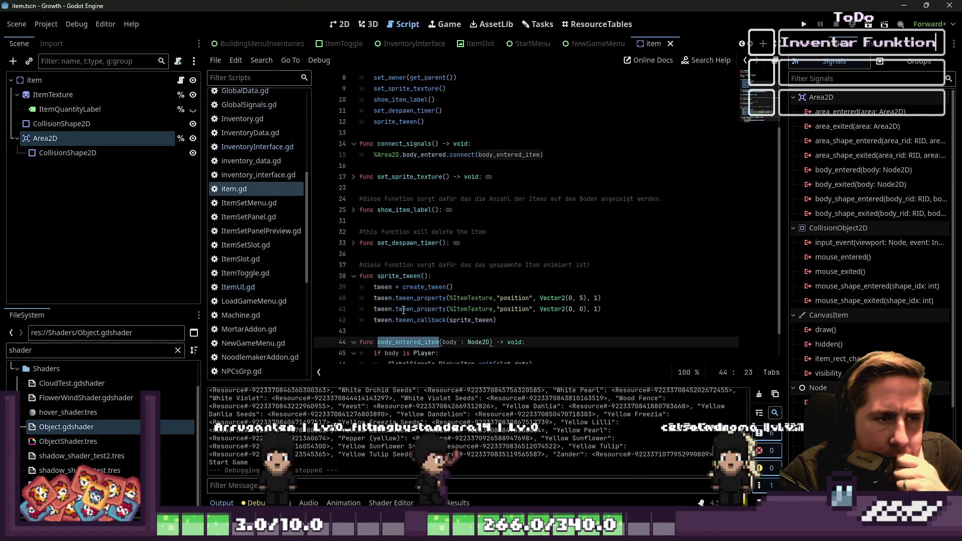
{"action": "scroll", "coordinate": [404, 310], "scroll_direction": "down", "scroll_amount": 1}
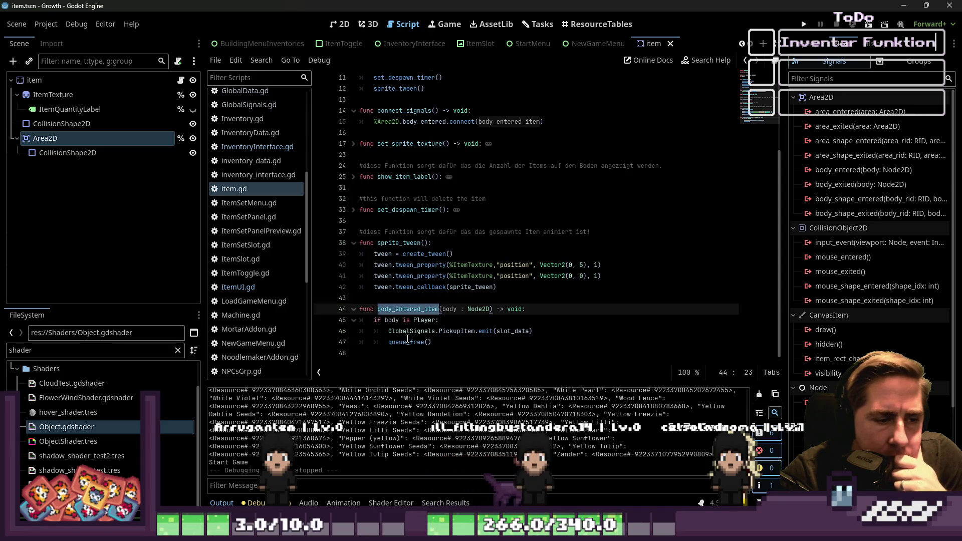
{"action": "left_click", "coordinate": [456, 329]}
{"action": "key", "text": "Up"}
{"action": "key", "text": "Return"}
{"action": "type", "text": "peu"}
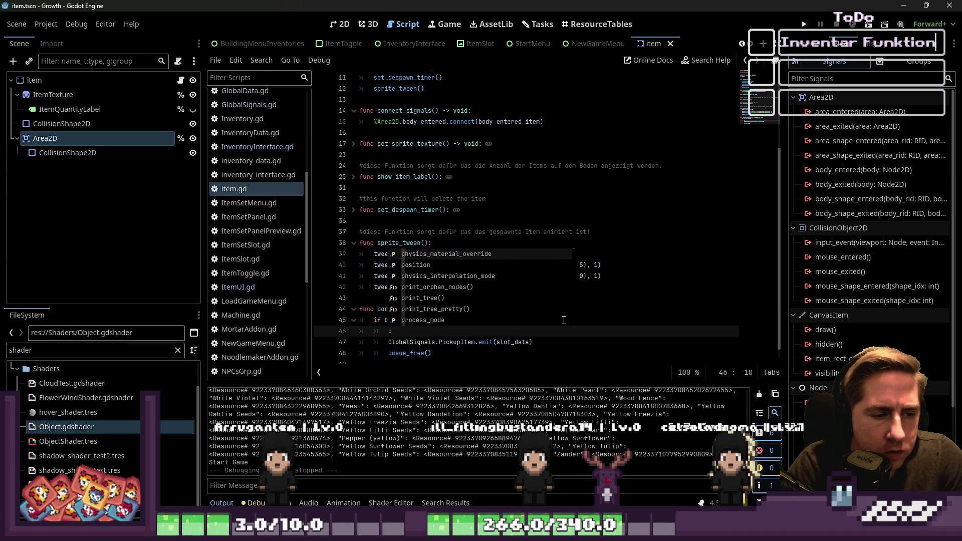
{"action": "type", "text": "nt"}
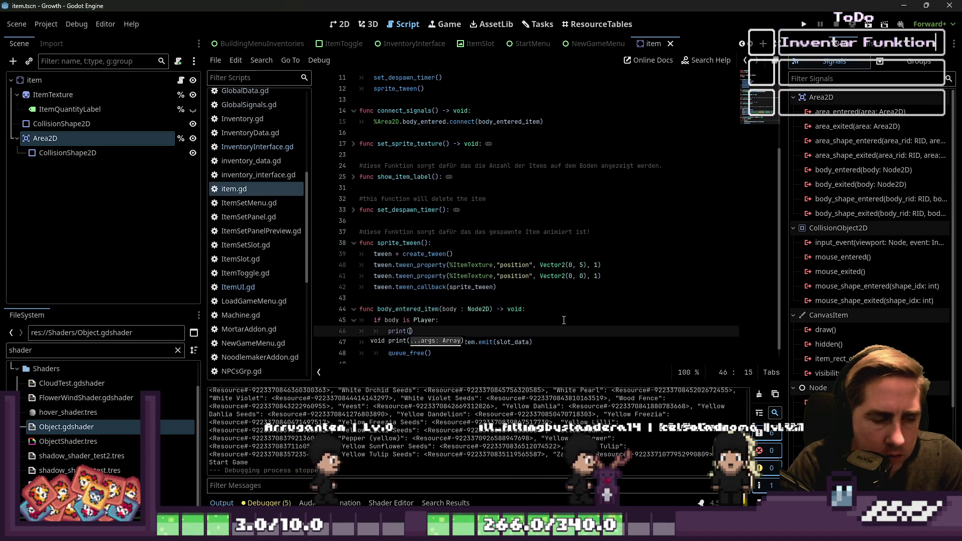
{"action": "key", "text": "Return"}
{"action": "type", "text": "\"body"}
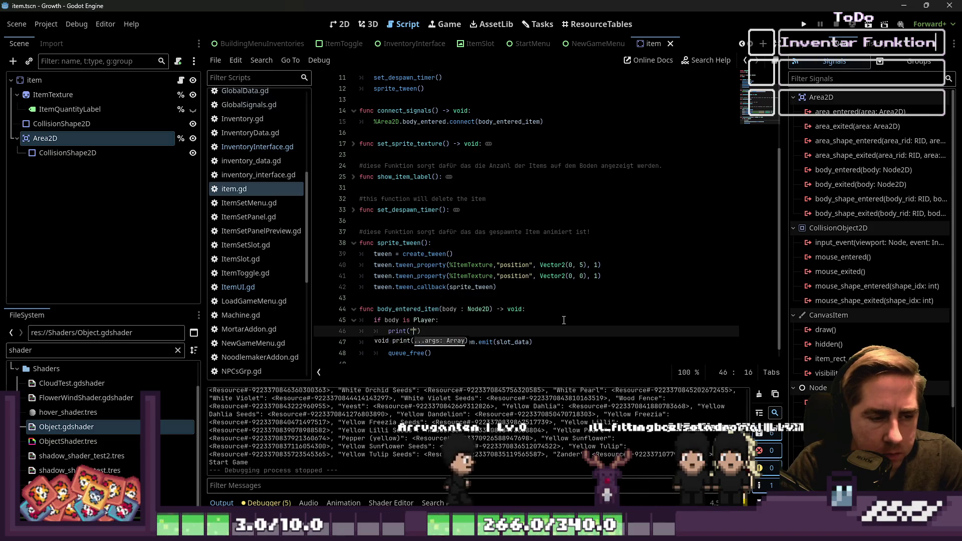
{"action": "type", "text": " ist ein Sp"}
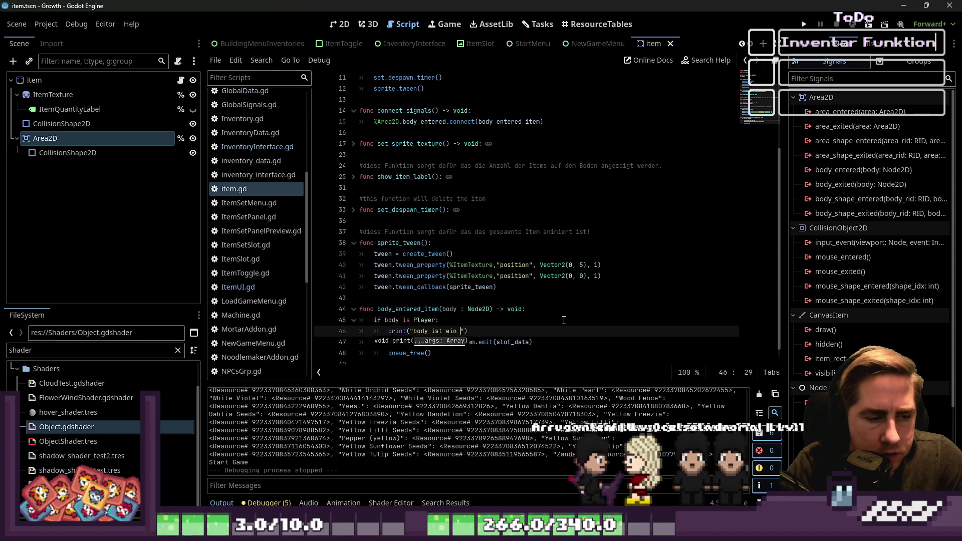
{"action": "type", "text": "ieler!"}
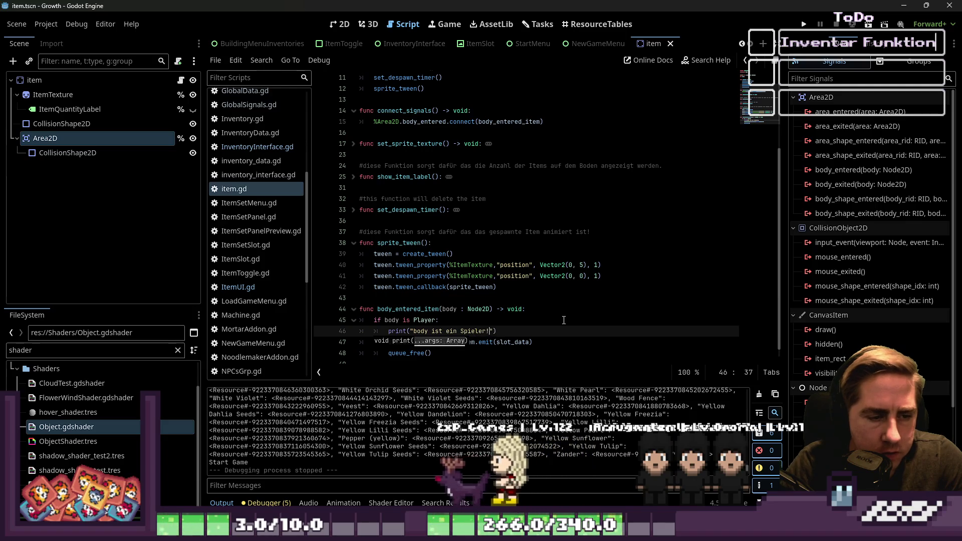
Step: Start another print at the function's top, then undo both debug print lines
{"action": "key", "text": "Up"}
{"action": "key", "text": "Up"}
{"action": "key", "text": "End"}
{"action": "key", "text": "Return"}
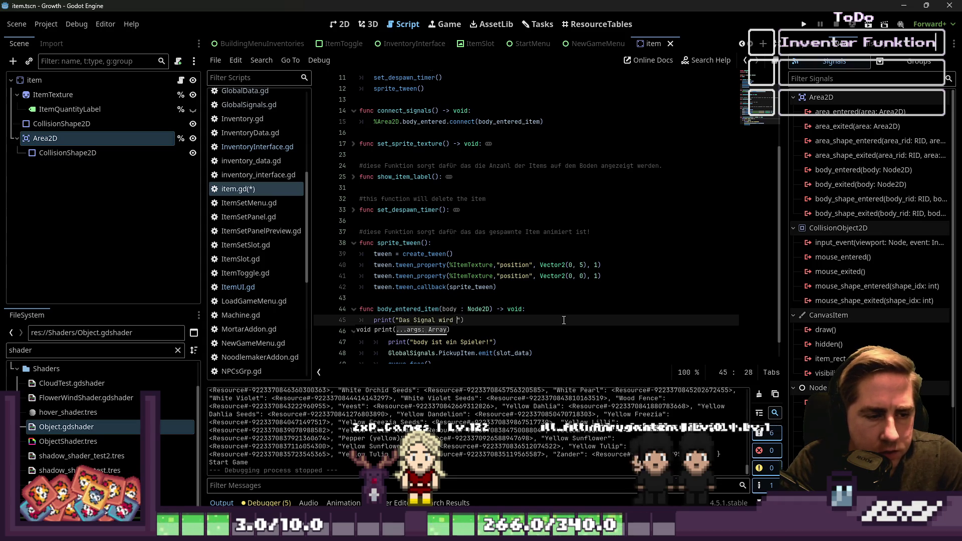
{"action": "type", "text": "lös"}
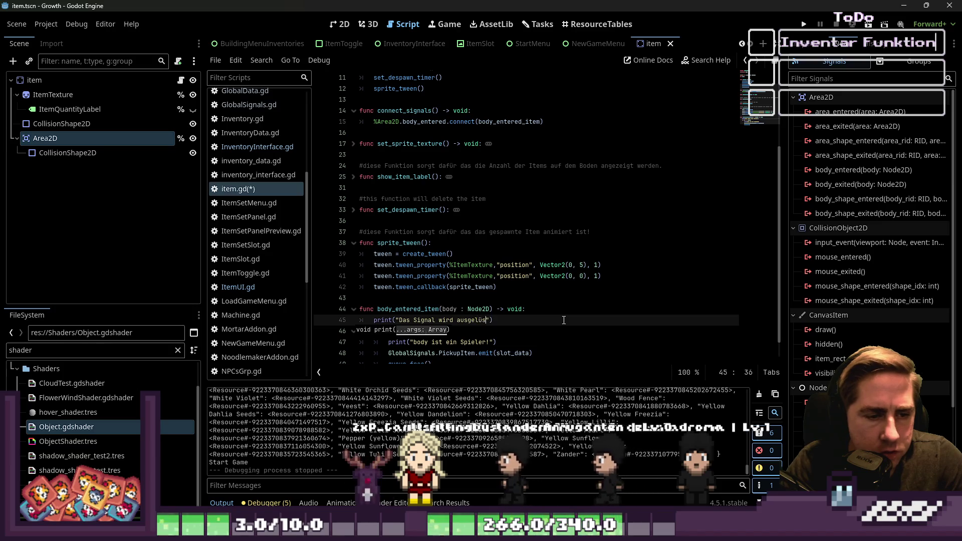
{"action": "key", "text": "ctrl+z"}
{"action": "key", "text": "ctrl+z"}
{"action": "key", "text": "ctrl+z"}
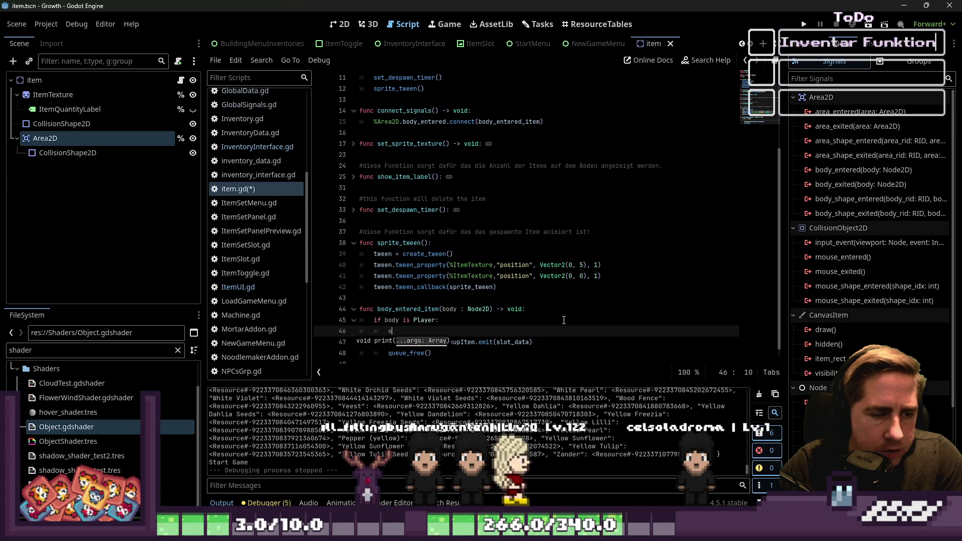
{"action": "key", "text": "ctrl+z"}
{"action": "key", "text": "ctrl+z"}
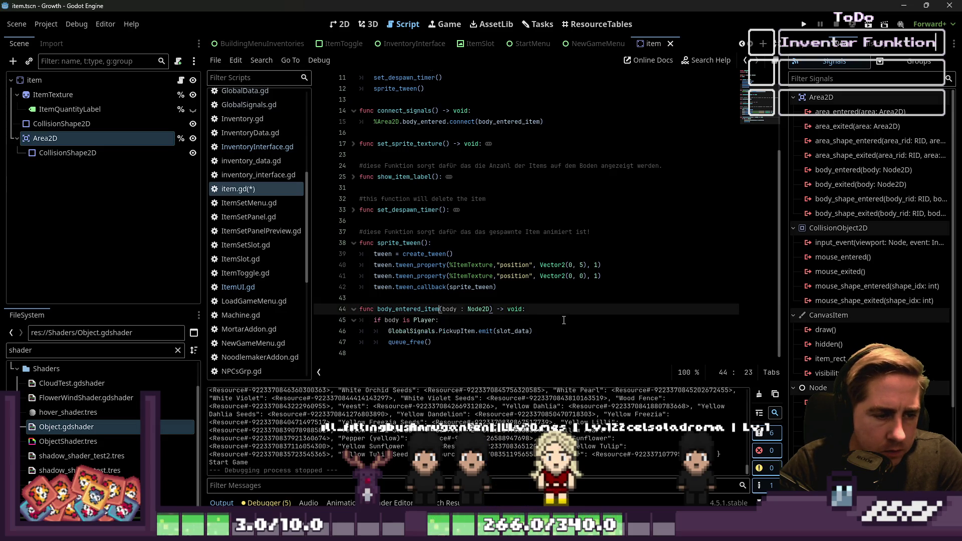
Step: Insert connect_signals() as the first line of _ready, then save and run with F5
{"action": "scroll", "coordinate": [419, 267], "scroll_direction": "up", "scroll_amount": 3}
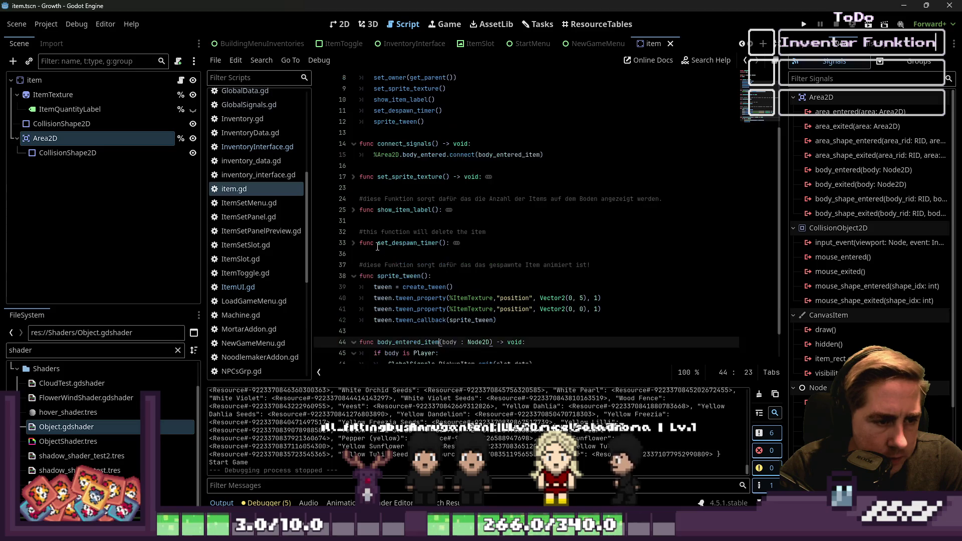
{"action": "left_click", "coordinate": [399, 210]}
{"action": "left_click", "coordinate": [462, 133]}
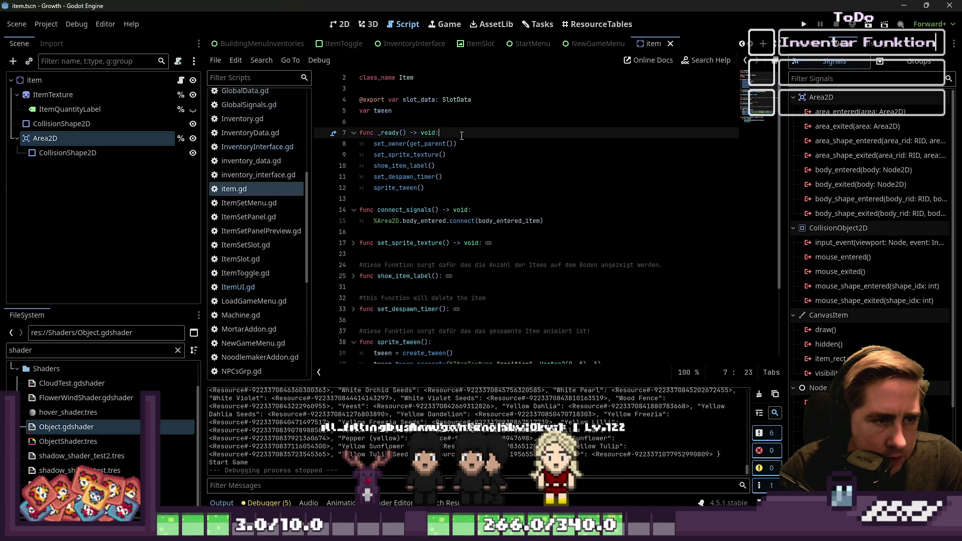
{"action": "key", "text": "Return"}
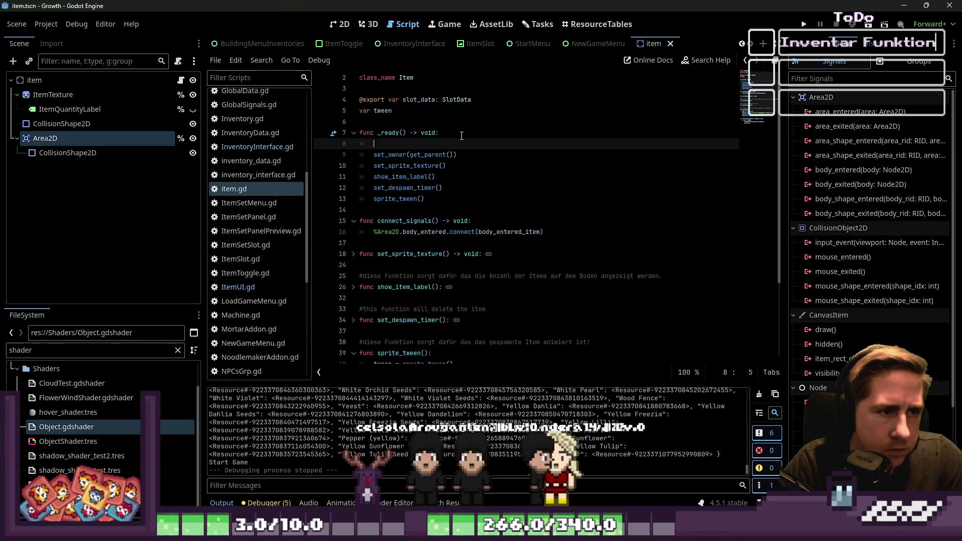
{"action": "key", "text": "BackSpace"}
{"action": "key", "text": "BackSpace"}
{"action": "type", "text": "("}
{"action": "key", "text": "F5"}
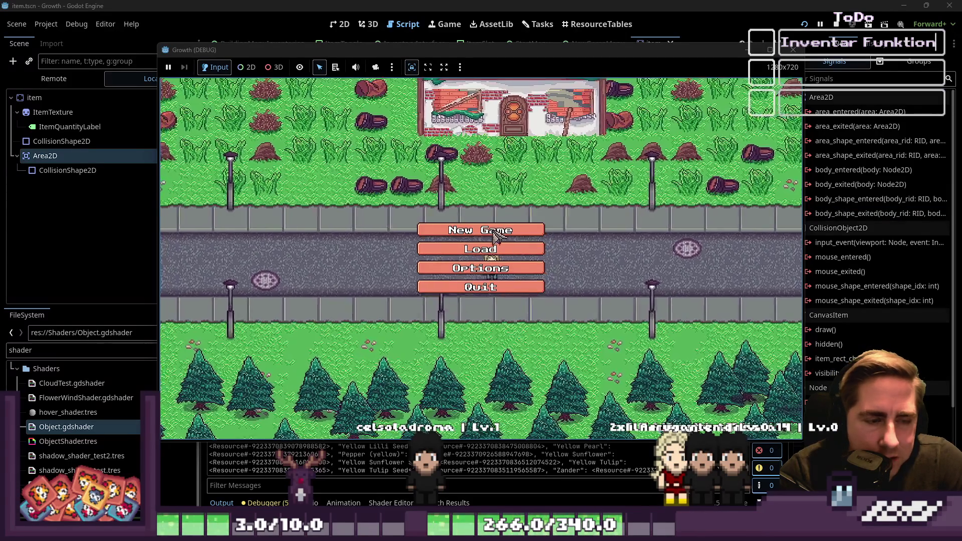
Step: Create character 'df', start the game, and drag the apple stack, triggering the Nil item_name error
{"action": "left_click", "coordinate": [481, 225]}
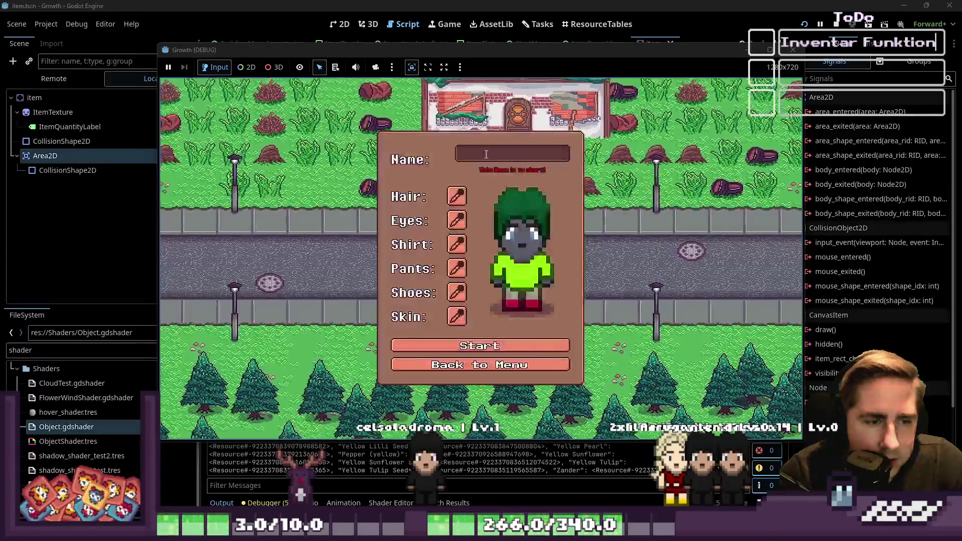
{"action": "type", "text": "df"}
{"action": "left_click", "coordinate": [471, 344]}
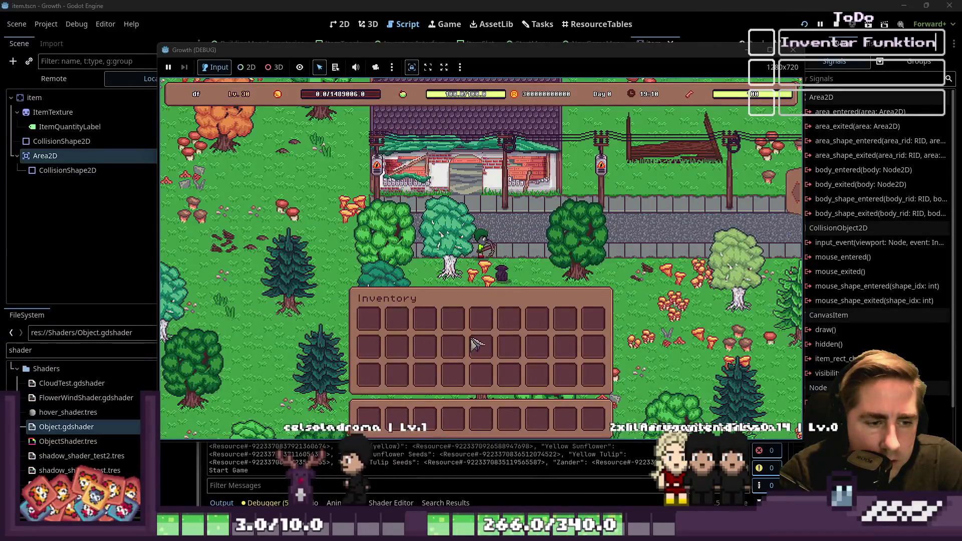
{"action": "mouse_move", "coordinate": [507, 328]}
{"action": "left_click_drag", "start_coordinate": [506, 327], "coordinate": [518, 331]}
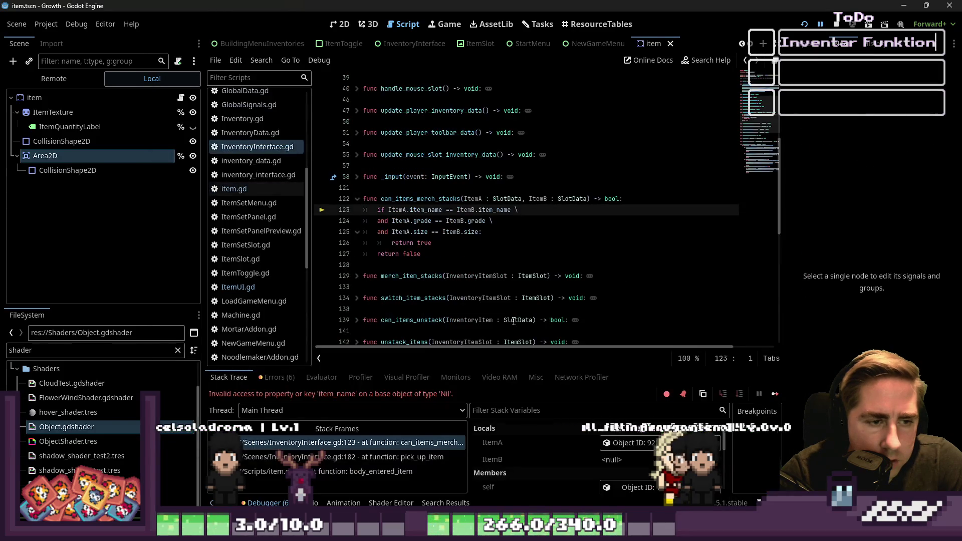
{"action": "left_click", "coordinate": [449, 246]}
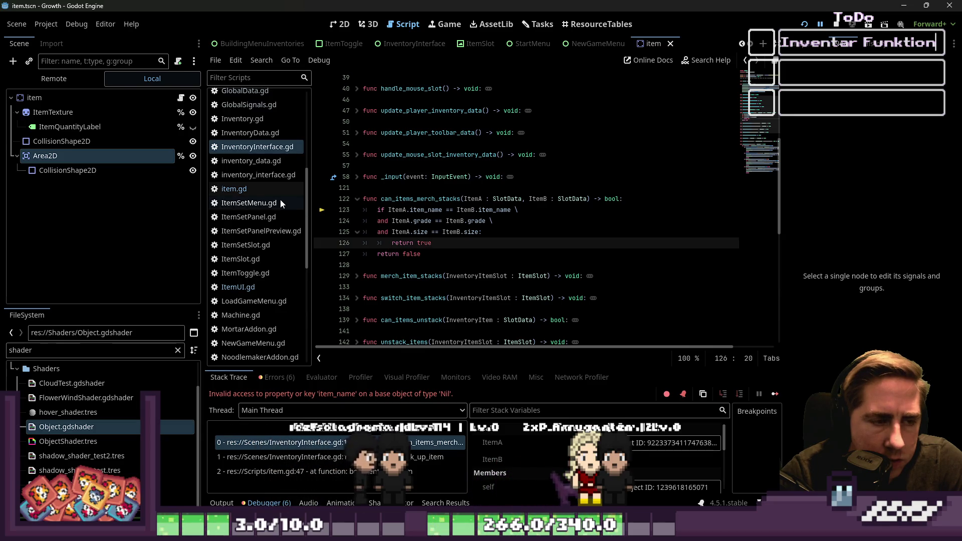
{"action": "scroll", "coordinate": [280, 199], "scroll_direction": "down", "scroll_amount": 3}
{"action": "left_click", "coordinate": [272, 222]}
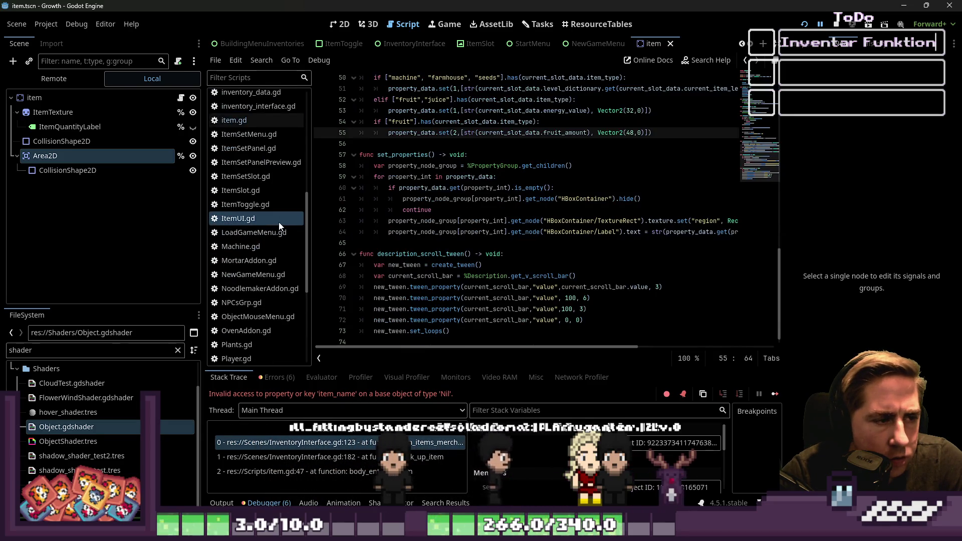
{"action": "scroll", "coordinate": [261, 212], "scroll_direction": "up", "scroll_amount": 5}
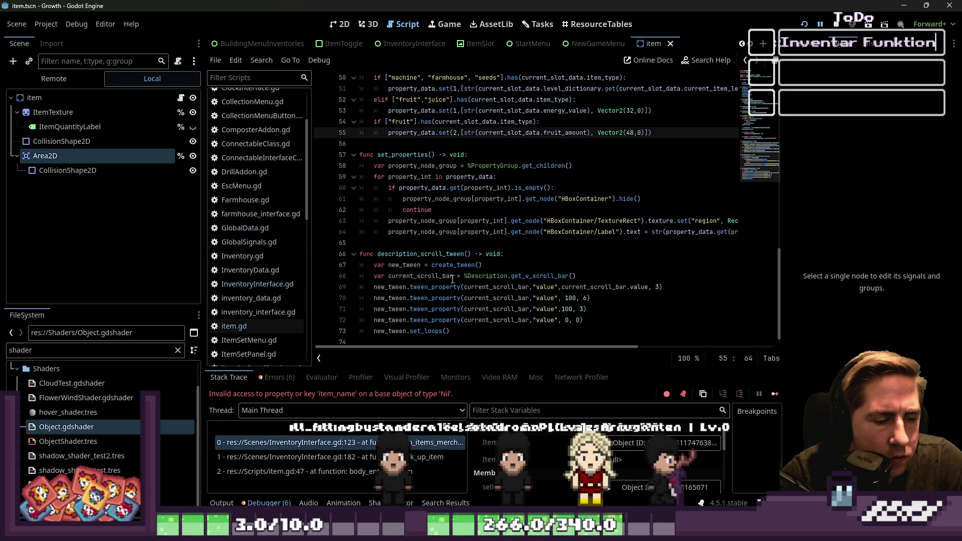
{"action": "scroll", "coordinate": [453, 279], "scroll_direction": "down", "scroll_amount": 1}
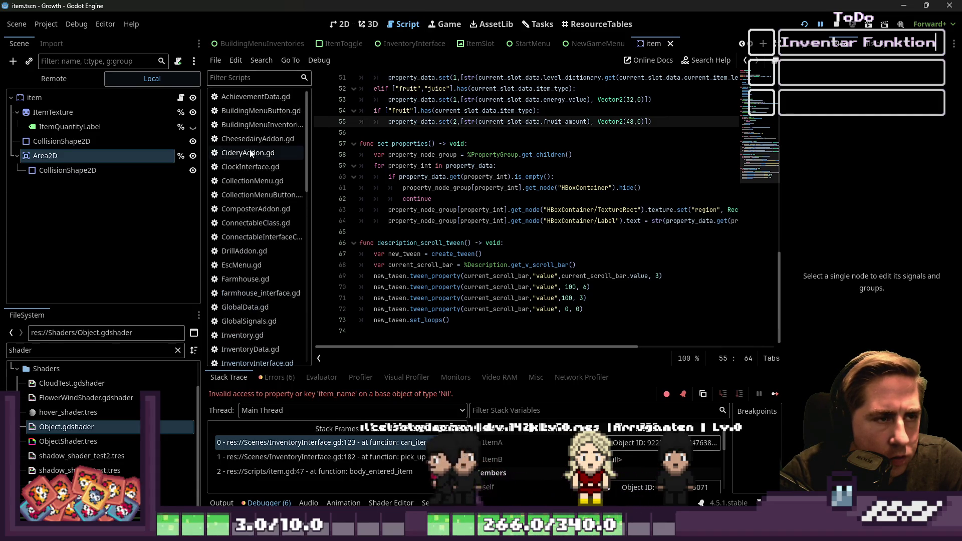
{"action": "scroll", "coordinate": [261, 183], "scroll_direction": "down", "scroll_amount": 5}
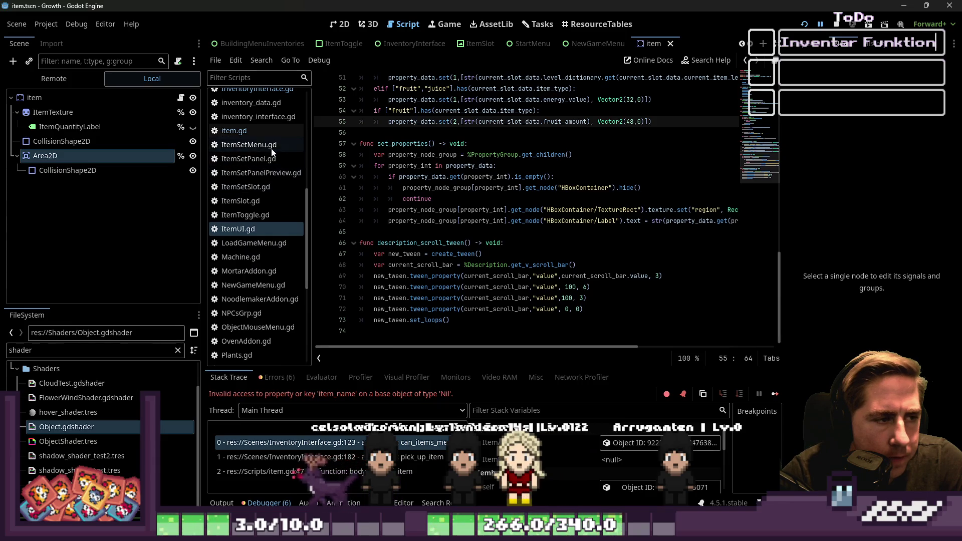
{"action": "left_click", "coordinate": [277, 115]}
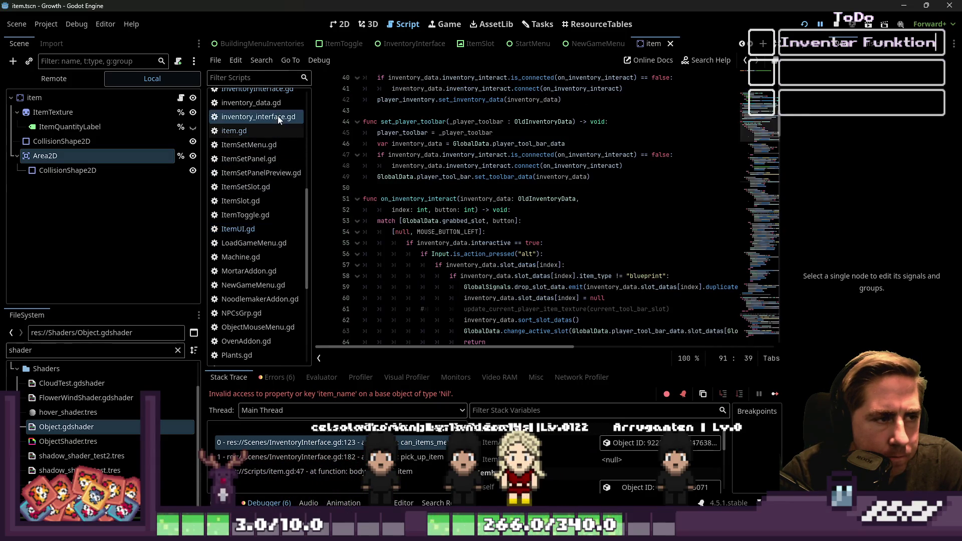
{"action": "left_click", "coordinate": [272, 130]}
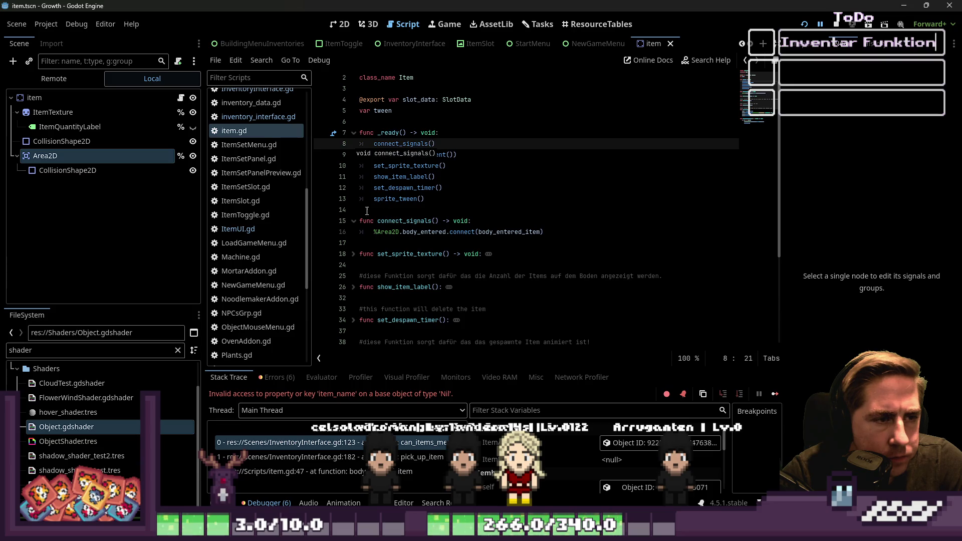
{"action": "left_click", "coordinate": [264, 230]}
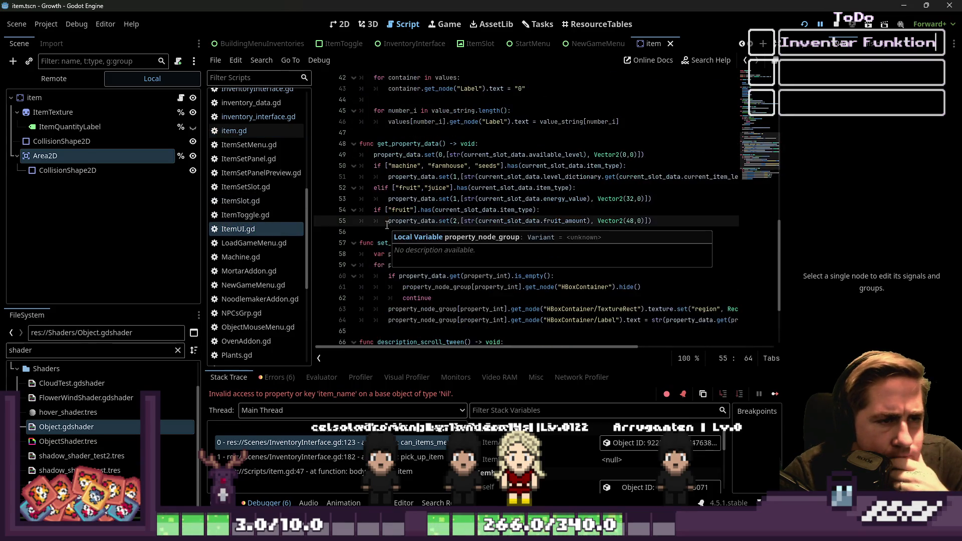
{"action": "scroll", "coordinate": [263, 239], "scroll_direction": "down", "scroll_amount": 5}
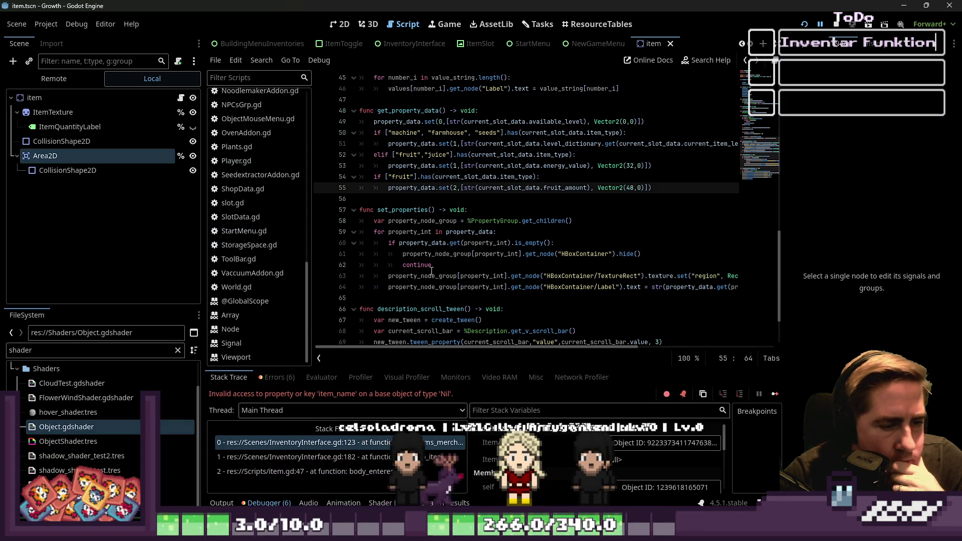
{"action": "scroll", "coordinate": [432, 271], "scroll_direction": "down", "scroll_amount": 2}
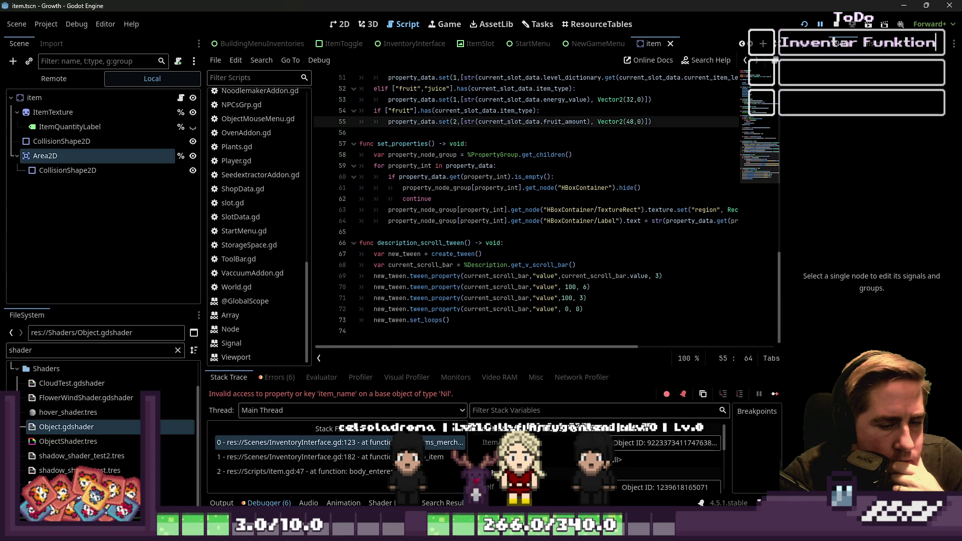
{"action": "scroll", "coordinate": [419, 299], "scroll_direction": "up", "scroll_amount": 2}
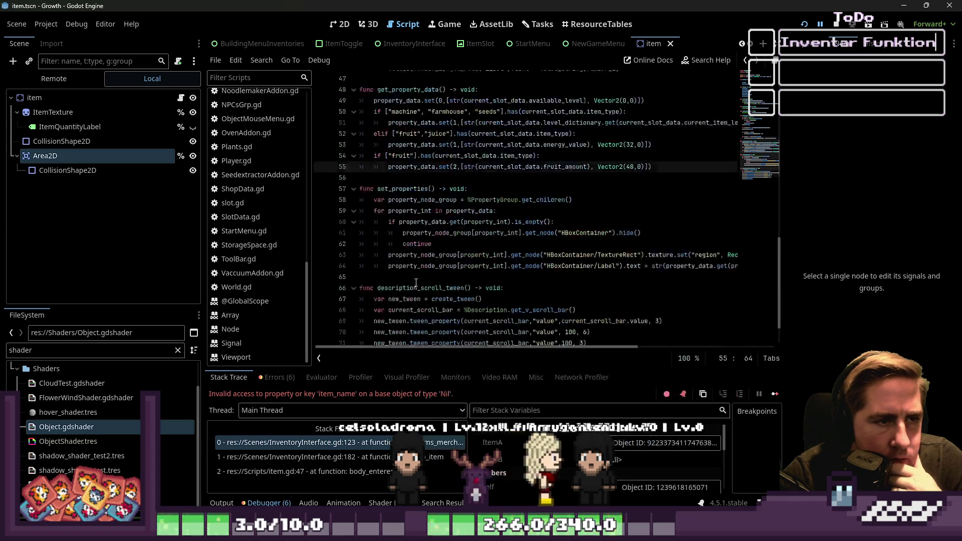
{"action": "scroll", "coordinate": [416, 283], "scroll_direction": "up", "scroll_amount": 5}
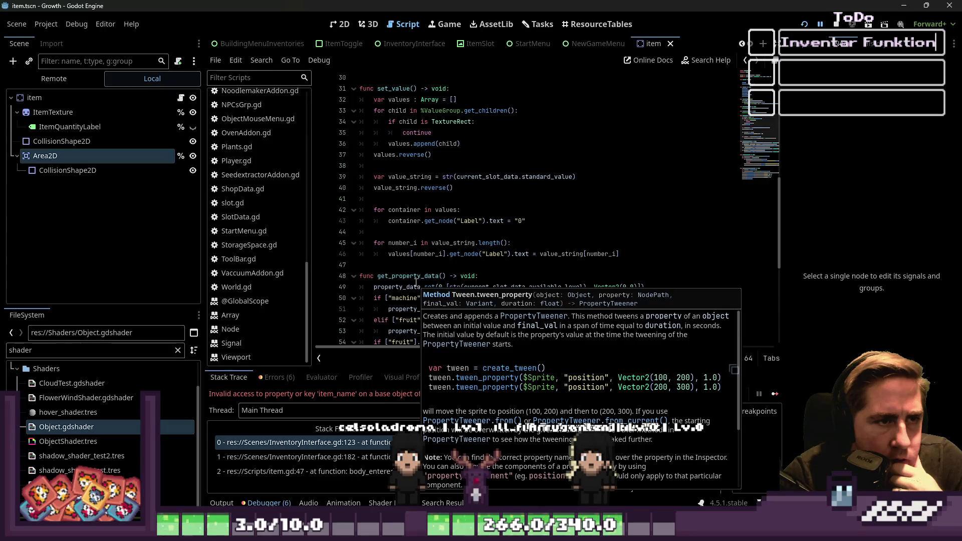
{"action": "scroll", "coordinate": [386, 244], "scroll_direction": "down", "scroll_amount": 3}
{"action": "scroll", "coordinate": [386, 244], "scroll_direction": "down", "scroll_amount": 4}
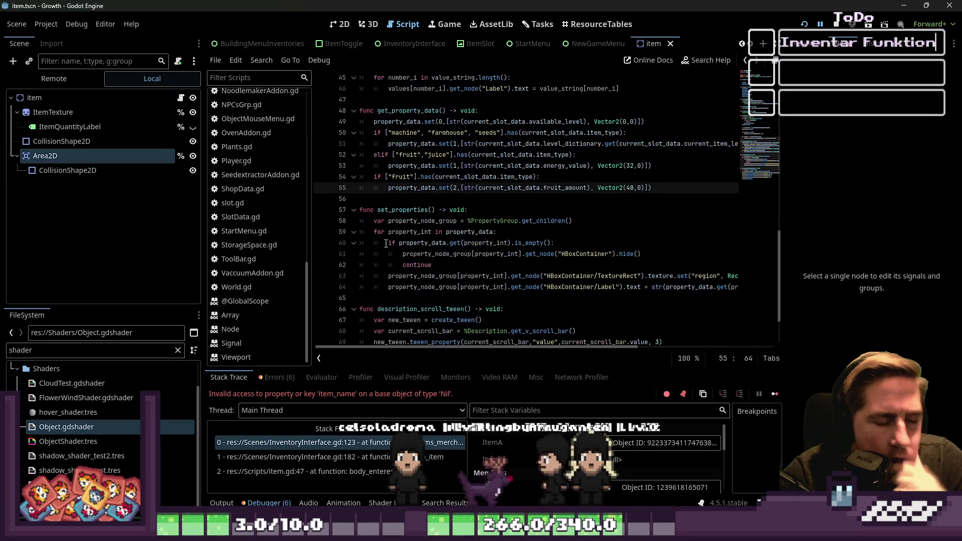
{"action": "scroll", "coordinate": [251, 150], "scroll_direction": "up", "scroll_amount": 10}
{"action": "scroll", "coordinate": [251, 150], "scroll_direction": "down", "scroll_amount": 5}
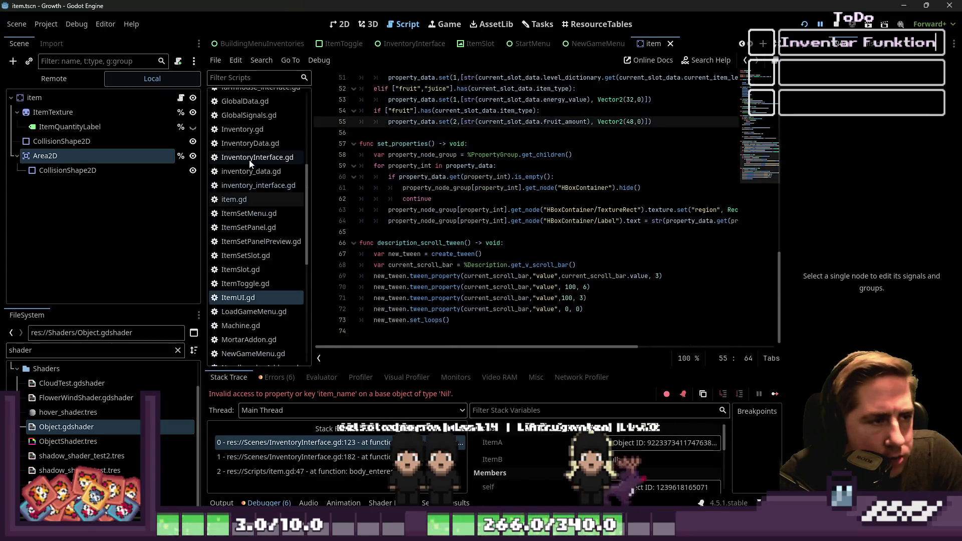
{"action": "left_click", "coordinate": [248, 199]}
{"action": "left_click", "coordinate": [251, 185]}
{"action": "scroll", "coordinate": [544, 221], "scroll_direction": "down", "scroll_amount": 3}
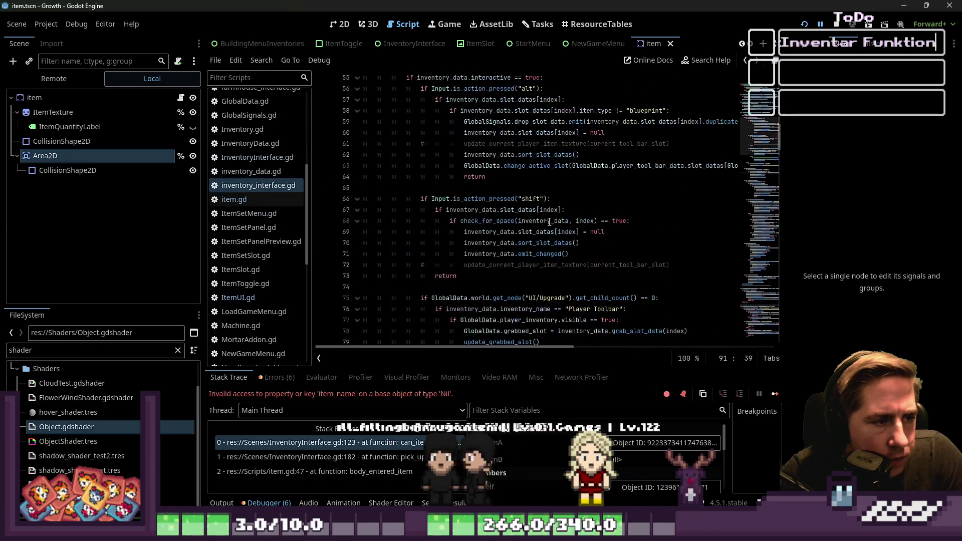
{"action": "scroll", "coordinate": [544, 220], "scroll_direction": "down", "scroll_amount": 6}
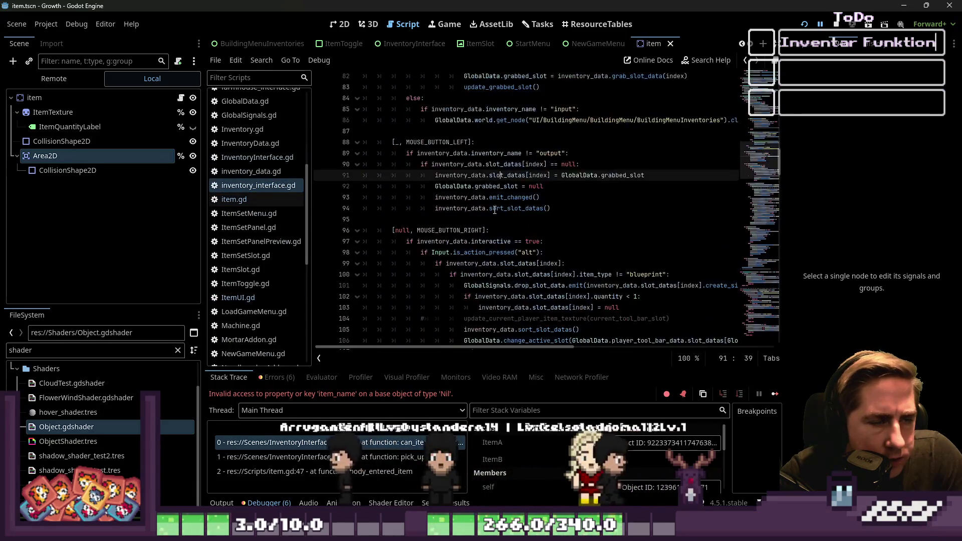
{"action": "left_click", "coordinate": [245, 153]}
{"action": "left_click", "coordinate": [418, 211]}
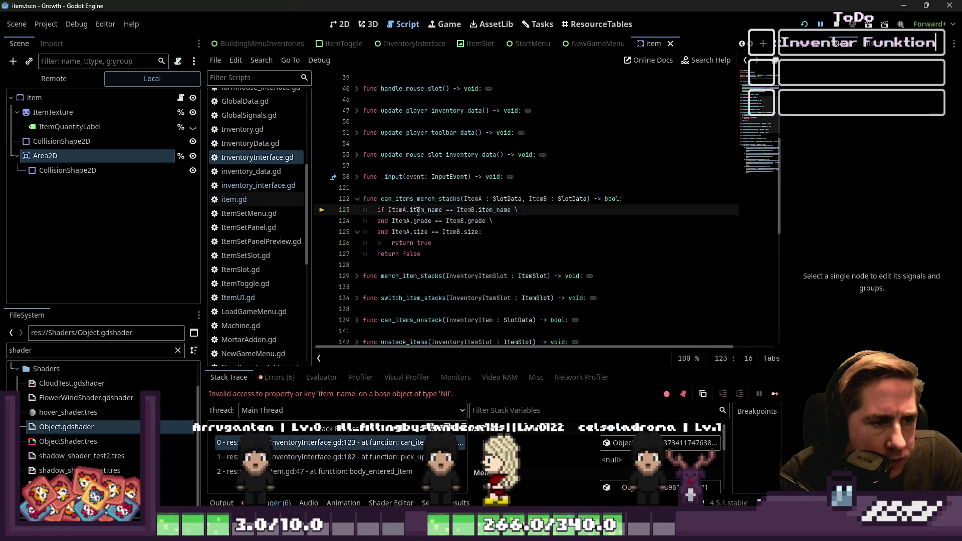
{"action": "scroll", "coordinate": [476, 206], "scroll_direction": "down", "scroll_amount": 3}
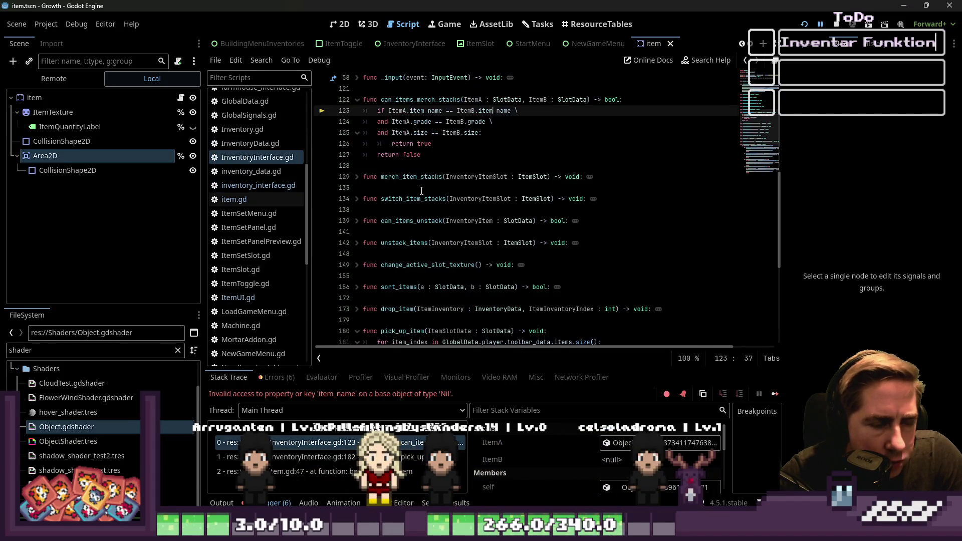
{"action": "scroll", "coordinate": [422, 190], "scroll_direction": "down", "scroll_amount": 4}
{"action": "scroll", "coordinate": [421, 190], "scroll_direction": "down", "scroll_amount": 3}
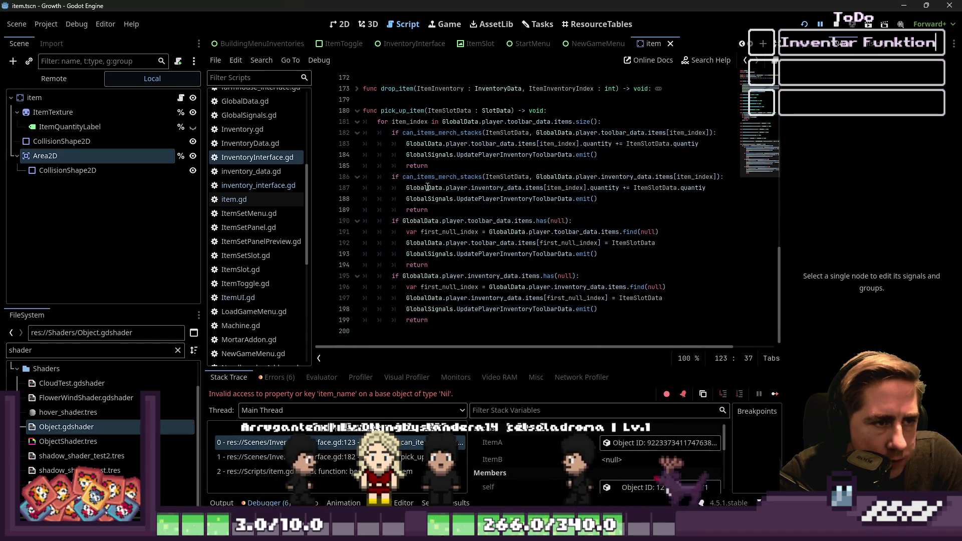
Step: Inside pick_up_item's toolbar loop, add an if-null check on the toolbar slot before the merge test
{"action": "left_click", "coordinate": [450, 133]}
{"action": "left_click", "coordinate": [447, 133]}
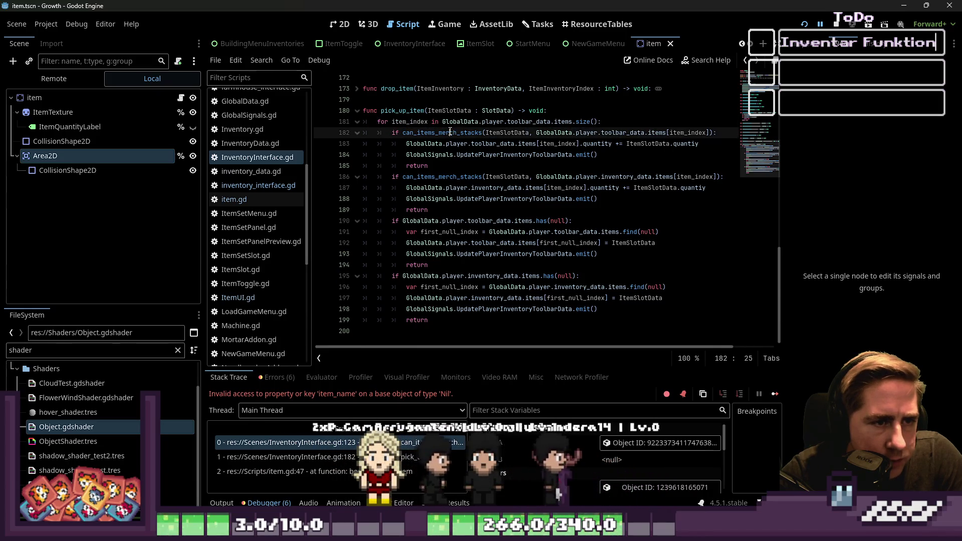
{"action": "double_click", "coordinate": [447, 133]}
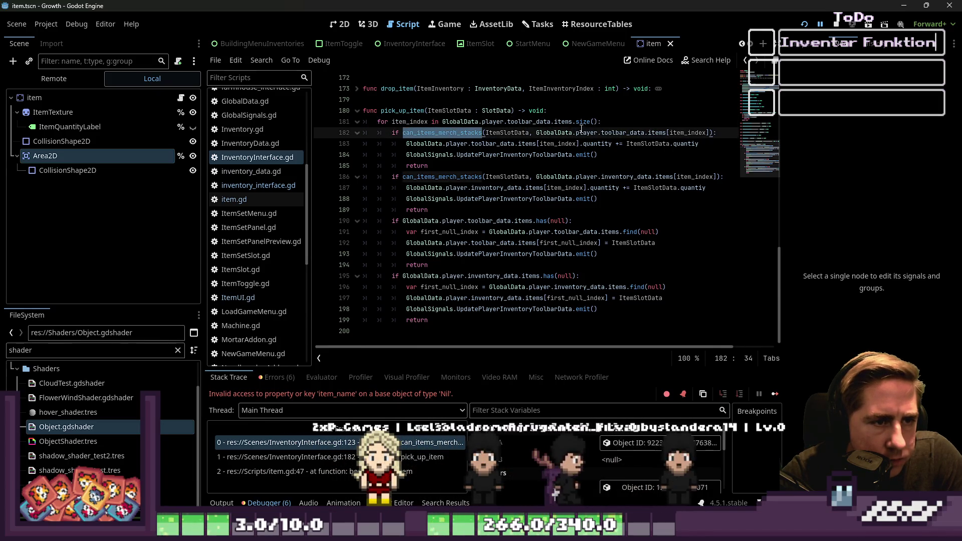
{"action": "left_click", "coordinate": [631, 125]}
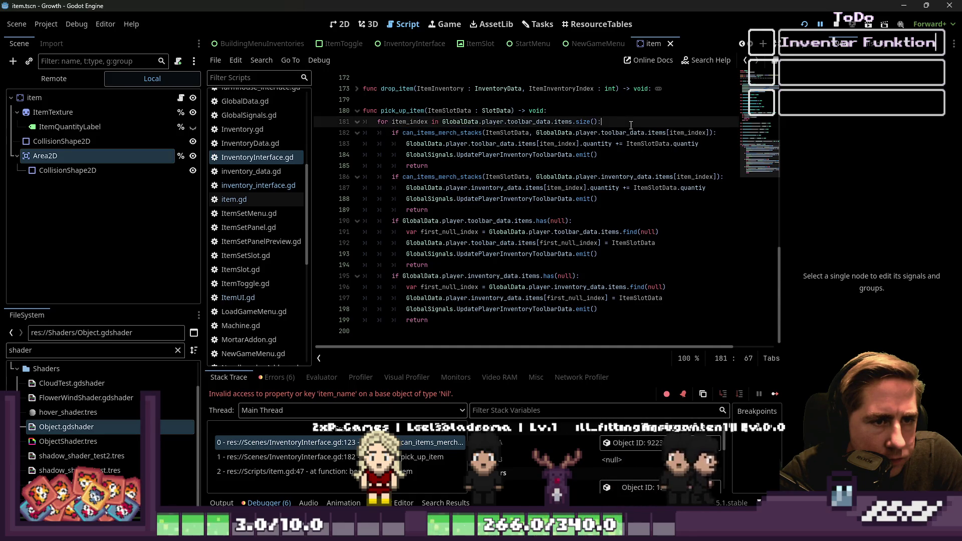
{"action": "key", "text": "Return"}
{"action": "type", "text": "if"}
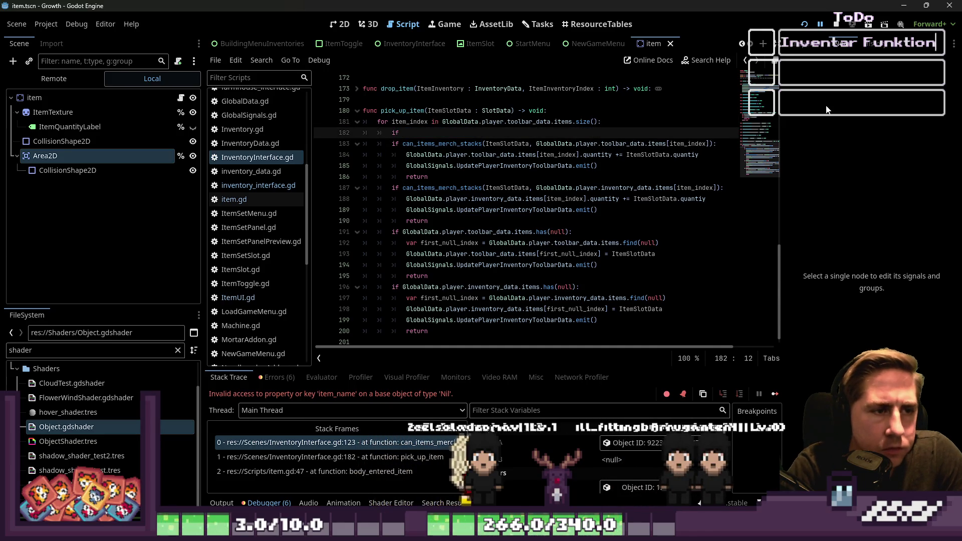
{"action": "key", "text": "Up"}
{"action": "key", "text": "ctrl+Right"}
{"action": "key", "text": "ctrl+Right"}
{"action": "key", "text": "ctrl+shift+Right"}
{"action": "key", "text": "ctrl+shift+Right"}
{"action": "key", "text": "ctrl+shift+Right"}
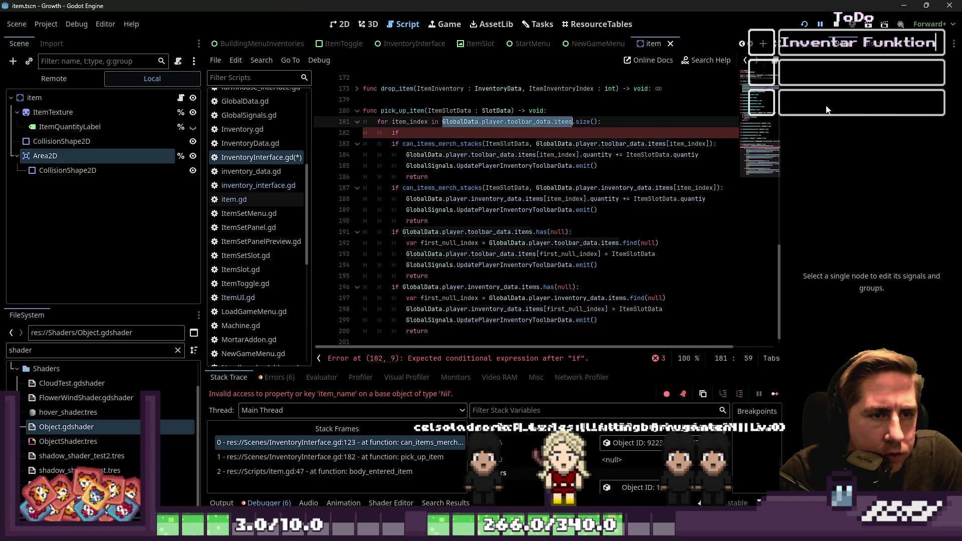
{"action": "key", "text": "ctrl+shift+Right"}
{"action": "key", "text": "ctrl+shift+Right"}
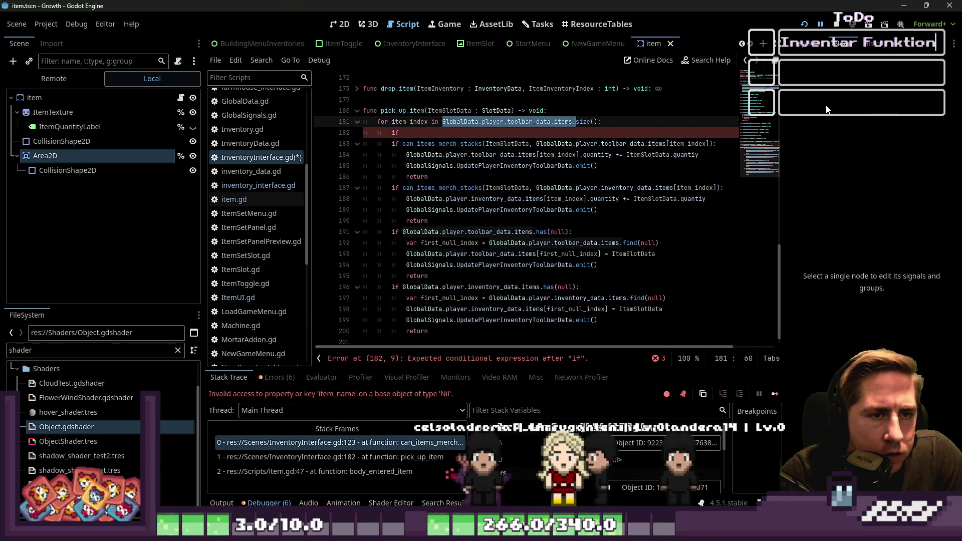
{"action": "key", "text": "Down"}
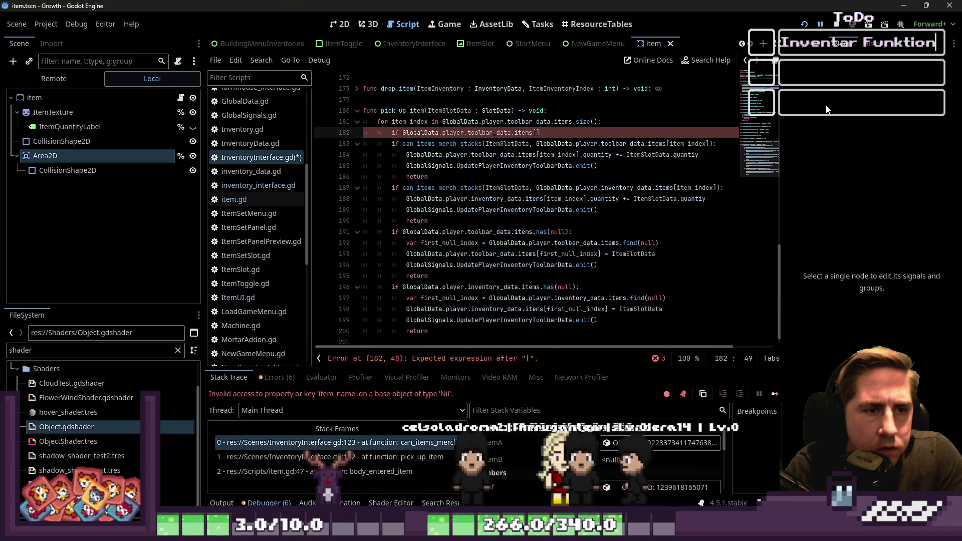
{"action": "type", "text": "_index"}
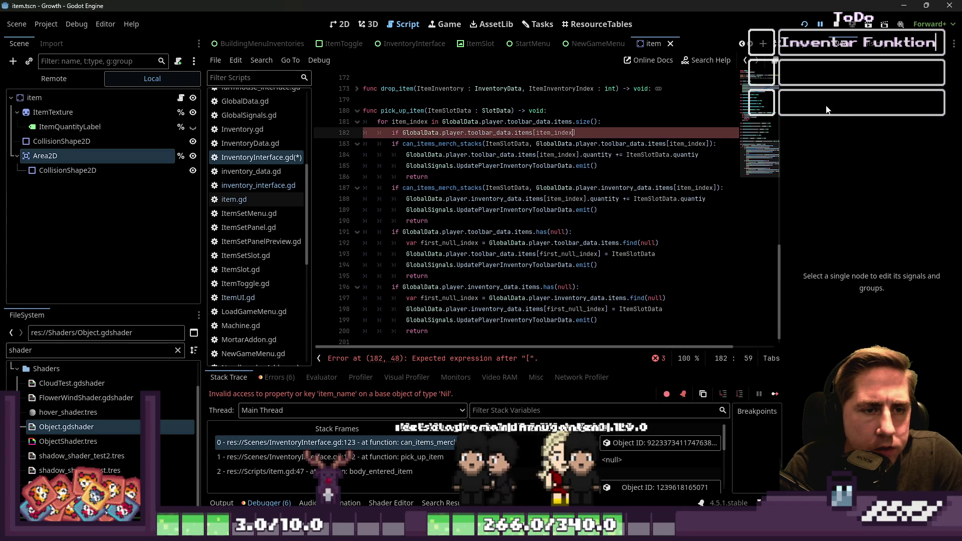
{"action": "type", "text": "!"}
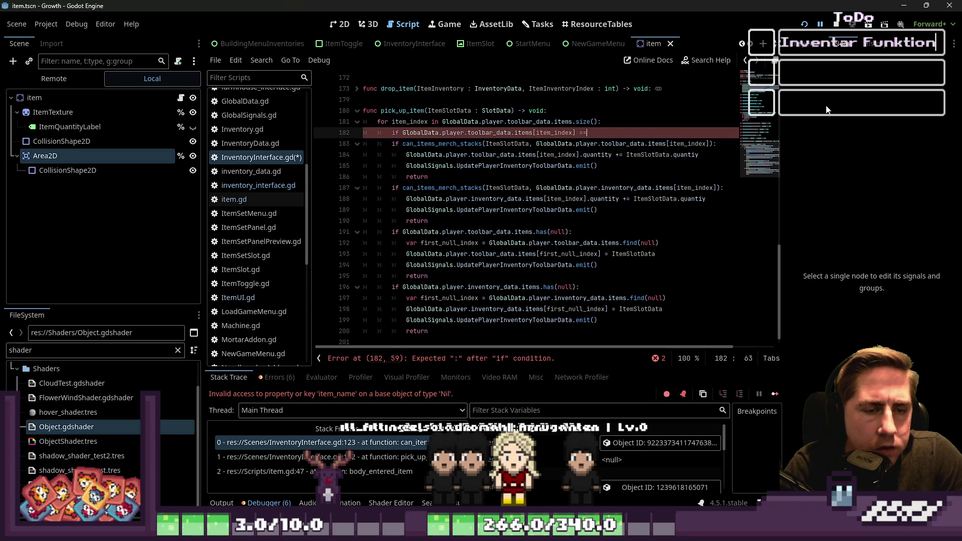
{"action": "type", "text": " ll:"}
{"action": "key", "text": "Return"}
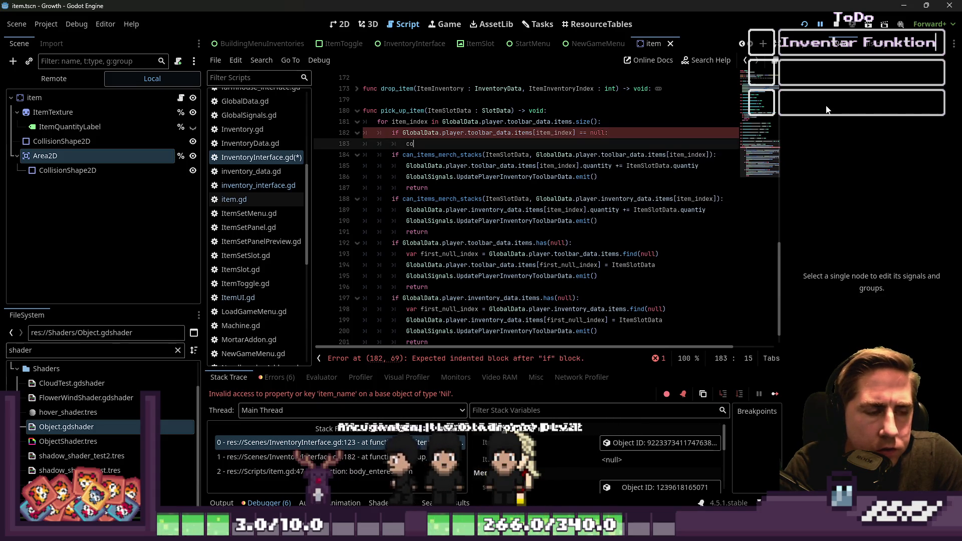
Step: Give the null check a 'continue' body on line 183 so empty toolbar slots are skipped
{"action": "type", "text": "nt"}
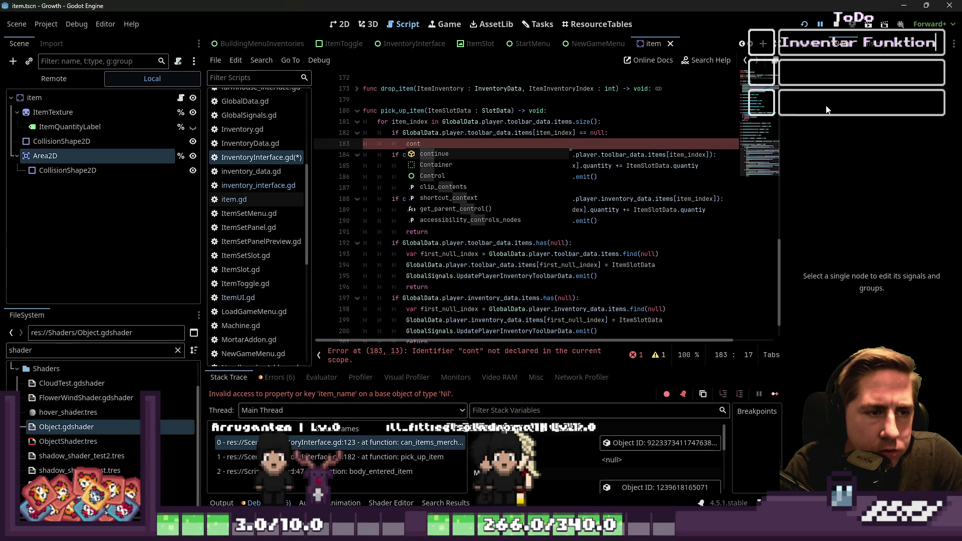
{"action": "key", "text": "Return"}
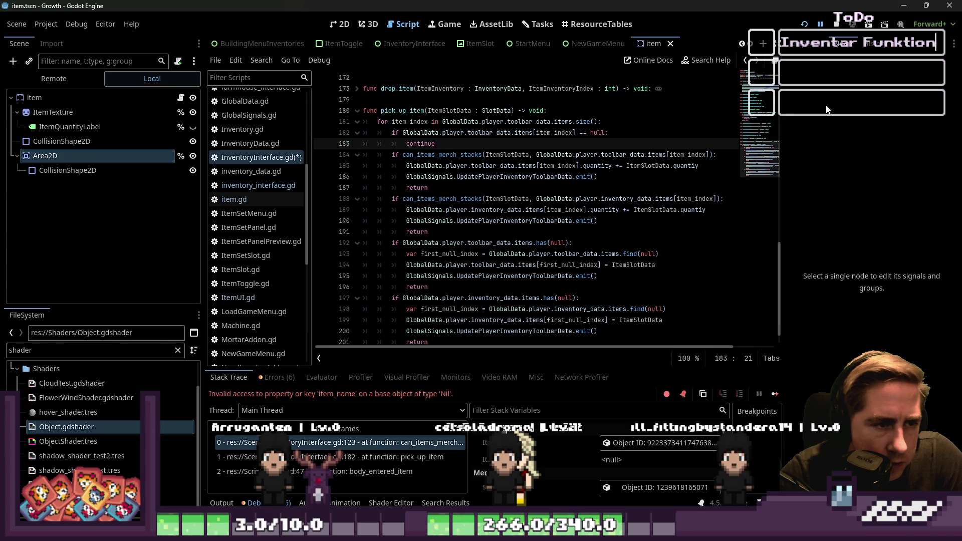
{"action": "key", "text": "shift+Up"}
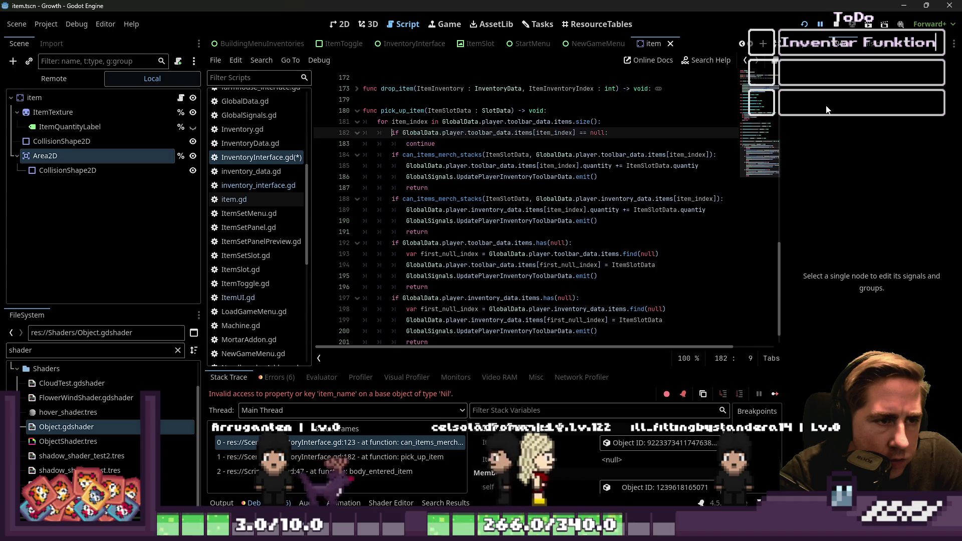
{"action": "key", "text": "Down"}
{"action": "key", "text": "Down"}
{"action": "key", "text": "Down"}
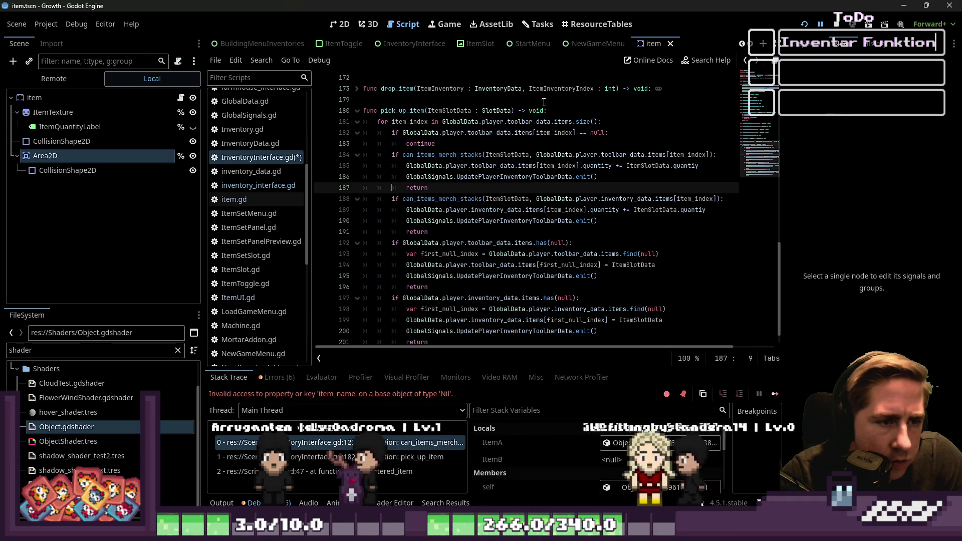
{"action": "scroll", "coordinate": [428, 132], "scroll_direction": "down", "scroll_amount": 2}
Step: Copy the toolbar loop header and null check and paste them as a new loop at line 188
{"action": "key", "text": "End"}
{"action": "mouse_move", "coordinate": [449, 135]}
{"action": "key", "text": "Return"}
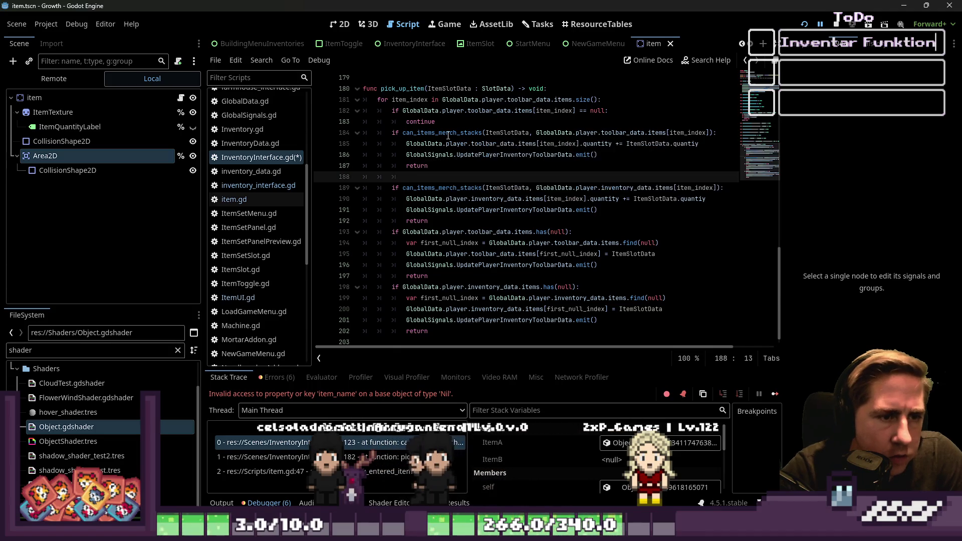
{"action": "key", "text": "Up"}
{"action": "key", "text": "Up"}
{"action": "key", "text": "Up"}
{"action": "key", "text": "Down"}
{"action": "key", "text": "Down"}
{"action": "key", "text": "Down"}
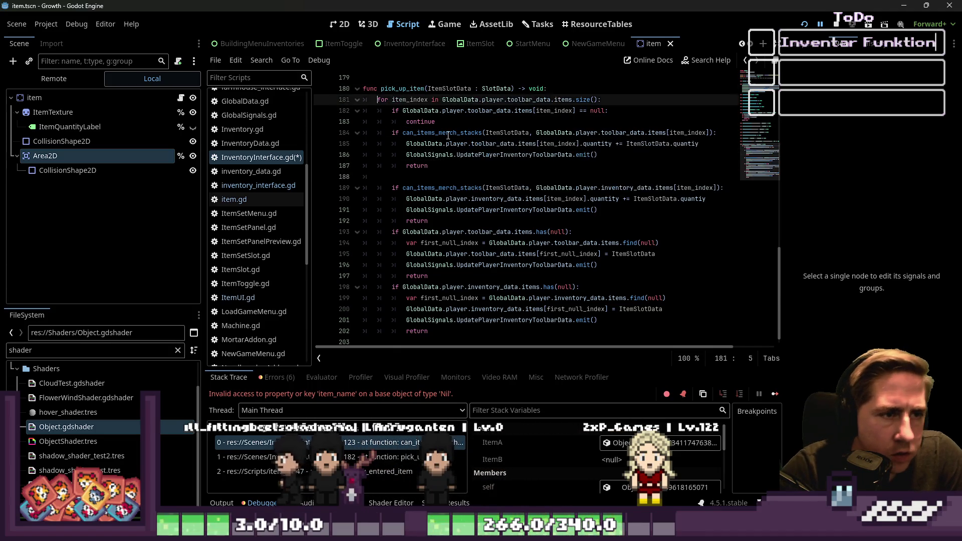
{"action": "key", "text": "Up"}
{"action": "key", "text": "Up"}
{"action": "key", "text": "Up"}
{"action": "key", "text": "Home"}
{"action": "key", "text": "shift+Down"}
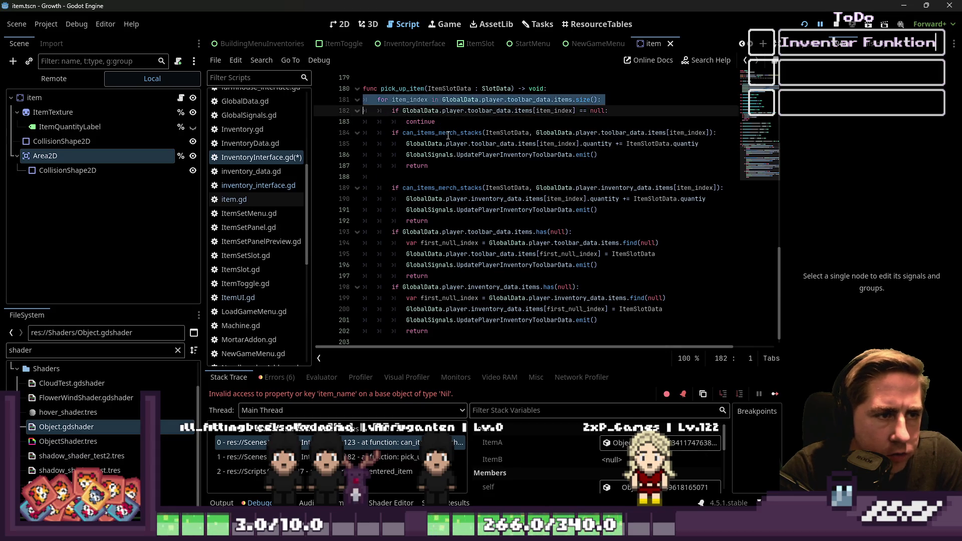
{"action": "key", "text": "shift+End"}
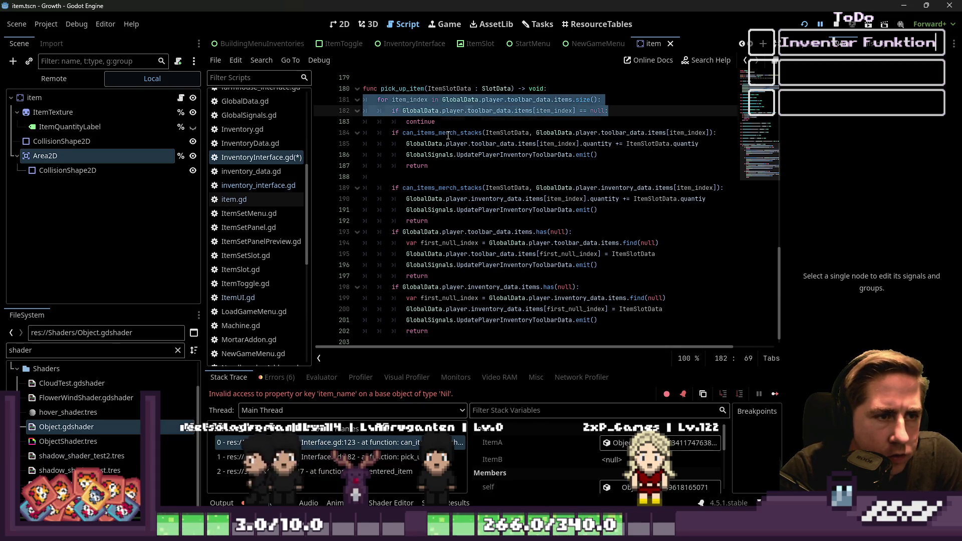
{"action": "key", "text": "Down"}
{"action": "key", "text": "Down"}
{"action": "key", "text": "Down"}
{"action": "key", "text": "shift+Home"}
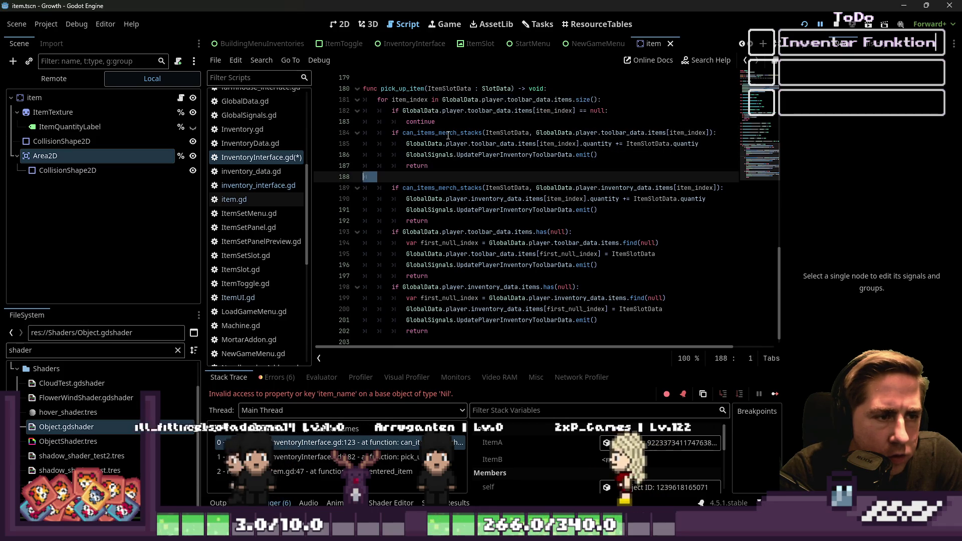
{"action": "type", "text": "for item_index in GlobalData.player.toolbar_data.items.size(): \t\tif GlobalData.player.toolbar_data.items[item_index] == null: \t\t\tcontinue"}
{"action": "key", "text": "Up"}
{"action": "key", "text": "Up"}
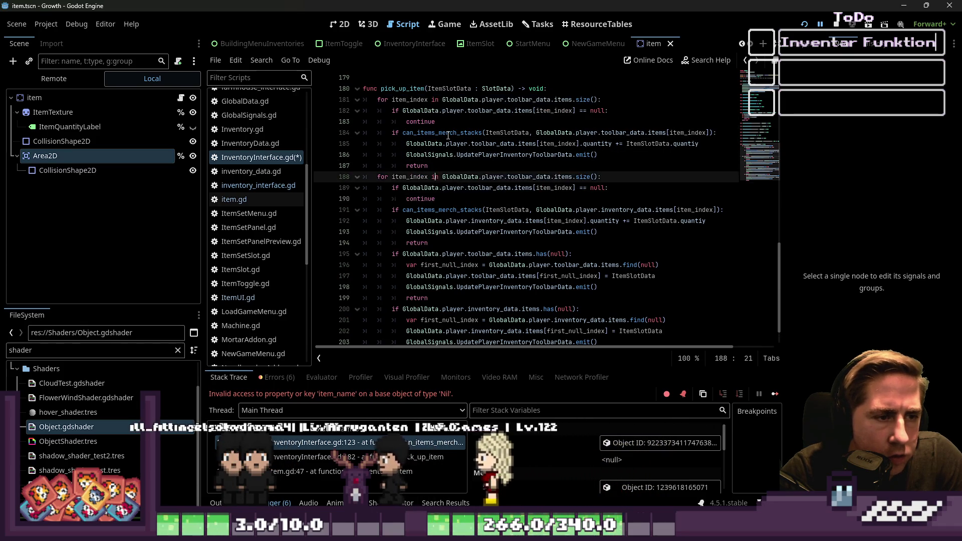
Step: Change the new loop's null check from toolbar_data to inventory_data
{"action": "key", "text": "ctrl+Right"}
{"action": "key", "text": "ctrl+Right"}
{"action": "key", "text": "ctrl+Right"}
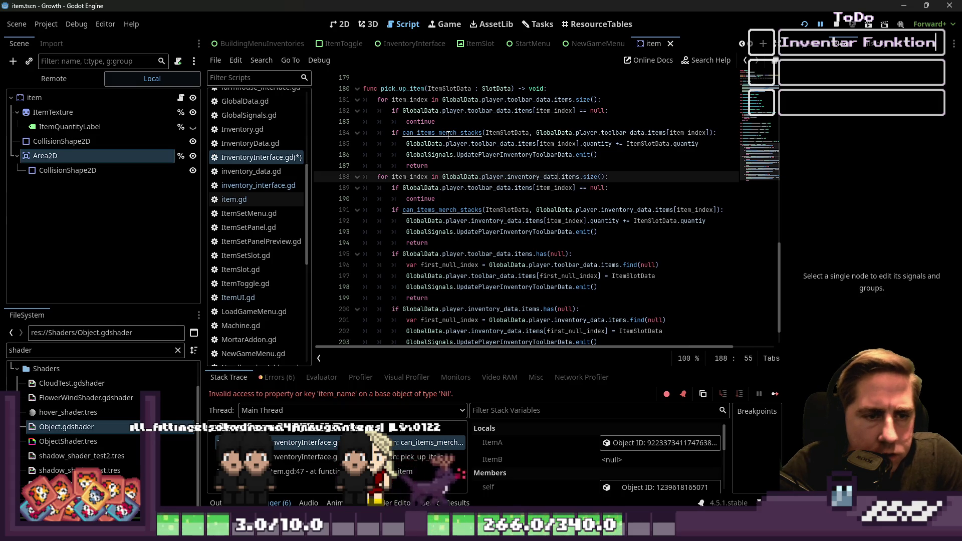
{"action": "key", "text": "ctrl+shift+Left"}
{"action": "key", "text": "ctrl+c"}
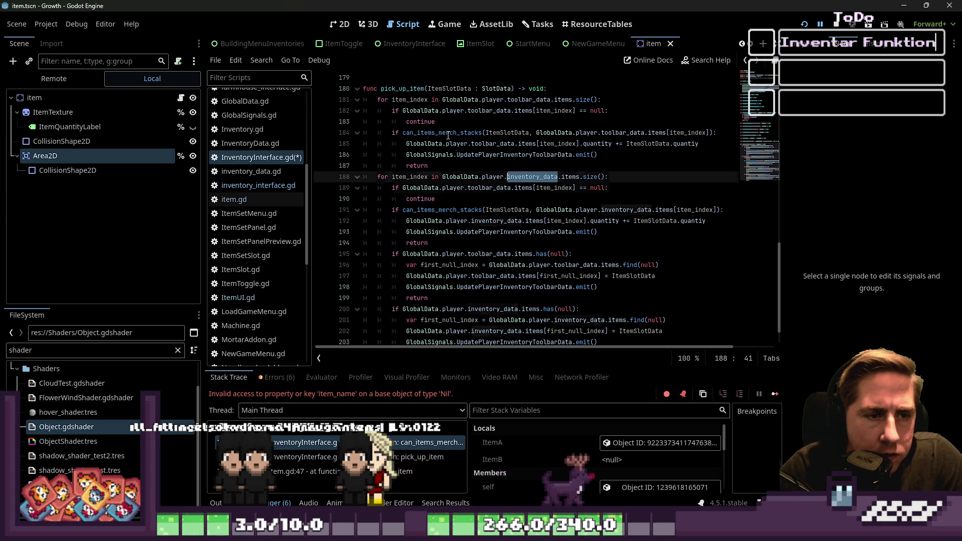
{"action": "key", "text": "Down"}
{"action": "key", "text": "ctrl+Left"}
{"action": "key", "text": "ctrl+shift+Left"}
{"action": "key", "text": "ctrl+v"}
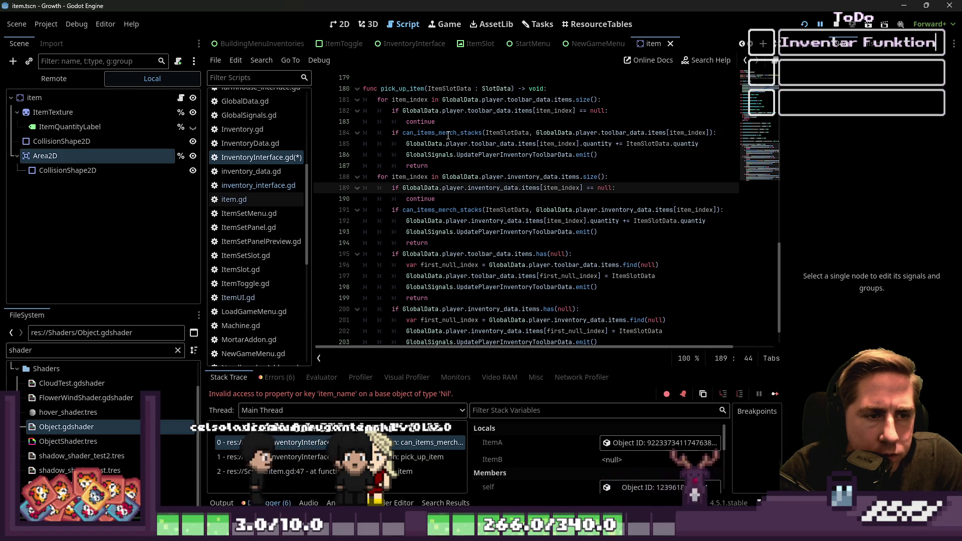
{"action": "key", "text": "Up"}
{"action": "key", "text": "Home"}
Step: Unindent both empty-slot fallback blocks out of the loops and stop the old game session
{"action": "scroll", "coordinate": [382, 224], "scroll_direction": "down", "scroll_amount": 1}
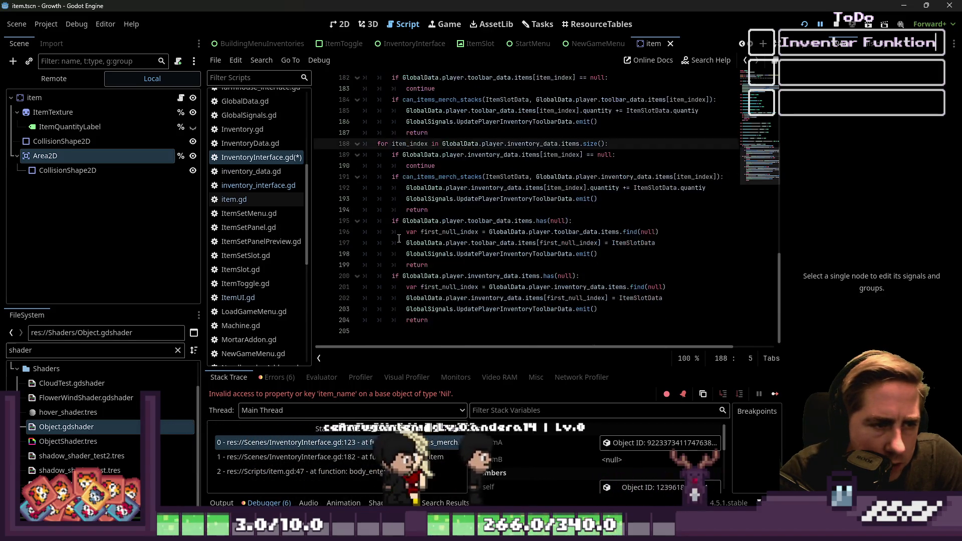
{"action": "left_click", "coordinate": [366, 221]}
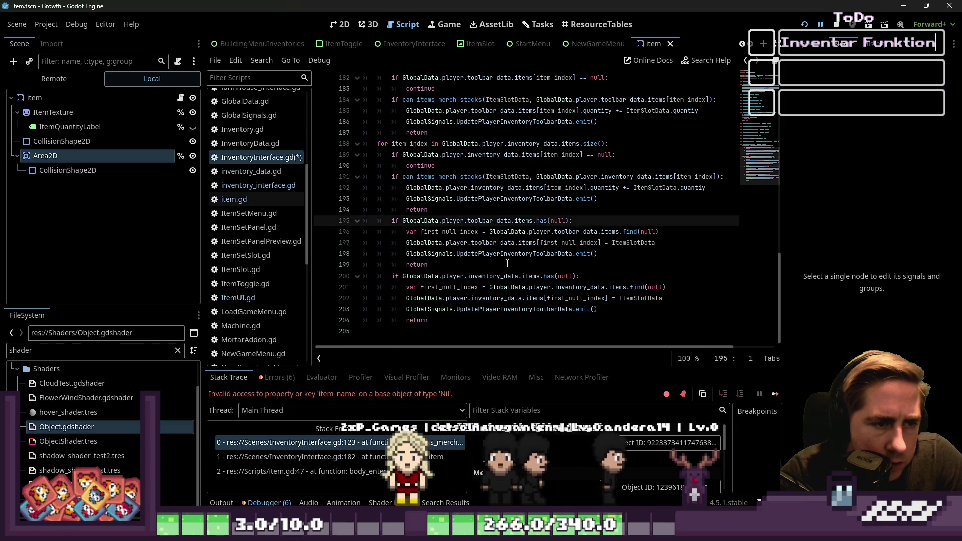
{"action": "key", "text": "shift+Tab"}
{"action": "key", "text": "Down"}
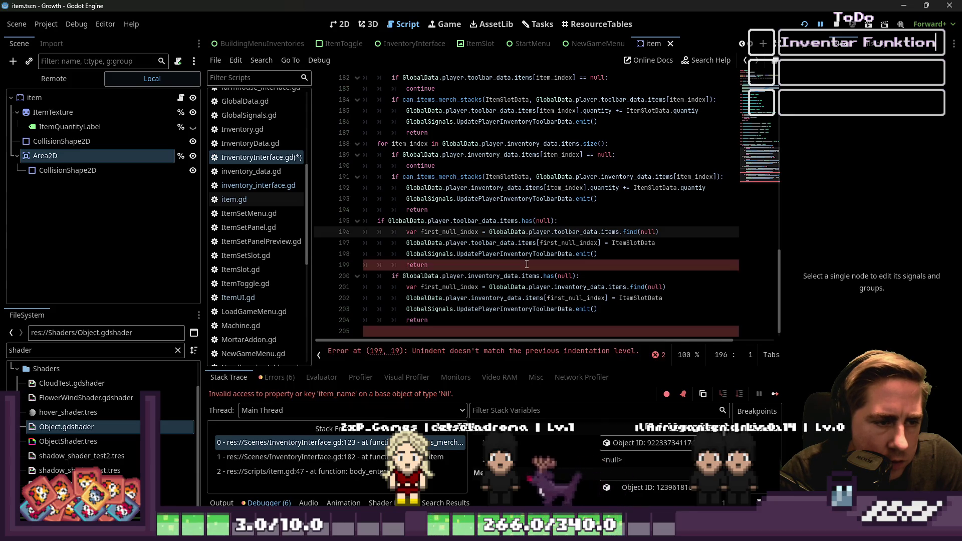
{"action": "key", "text": "shift+Down"}
{"action": "key", "text": "shift+Down"}
{"action": "key", "text": "shift+Down"}
{"action": "key", "text": "shift+Down"}
{"action": "key", "text": "shift+Down"}
{"action": "key", "text": "shift+Down"}
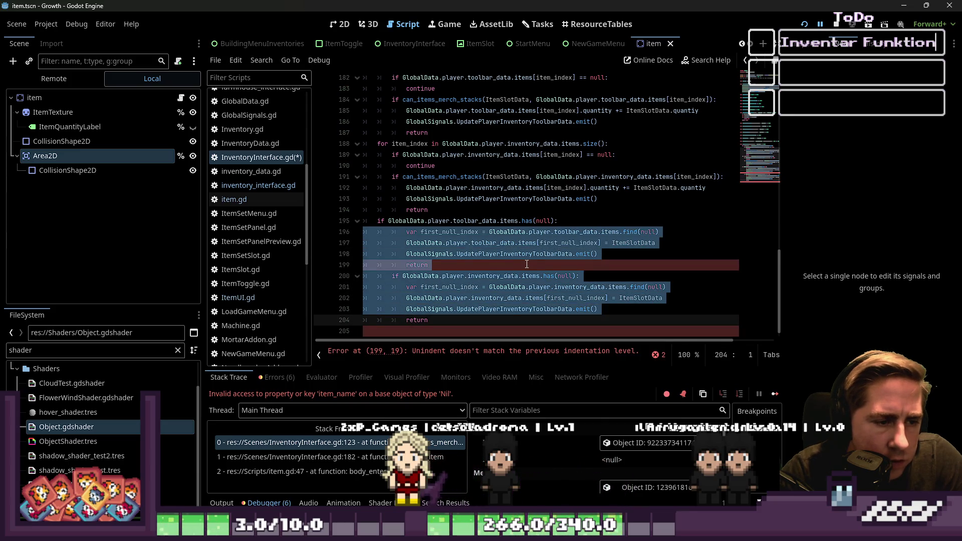
{"action": "key", "text": "shift+Tab"}
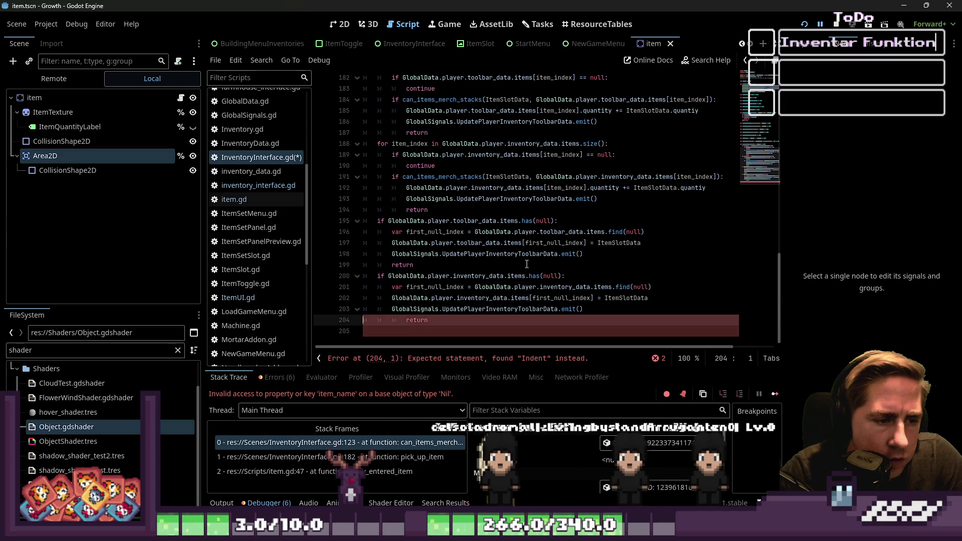
{"action": "key", "text": "Up"}
{"action": "key", "text": "Up"}
{"action": "key", "text": "Up"}
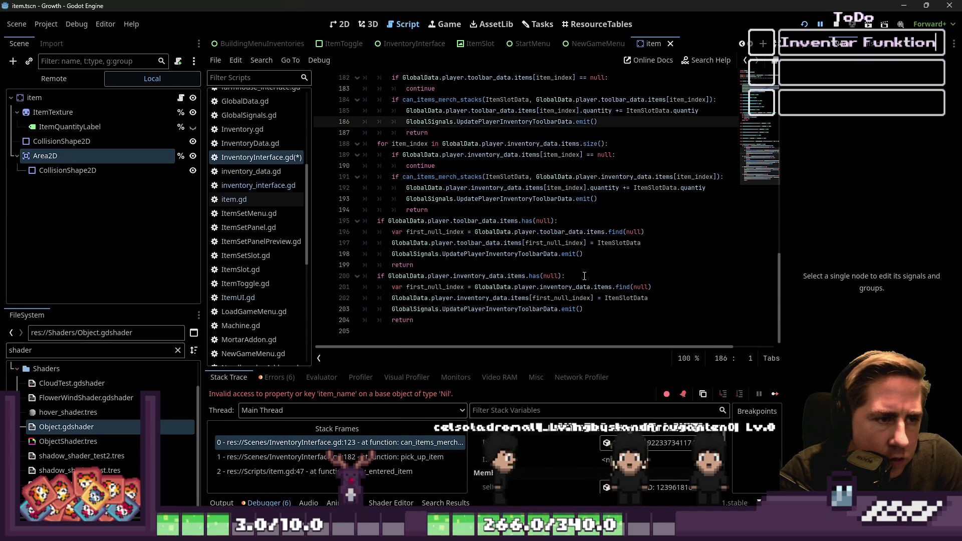
{"action": "scroll", "coordinate": [441, 204], "scroll_direction": "up", "scroll_amount": 1}
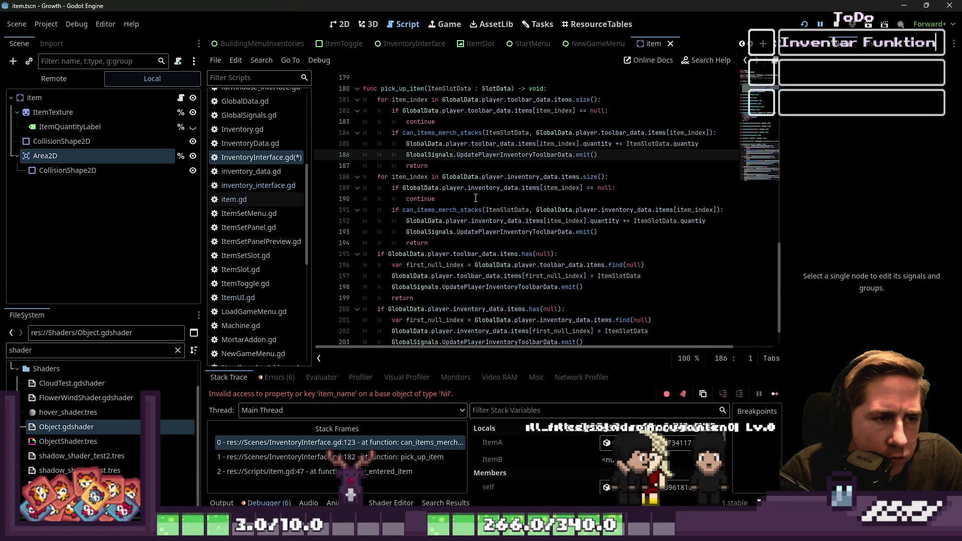
{"action": "left_click", "coordinate": [512, 176]}
Step: Save the script, run the game, and start a new game with character name 'dgv'
{"action": "key", "text": "ctrl+s"}
{"action": "key", "text": "F8"}
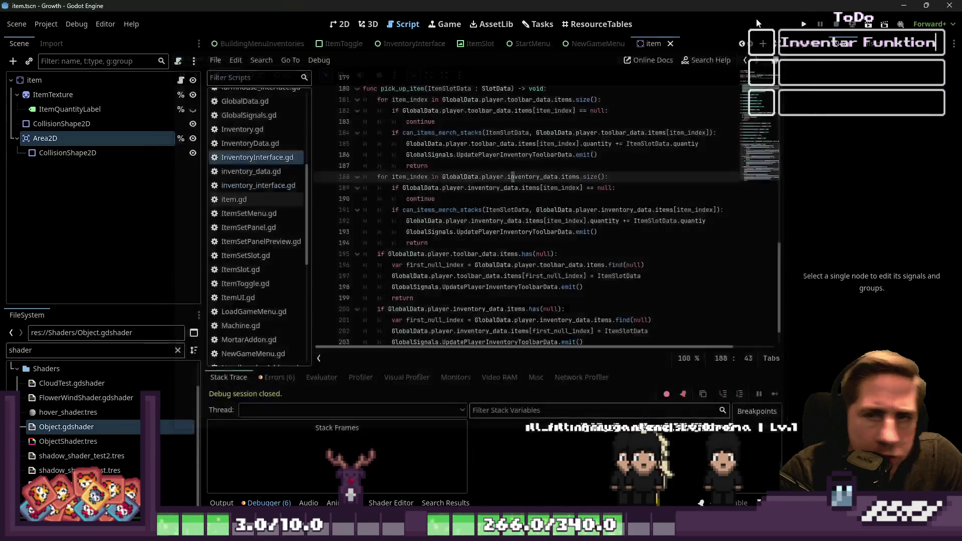
{"action": "key", "text": "F5"}
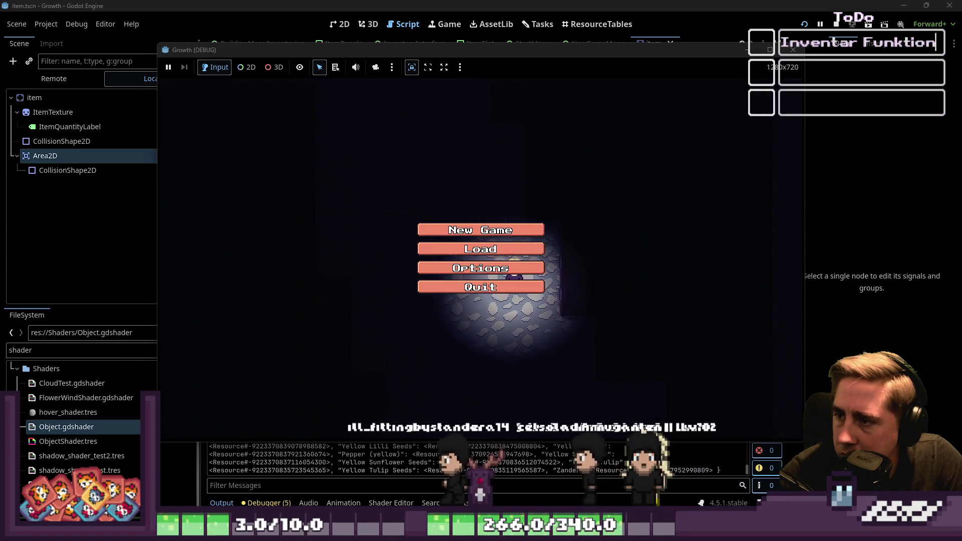
{"action": "left_click", "coordinate": [481, 232]}
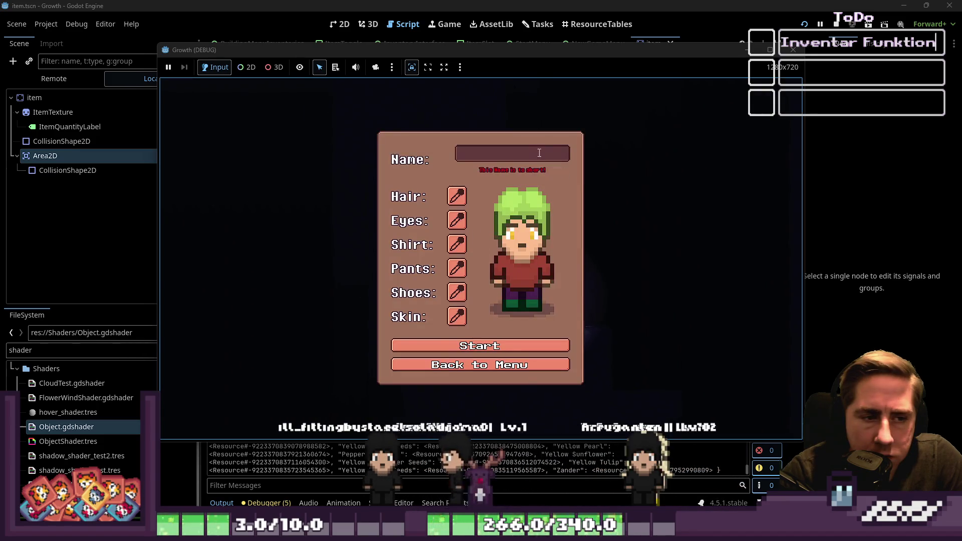
{"action": "type", "text": "dgv"}
{"action": "left_click", "coordinate": [457, 340]}
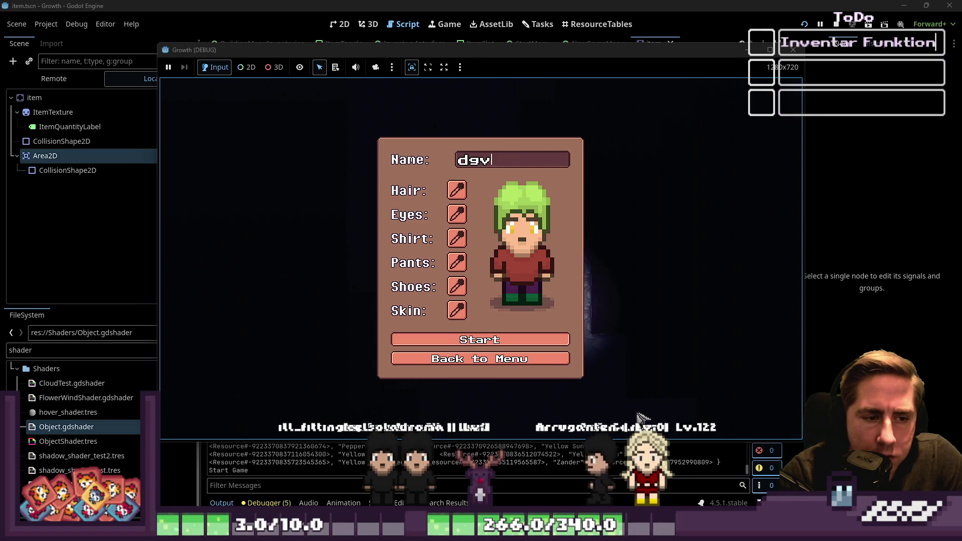
Step: Move apples and other items between inventory and hotbar until the 'quantiy' error appears
{"action": "mouse_move", "coordinate": [514, 325]}
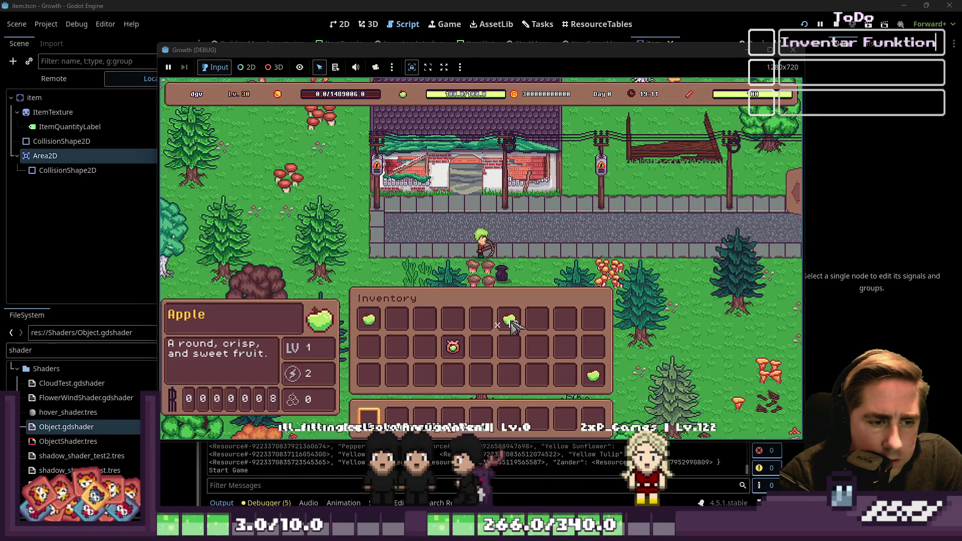
{"action": "left_click_drag", "start_coordinate": [514, 325], "coordinate": [373, 419]}
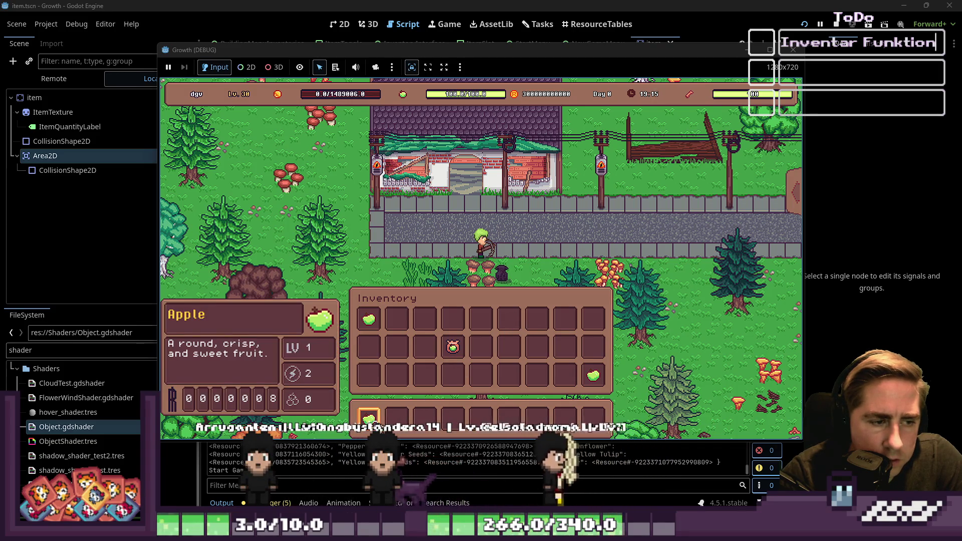
{"action": "left_click", "coordinate": [587, 381]}
{"action": "left_click", "coordinate": [453, 347]}
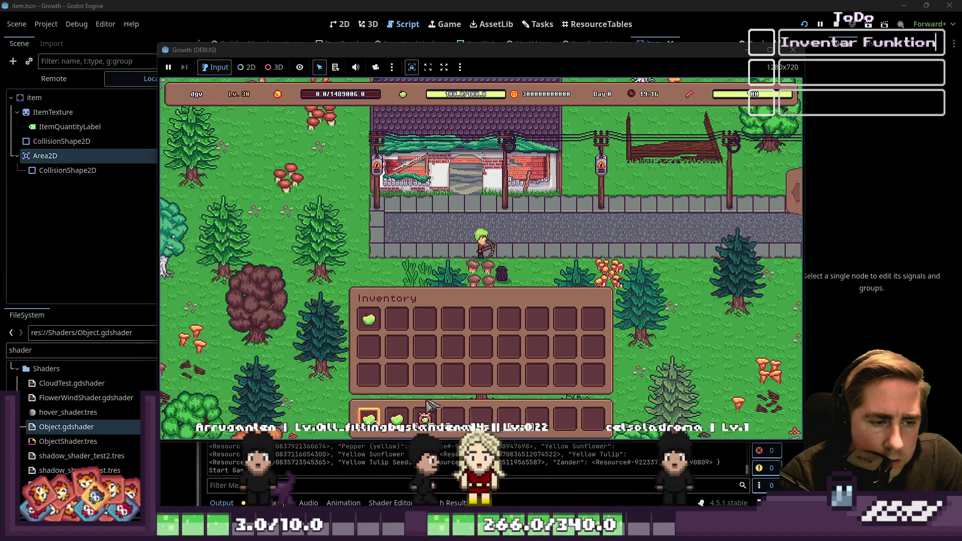
{"action": "left_click_drag", "start_coordinate": [435, 371], "coordinate": [432, 378]}
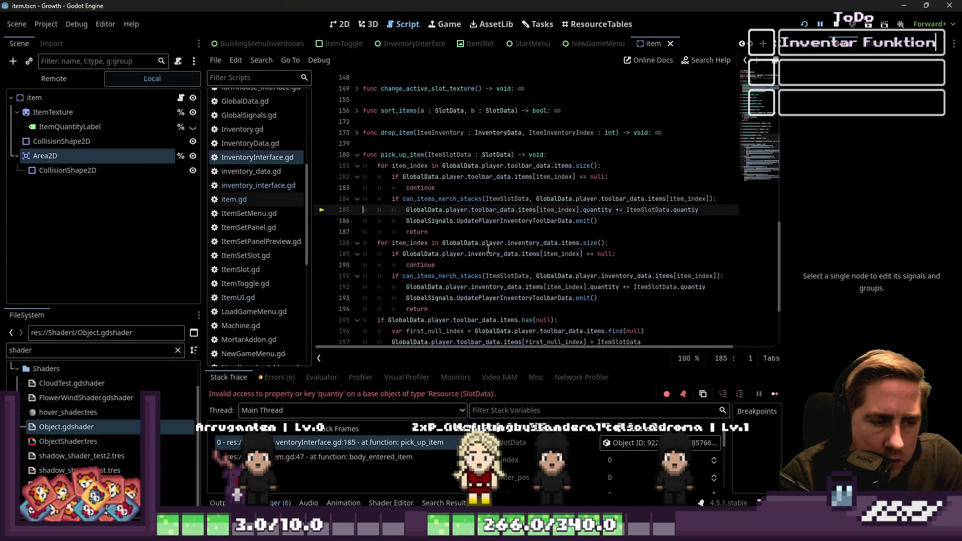
{"action": "left_click", "coordinate": [497, 234]}
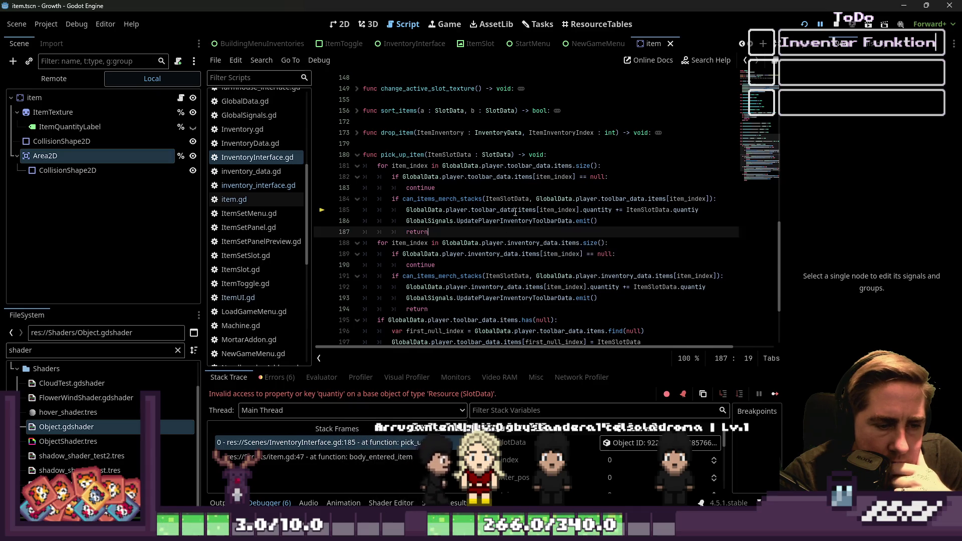
Step: Correct 'quantiy' to 'quantity' on line 185 and relaunch the game
{"action": "left_click", "coordinate": [515, 211]}
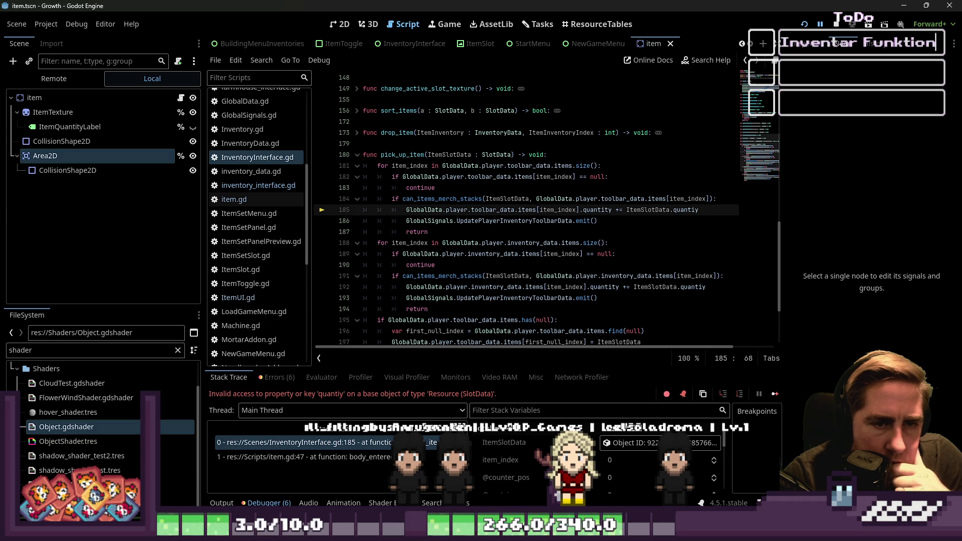
{"action": "key", "text": "End"}
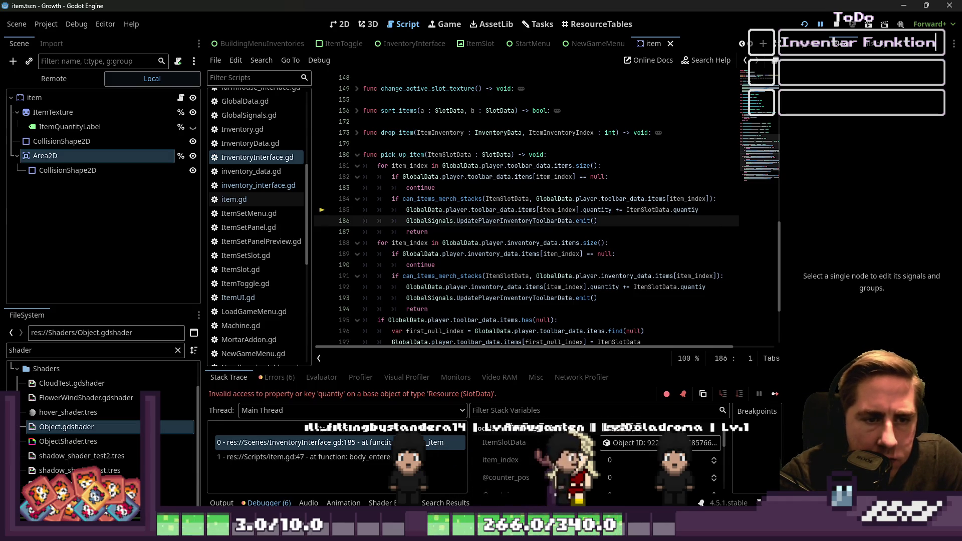
{"action": "key", "text": "BackSpace"}
{"action": "type", "text": "ty"}
{"action": "key", "text": "F5"}
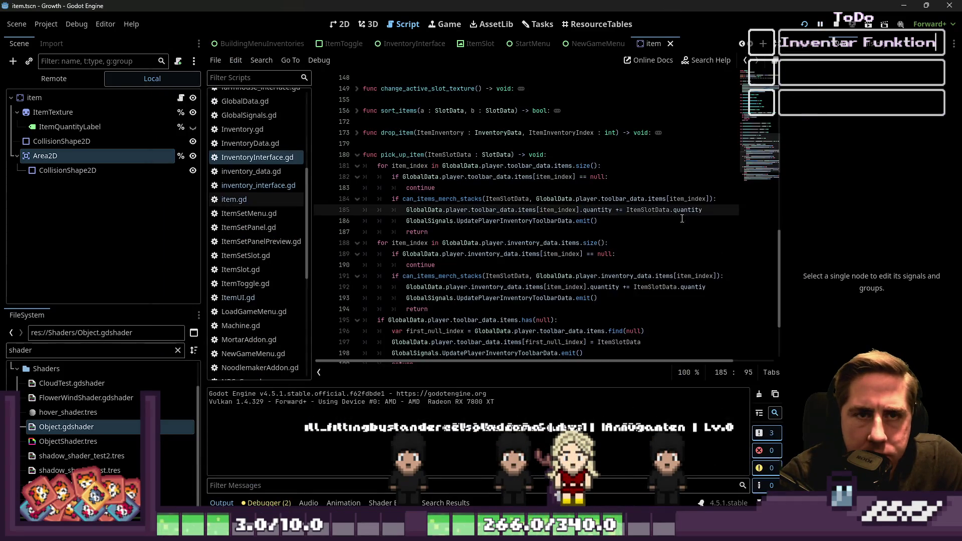
{"action": "double_click", "coordinate": [693, 287]}
{"action": "left_click", "coordinate": [805, 24]}
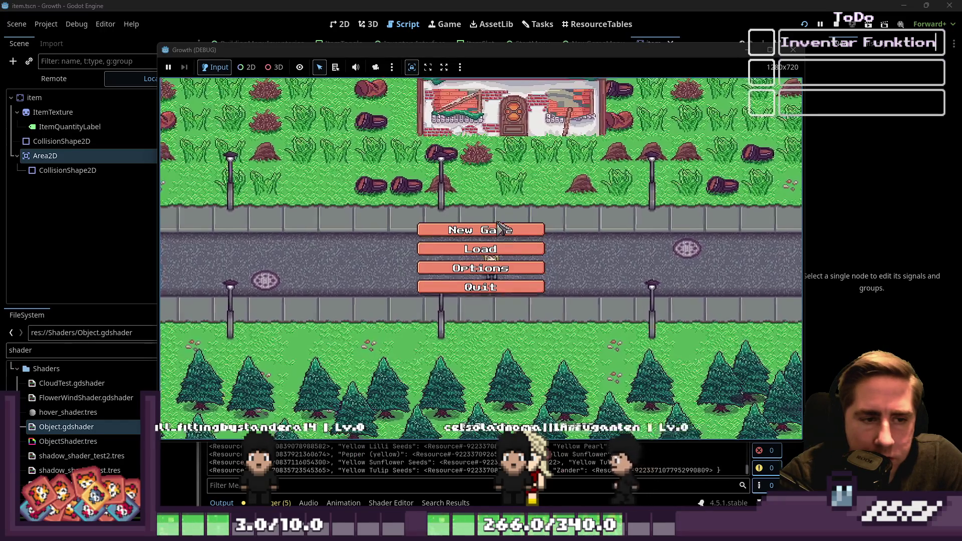
Step: Start a new game as 'ds', move one apple to an empty slot, and sort
{"action": "left_click", "coordinate": [481, 229]}
{"action": "type", "text": "d"}
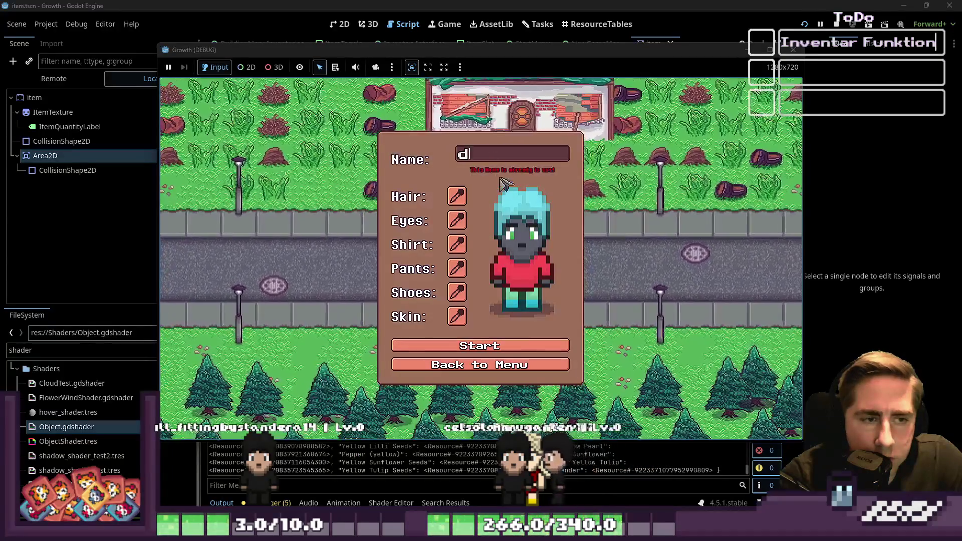
{"action": "type", "text": "s"}
{"action": "left_click", "coordinate": [481, 346]}
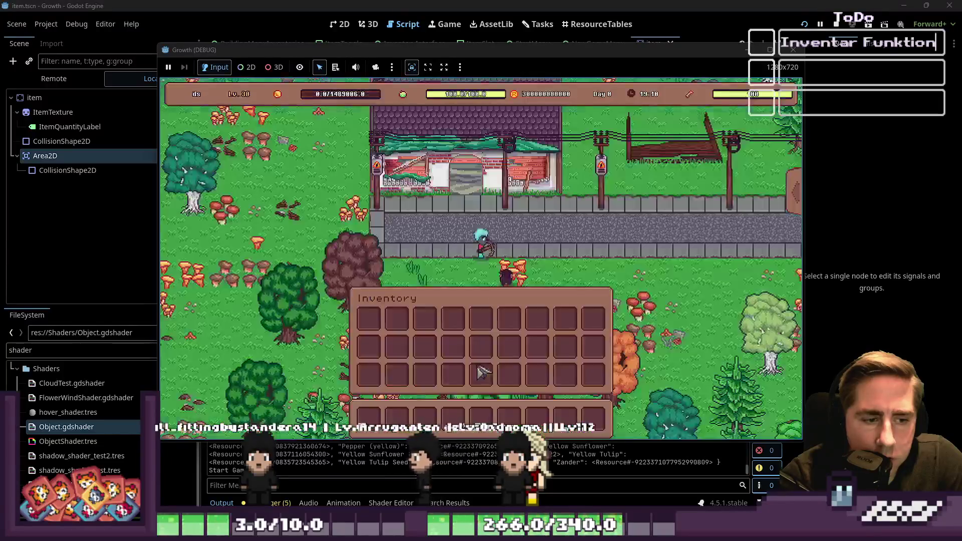
{"action": "mouse_move", "coordinate": [516, 328]}
{"action": "mouse_move", "coordinate": [516, 328]}
{"action": "left_mouse_down"}
{"action": "mouse_move", "coordinate": [572, 324]}
{"action": "mouse_move", "coordinate": [530, 343]}
{"action": "left_mouse_up"}
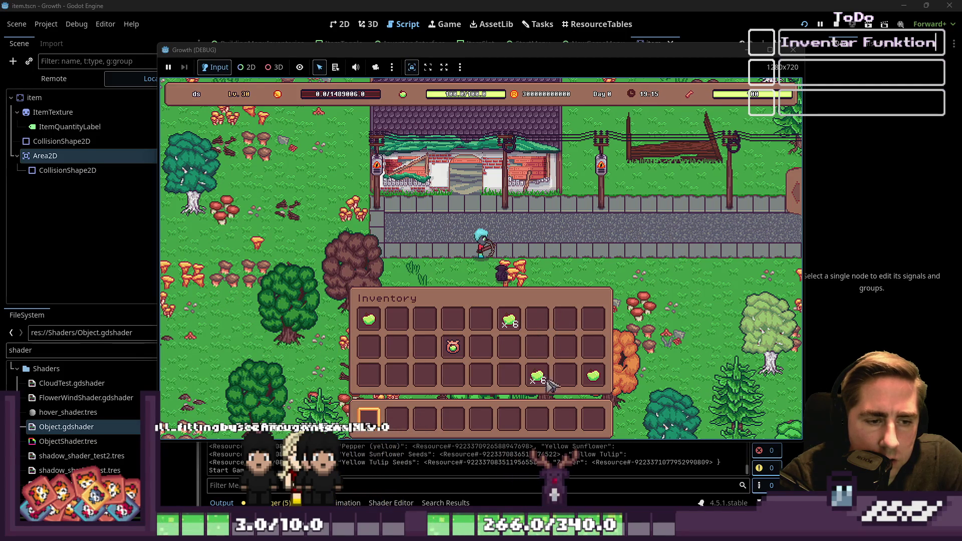
{"action": "key", "text": "s"}
Step: Split the apple stack, sort again, and merge all apple stacks into the first slot
{"action": "mouse_move", "coordinate": [371, 333]}
{"action": "mouse_move", "coordinate": [372, 334]}
{"action": "left_mouse_down"}
{"action": "mouse_move", "coordinate": [399, 349]}
{"action": "mouse_move", "coordinate": [474, 354]}
{"action": "left_mouse_up"}
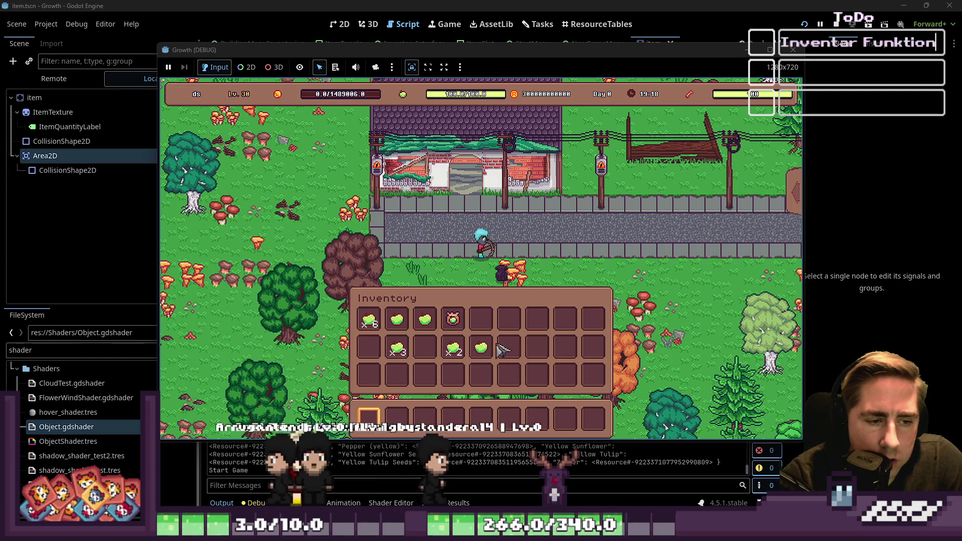
{"action": "key", "text": "s"}
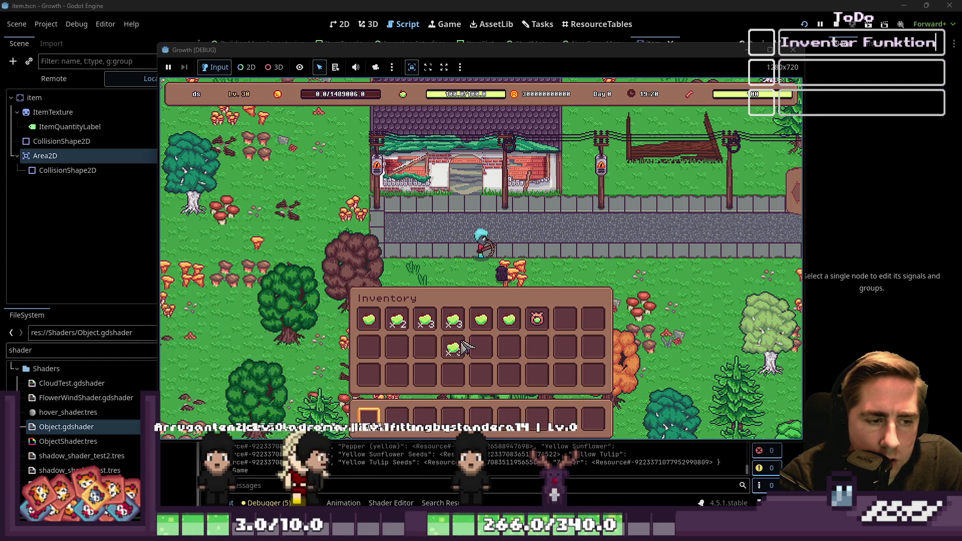
{"action": "left_click", "coordinate": [478, 353]}
{"action": "left_click", "coordinate": [481, 324], "text": "shift"}
{"action": "left_click", "coordinate": [453, 325], "text": "shift"}
{"action": "left_click", "coordinate": [424, 331], "text": "shift"}
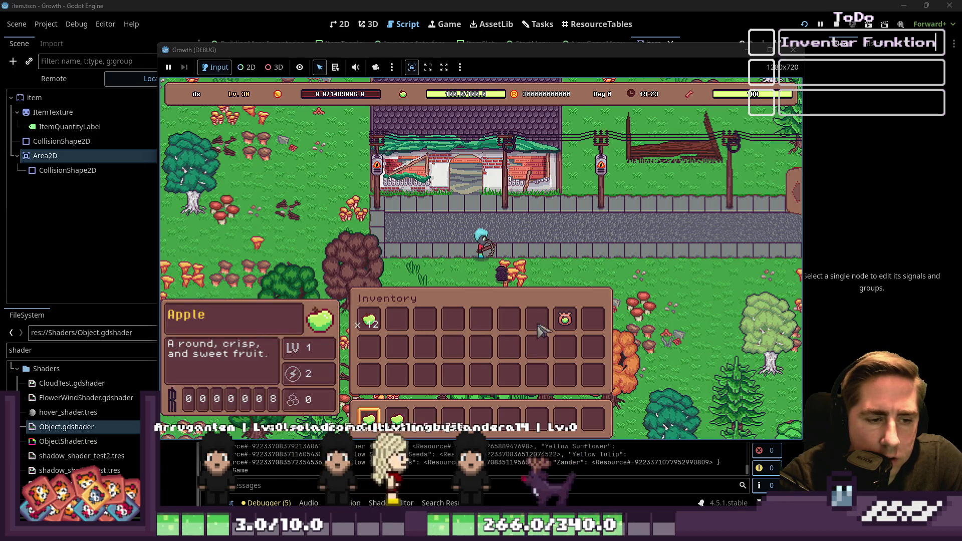
Step: Move the seed bag into the toolbar and back, then close the game
{"action": "left_click", "coordinate": [565, 318]}
{"action": "left_click", "coordinate": [426, 418]}
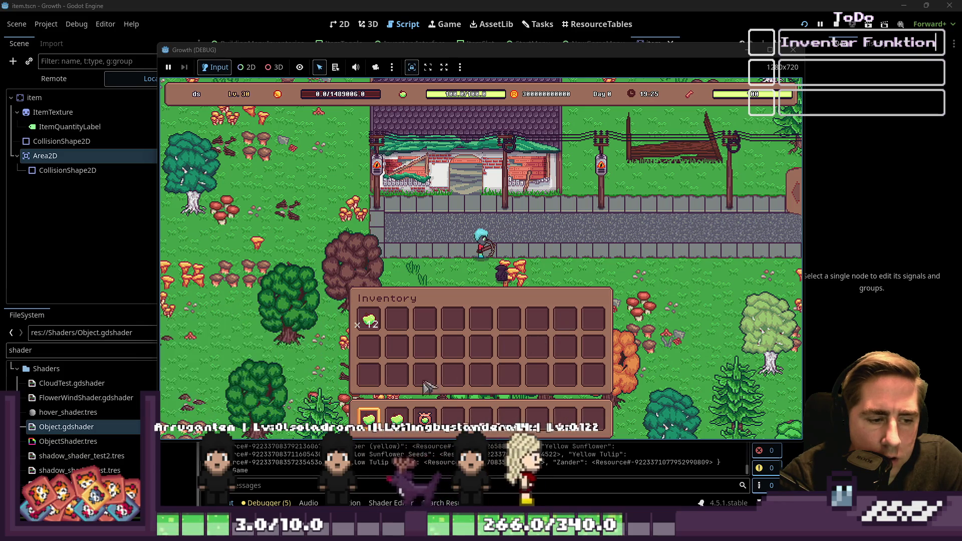
{"action": "scroll", "coordinate": [427, 419], "scroll_direction": "down", "scroll_amount": 1}
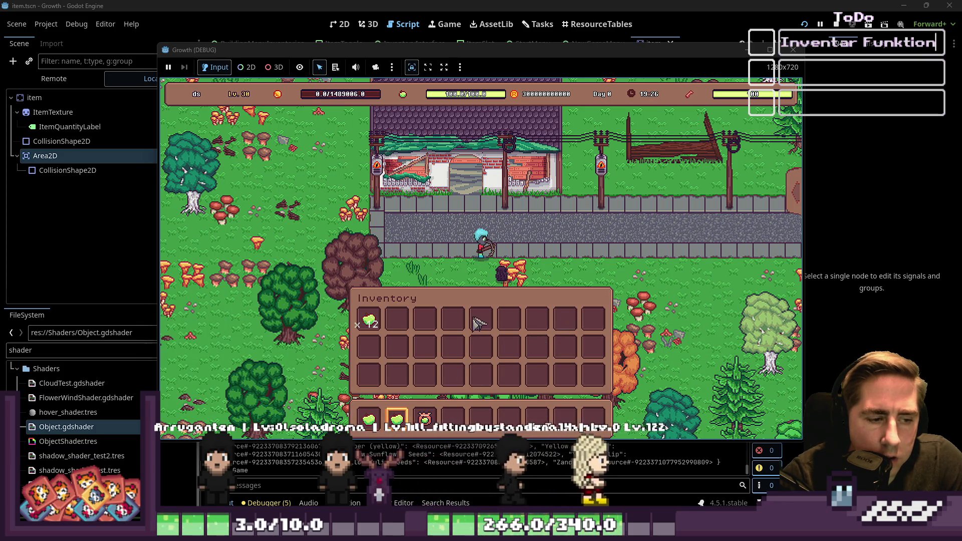
{"action": "left_click", "coordinate": [427, 425]}
{"action": "left_click", "coordinate": [433, 422]}
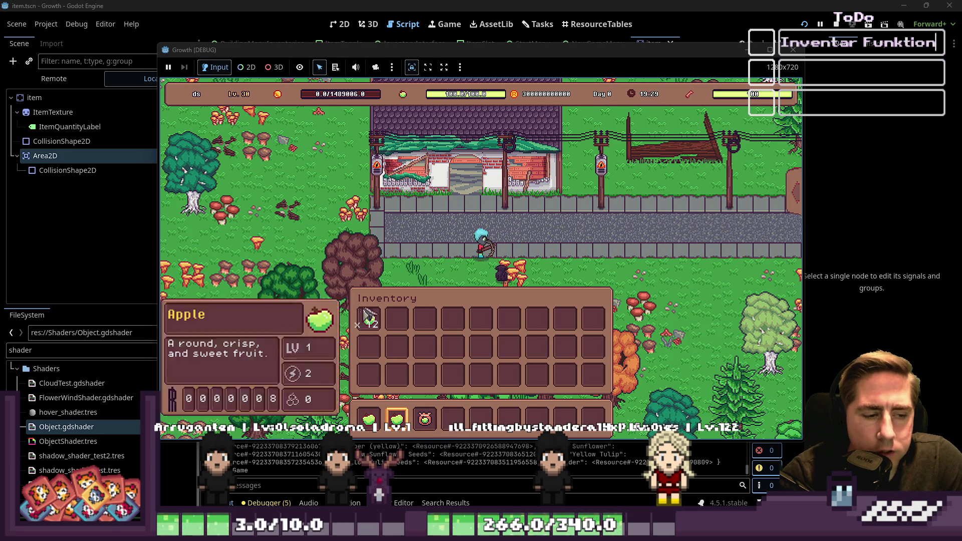
{"action": "left_click", "coordinate": [786, 52]}
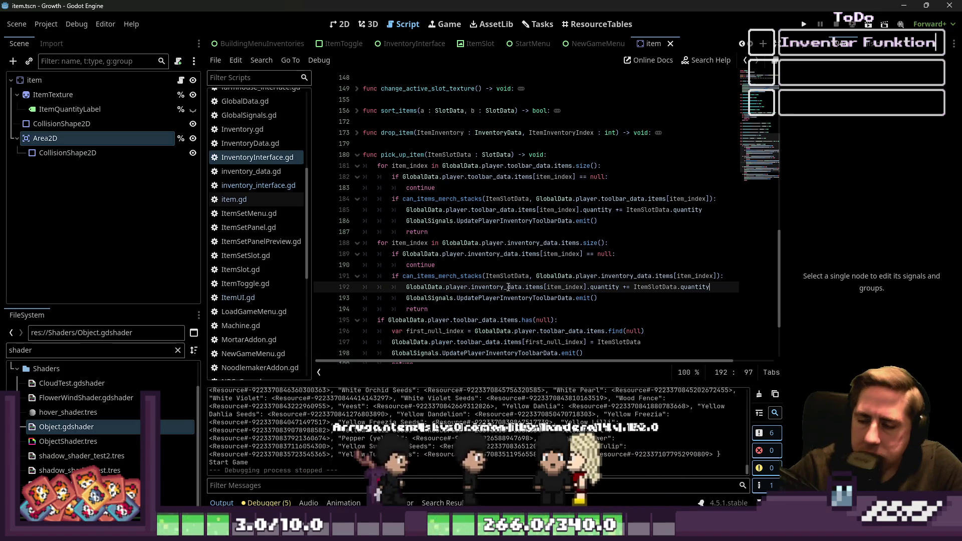
Step: Fold pick_up_item, then unfold drop_item to inspect it and fold it again
{"action": "left_click", "coordinate": [359, 156]}
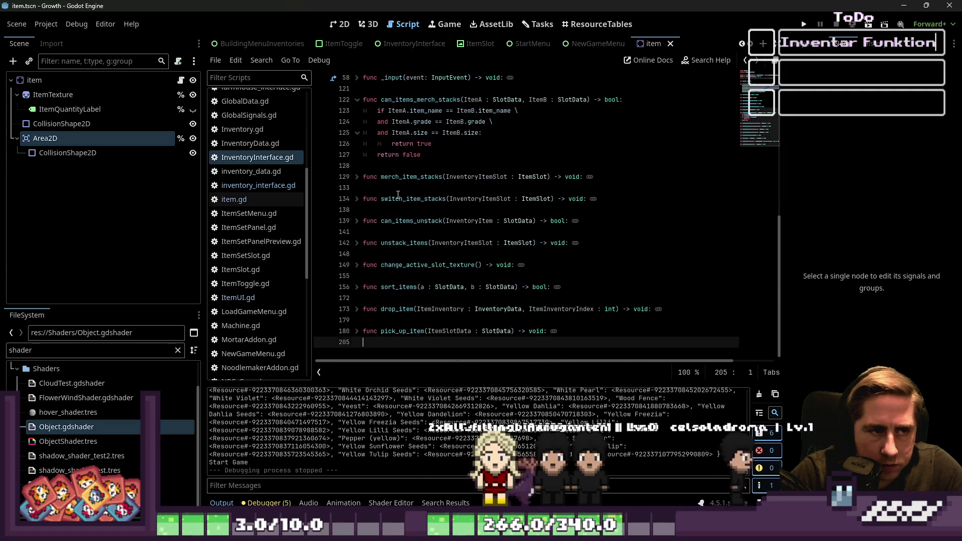
{"action": "left_click", "coordinate": [357, 310]}
{"action": "scroll", "coordinate": [452, 300], "scroll_direction": "down", "scroll_amount": 2}
{"action": "left_click", "coordinate": [406, 265]}
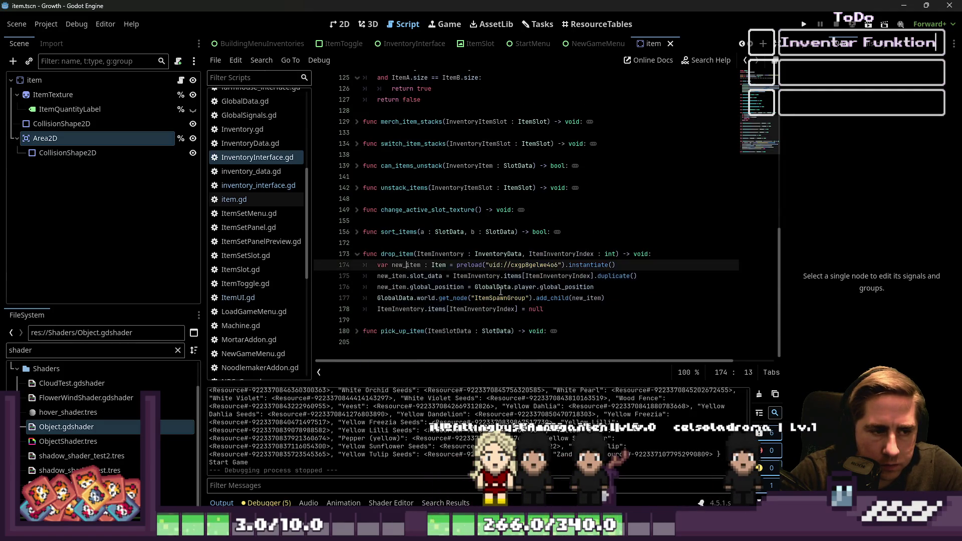
{"action": "left_click", "coordinate": [357, 254]}
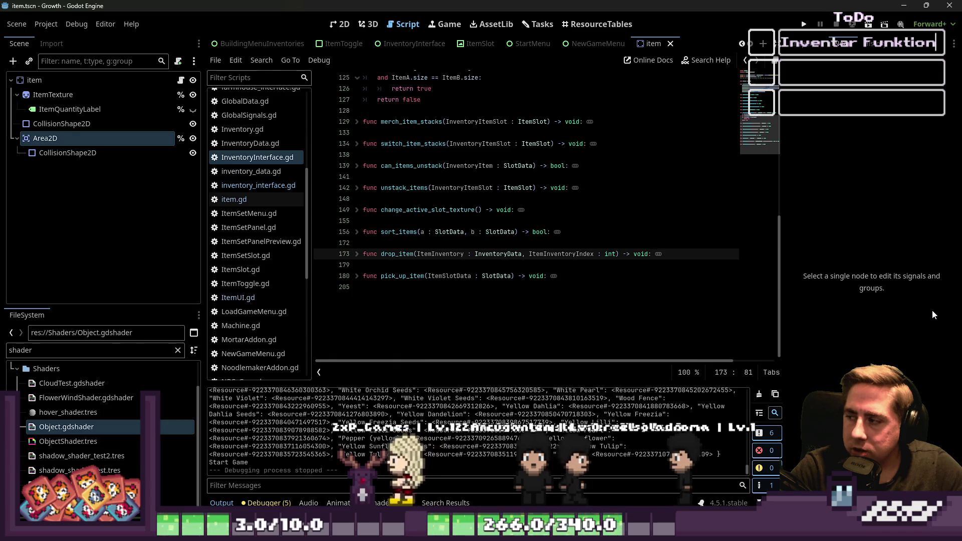
Step: Go to the end of the sort_custom call on line 114
{"action": "scroll", "coordinate": [527, 225], "scroll_direction": "up", "scroll_amount": 8}
{"action": "left_click", "coordinate": [527, 225]}
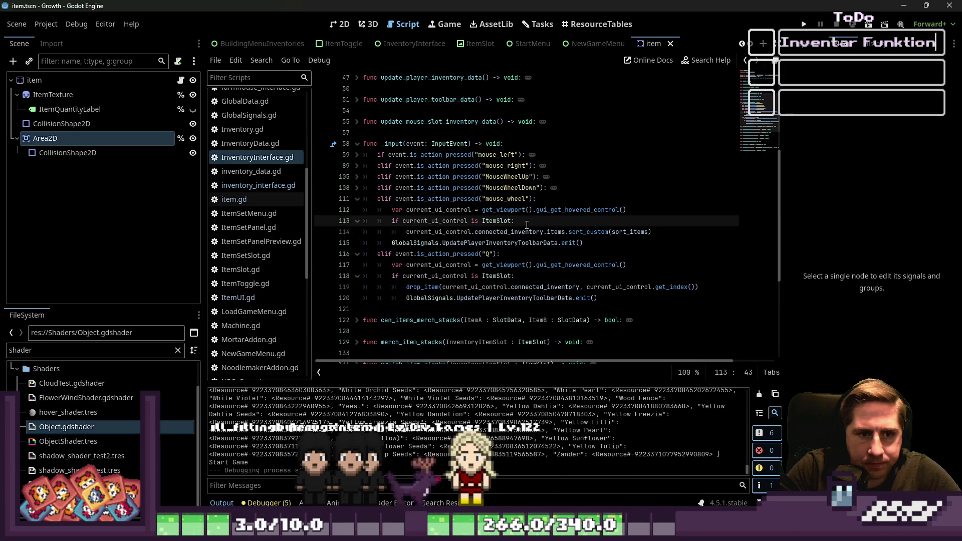
{"action": "key", "text": "Right"}
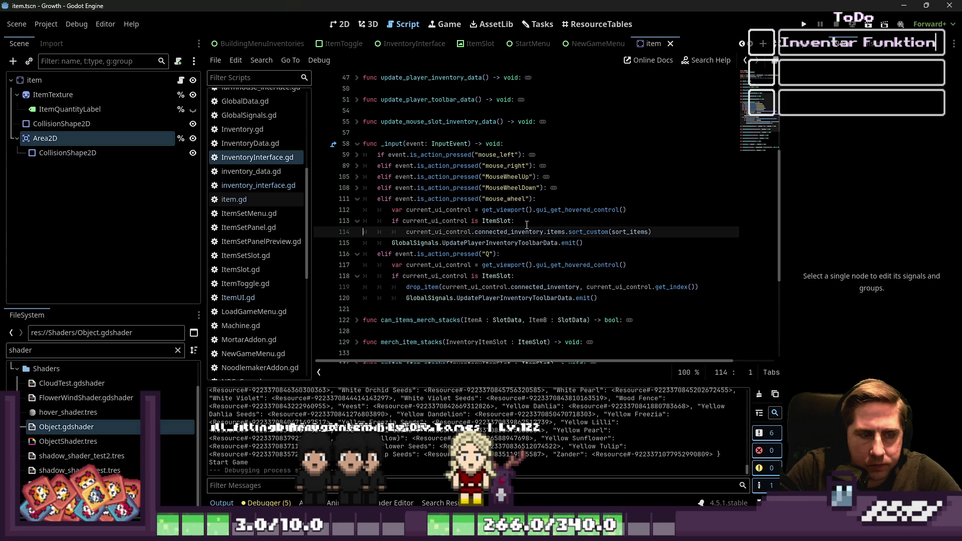
{"action": "key", "text": "End"}
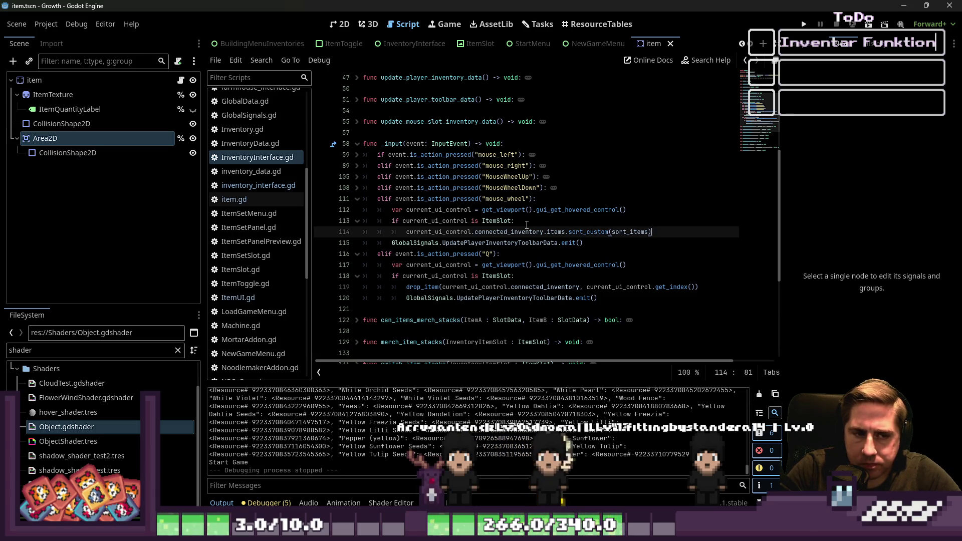
Step: Unfold pick_up_item briefly, then fold it again
{"action": "scroll", "coordinate": [541, 227], "scroll_direction": "down", "scroll_amount": 5}
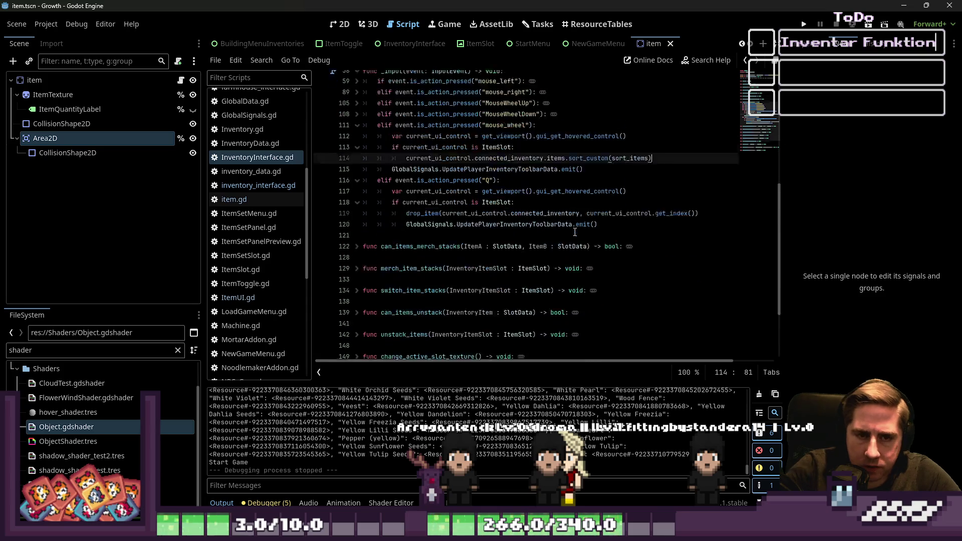
{"action": "left_click", "coordinate": [357, 331]}
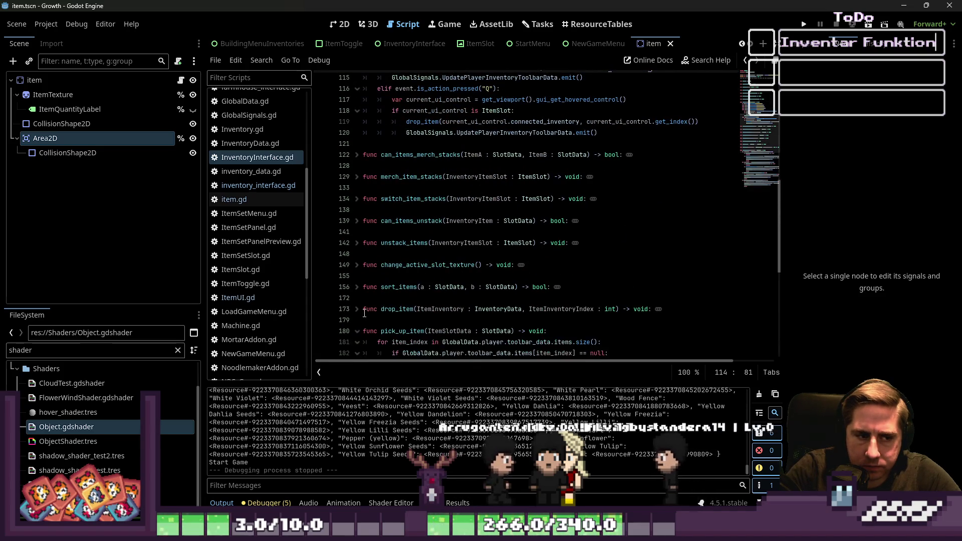
{"action": "scroll", "coordinate": [359, 302], "scroll_direction": "down", "scroll_amount": 5}
{"action": "scroll", "coordinate": [361, 307], "scroll_direction": "up", "scroll_amount": 4}
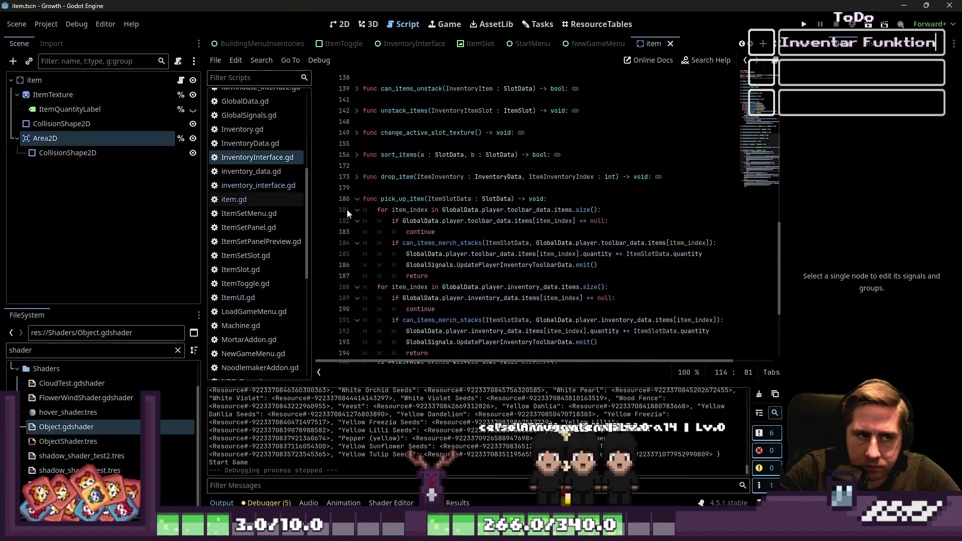
{"action": "left_click", "coordinate": [356, 199]}
{"action": "scroll", "coordinate": [356, 201], "scroll_direction": "up", "scroll_amount": 3}
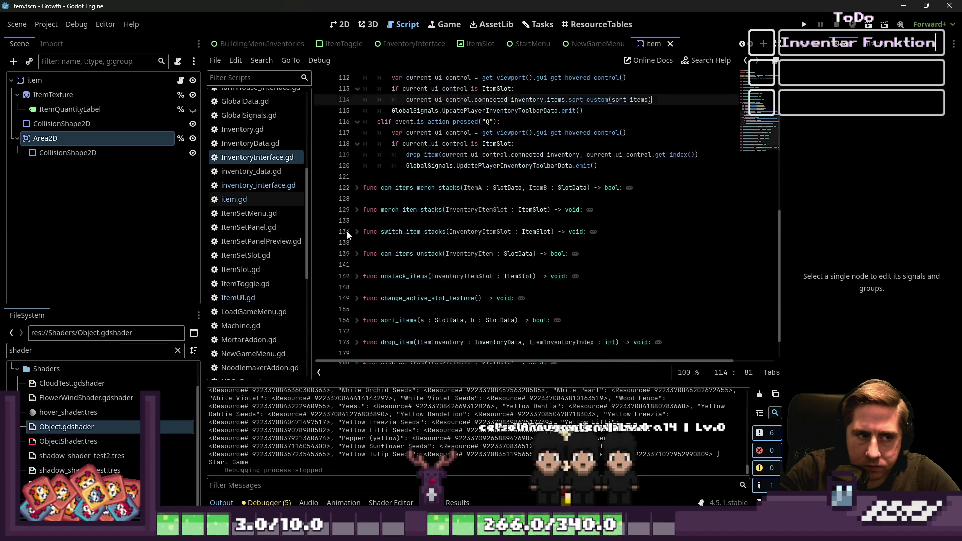
Step: Expand sort_items and put the caret on empty line 170
{"action": "left_click", "coordinate": [357, 287]}
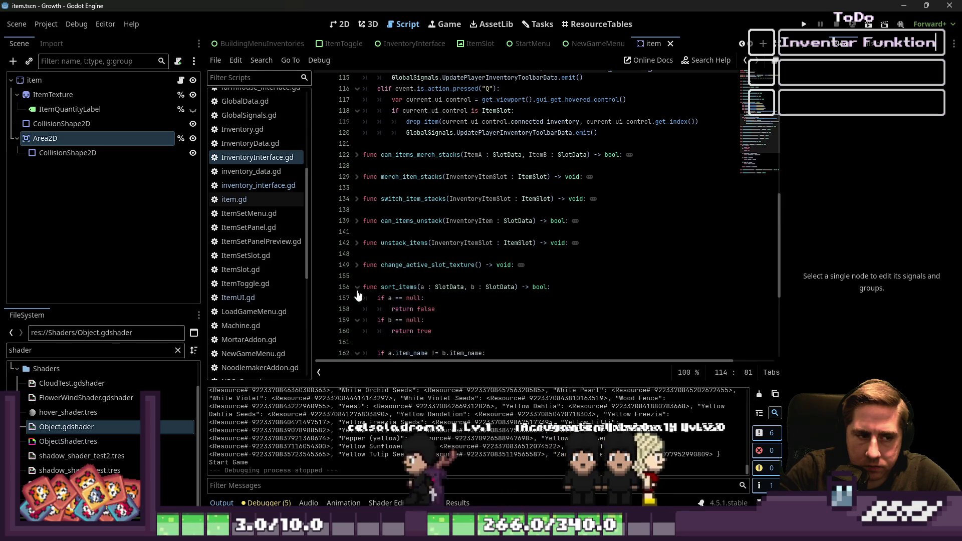
{"action": "scroll", "coordinate": [366, 286], "scroll_direction": "down", "scroll_amount": 2}
{"action": "scroll", "coordinate": [365, 286], "scroll_direction": "down", "scroll_amount": 4}
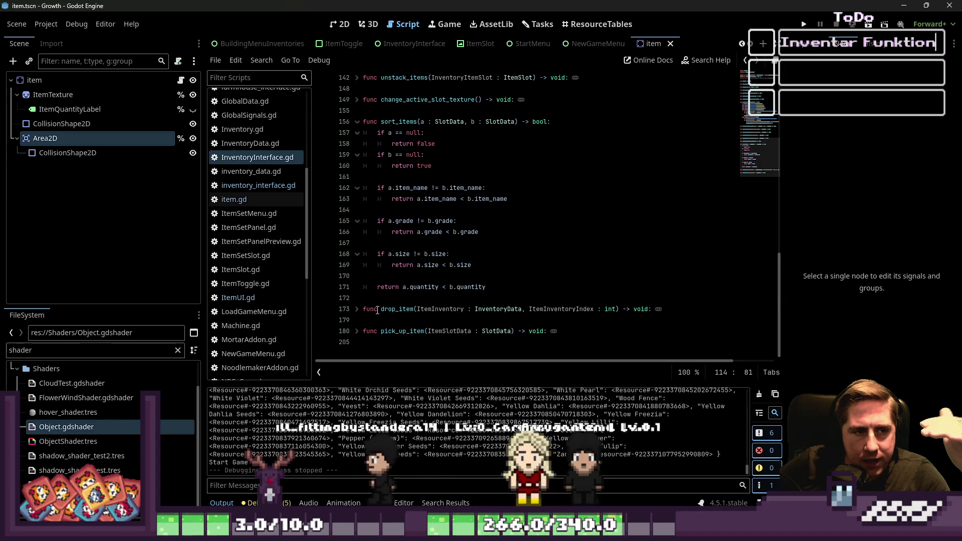
{"action": "left_click", "coordinate": [401, 188]}
{"action": "left_click", "coordinate": [410, 222]}
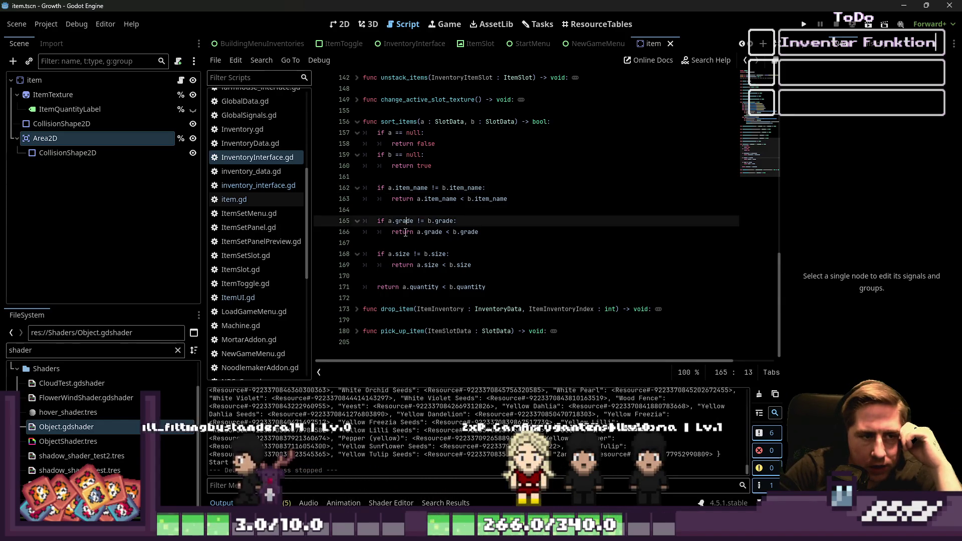
{"action": "left_click", "coordinate": [426, 254]}
{"action": "left_click", "coordinate": [451, 276]}
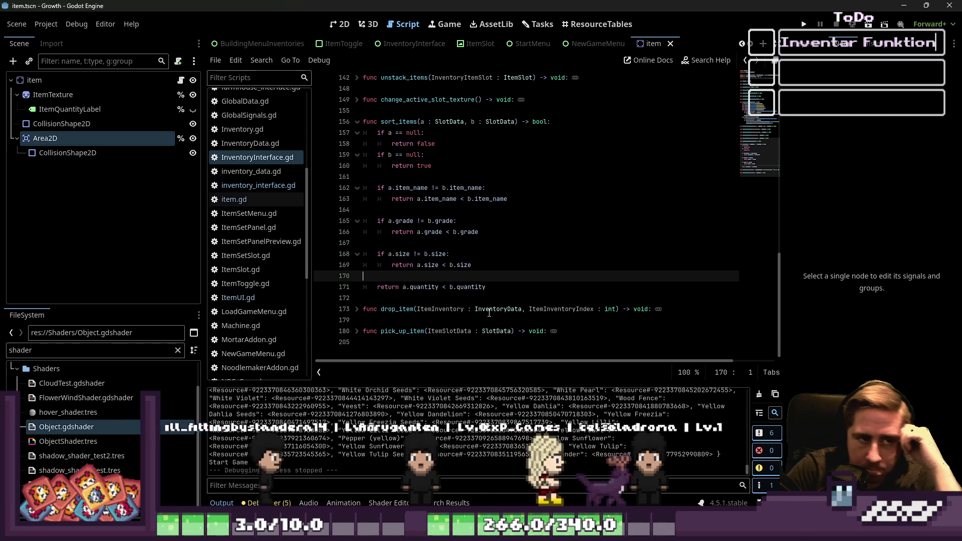
Step: Add an indented 'a.quantity += b.quantity' line inside sort_items
{"action": "key", "text": "Return"}
{"action": "key", "text": "Return"}
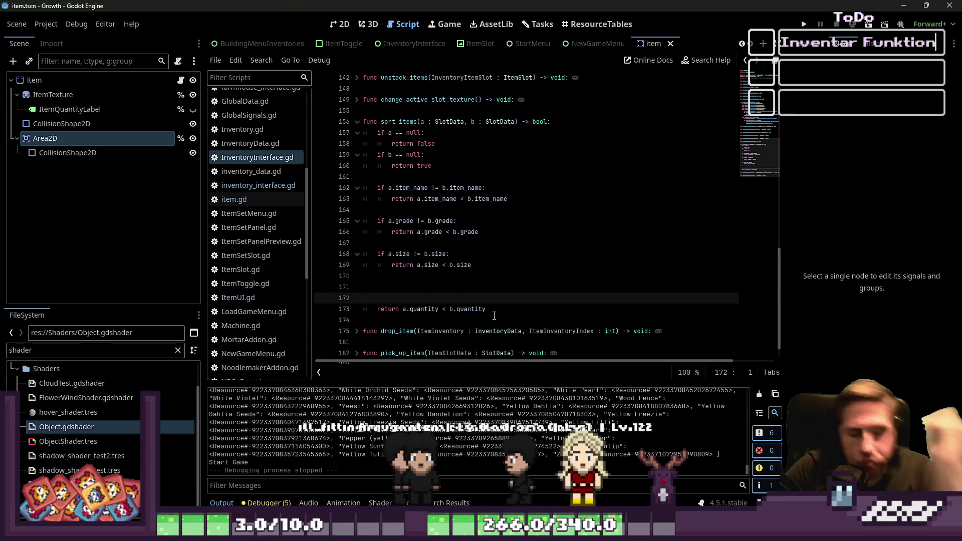
{"action": "key", "text": "BackSpace"}
{"action": "key", "text": "Return"}
{"action": "key", "text": "Up"}
{"action": "key", "text": "Tab"}
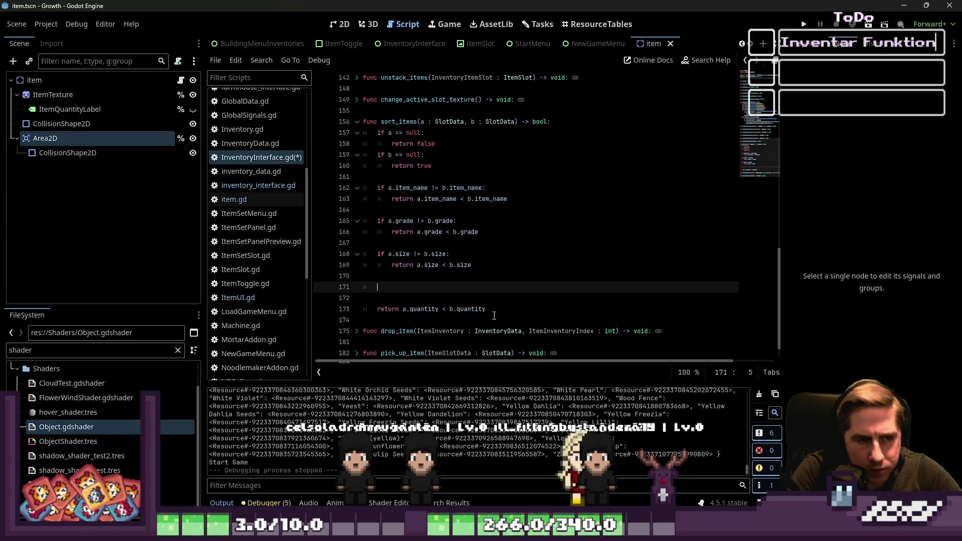
{"action": "type", "text": "a.quantity +"}
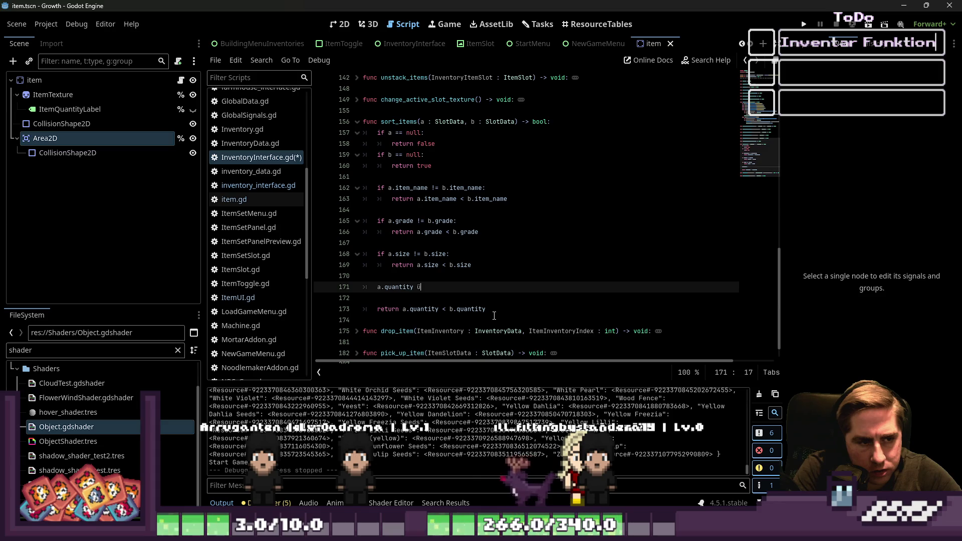
{"action": "type", "text": "= b.qu"}
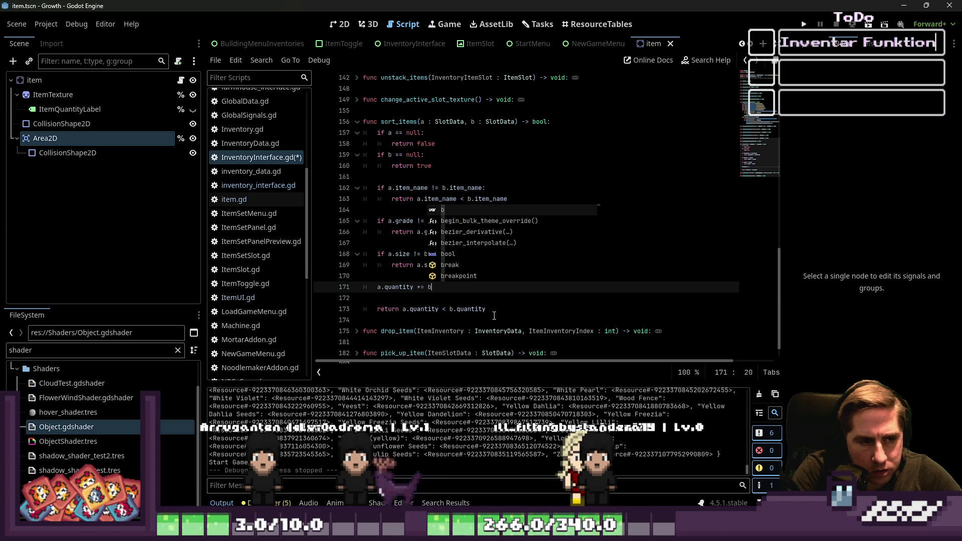
{"action": "key", "text": "Return"}
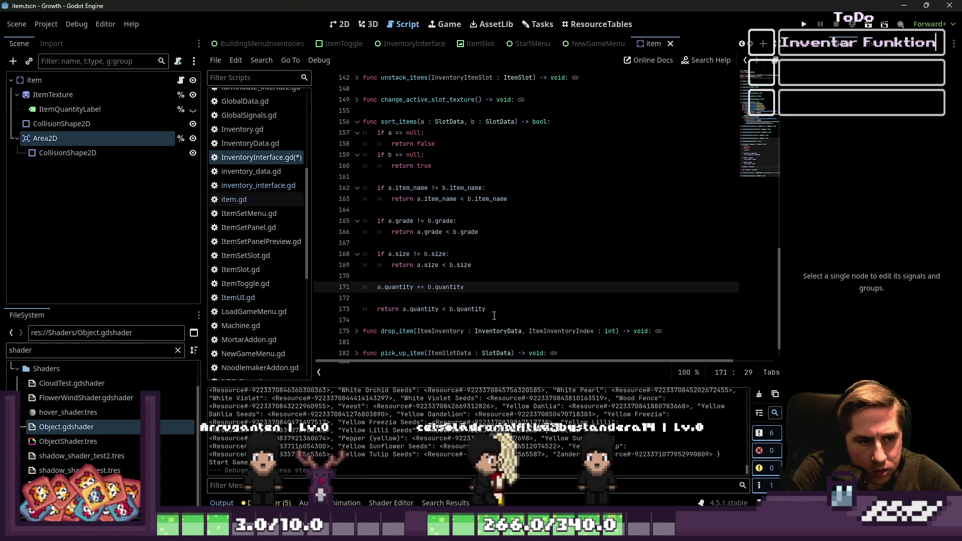
{"action": "type", "text": ":"}
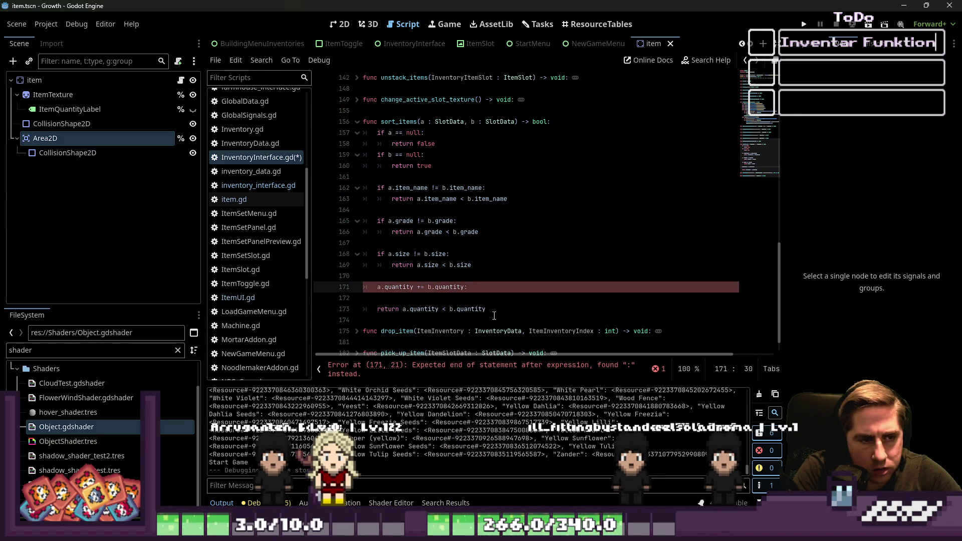
{"action": "key", "text": "Return"}
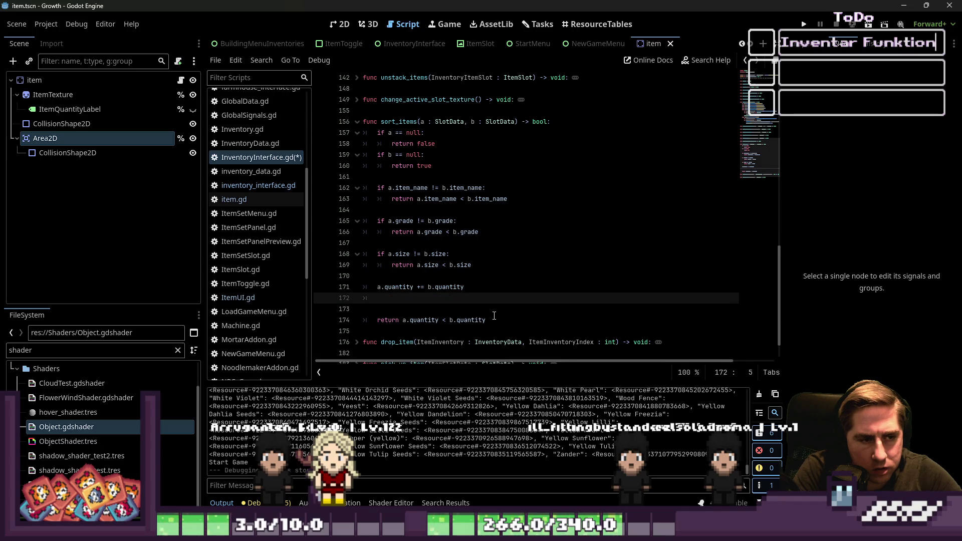
Step: Add 'b = null' below it, save the script, and run the game
{"action": "type", "text": "b = "}
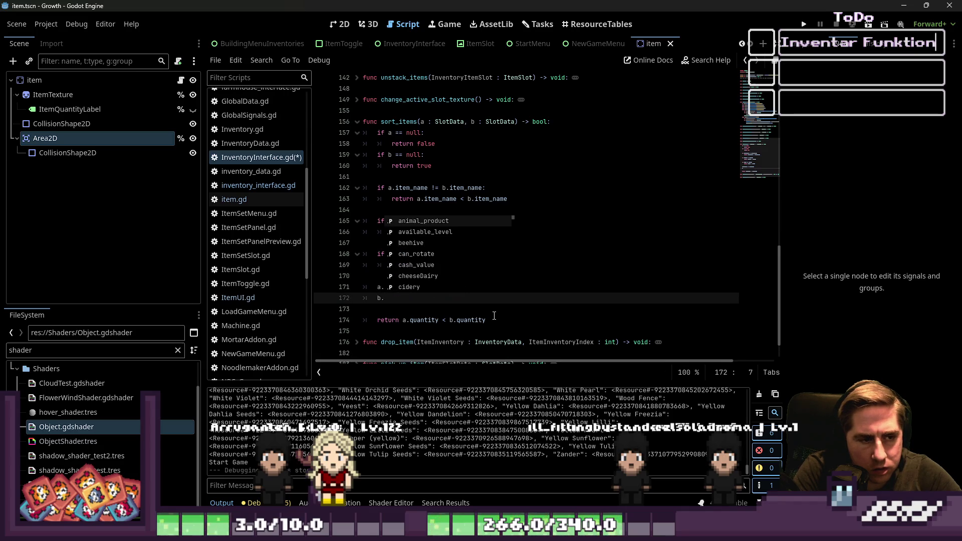
{"action": "type", "text": "null"}
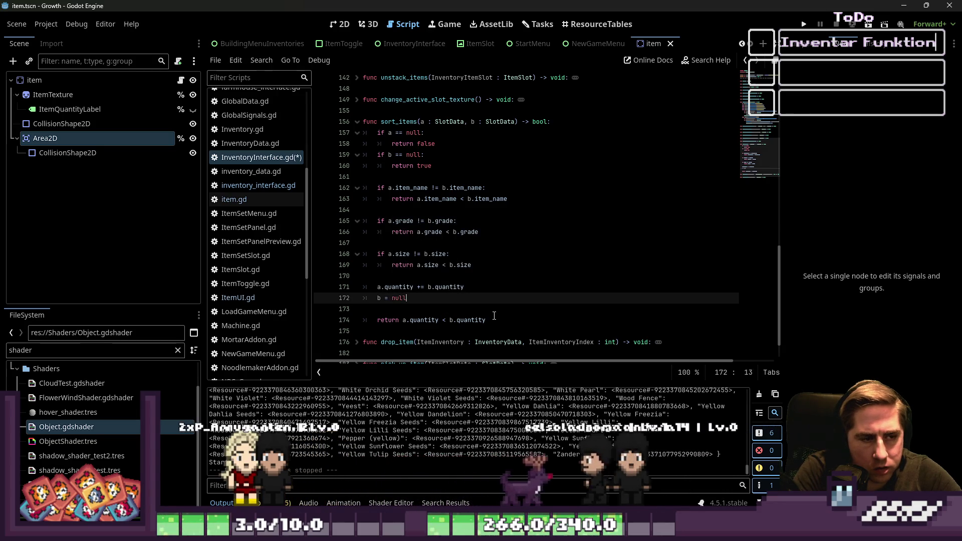
{"action": "key", "text": "Down"}
{"action": "key", "text": "Up"}
{"action": "key", "text": "Up"}
{"action": "key", "text": "Up"}
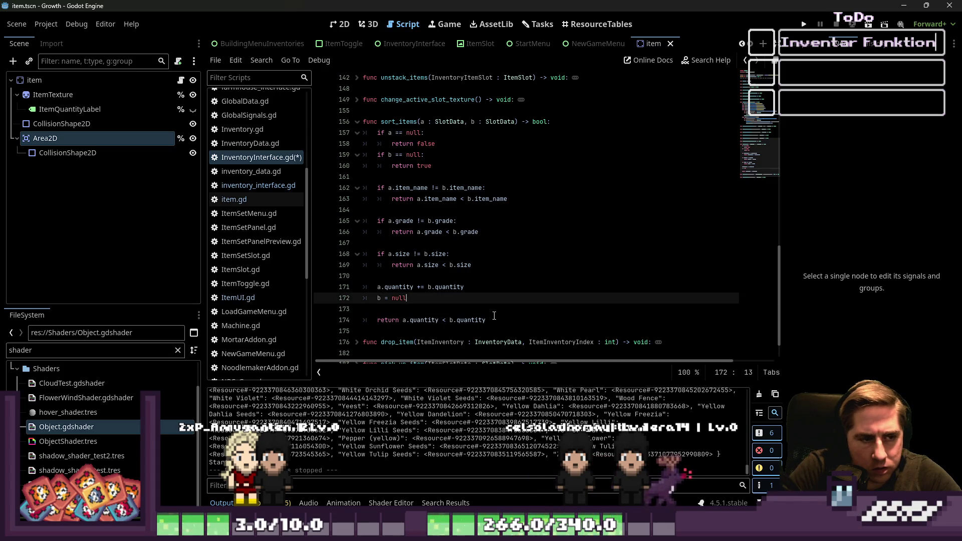
{"action": "key", "text": "ctrl+s"}
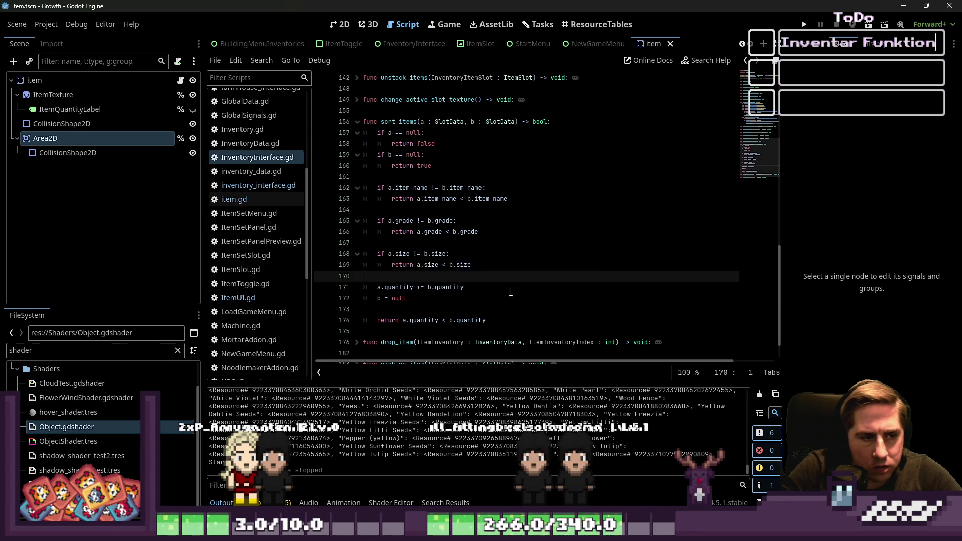
{"action": "left_click", "coordinate": [804, 24]}
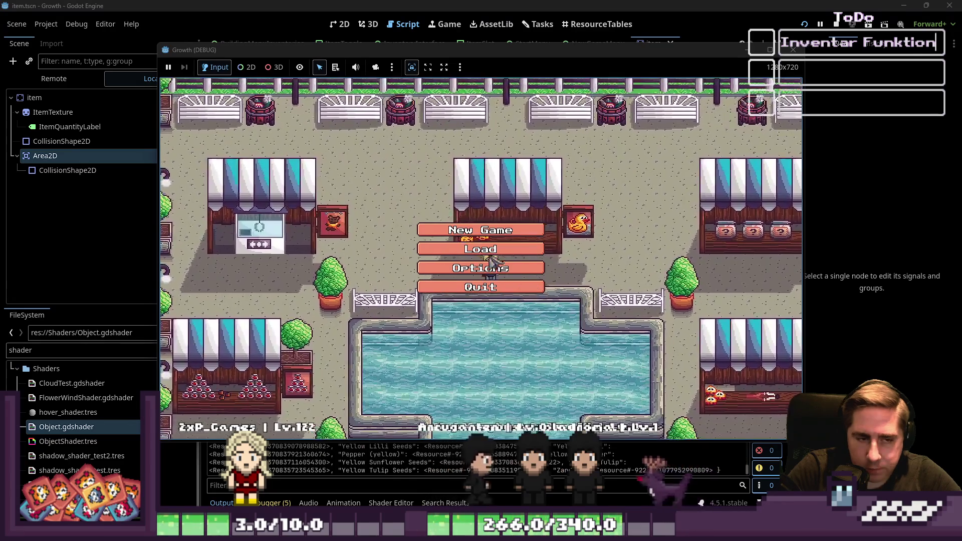
Step: Delete all the old saved games
{"action": "left_click", "coordinate": [494, 247]}
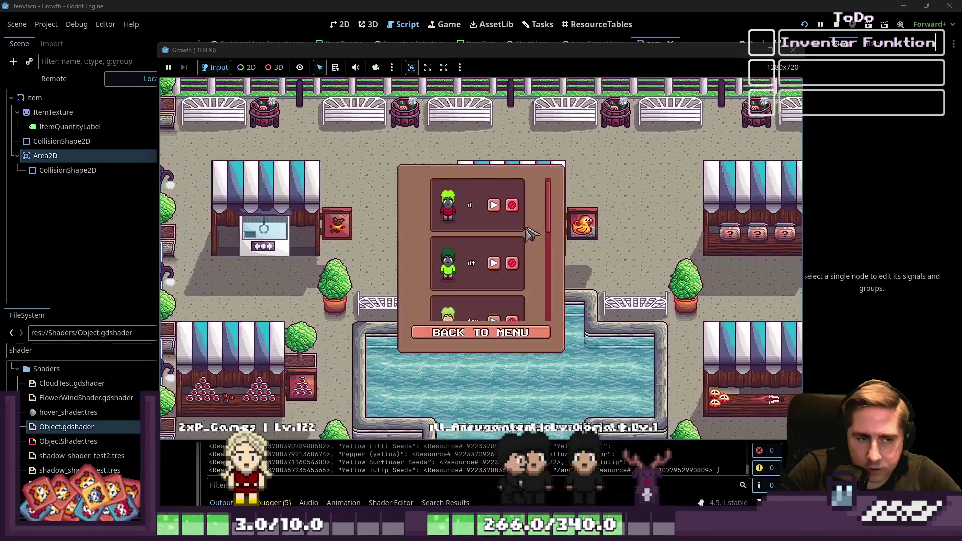
{"action": "left_click", "coordinate": [512, 206]}
{"action": "left_click", "coordinate": [512, 206]}
{"action": "left_click", "coordinate": [511, 206]}
{"action": "left_click", "coordinate": [481, 332]}
Step: Create character 'ds', split the x12 stack, and sort until the debugger breaks
{"action": "left_click", "coordinate": [481, 230]}
{"action": "type", "text": "ds"}
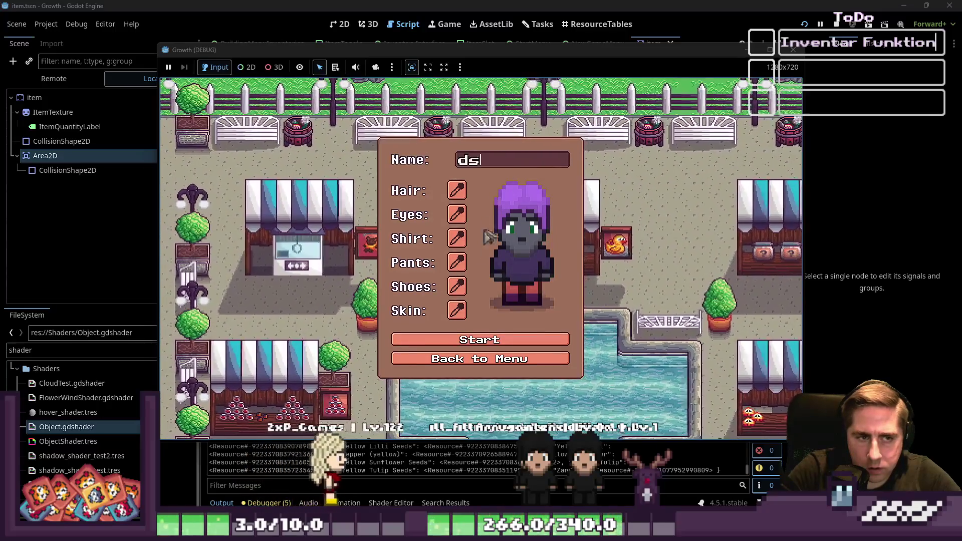
{"action": "left_click", "coordinate": [472, 341]}
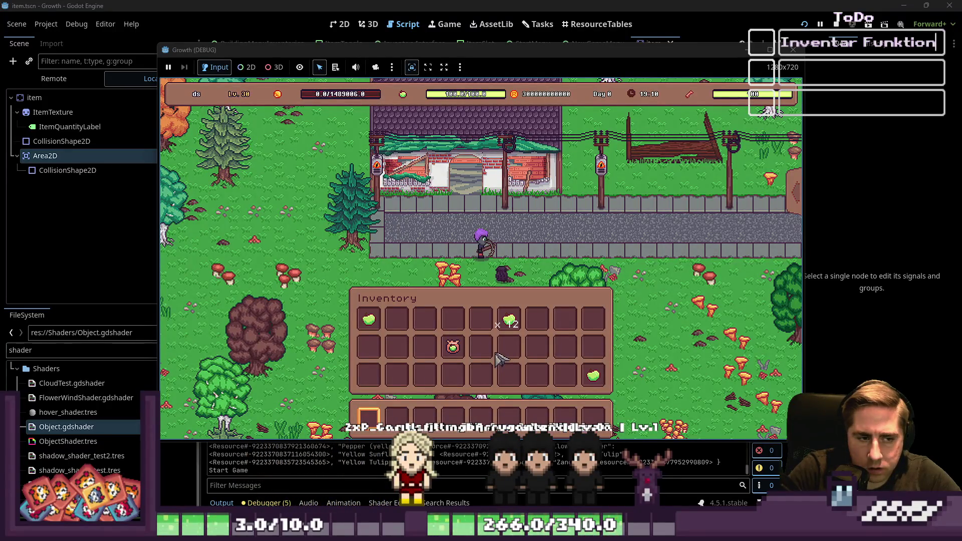
{"action": "right_click", "coordinate": [510, 321]}
{"action": "right_click", "coordinate": [538, 321]}
{"action": "left_click", "coordinate": [565, 321]}
{"action": "left_click", "coordinate": [555, 353]}
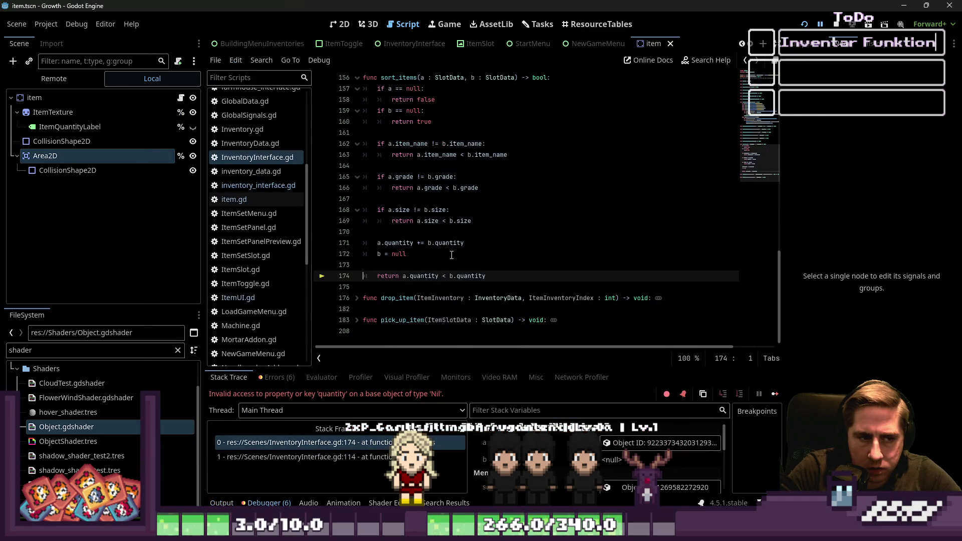
{"action": "left_click", "coordinate": [417, 268]}
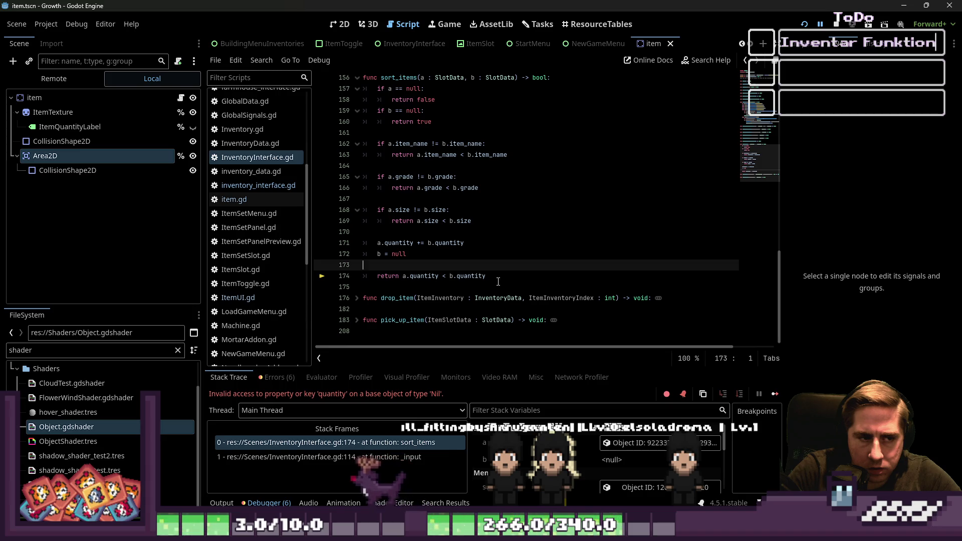
{"action": "scroll", "coordinate": [494, 278], "scroll_direction": "up", "scroll_amount": 1}
{"action": "left_click_drag", "start_coordinate": [448, 159], "coordinate": [371, 127]}
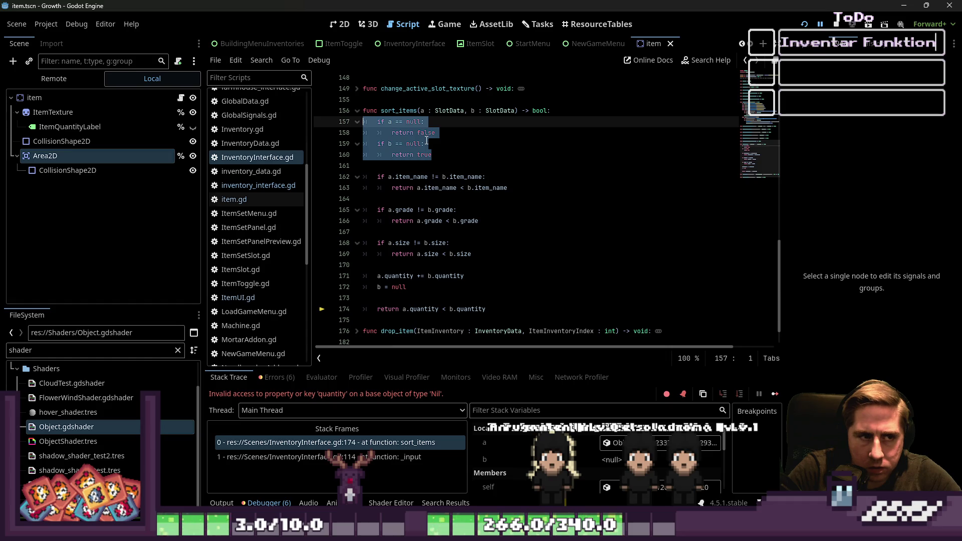
{"action": "left_click", "coordinate": [441, 155]}
{"action": "scroll", "coordinate": [441, 155], "scroll_direction": "down", "scroll_amount": 1}
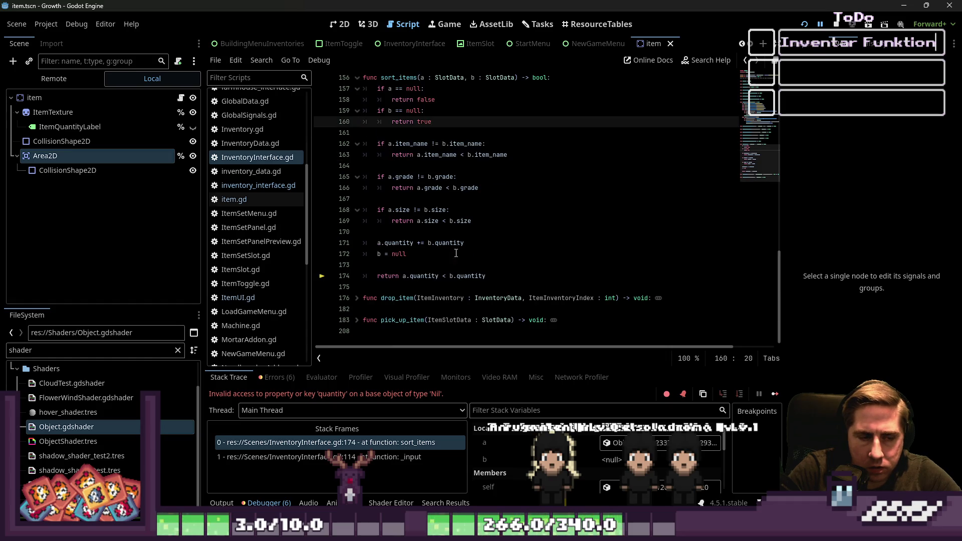
{"action": "left_click", "coordinate": [446, 269]}
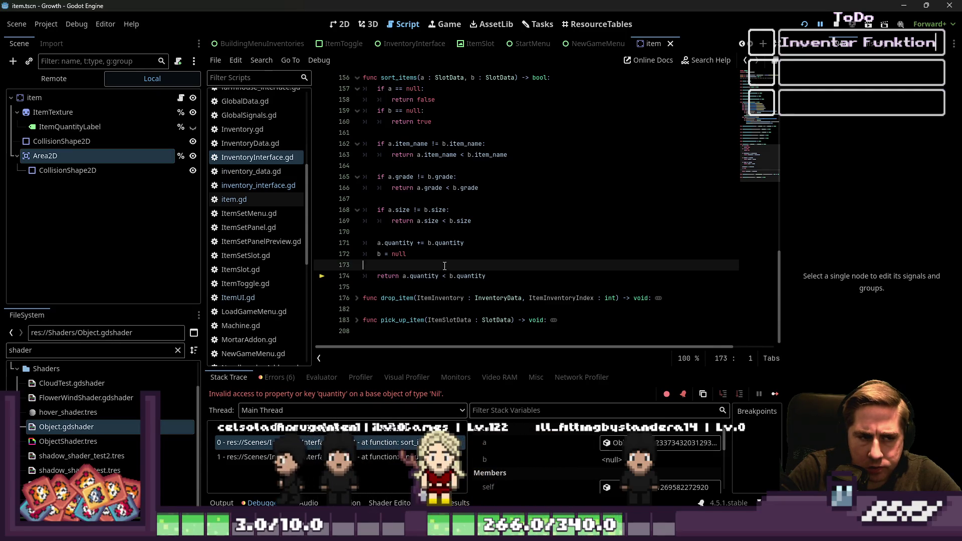
{"action": "left_click", "coordinate": [465, 276]}
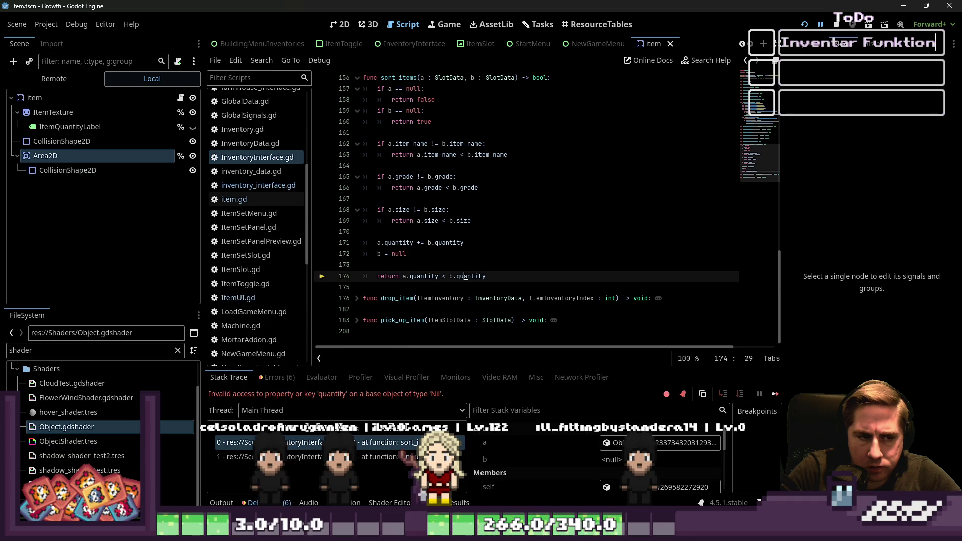
{"action": "left_click", "coordinate": [419, 265]}
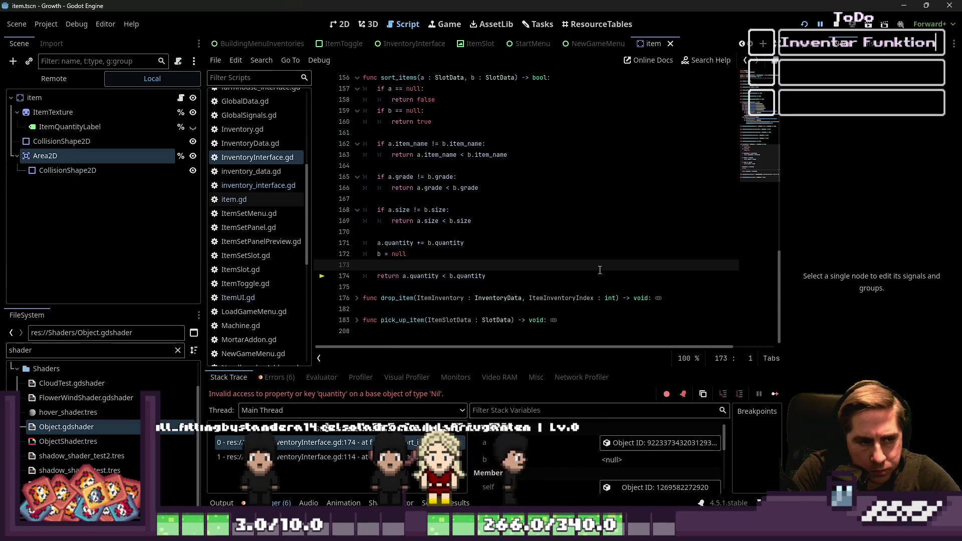
Step: Insert 'if b:' above the return and indent the quantity comparison under it
{"action": "key", "text": "Return"}
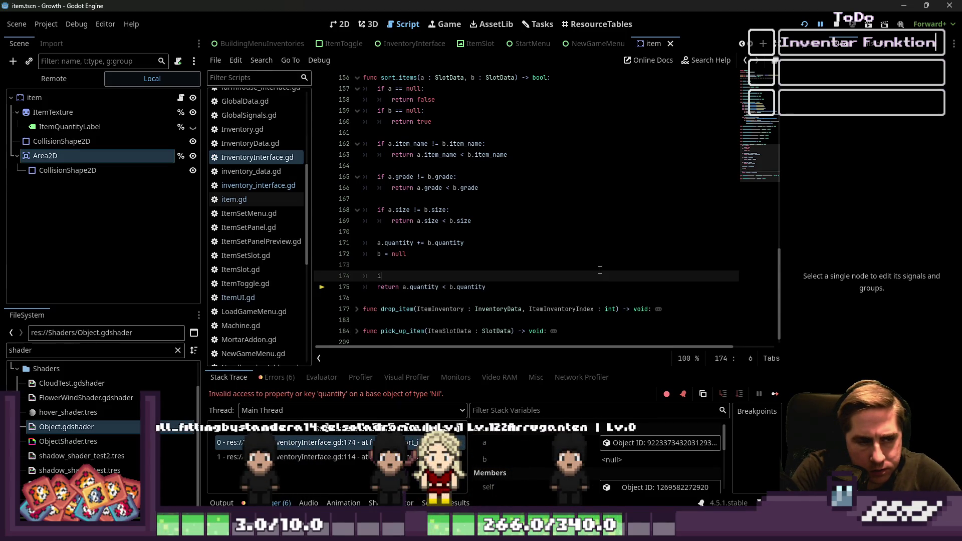
{"action": "type", "text": "f b:"}
{"action": "key", "text": "Down"}
{"action": "key", "text": "Home"}
{"action": "key", "text": "Tab"}
Step: Add a function-level 'return false' after the comparison and restart the game
{"action": "key", "text": "Down"}
{"action": "key", "text": "Return"}
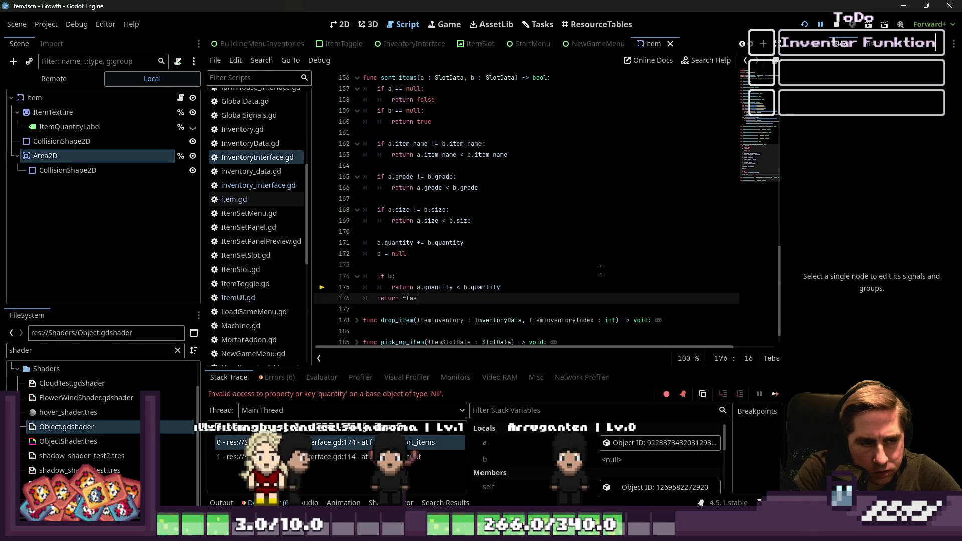
{"action": "key", "text": "BackSpace"}
{"action": "key", "text": "BackSpace"}
{"action": "key", "text": "BackSpace"}
{"action": "type", "text": "a"}
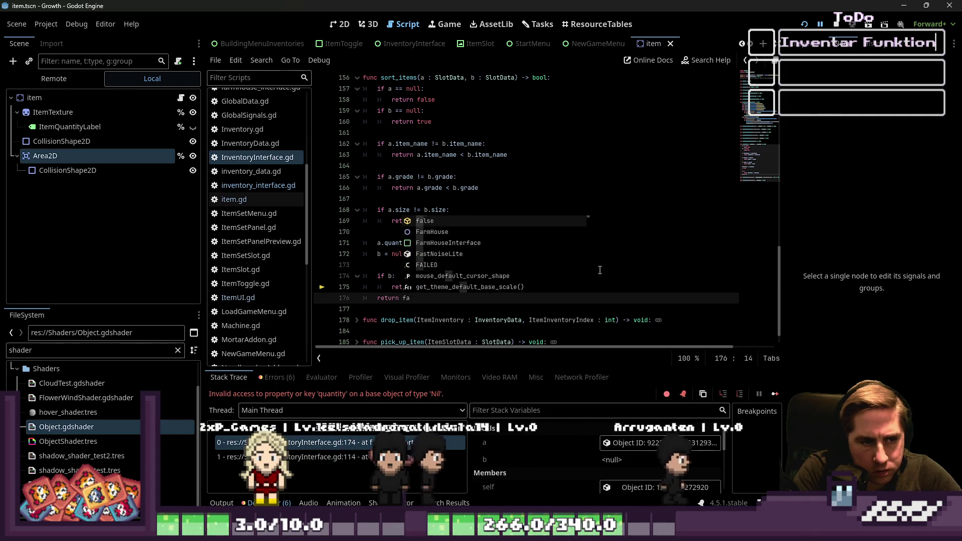
{"action": "key", "text": "Return"}
{"action": "left_click", "coordinate": [556, 221]}
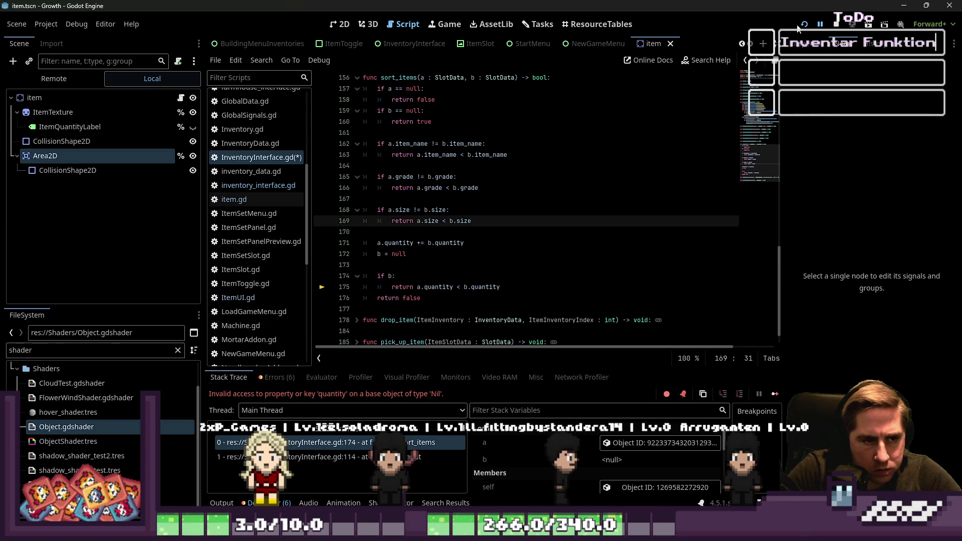
{"action": "left_click", "coordinate": [802, 25]}
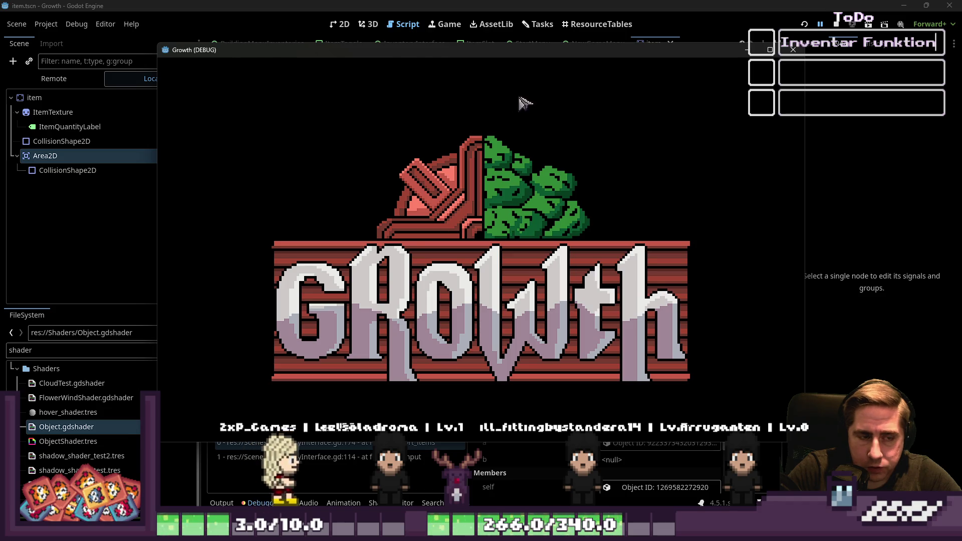
Step: Start a new game as 'dsa', split two stacks, then close the test game
{"action": "left_click", "coordinate": [530, 269]}
{"action": "left_click", "coordinate": [536, 198]}
{"action": "type", "text": "dsa"}
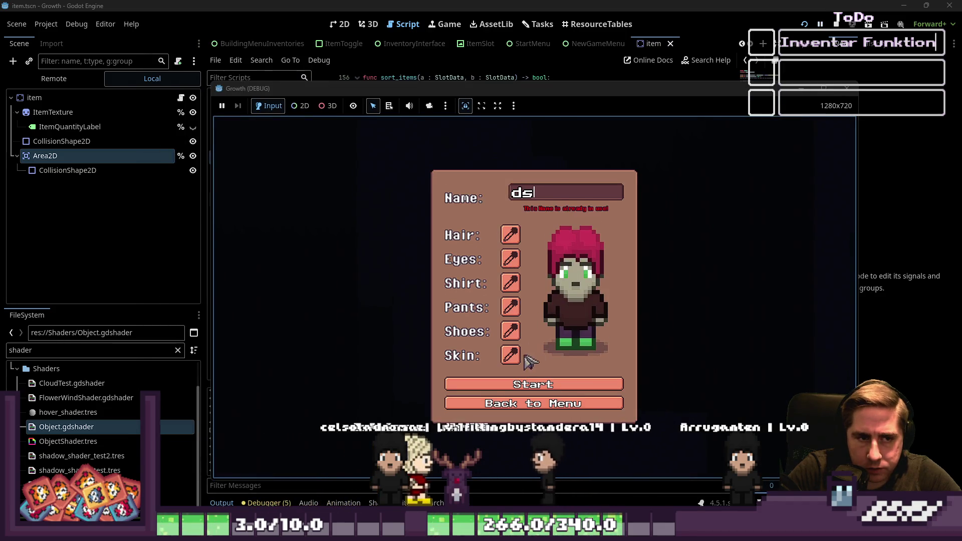
{"action": "left_click", "coordinate": [513, 376]}
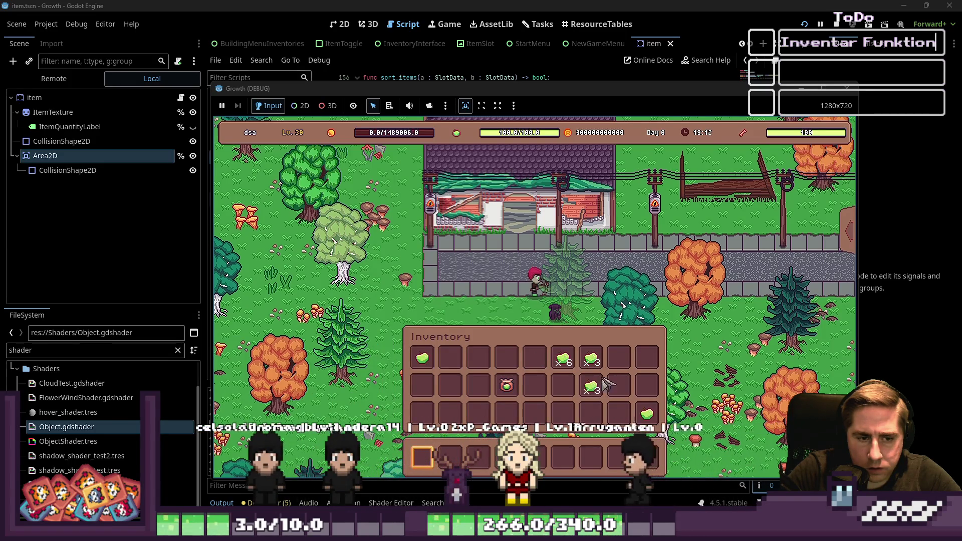
{"action": "right_click", "coordinate": [451, 359]}
{"action": "right_click", "coordinate": [479, 358]}
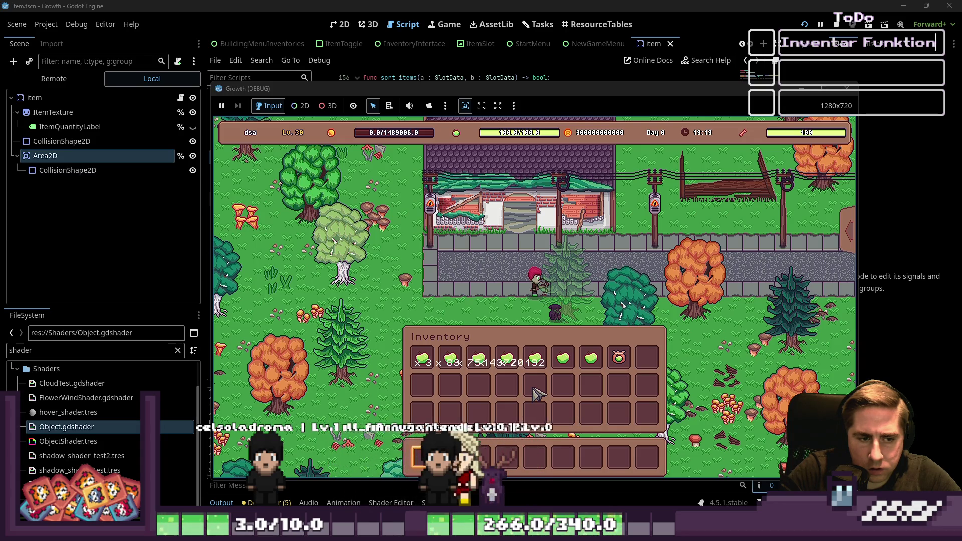
{"action": "left_click", "coordinate": [850, 91]}
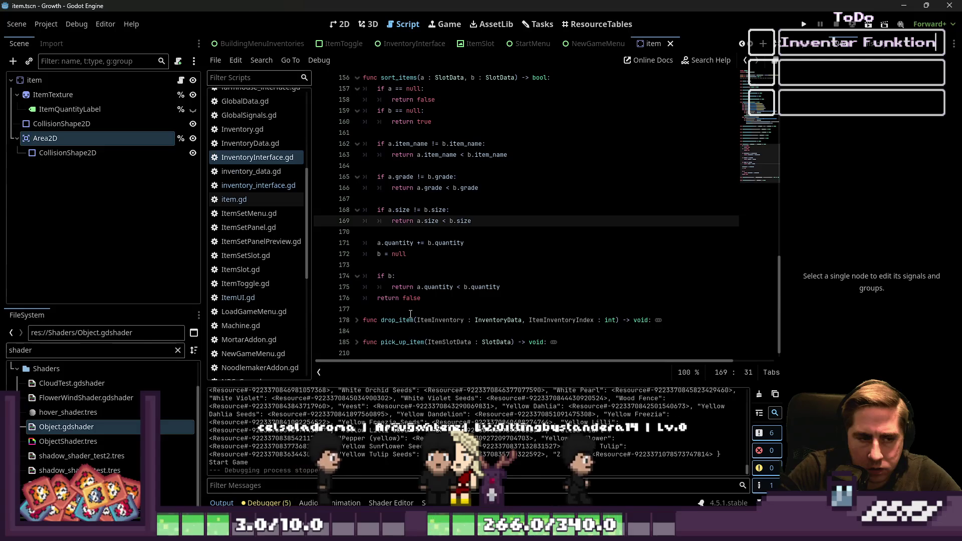
Step: Remove the 'return false' line and 'if b:' guard, dedenting the quantity comparison
{"action": "left_click", "coordinate": [439, 304]}
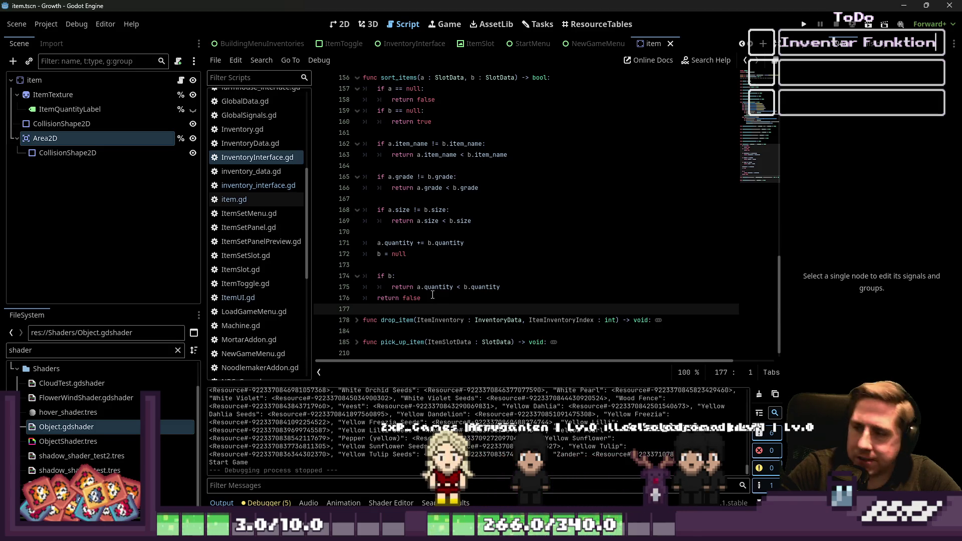
{"action": "left_click", "coordinate": [424, 253]}
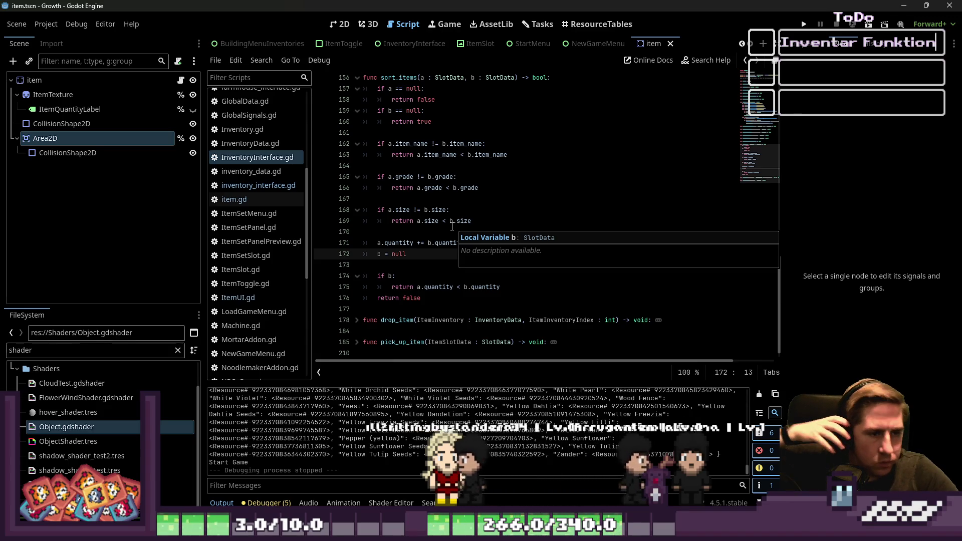
{"action": "left_click", "coordinate": [434, 281]}
{"action": "key", "text": "Down"}
{"action": "key", "text": "Down"}
{"action": "key", "text": "End"}
{"action": "key", "text": "BackSpace"}
{"action": "key", "text": "BackSpace"}
{"action": "key", "text": "BackSpace"}
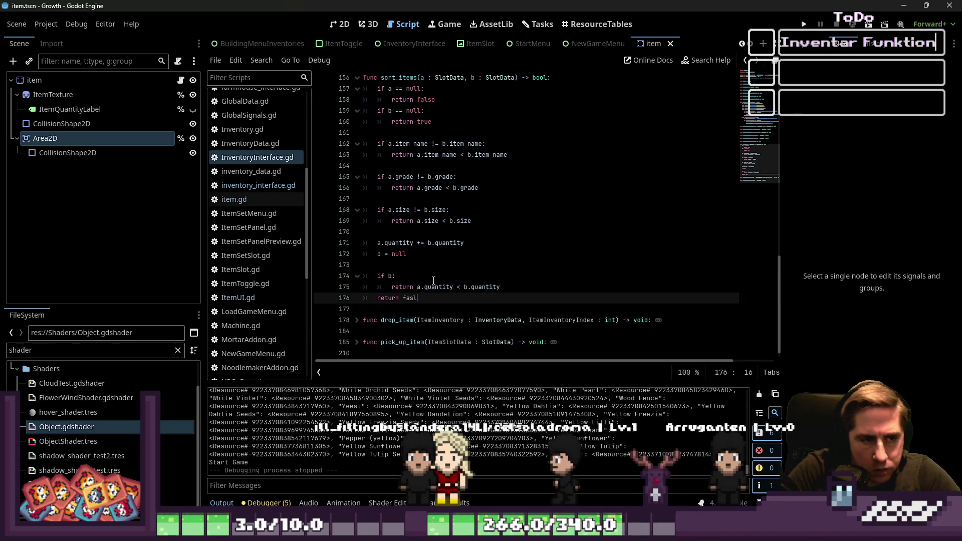
{"action": "key", "text": "ctrl+z"}
{"action": "key", "text": "ctrl+z"}
{"action": "key", "text": "ctrl+z"}
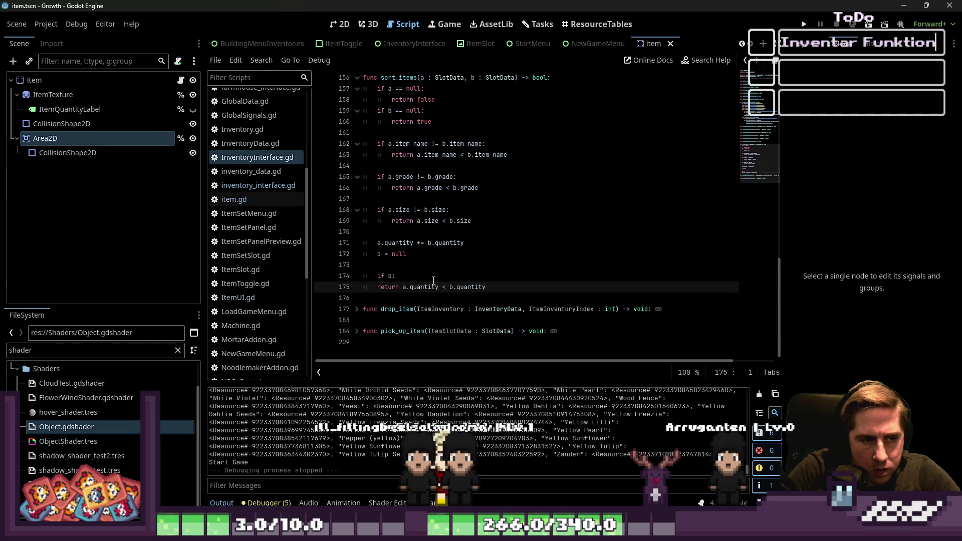
{"action": "left_click", "coordinate": [459, 242]}
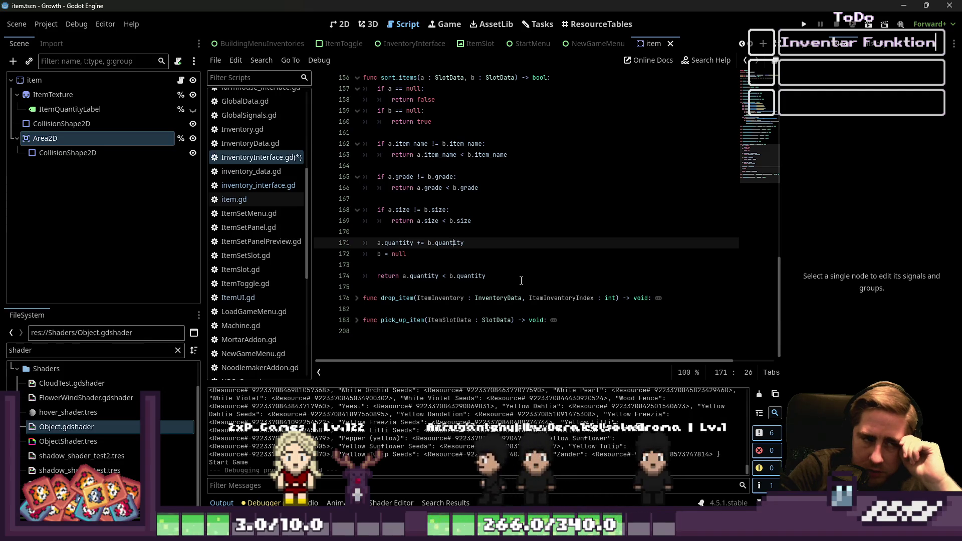
Step: Delete the 'a.quantity += b.quantity' and 'b = null' merge lines from sort_items
{"action": "left_click", "coordinate": [412, 255]}
{"action": "key", "text": "shift+Up"}
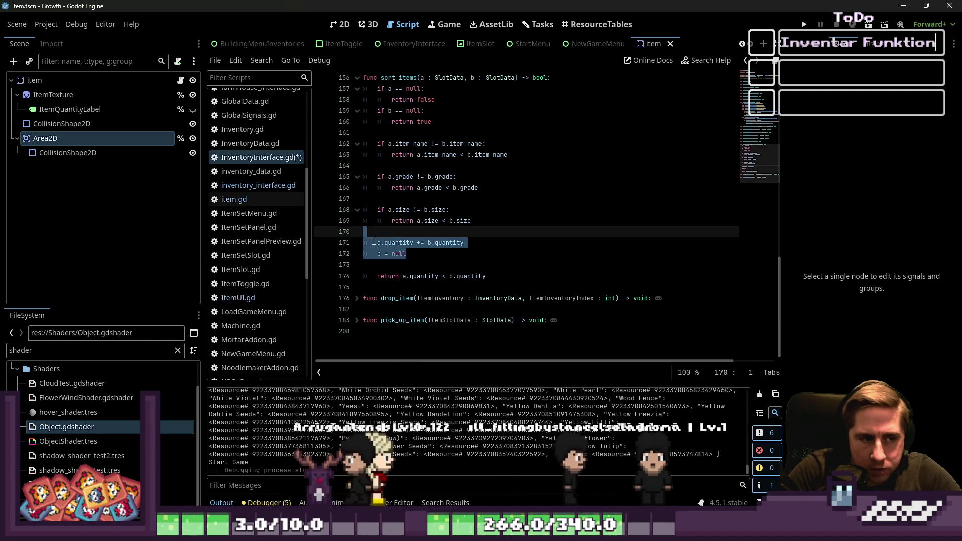
{"action": "key", "text": "Left"}
{"action": "left_click_drag", "start_coordinate": [412, 254], "coordinate": [359, 236]}
{"action": "key", "text": "BackSpace"}
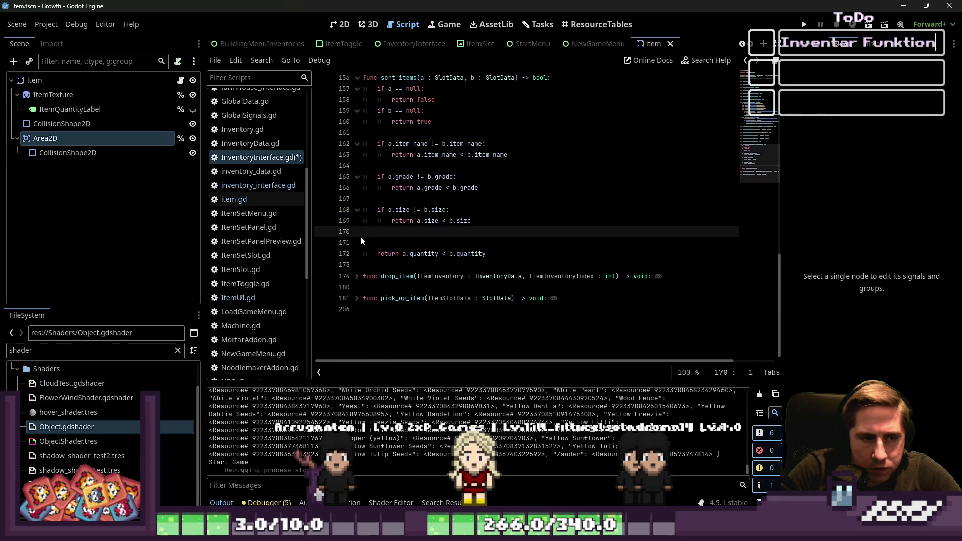
{"action": "key", "text": "Down"}
{"action": "key", "text": "Down"}
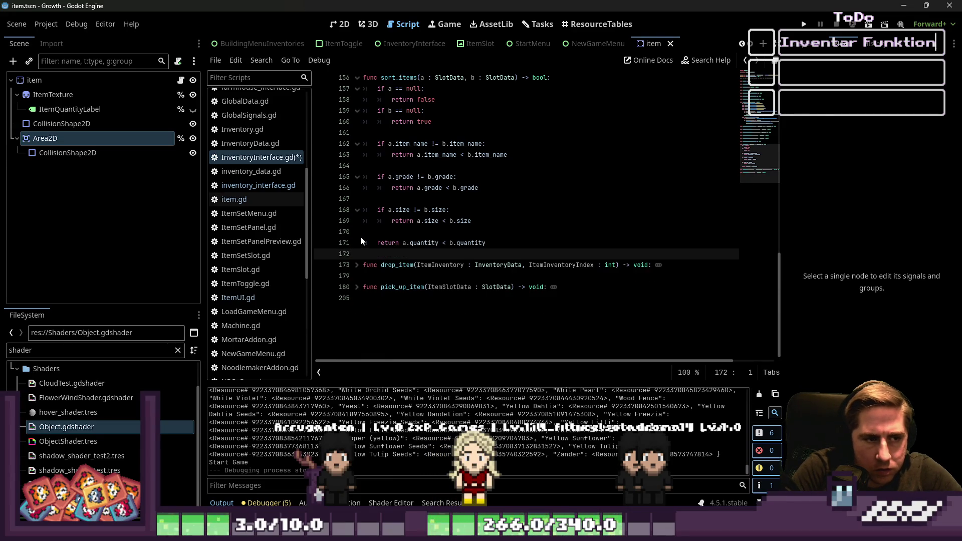
{"action": "key", "text": "BackSpace"}
Step: Wrap the quantity return in a new 'if a.quantity < b.quantity:' condition
{"action": "key", "text": "Return"}
{"action": "key", "text": "Up"}
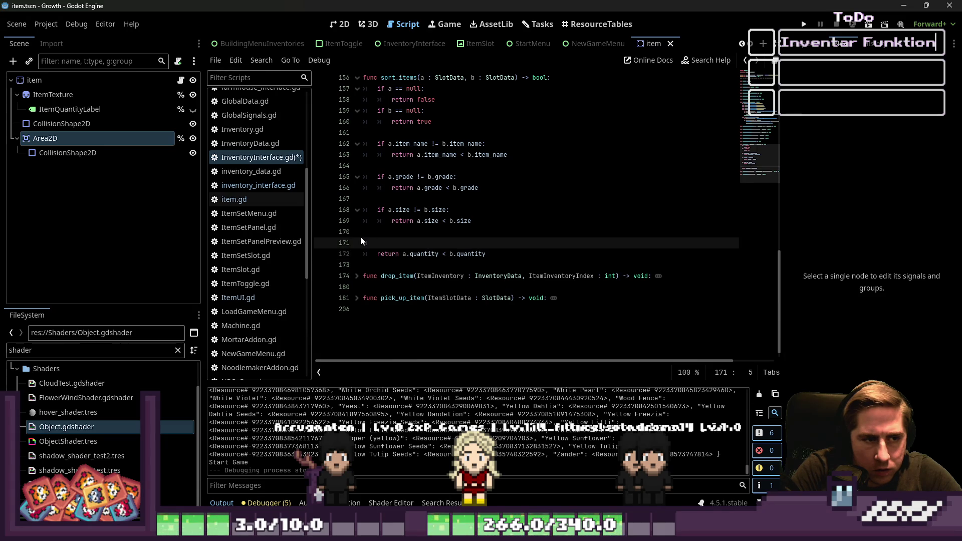
{"action": "type", "text": "a.qua"}
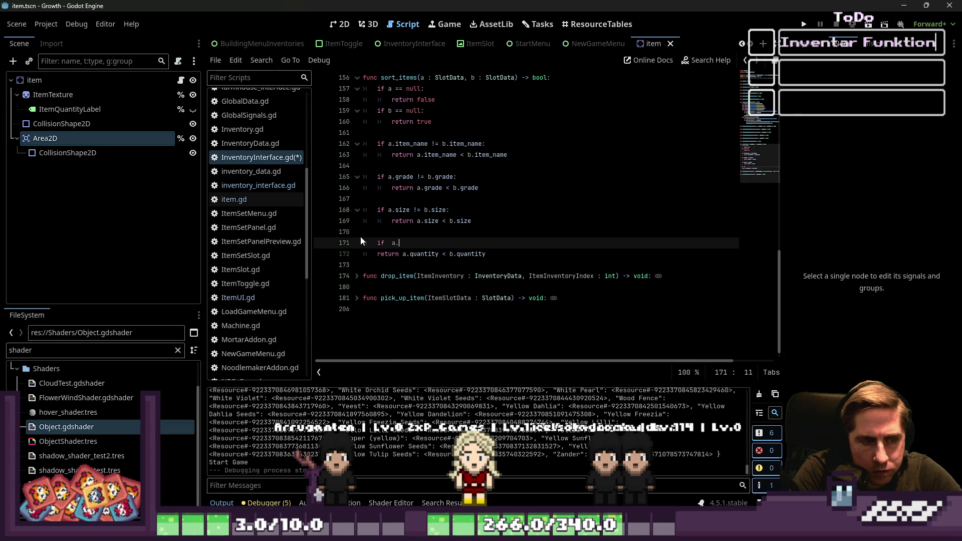
{"action": "key", "text": "Return"}
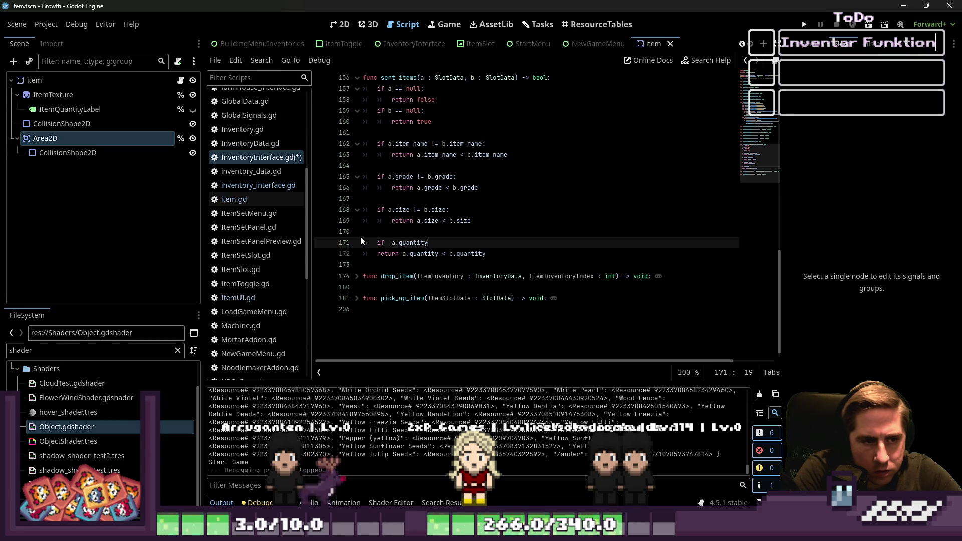
{"action": "type", "text": "< b.qu"}
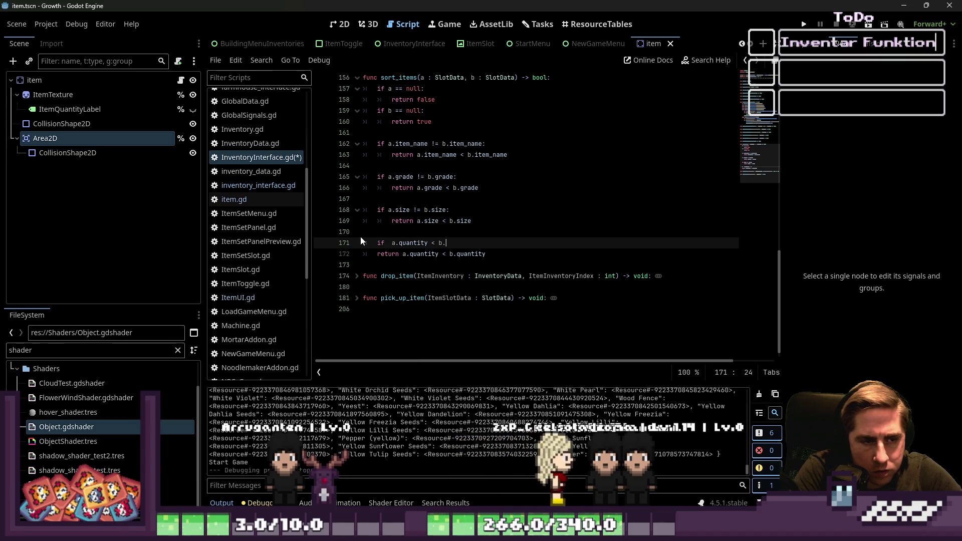
{"action": "key", "text": "Return"}
{"action": "type", "text": ":"}
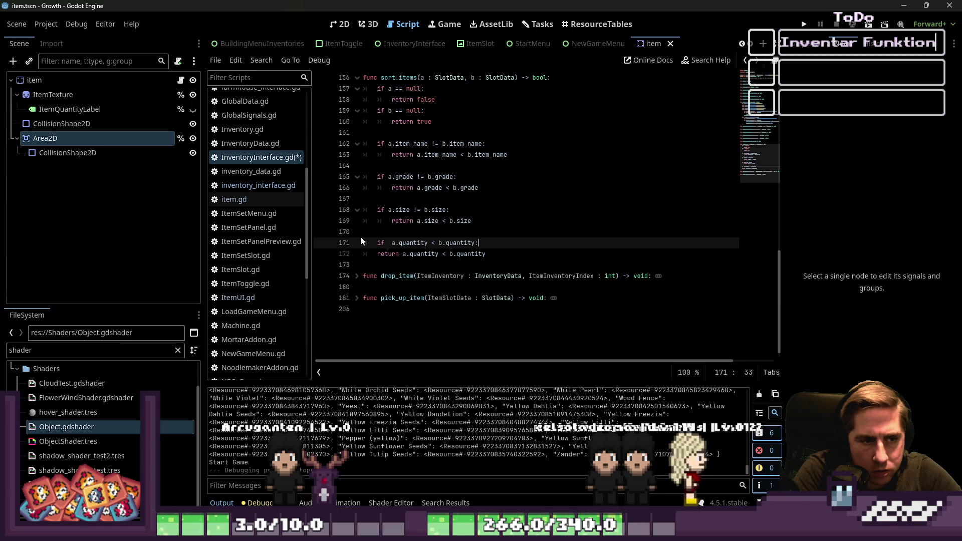
{"action": "key", "text": "Down"}
{"action": "key", "text": "Home"}
{"action": "key", "text": "Tab"}
Step: Add 'a.quantity += b.quantity', 'b = null' and 'return false' below the condition, then run the game with F5
{"action": "key", "text": "Down"}
{"action": "key", "text": "Return"}
{"action": "key", "text": "Up"}
{"action": "key", "text": "Return"}
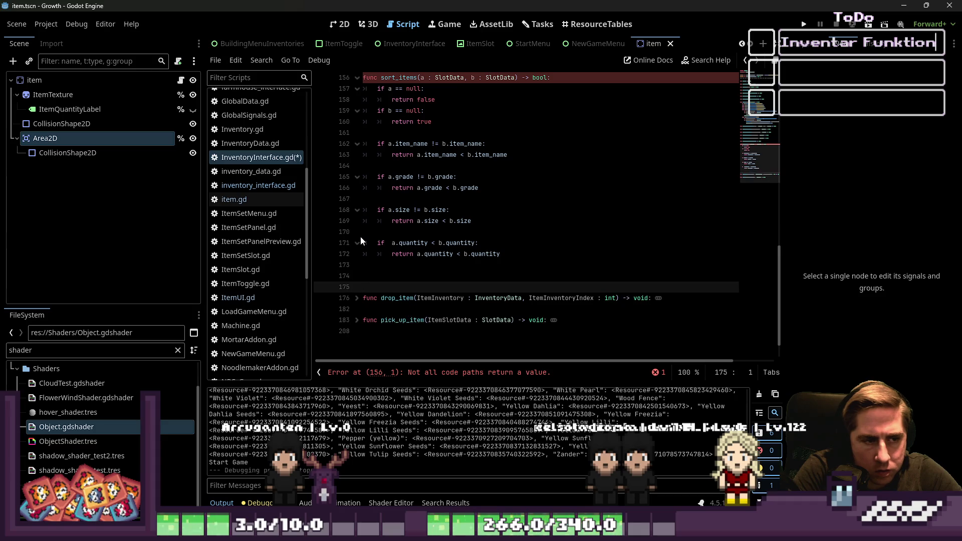
{"action": "key", "text": "Tab"}
{"action": "type", "text": "a.quantity += b.quantity"}
{"action": "key", "text": "Return"}
{"action": "type", "text": "b = null"}
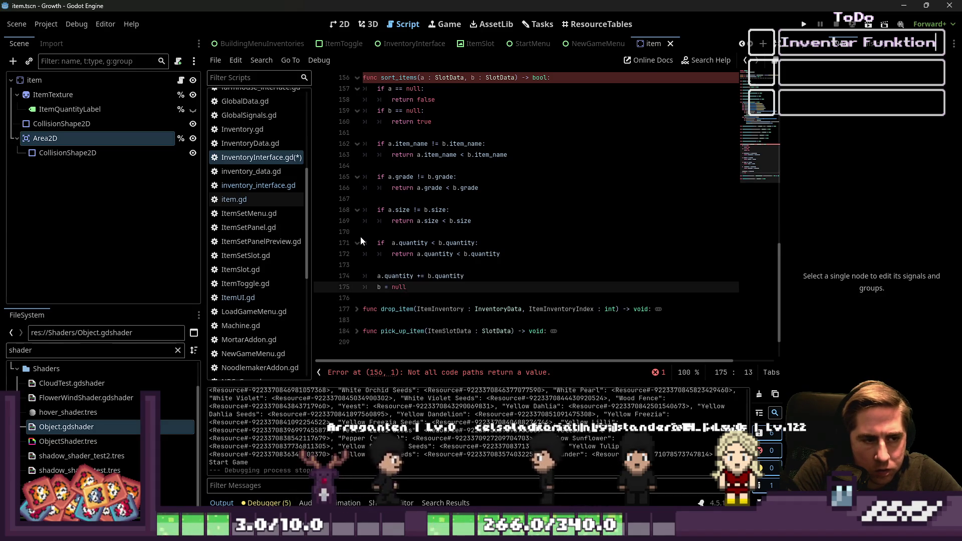
{"action": "key", "text": "Return"}
{"action": "type", "text": "return false"}
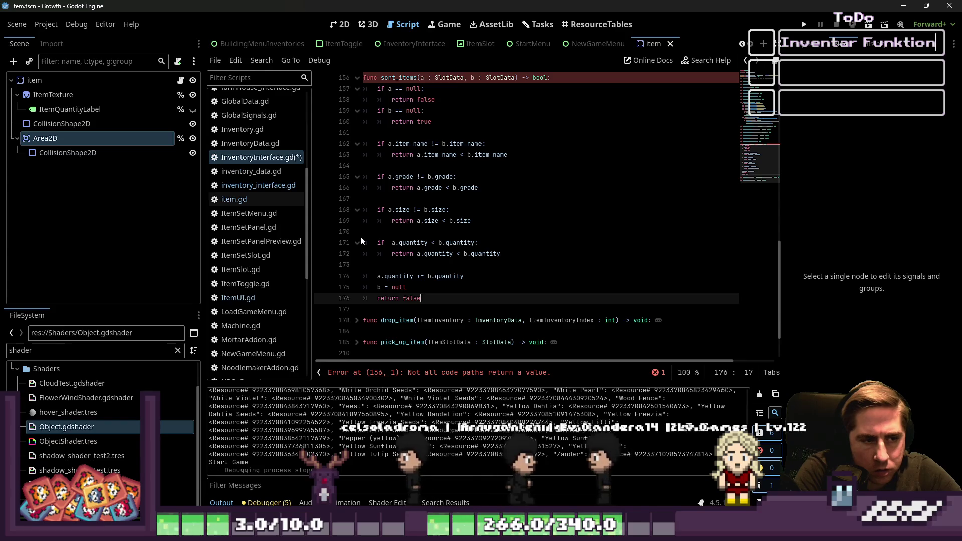
{"action": "mouse_move", "coordinate": [408, 243]}
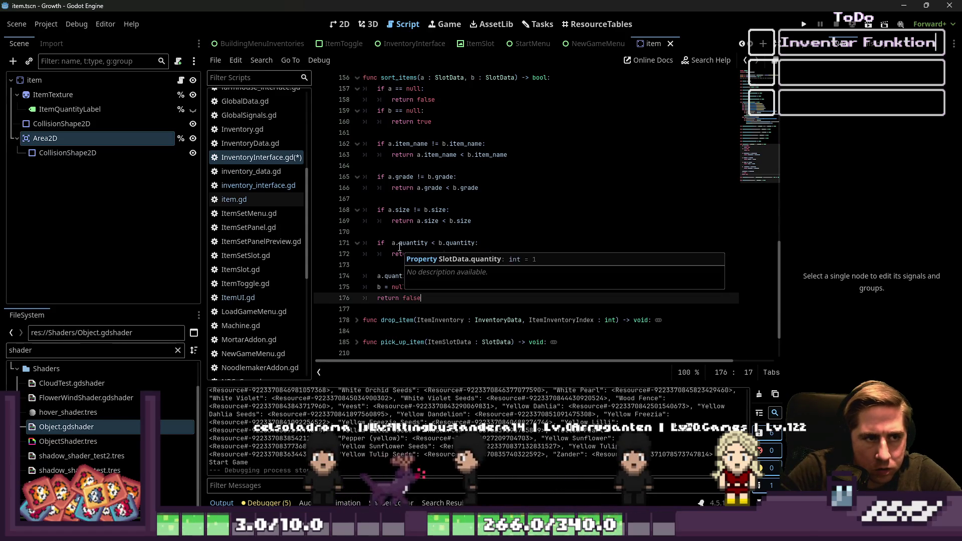
{"action": "key", "text": "F5"}
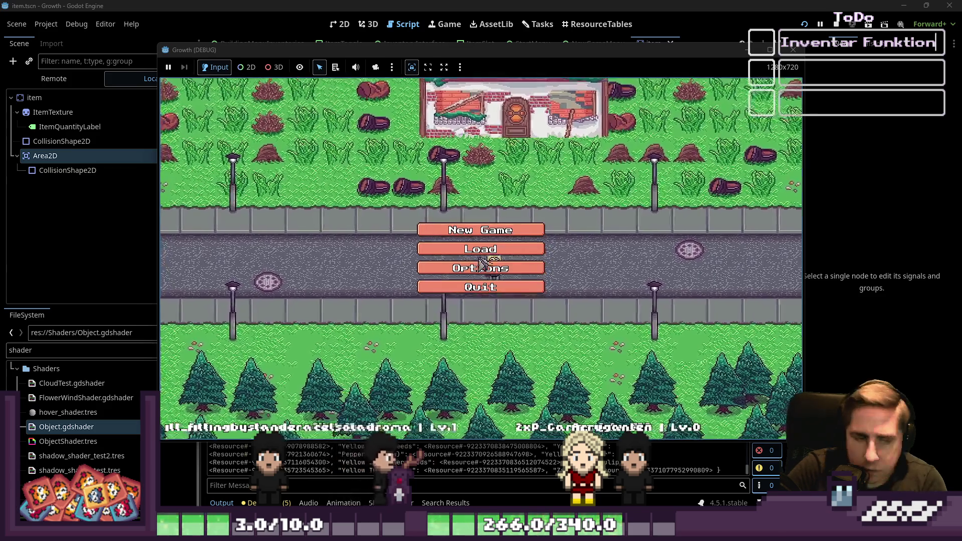
Step: Delete both old save slots and start a new game with a character named 'L'
{"action": "left_click", "coordinate": [482, 249]}
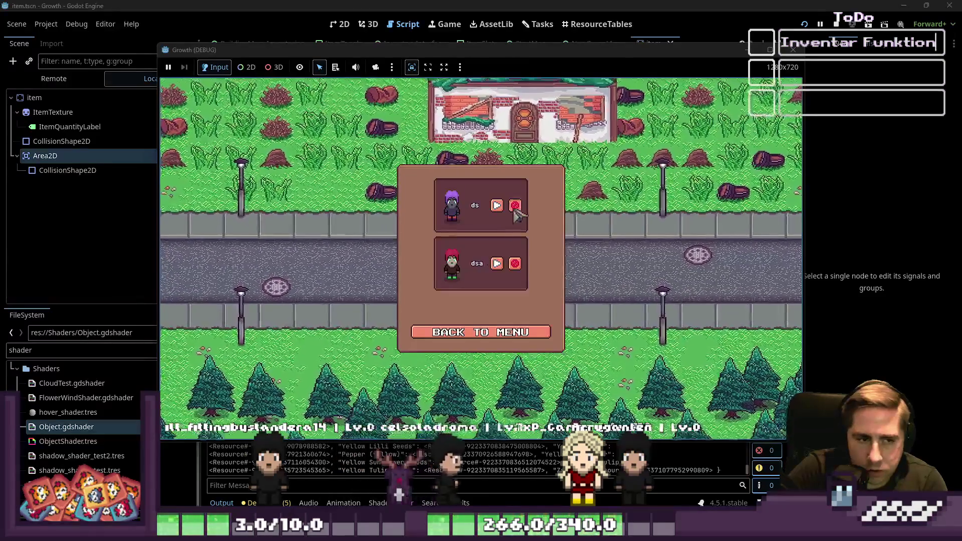
{"action": "left_click", "coordinate": [515, 205]}
{"action": "left_click", "coordinate": [515, 205]}
{"action": "left_click", "coordinate": [487, 333]}
{"action": "left_click", "coordinate": [478, 224]}
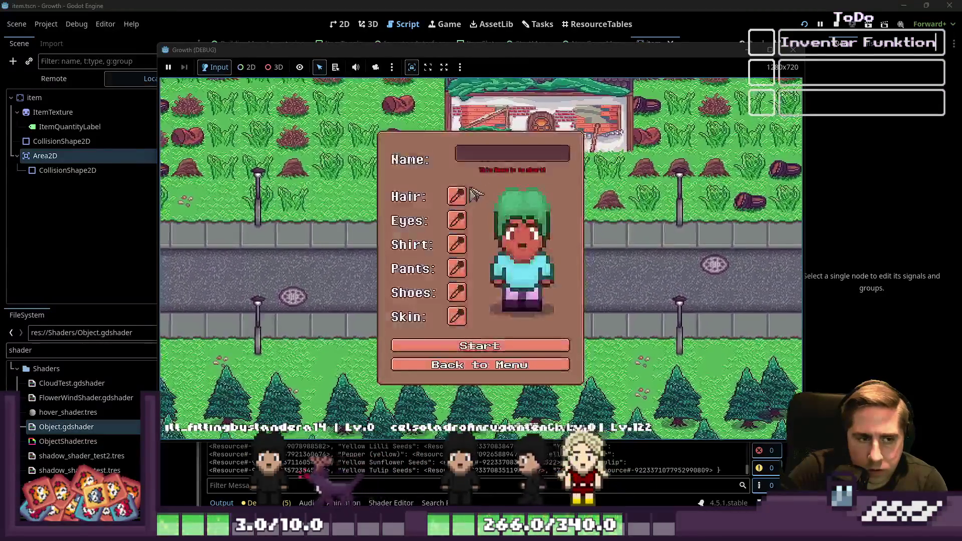
{"action": "type", "text": "L"}
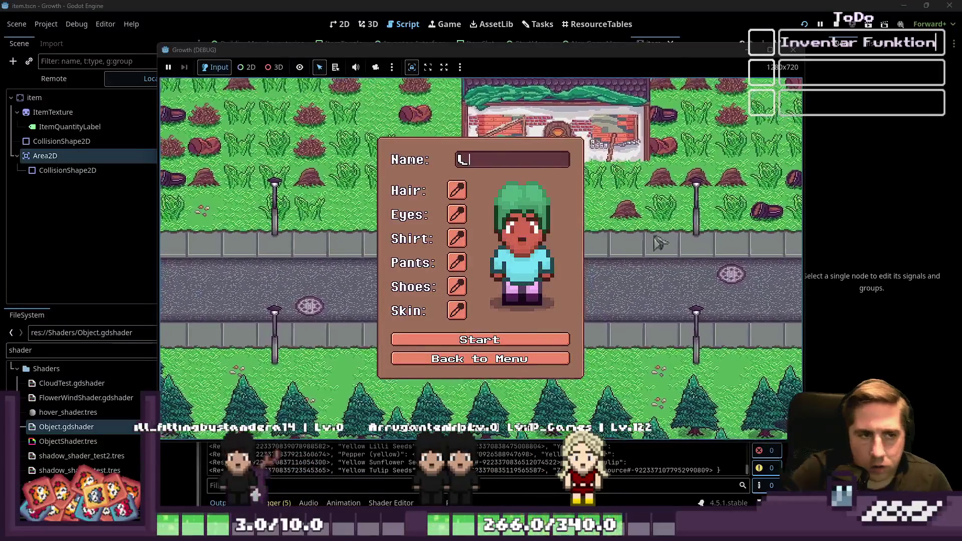
{"action": "left_click", "coordinate": [423, 345]}
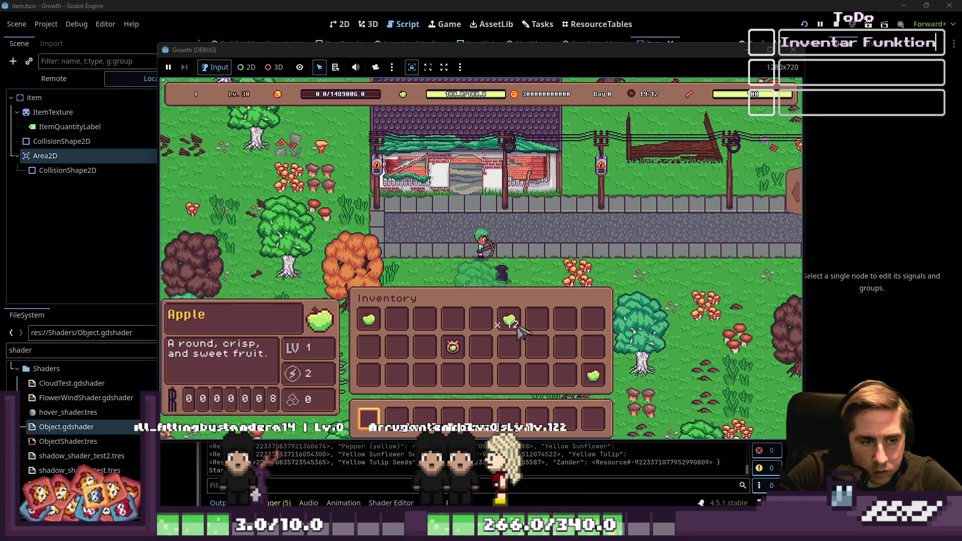
Step: Split the apple stack, sort the inventory to check merging, then close the game
{"action": "right_click", "coordinate": [521, 332]}
{"action": "left_click", "coordinate": [550, 377]}
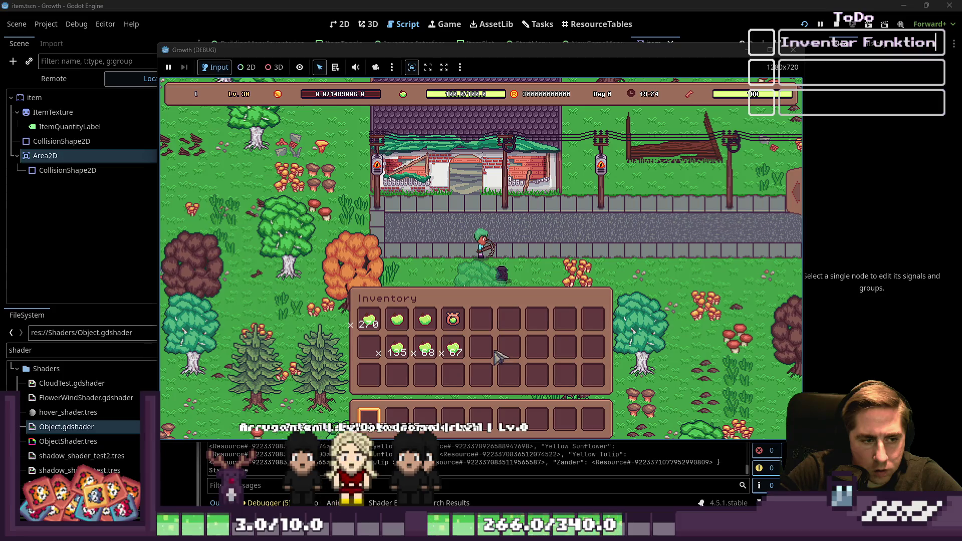
{"action": "left_click", "coordinate": [794, 49]}
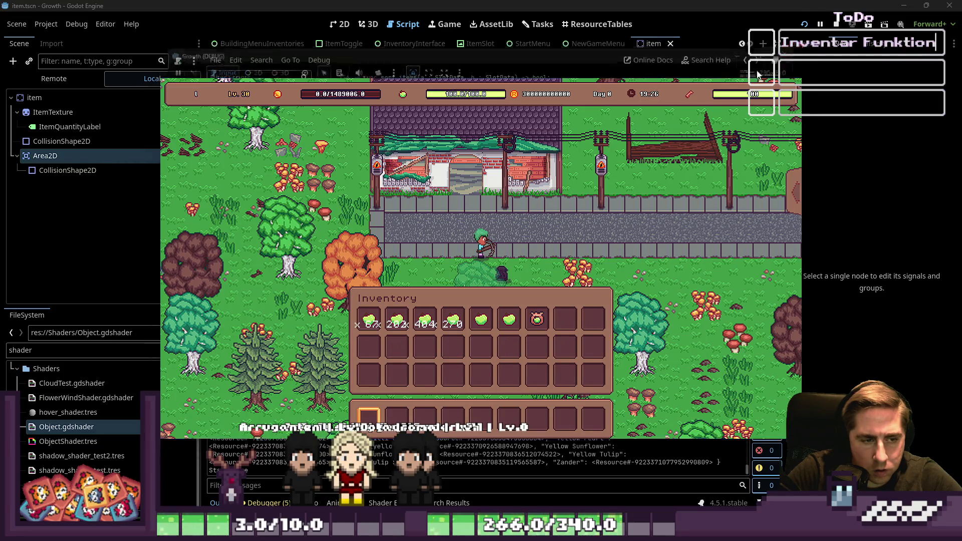
{"action": "left_click", "coordinate": [458, 286]}
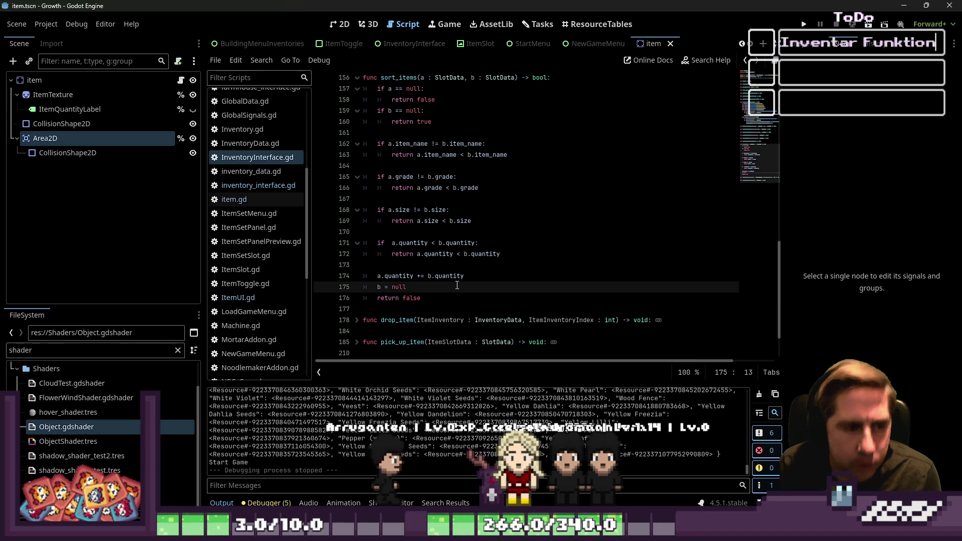
{"action": "mouse_move", "coordinate": [451, 299]}
{"action": "left_mouse_down"}
{"action": "mouse_move", "coordinate": [364, 177]}
{"action": "mouse_move", "coordinate": [351, 78]}
{"action": "left_mouse_up"}
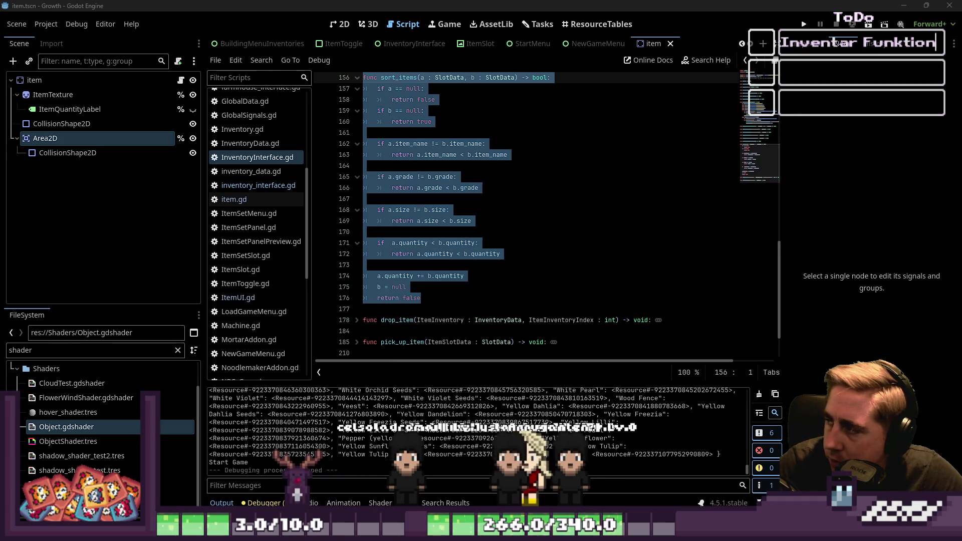
{"action": "left_click", "coordinate": [485, 254]}
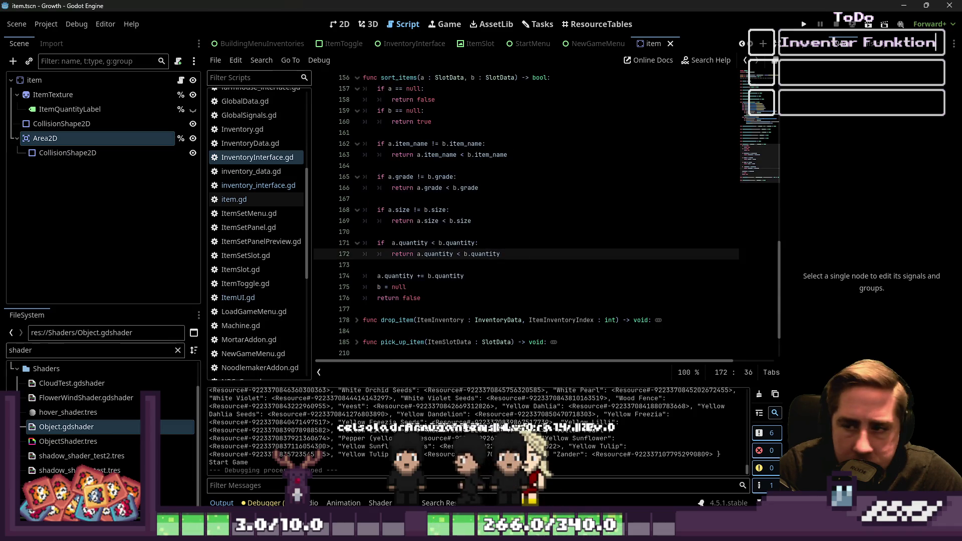
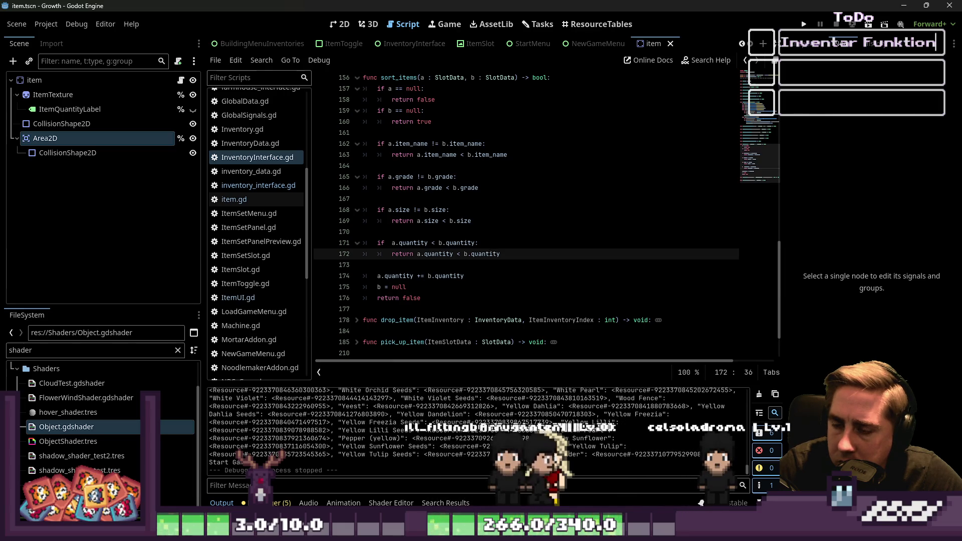
Step: Change the comparison operator on line 171 of sort_items from < to !=
{"action": "key", "text": "Down"}
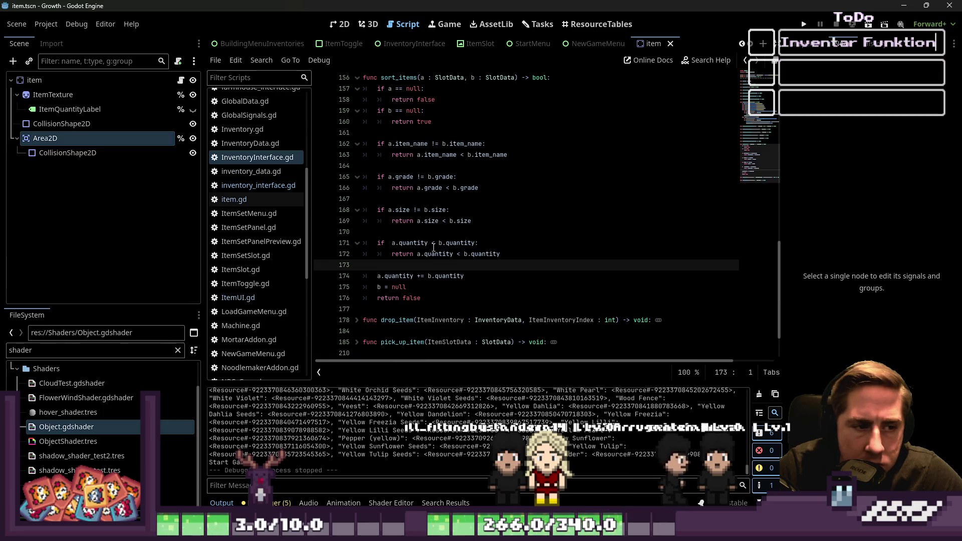
{"action": "left_click", "coordinate": [434, 245]}
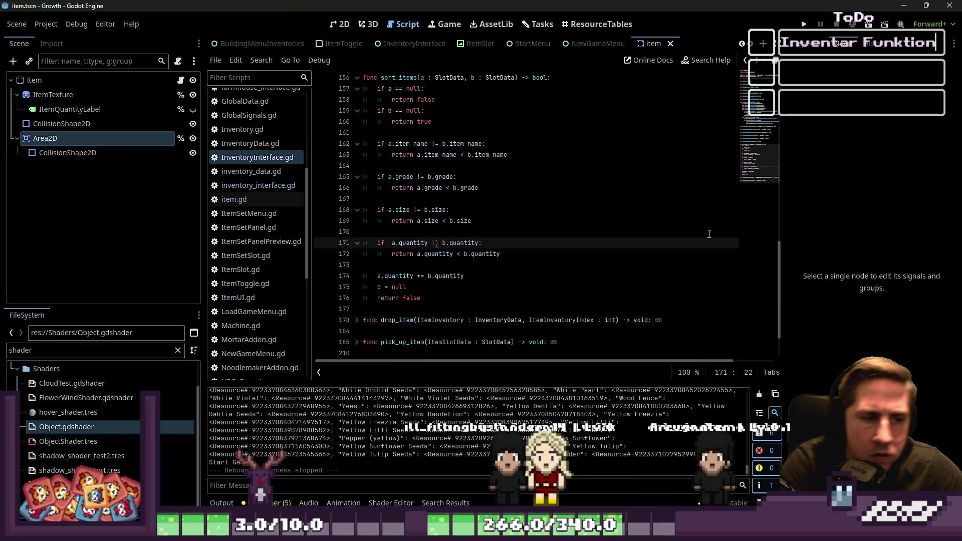
{"action": "type", "text": "="}
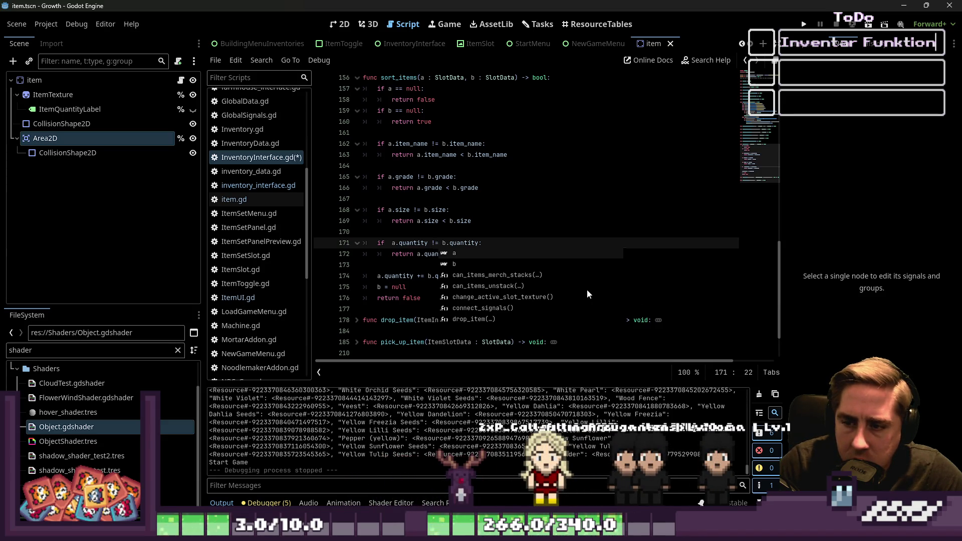
{"action": "left_click", "coordinate": [400, 255]}
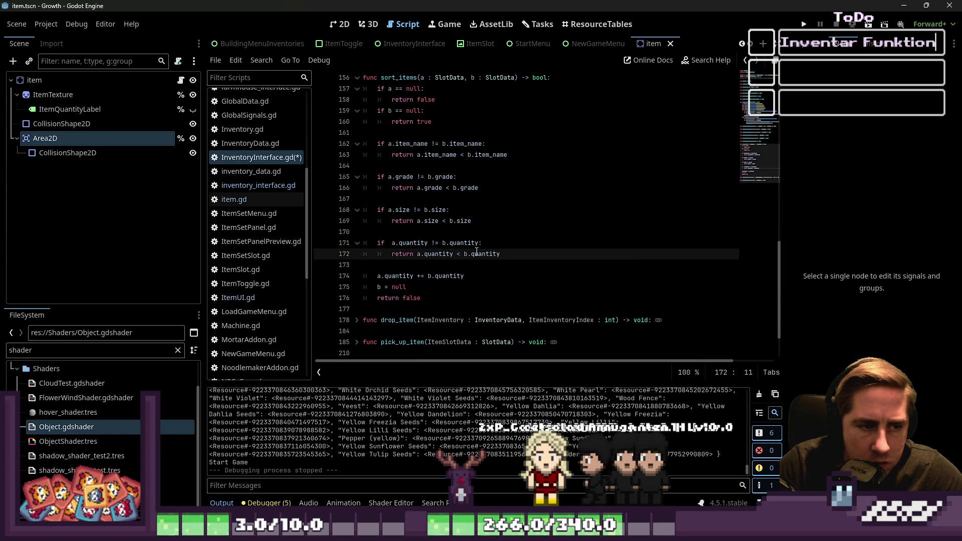
Step: Delete the quantity if-line and the a.quantity += b.quantity, b = null, return false lines
{"action": "left_click_drag", "start_coordinate": [482, 244], "coordinate": [284, 234]}
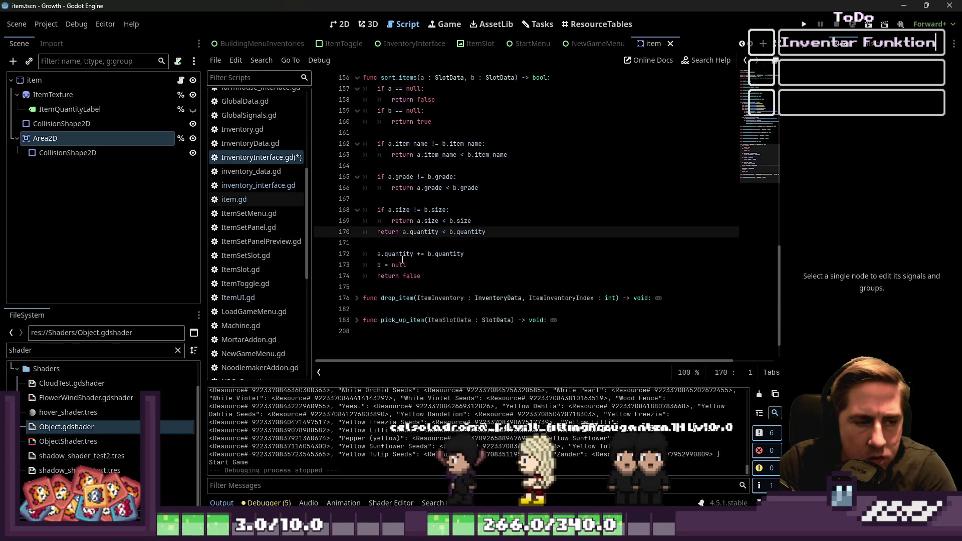
{"action": "key", "text": "Delete"}
{"action": "key", "text": "Down"}
{"action": "key", "text": "shift+Tab"}
{"action": "left_click_drag", "start_coordinate": [436, 294], "coordinate": [363, 254]}
{"action": "key", "text": "Delete"}
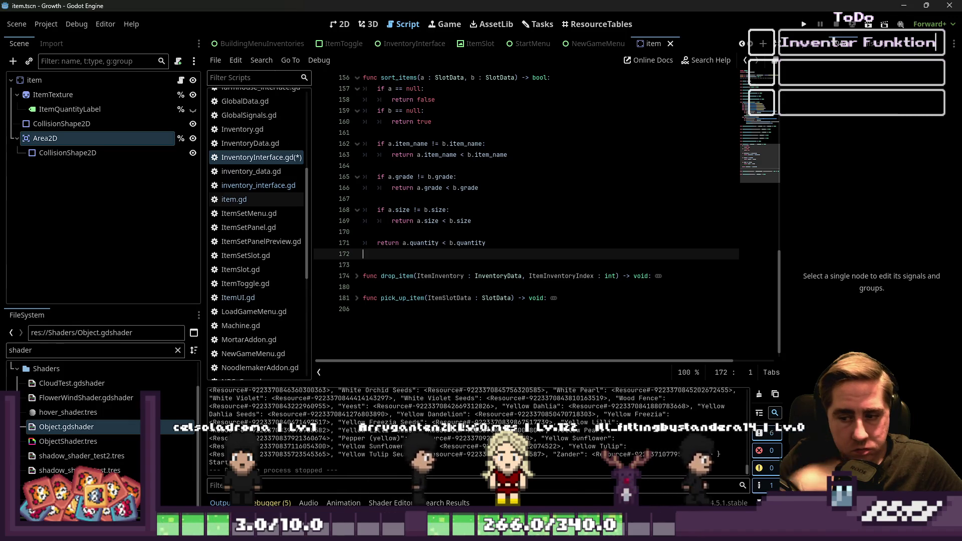
{"action": "scroll", "coordinate": [516, 160], "scroll_direction": "up", "scroll_amount": 4}
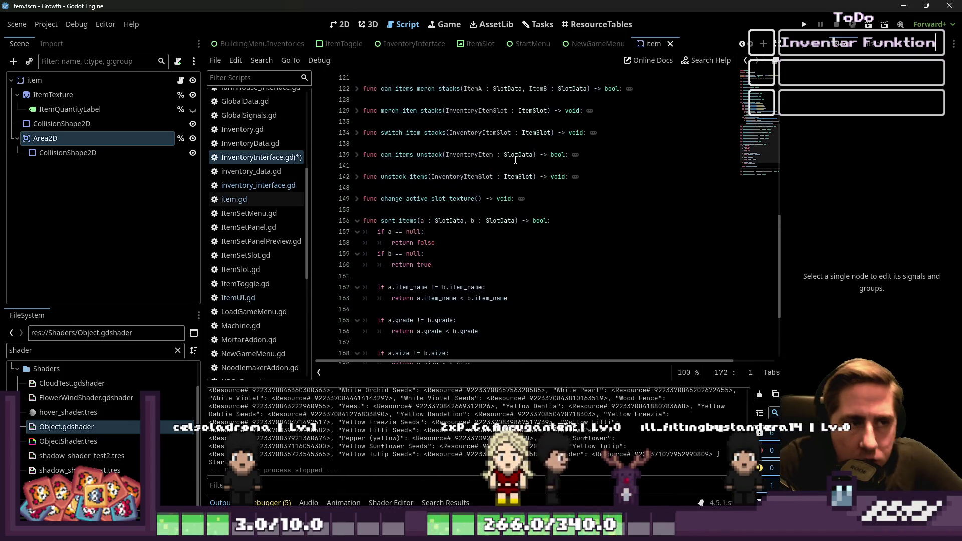
Step: Fold the sort_items function and remove the extra blank line after it
{"action": "left_click", "coordinate": [357, 221]}
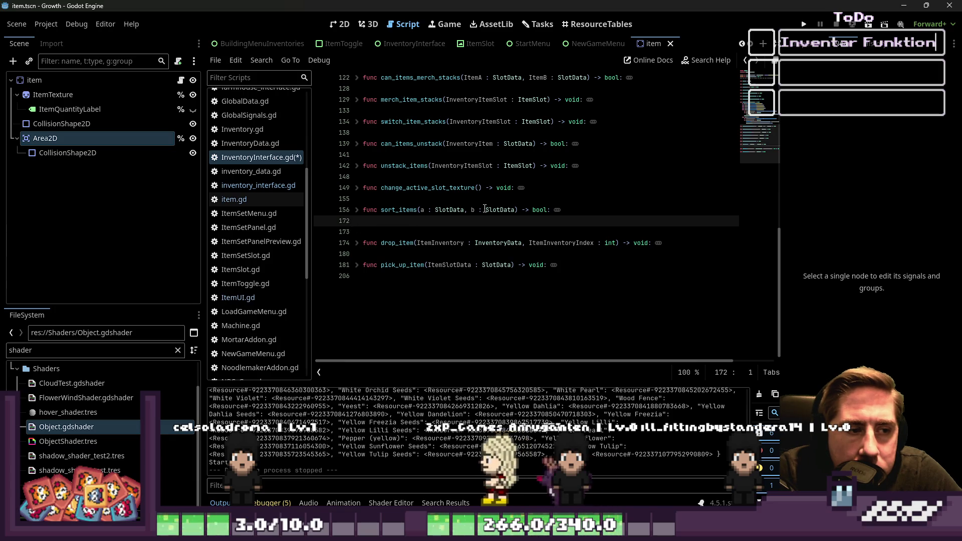
{"action": "left_click", "coordinate": [371, 228]}
{"action": "key", "text": "BackSpace"}
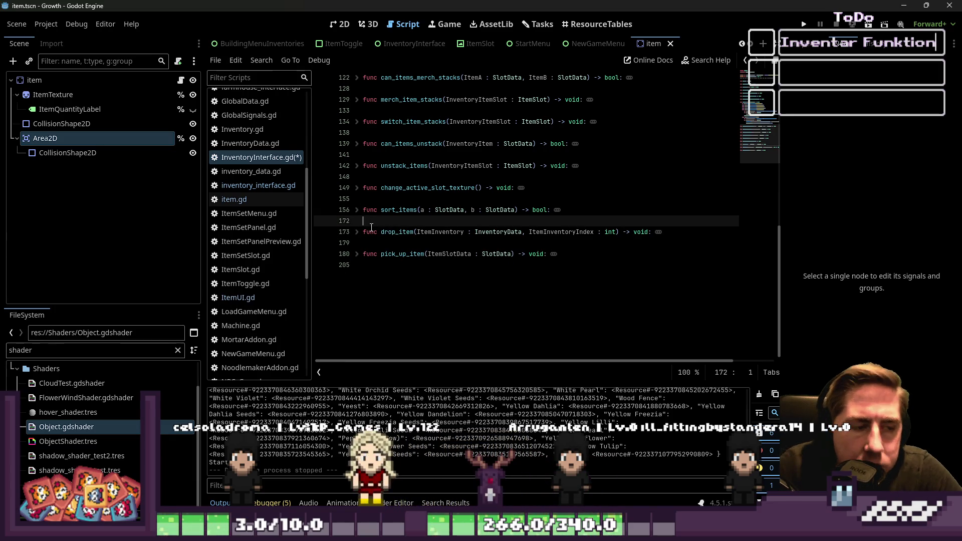
{"action": "left_click", "coordinate": [438, 279]}
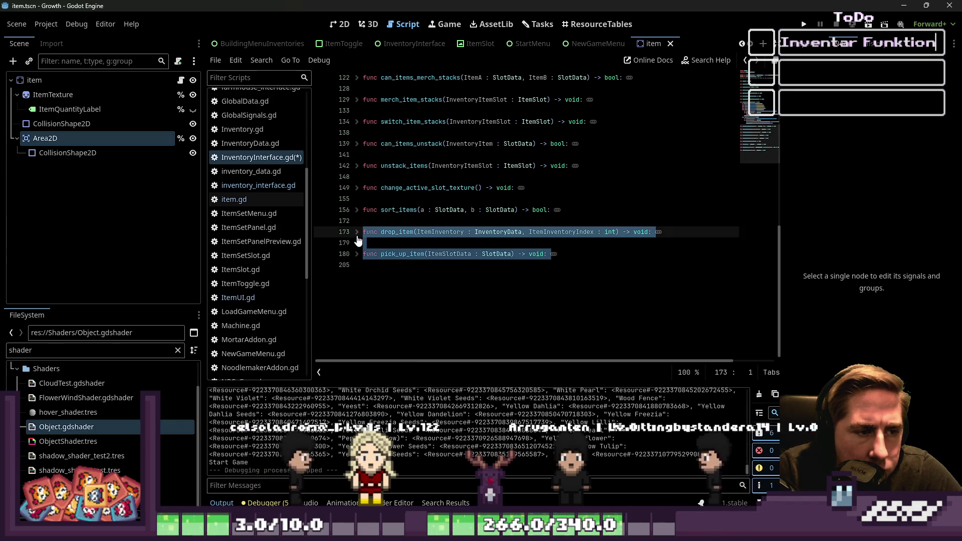
Step: Unfold pick_up_item to review its body, then fold it again
{"action": "left_click", "coordinate": [358, 254]}
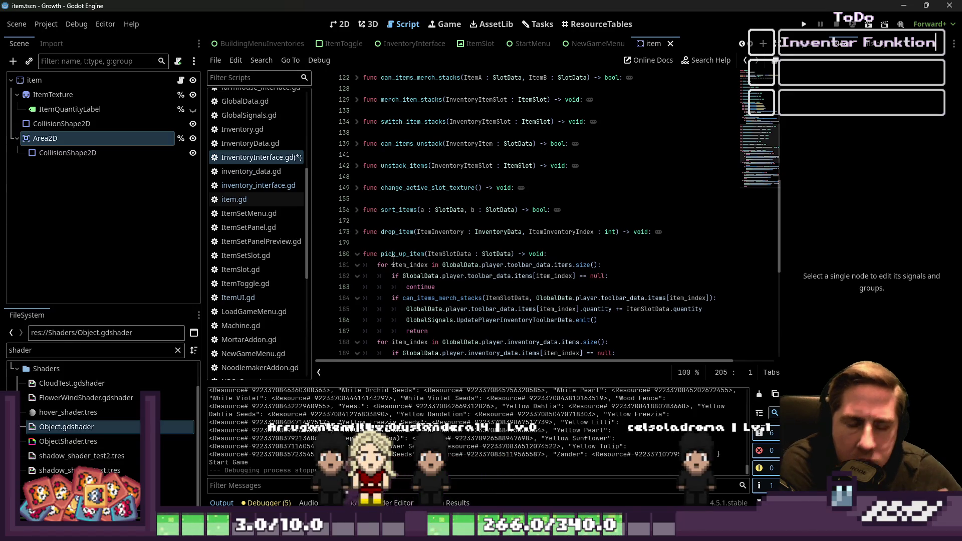
{"action": "left_click", "coordinate": [356, 255]}
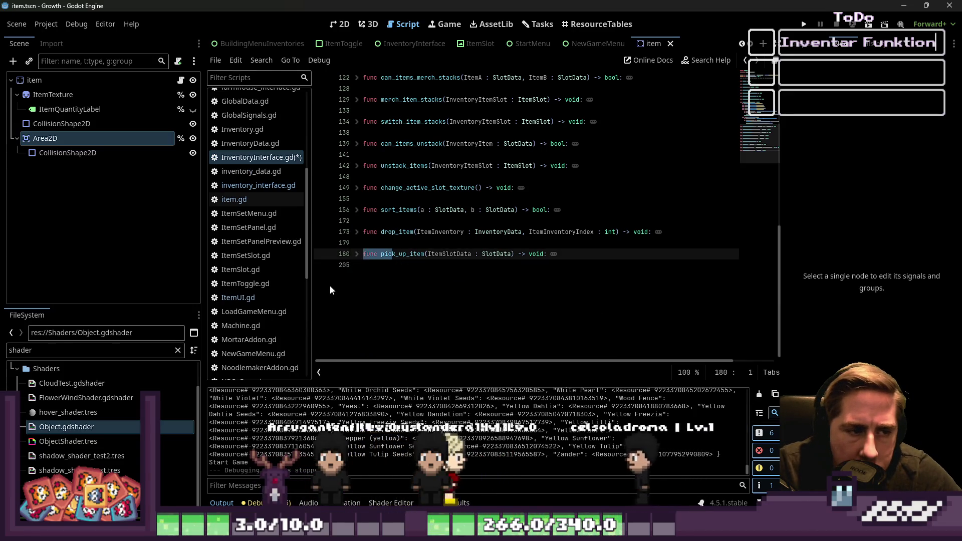
{"action": "key", "text": "Down"}
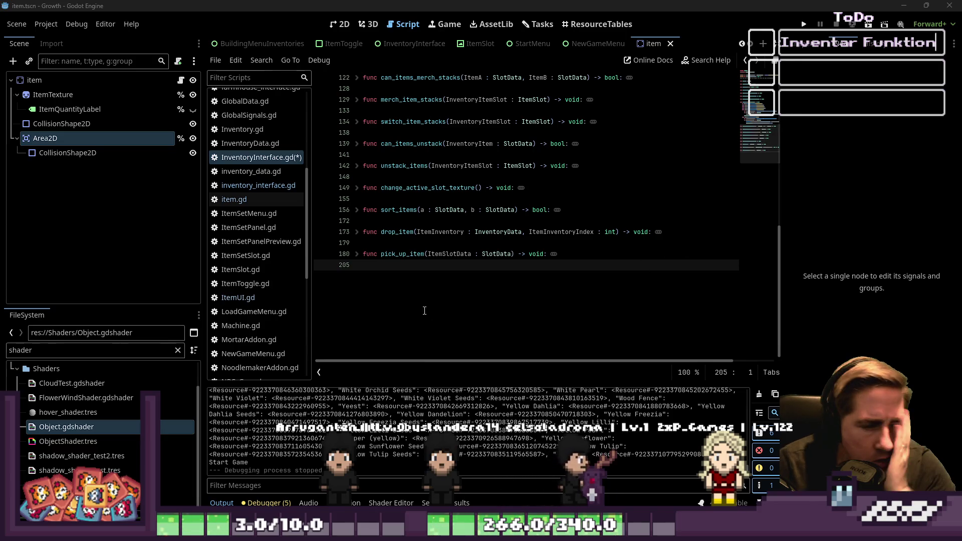
{"action": "scroll", "coordinate": [366, 157], "scroll_direction": "up", "scroll_amount": 7}
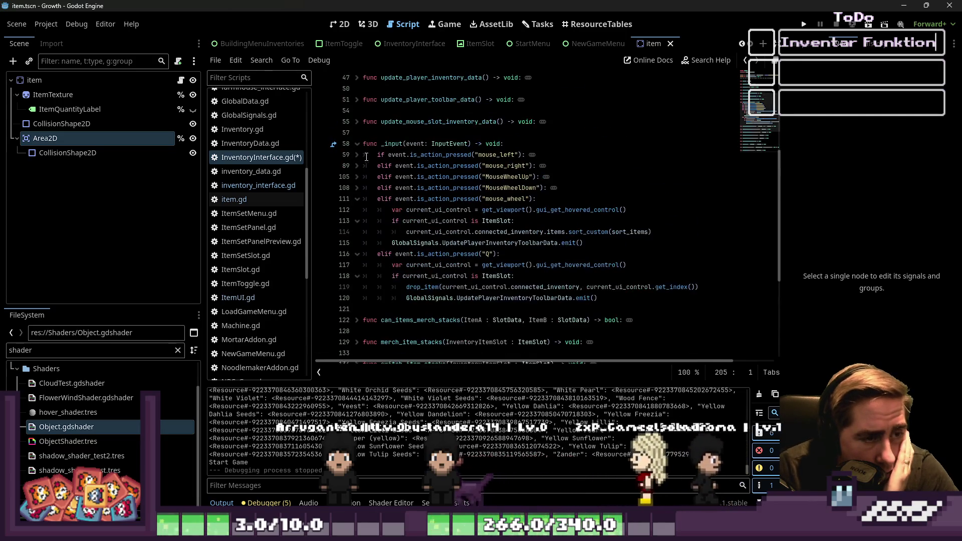
Step: Fold _input and add an empty line 206 at the end of InventoryInterface.gd
{"action": "left_click", "coordinate": [358, 144]}
{"action": "left_click", "coordinate": [475, 221]}
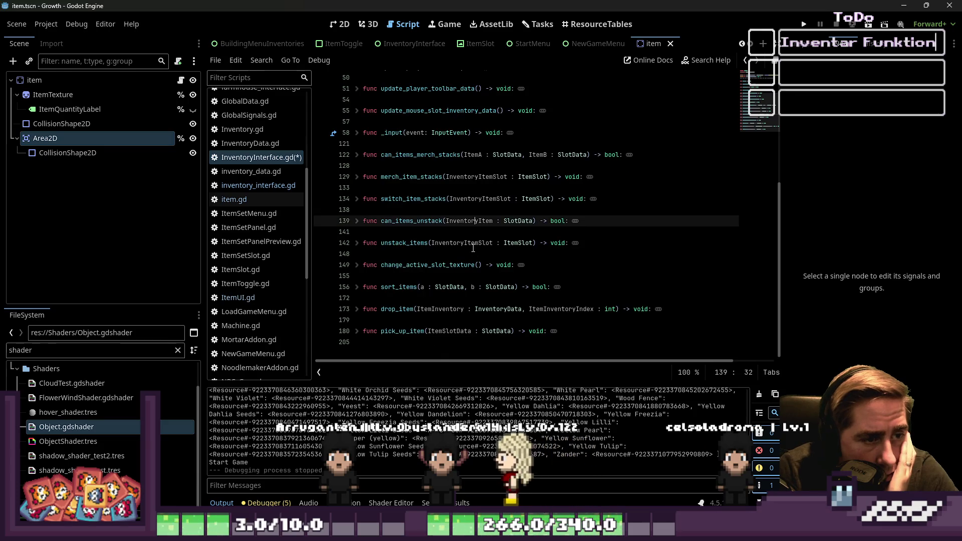
{"action": "left_click", "coordinate": [398, 349]}
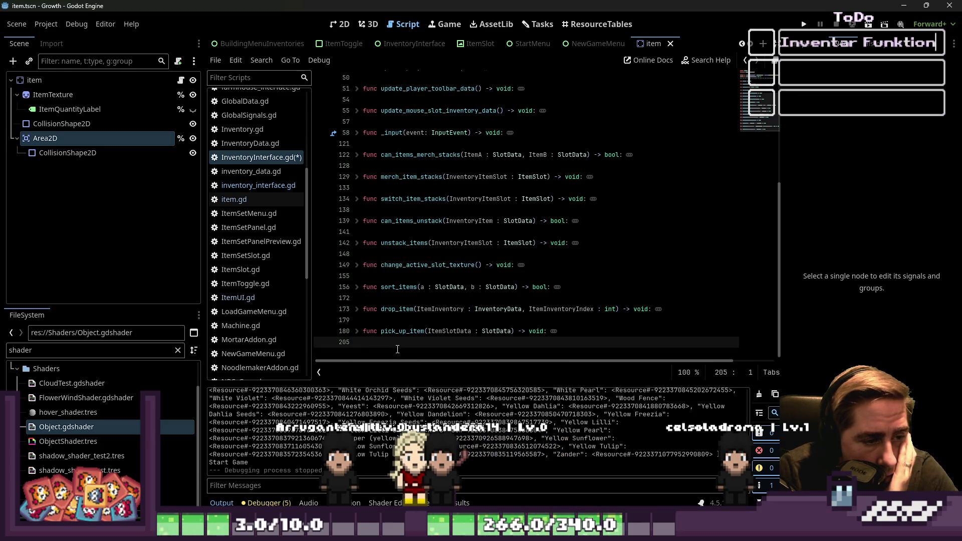
{"action": "key", "text": "Return"}
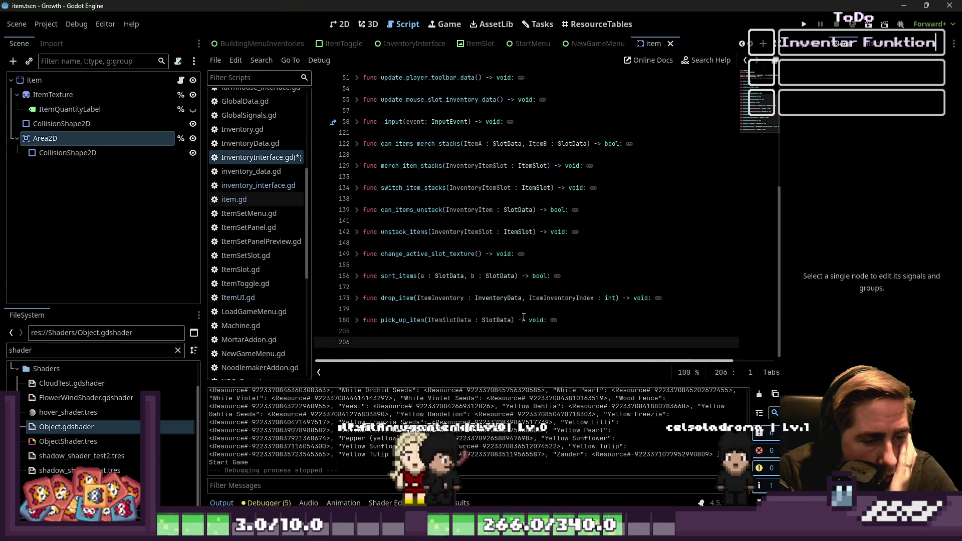
{"action": "type", "text": "func so"}
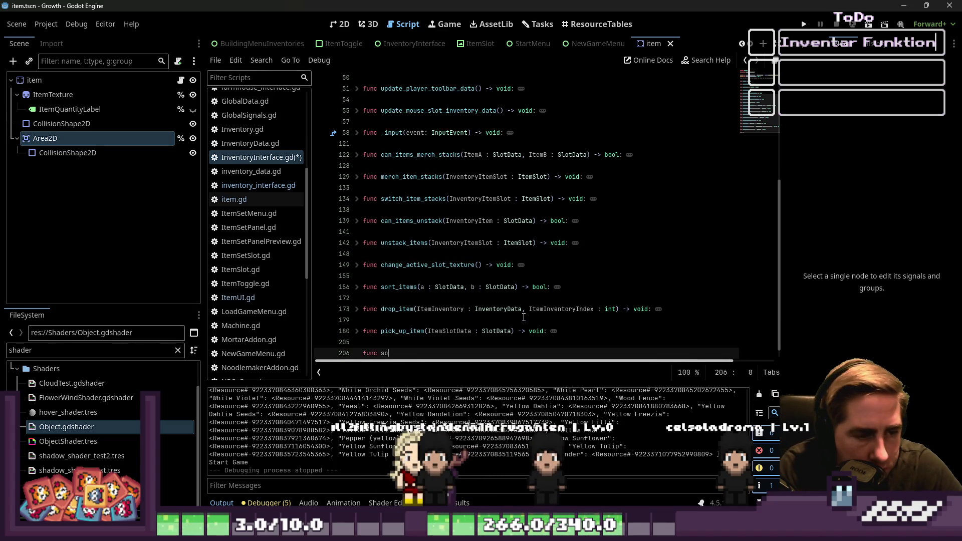
{"action": "key", "text": "BackSpace"}
{"action": "key", "text": "BackSpace"}
{"action": "key", "text": "BackSpace"}
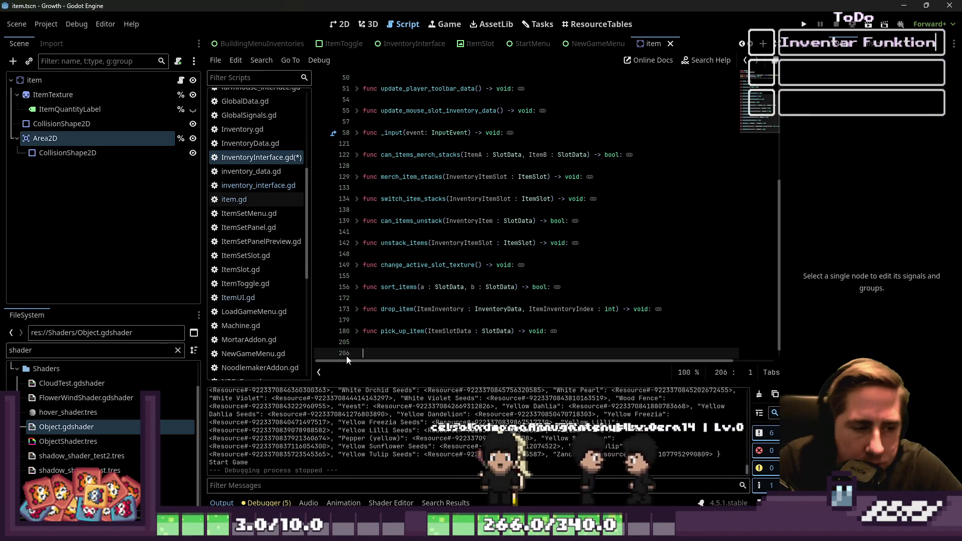
{"action": "left_click_drag", "start_coordinate": [347, 360], "coordinate": [388, 360]}
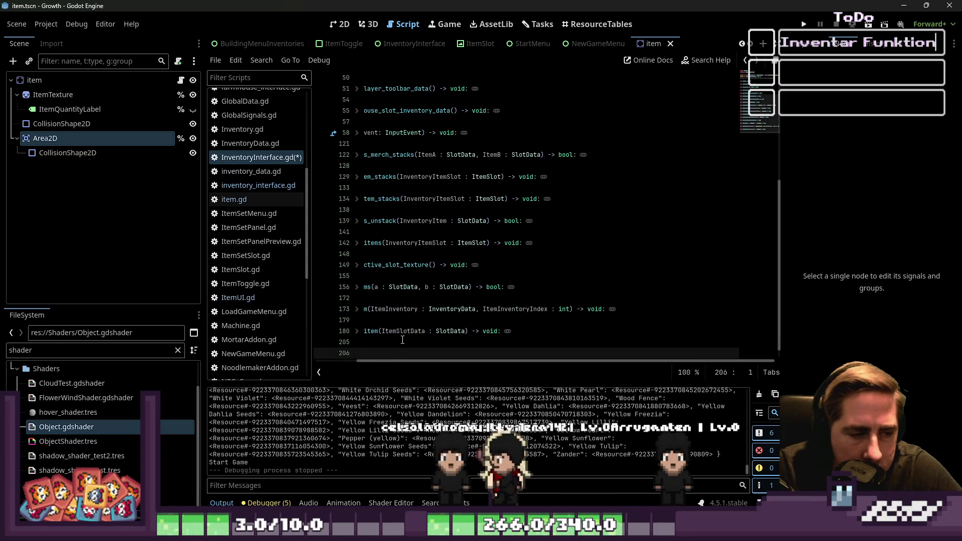
{"action": "left_click", "coordinate": [399, 353]}
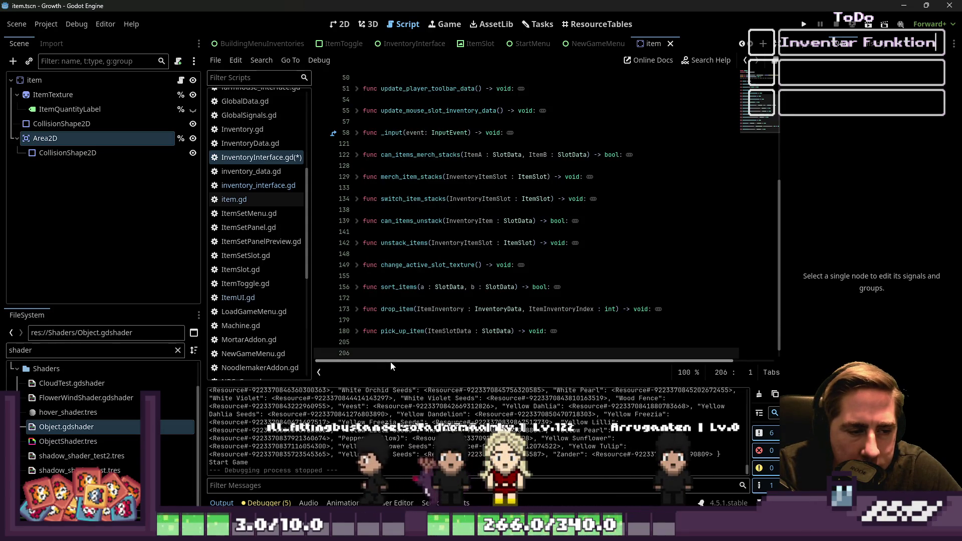
{"action": "scroll", "coordinate": [489, 308], "scroll_direction": "up", "scroll_amount": 3}
{"action": "scroll", "coordinate": [488, 308], "scroll_direction": "up", "scroll_amount": 3}
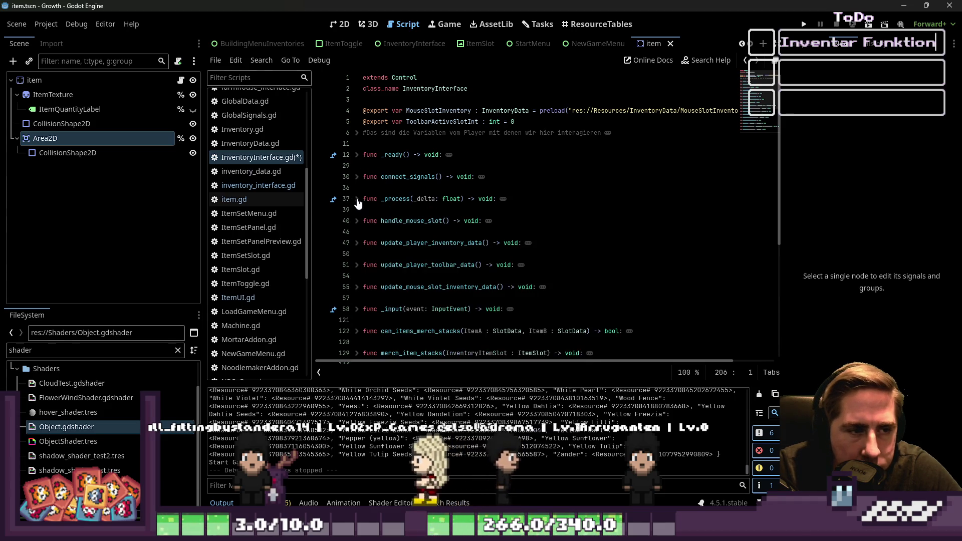
{"action": "scroll", "coordinate": [361, 226], "scroll_direction": "down", "scroll_amount": 5}
{"action": "left_click", "coordinate": [377, 343]}
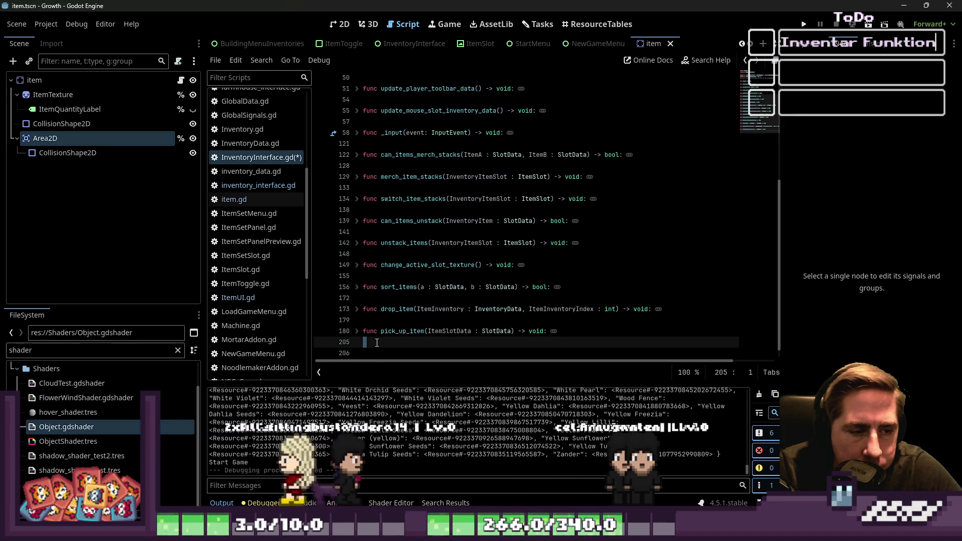
{"action": "scroll", "coordinate": [361, 251], "scroll_direction": "up", "scroll_amount": 3}
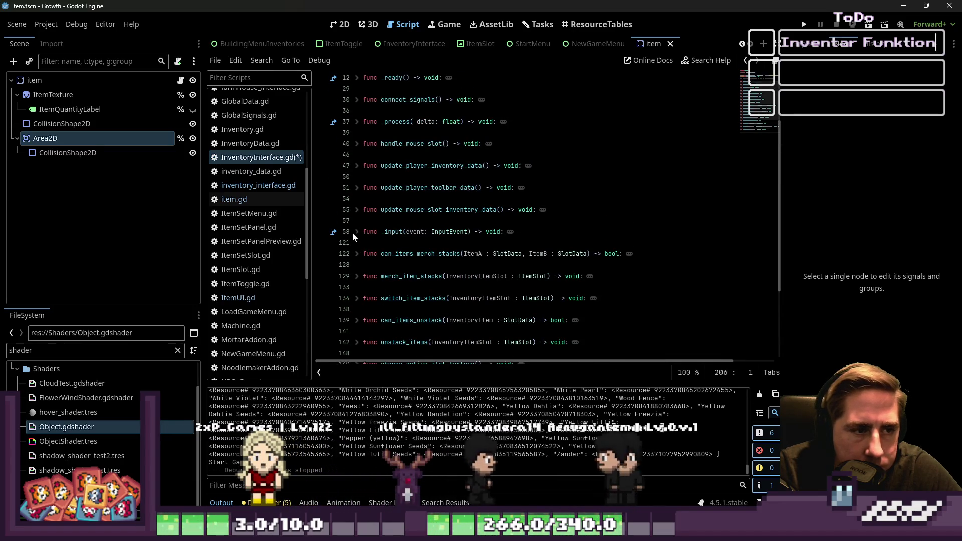
{"action": "left_click", "coordinate": [354, 233]}
{"action": "scroll", "coordinate": [383, 242], "scroll_direction": "down", "scroll_amount": 10}
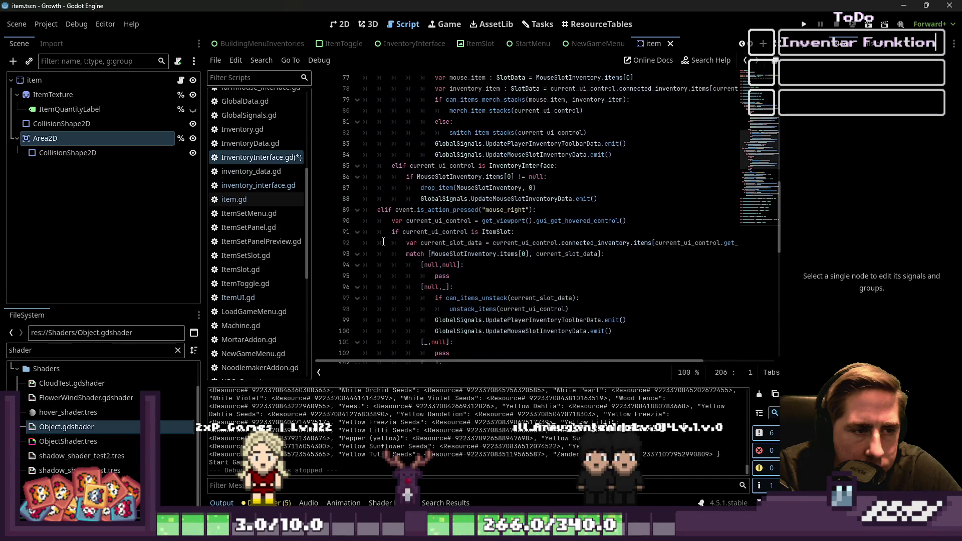
{"action": "scroll", "coordinate": [403, 189], "scroll_direction": "up", "scroll_amount": 1}
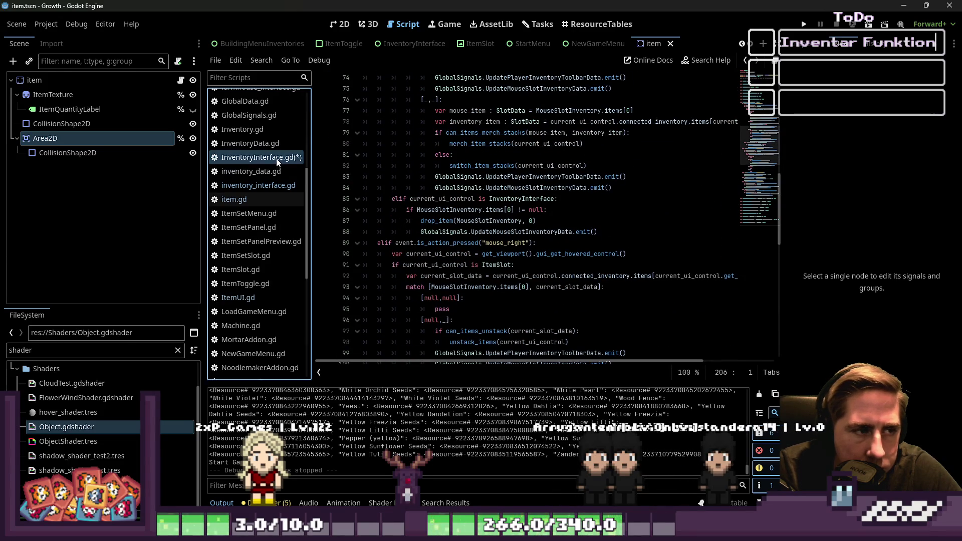
{"action": "scroll", "coordinate": [472, 209], "scroll_direction": "up", "scroll_amount": 2}
{"action": "left_click", "coordinate": [473, 209]}
{"action": "scroll", "coordinate": [451, 200], "scroll_direction": "up", "scroll_amount": 7}
{"action": "scroll", "coordinate": [435, 192], "scroll_direction": "down", "scroll_amount": 6}
{"action": "scroll", "coordinate": [435, 192], "scroll_direction": "down", "scroll_amount": 2}
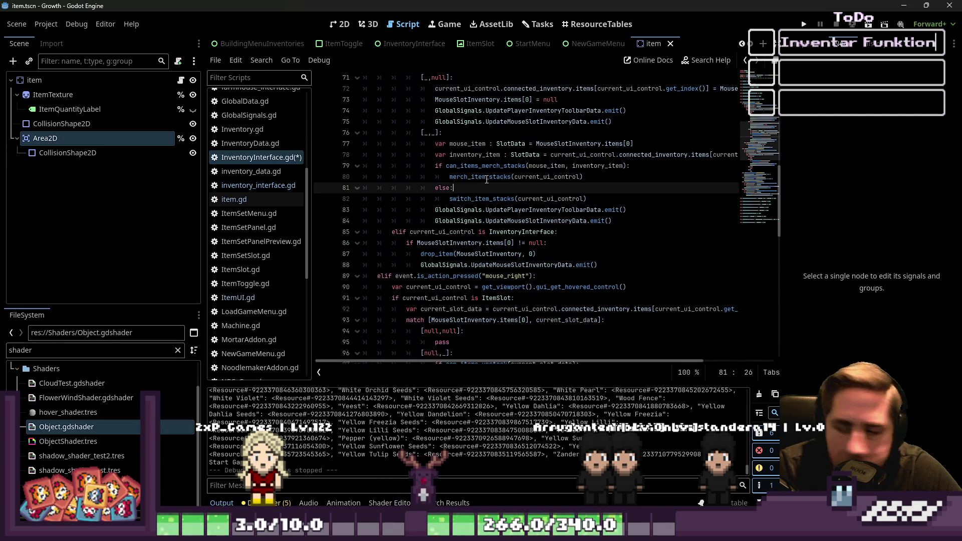
{"action": "scroll", "coordinate": [486, 180], "scroll_direction": "up", "scroll_amount": 5}
{"action": "left_click", "coordinate": [358, 144]}
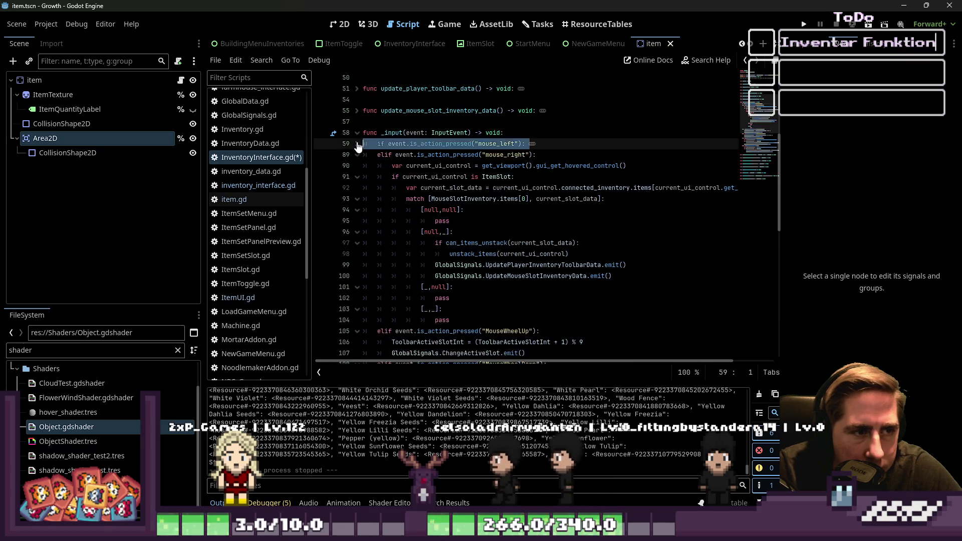
{"action": "left_click", "coordinate": [357, 155]}
{"action": "left_click", "coordinate": [358, 166]}
{"action": "left_click", "coordinate": [358, 177]}
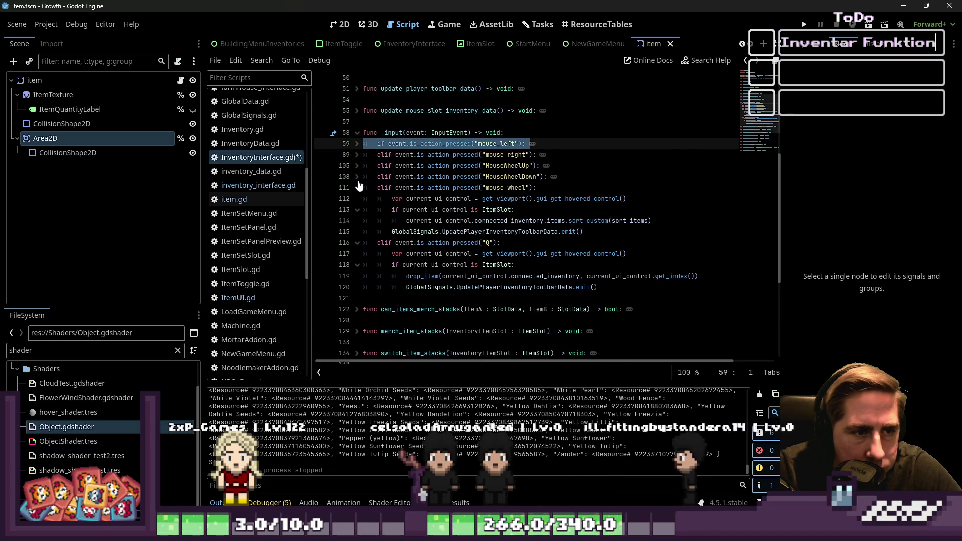
{"action": "left_click", "coordinate": [357, 188]}
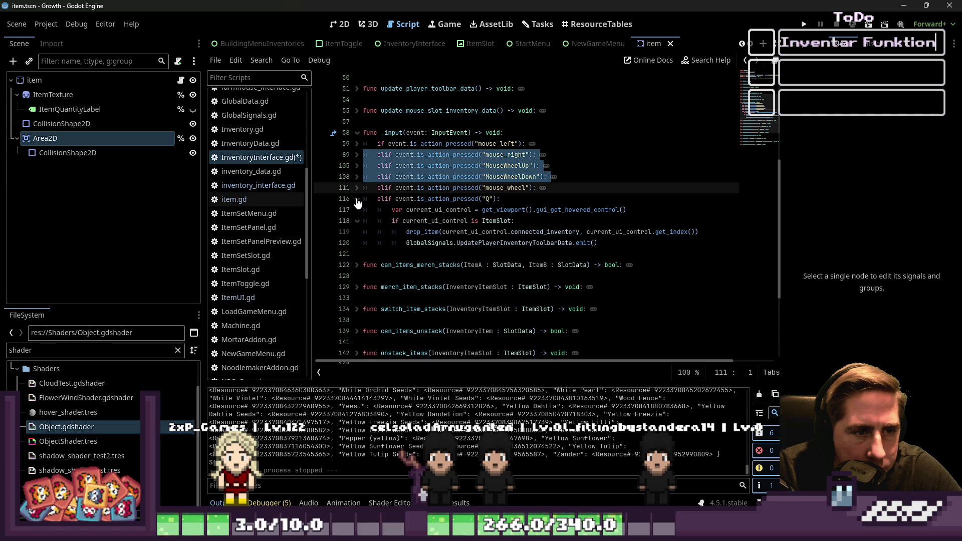
{"action": "left_click", "coordinate": [357, 188]}
{"action": "left_click", "coordinate": [357, 177]}
{"action": "left_click", "coordinate": [357, 188]}
{"action": "left_click", "coordinate": [483, 221]}
{"action": "left_click", "coordinate": [584, 235]}
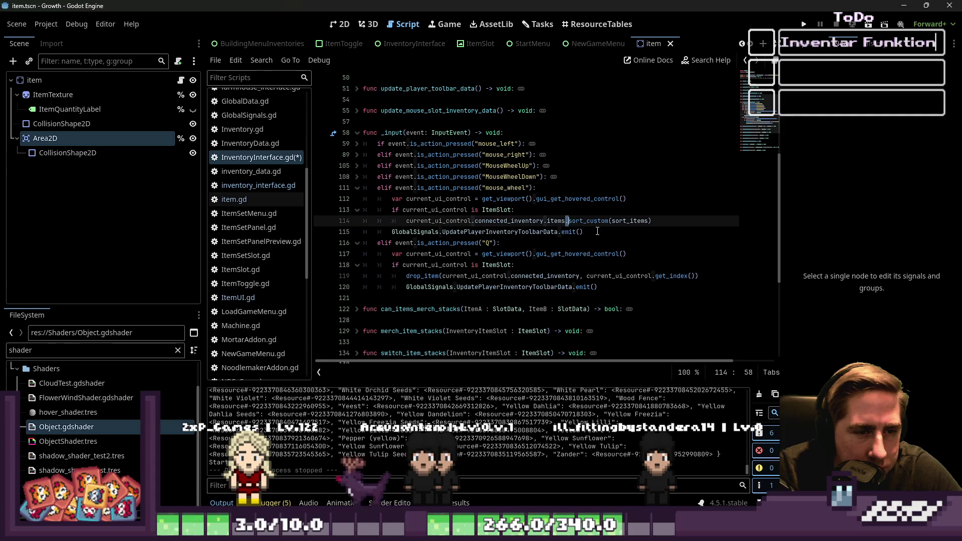
{"action": "left_click_drag", "start_coordinate": [584, 232], "coordinate": [342, 167]}
{"action": "left_click", "coordinate": [573, 239]}
{"action": "scroll", "coordinate": [577, 213], "scroll_direction": "down", "scroll_amount": 3}
{"action": "scroll", "coordinate": [577, 213], "scroll_direction": "up", "scroll_amount": 3}
{"action": "left_click", "coordinate": [594, 200]}
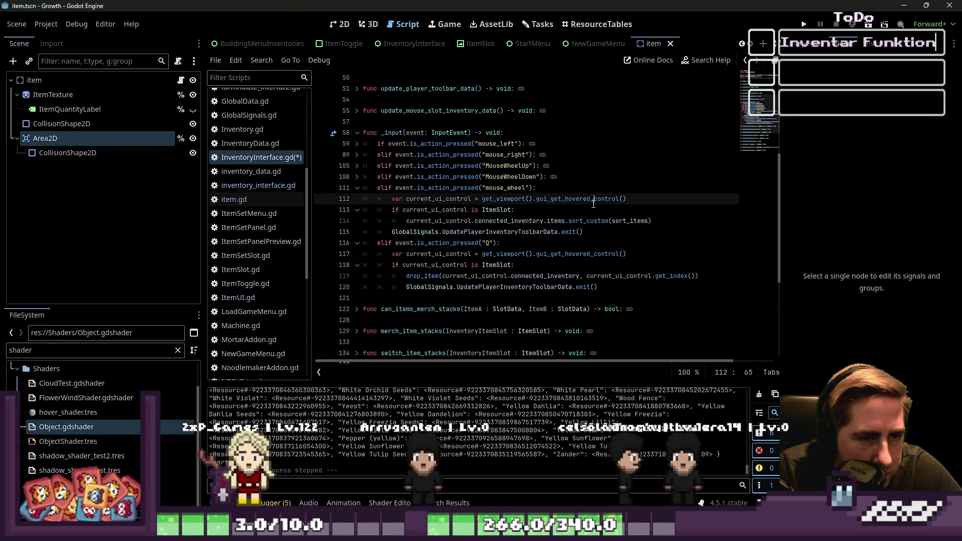
{"action": "left_click", "coordinate": [523, 221]}
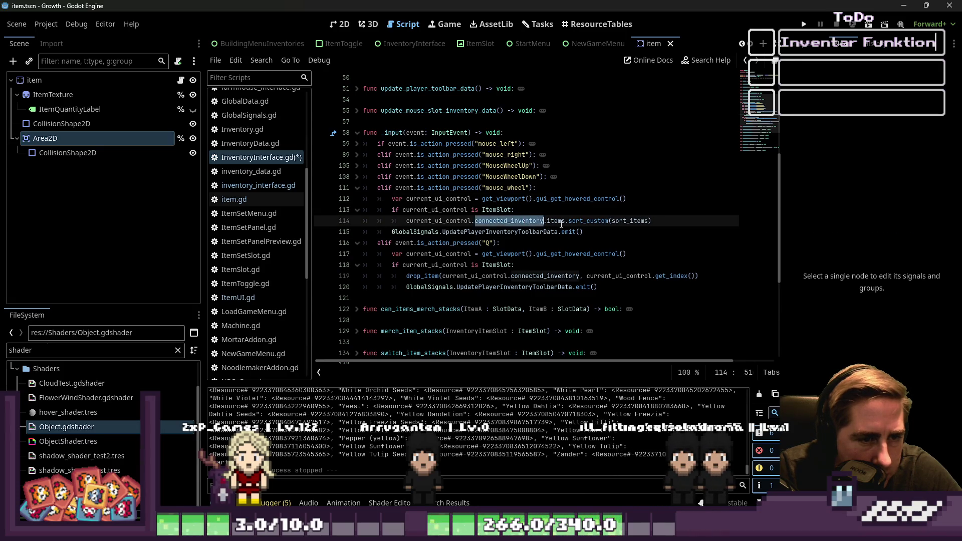
{"action": "left_click", "coordinate": [592, 220]}
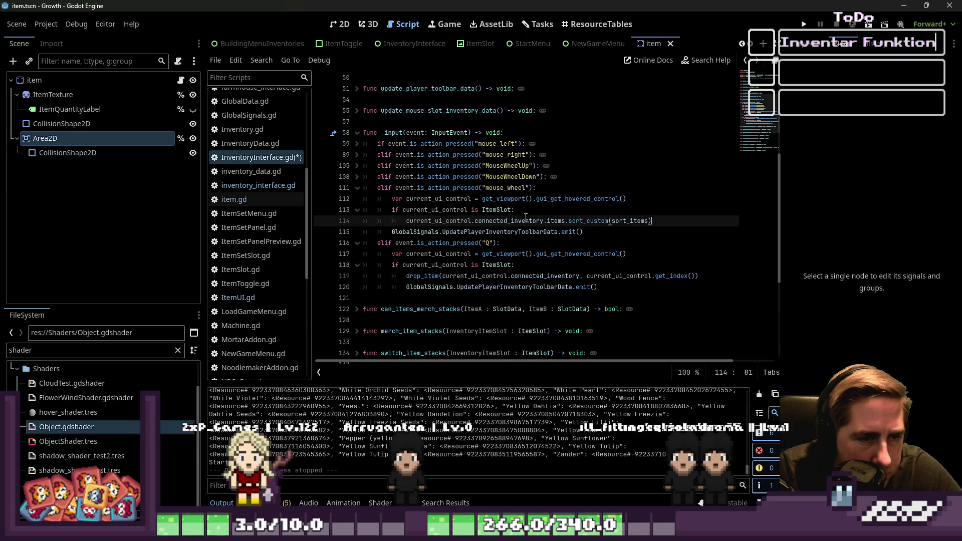
{"action": "key", "text": "Up"}
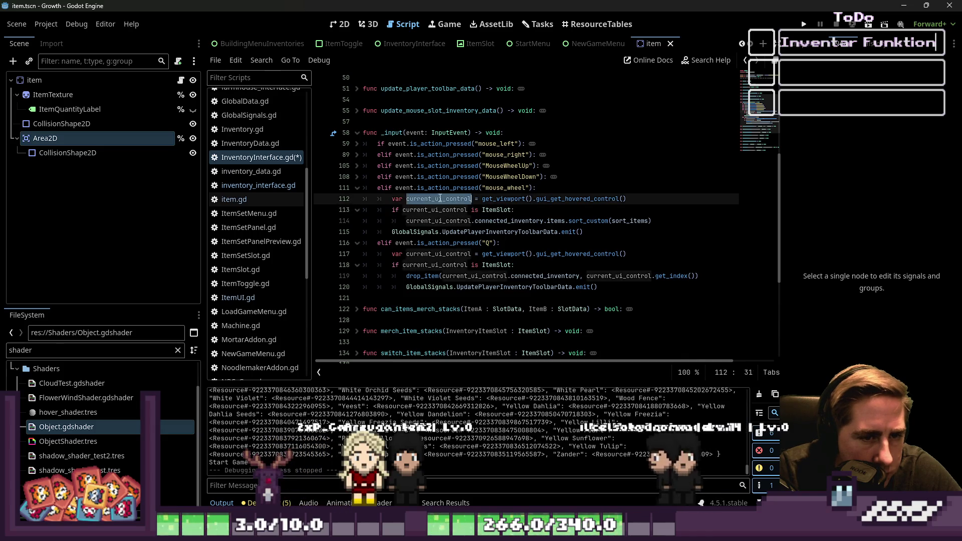
{"action": "left_click", "coordinate": [535, 218]}
{"action": "left_click", "coordinate": [538, 214]}
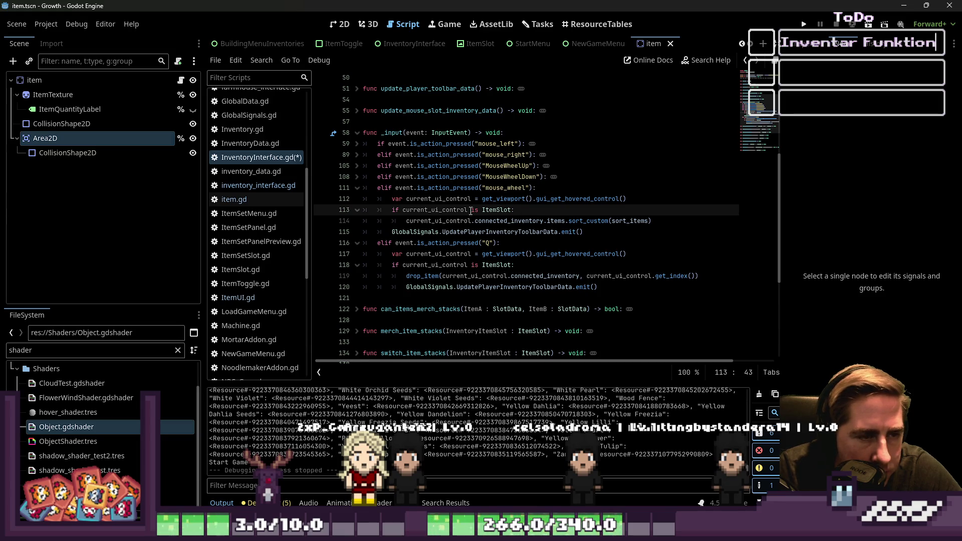
{"action": "double_click", "coordinate": [457, 202]}
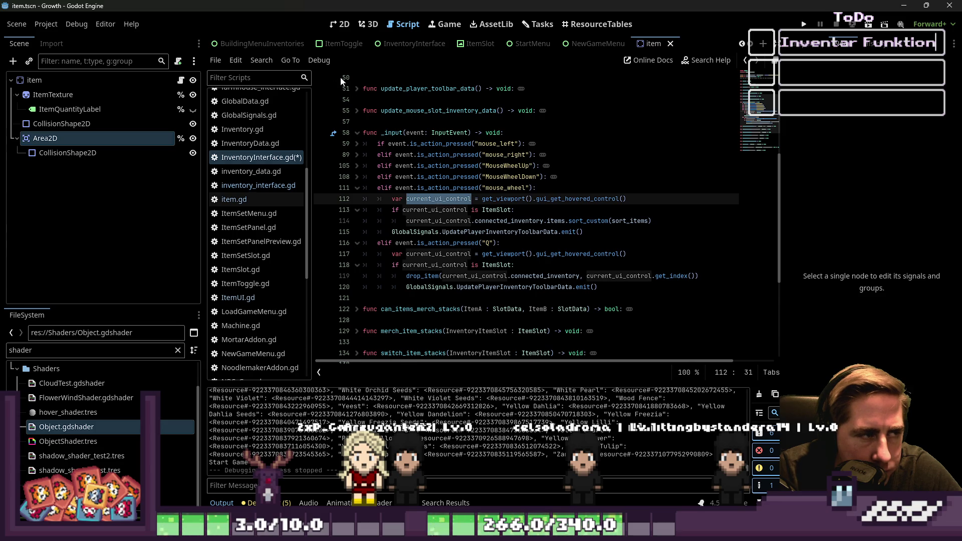
{"action": "scroll", "coordinate": [265, 138], "scroll_direction": "up", "scroll_amount": 5}
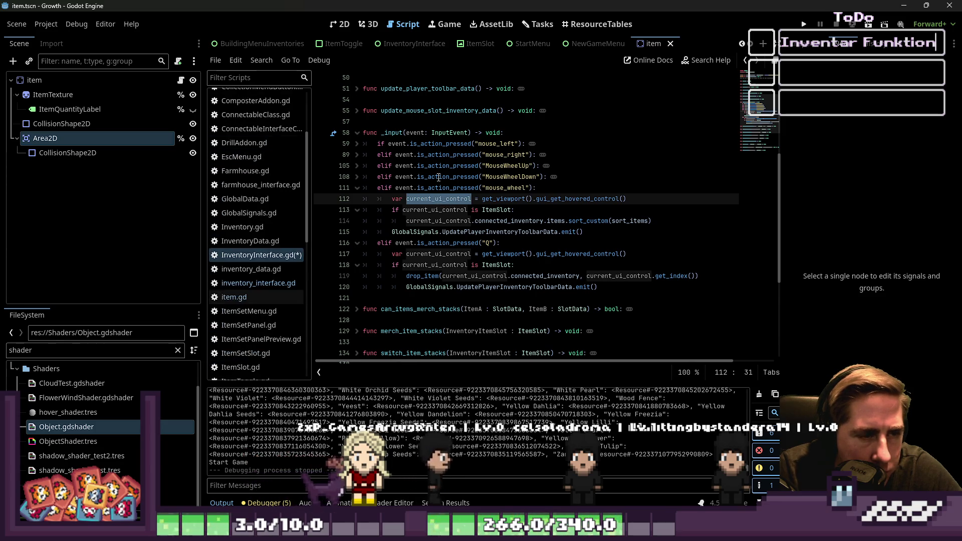
{"action": "mouse_move", "coordinate": [591, 219]}
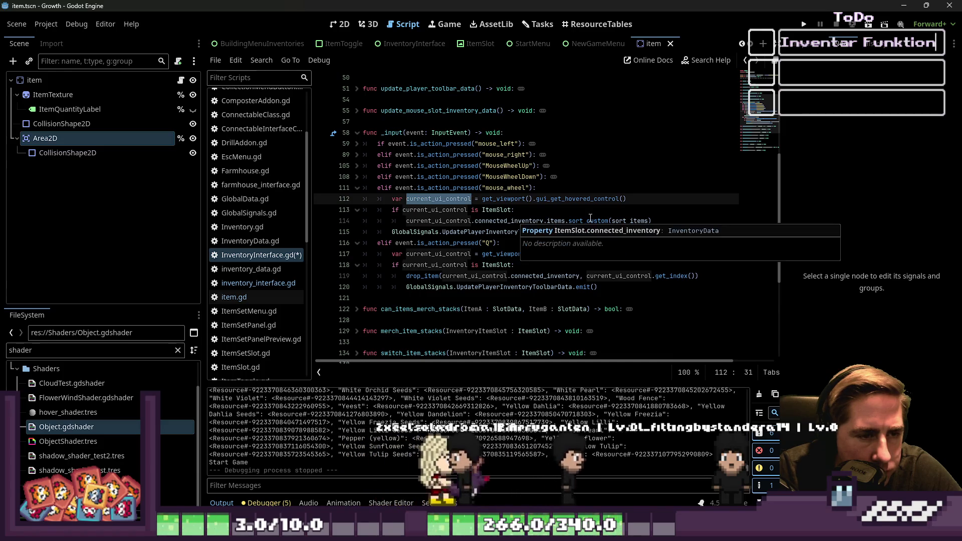
{"action": "left_click", "coordinate": [566, 208]}
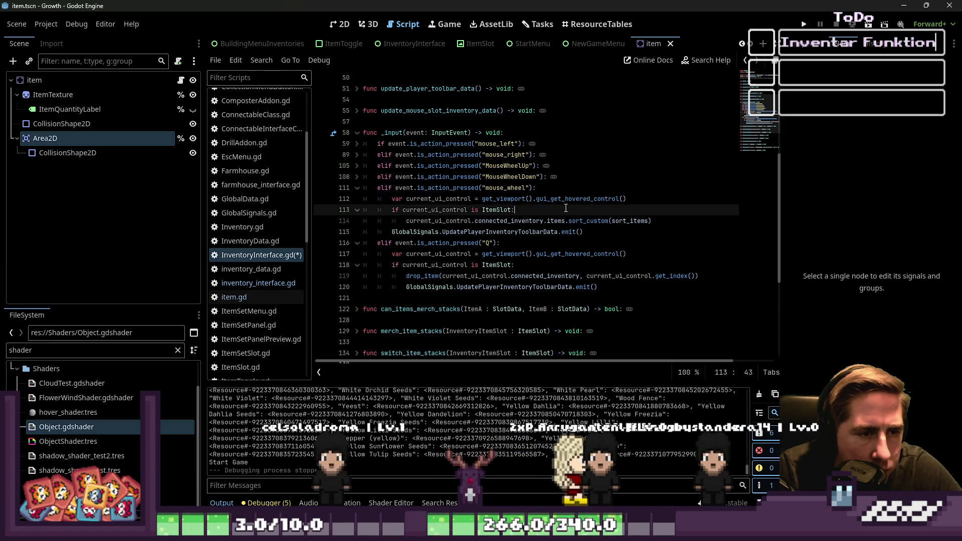
{"action": "left_click", "coordinate": [634, 203]}
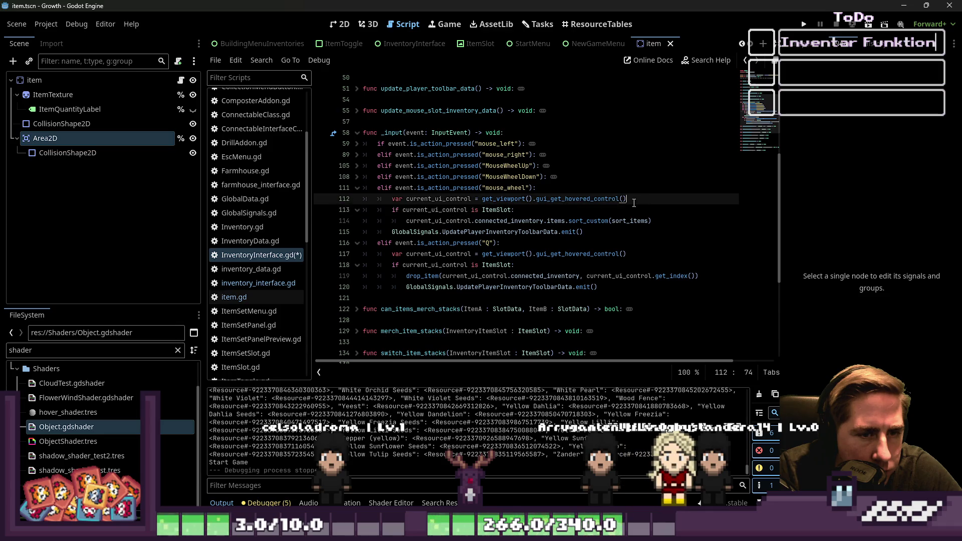
{"action": "left_click", "coordinate": [569, 215]}
{"action": "left_click", "coordinate": [569, 216]}
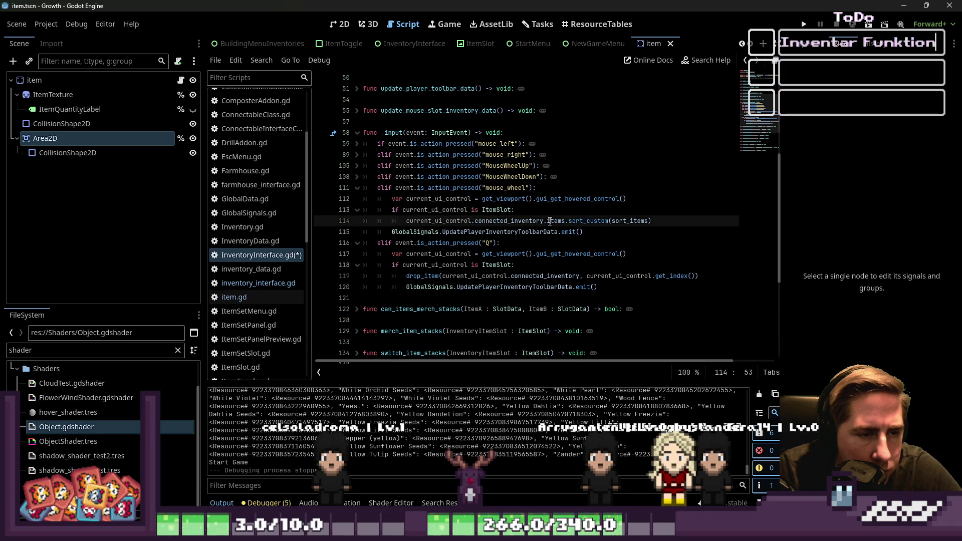
Step: Start appending && current_ui_control.get_parent() == to the ItemSlot check on line 113
{"action": "scroll", "coordinate": [572, 216], "scroll_direction": "down", "scroll_amount": 4}
{"action": "scroll", "coordinate": [574, 215], "scroll_direction": "up", "scroll_amount": 3}
{"action": "left_click", "coordinate": [531, 180]}
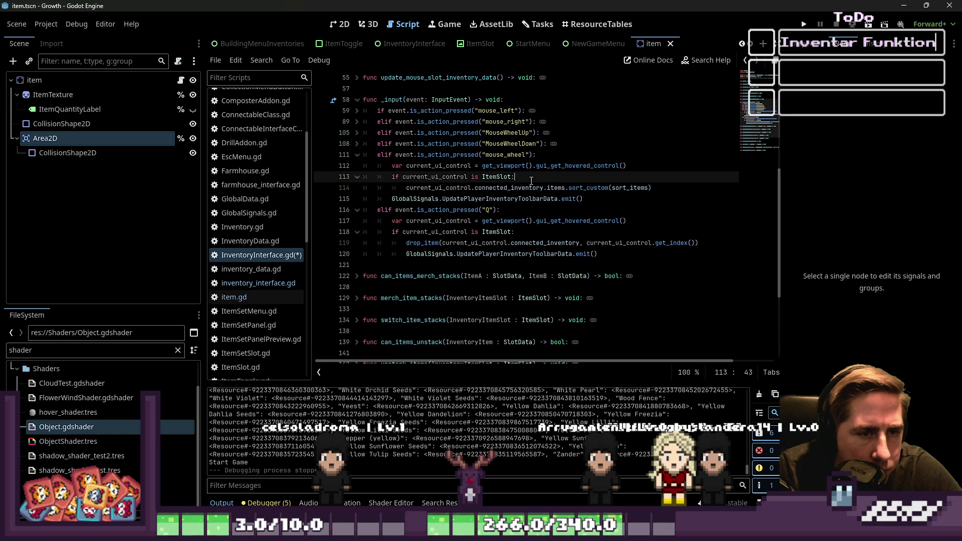
{"action": "key", "text": "Return"}
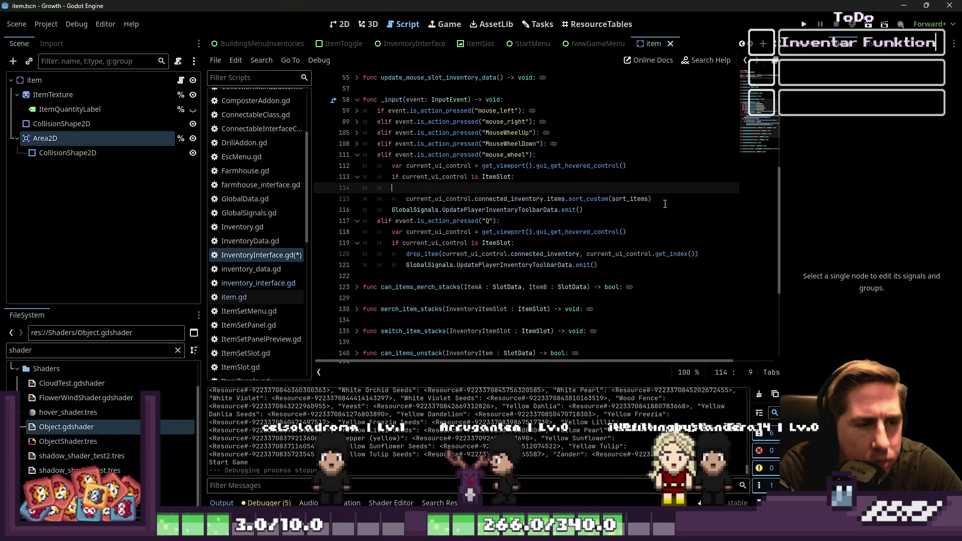
{"action": "key", "text": "BackSpace"}
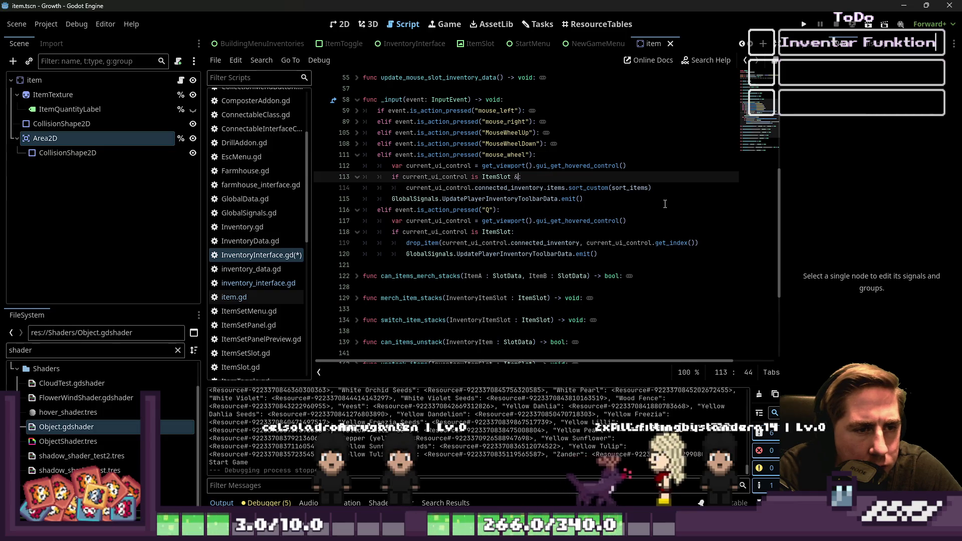
{"action": "type", "text": "&&&& current_ui_control.g"}
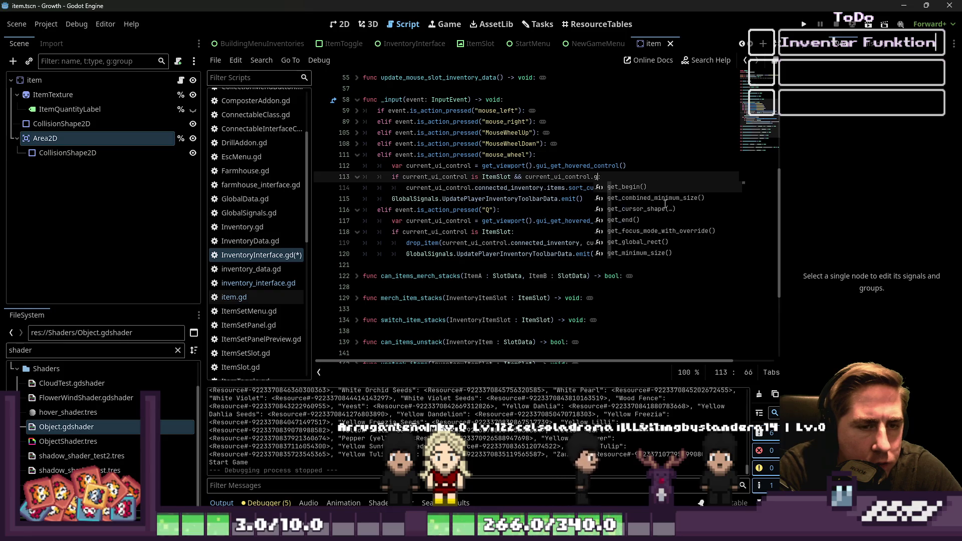
{"action": "type", "text": "parent("}
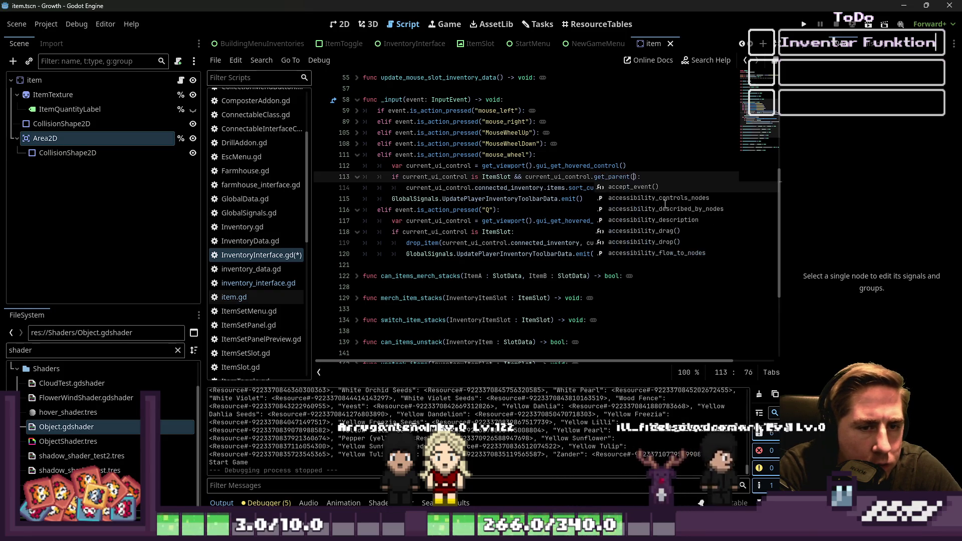
{"action": "type", "text": ") =="}
{"action": "key", "text": "ctrl+space"}
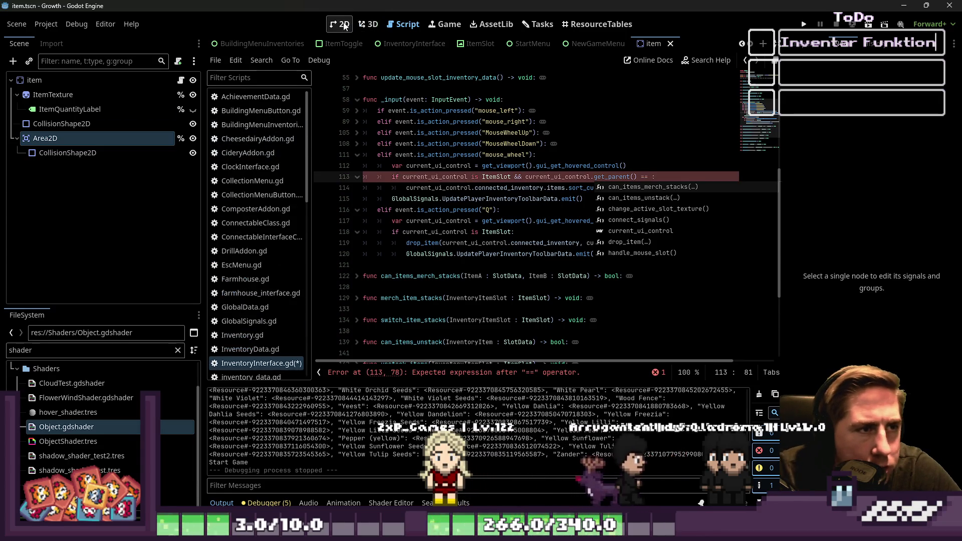
Step: Open the InventoryInterface scene to confirm the Inventory node's exact name
{"action": "left_click", "coordinate": [425, 47]}
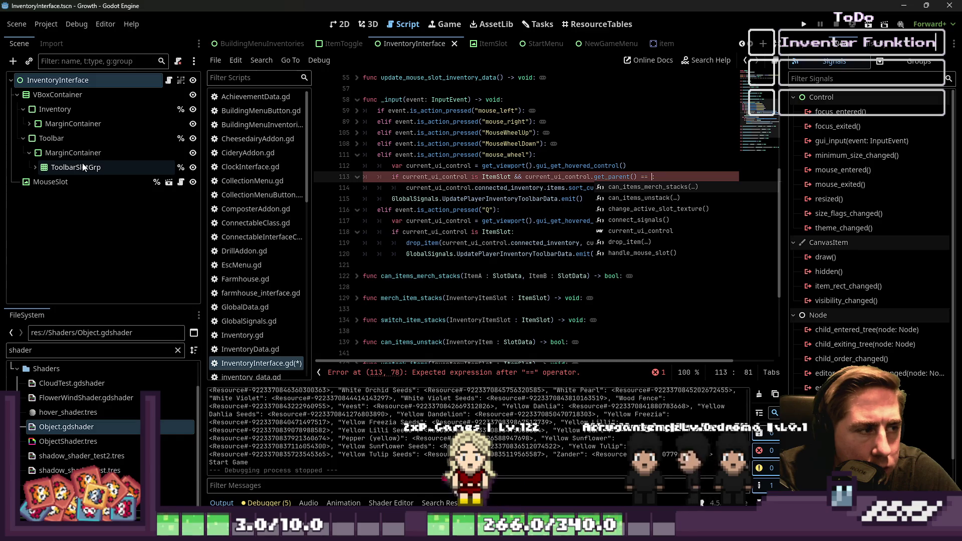
{"action": "double_click", "coordinate": [51, 109]}
{"action": "key", "text": "Escape"}
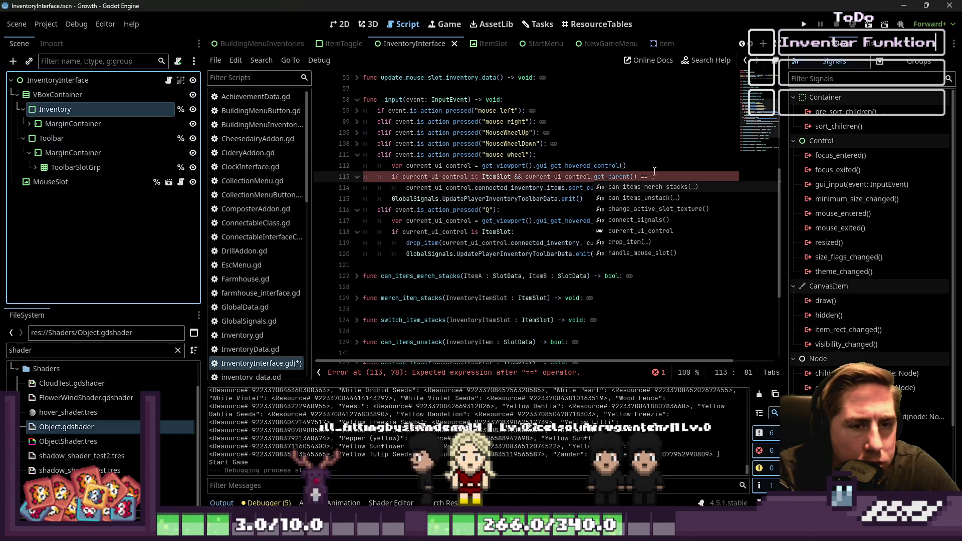
{"action": "left_click", "coordinate": [654, 176]}
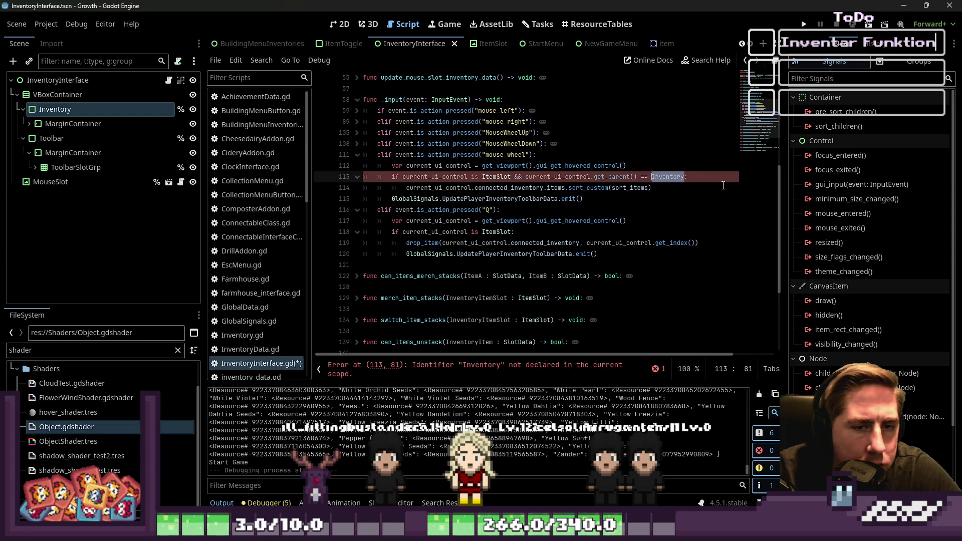
Step: Complete the condition as current_ui_control.get_parent().name == "Inventory"
{"action": "type", "text": "\""}
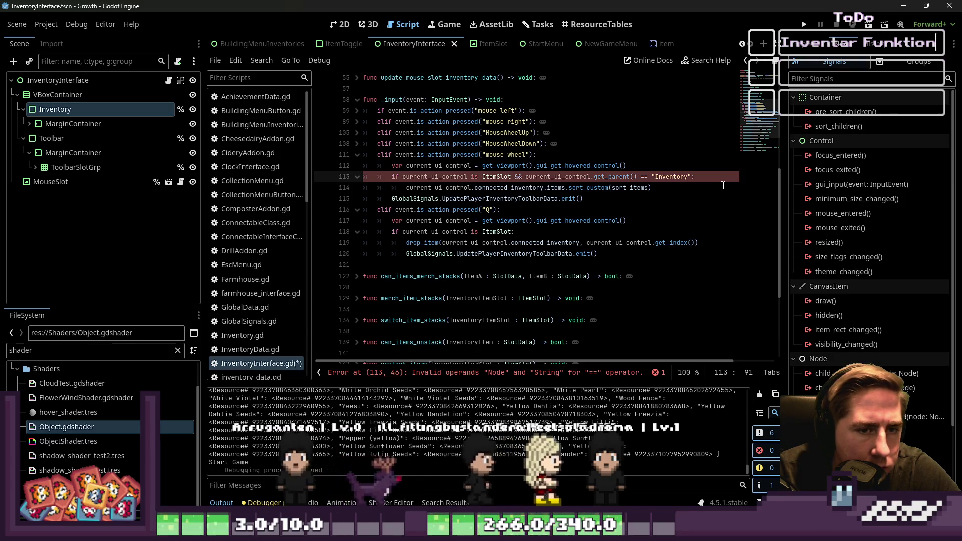
{"action": "key", "text": "Left"}
{"action": "key", "text": "Left"}
{"action": "key", "text": "Left"}
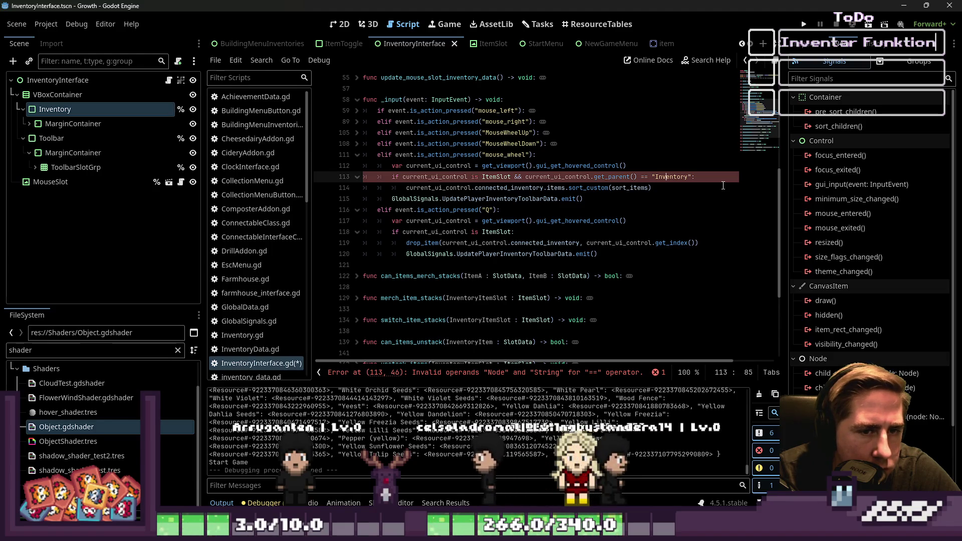
{"action": "key", "text": "Left"}
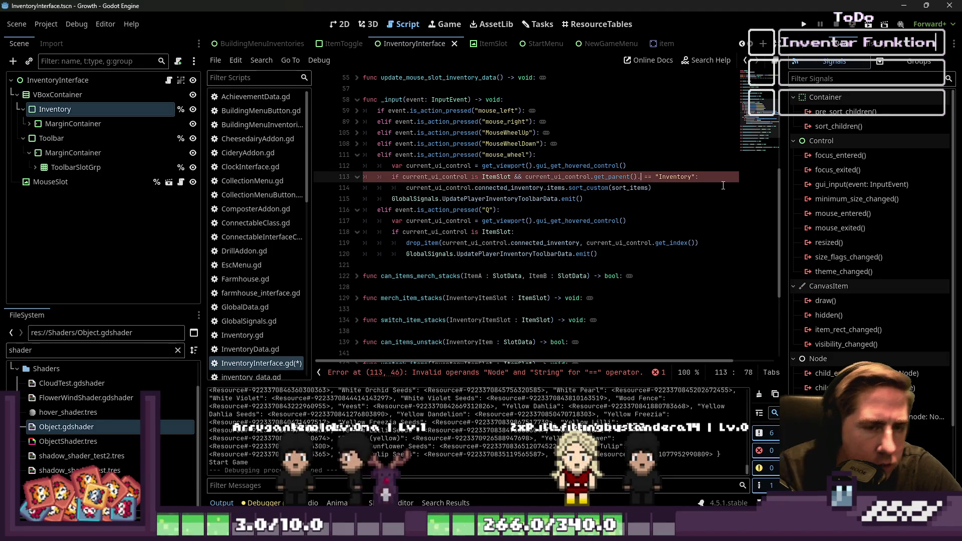
{"action": "key", "text": "Right"}
{"action": "type", "text": ".name"}
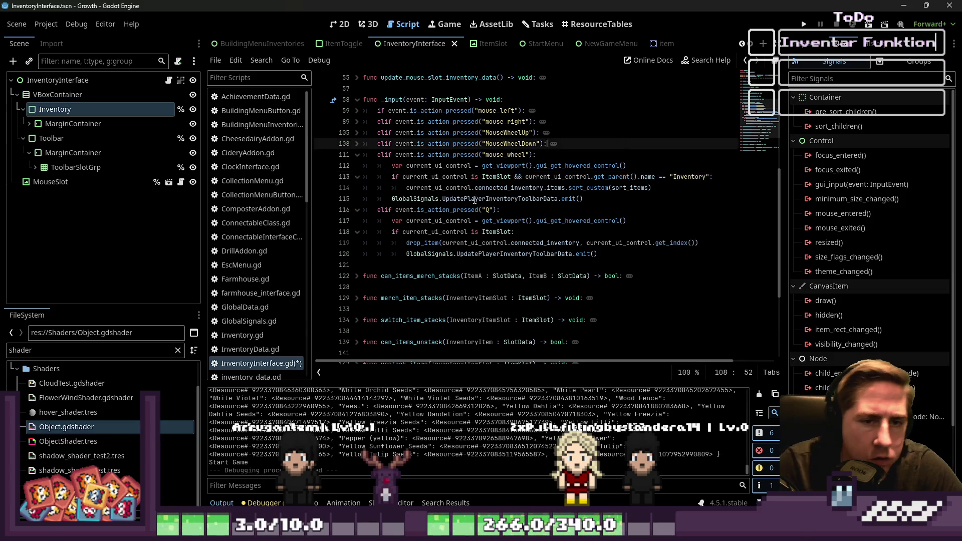
Step: Remove the parent-name condition from line 113 again
{"action": "left_click", "coordinate": [484, 188]}
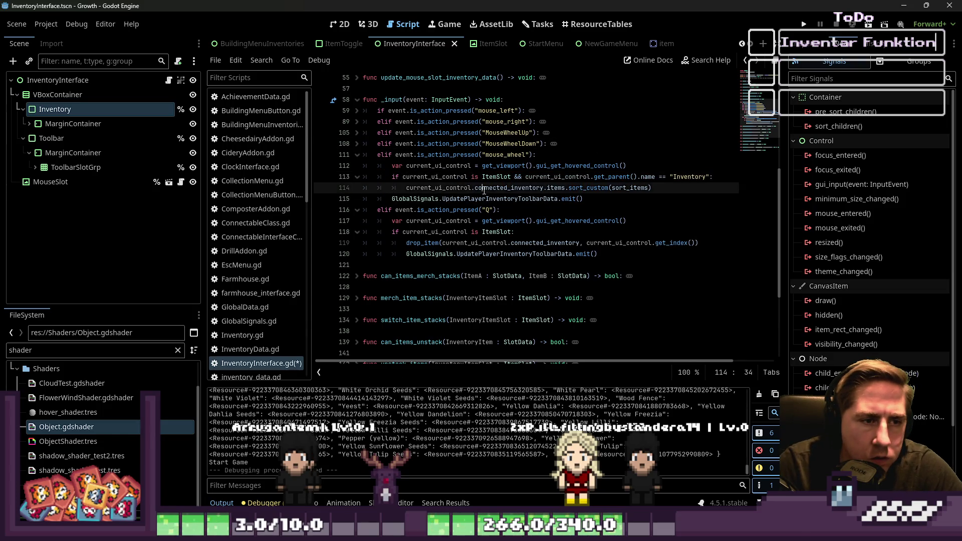
{"action": "left_click", "coordinate": [701, 189]}
{"action": "left_click_drag", "start_coordinate": [712, 176], "coordinate": [523, 178]}
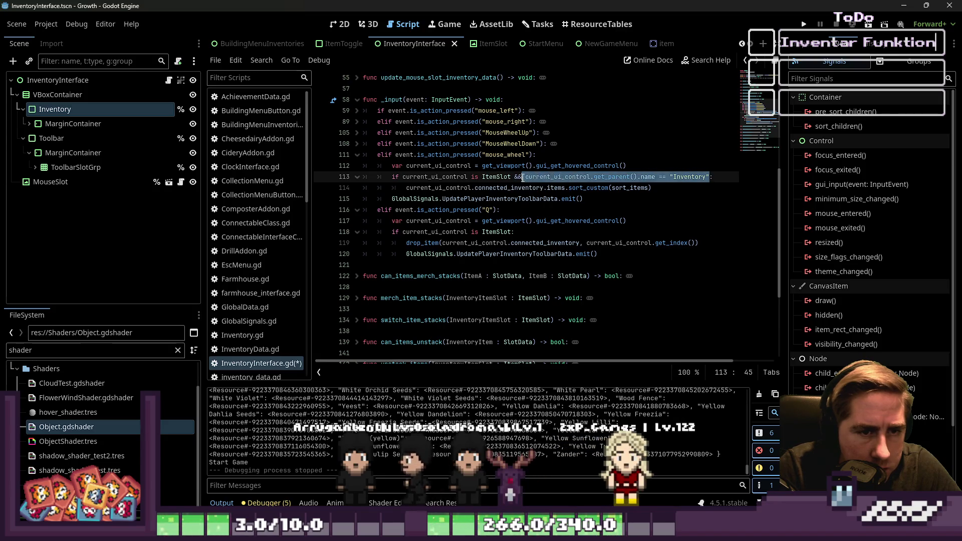
{"action": "key", "text": "BackSpace"}
{"action": "key", "text": "BackSpace"}
Step: Add a nested if not current_ui_control.get_parent().name == "Inventory": return under the ItemSlot check
{"action": "key", "text": "Up"}
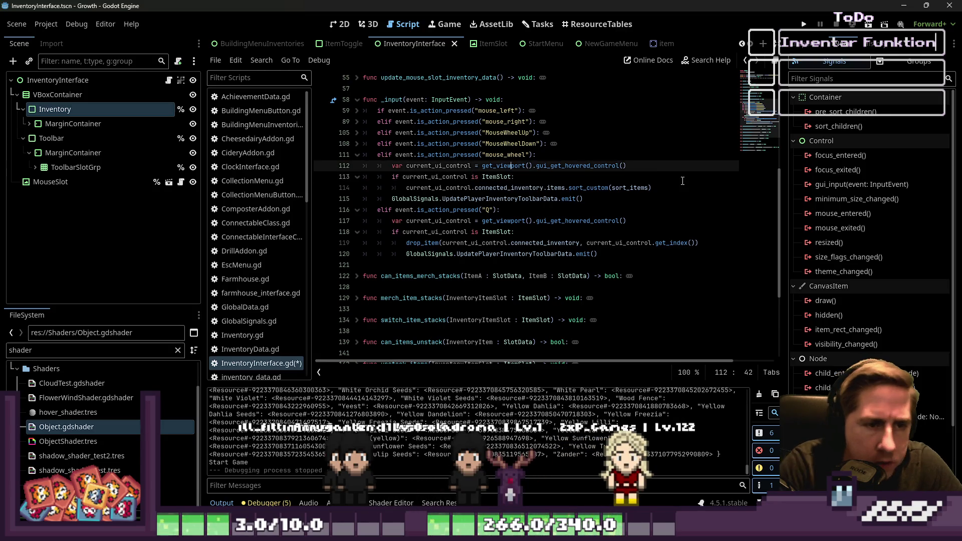
{"action": "key", "text": "Down"}
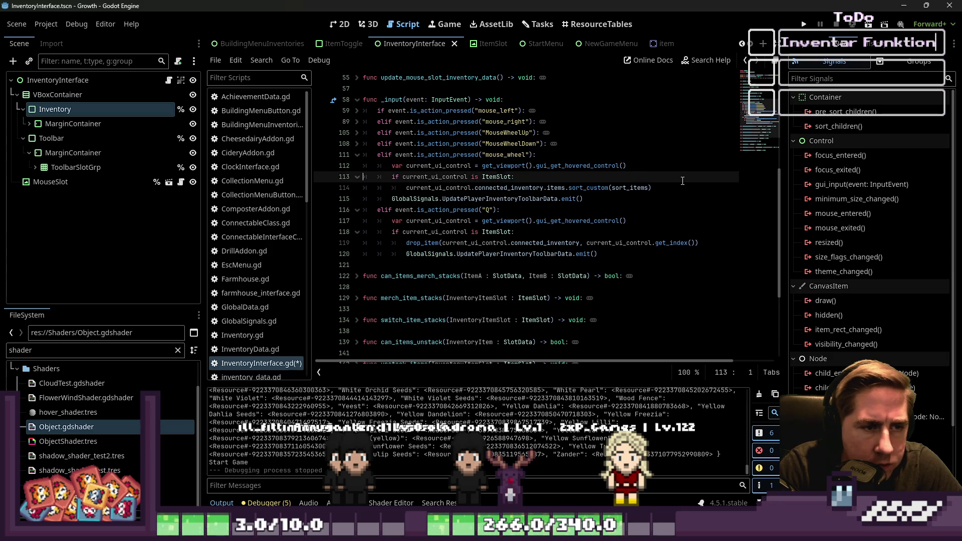
{"action": "key", "text": "Return"}
{"action": "type", "text": "if "}
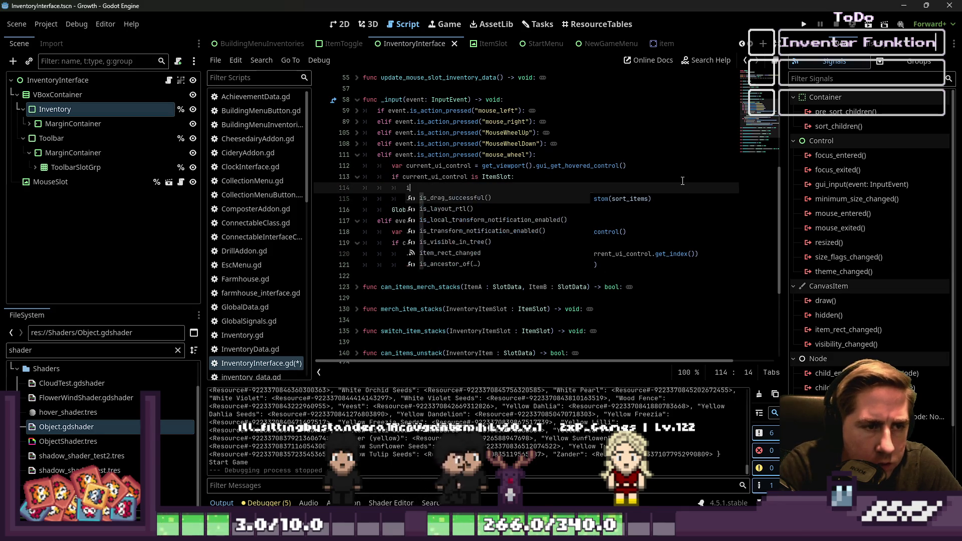
{"action": "type", "text": "not"}
{"action": "key", "text": "BackSpace"}
{"action": "key", "text": "BackSpace"}
{"action": "key", "text": "BackSpace"}
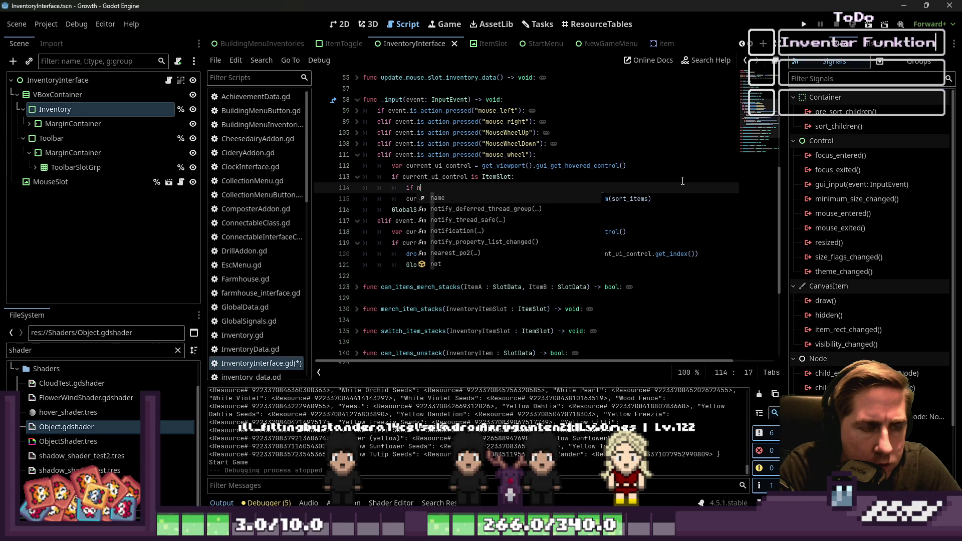
{"action": "type", "text": "current_ui_control.get_parent().name == \"Inventory\":"}
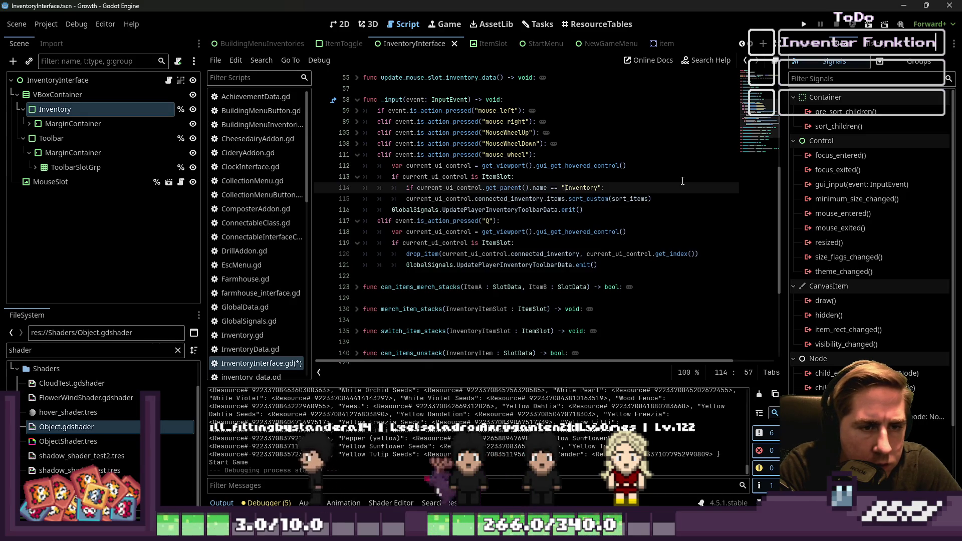
{"action": "key", "text": "Home"}
{"action": "key", "text": "Right"}
{"action": "key", "text": "Right"}
{"action": "key", "text": "Right"}
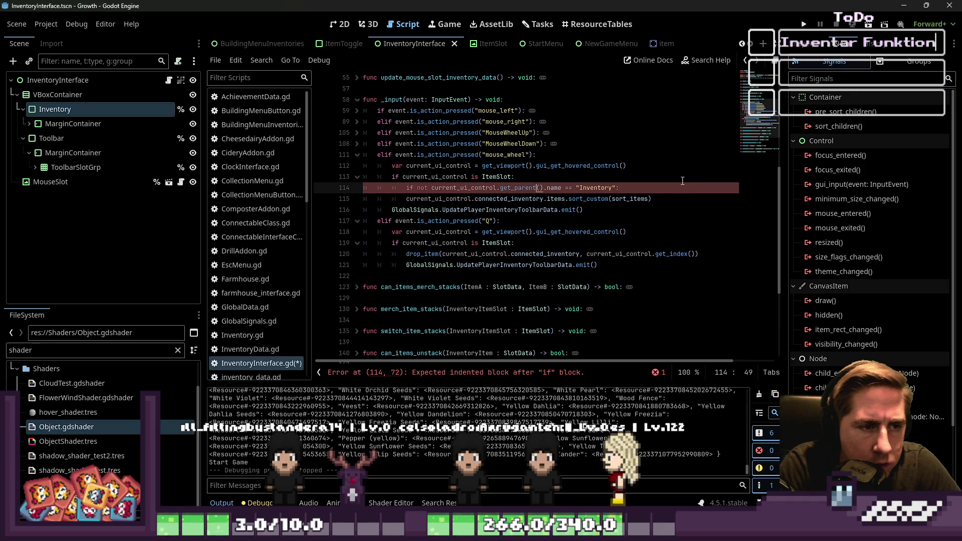
{"action": "key", "text": "End"}
{"action": "key", "text": "Return"}
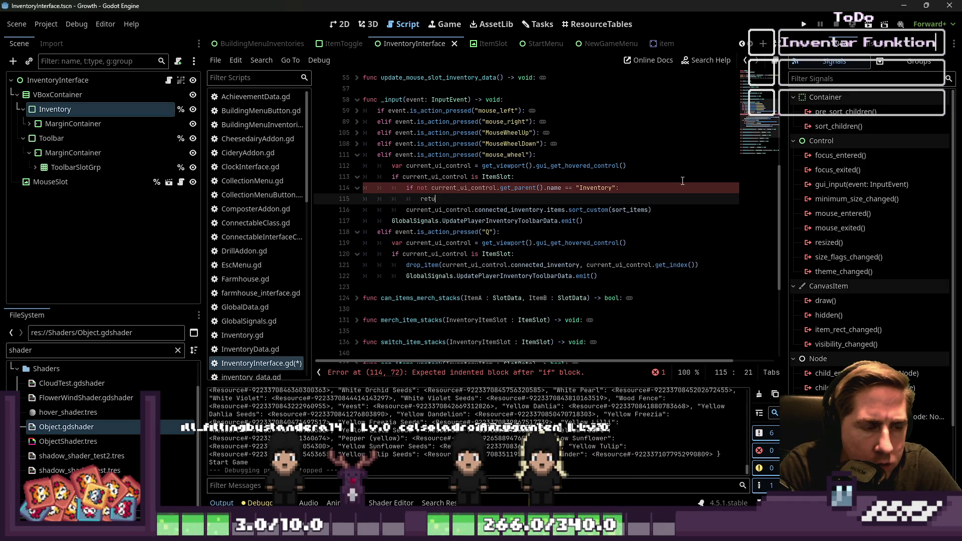
{"action": "type", "text": "rn"}
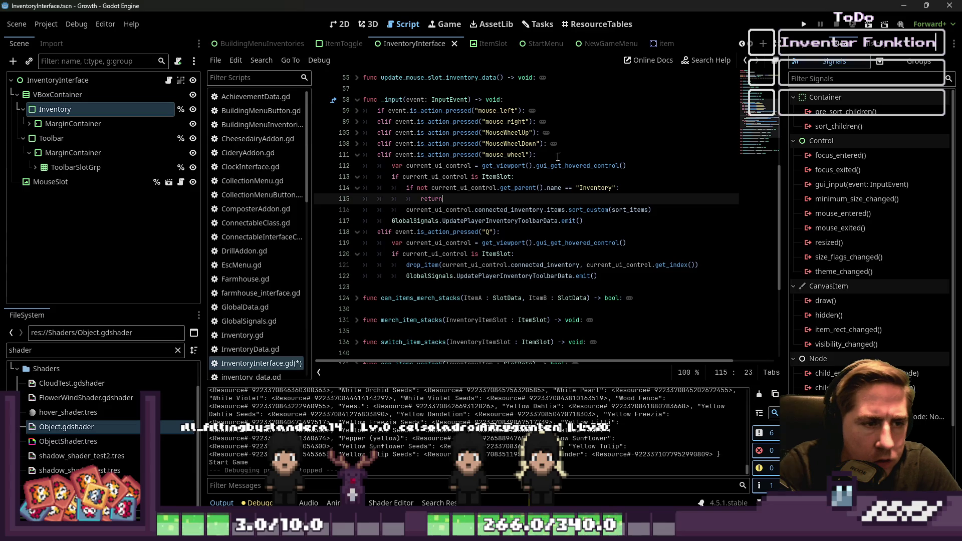
Step: Indent the GlobalSignals toolbar-update emit line to match the sort call
{"action": "left_click", "coordinate": [451, 217]}
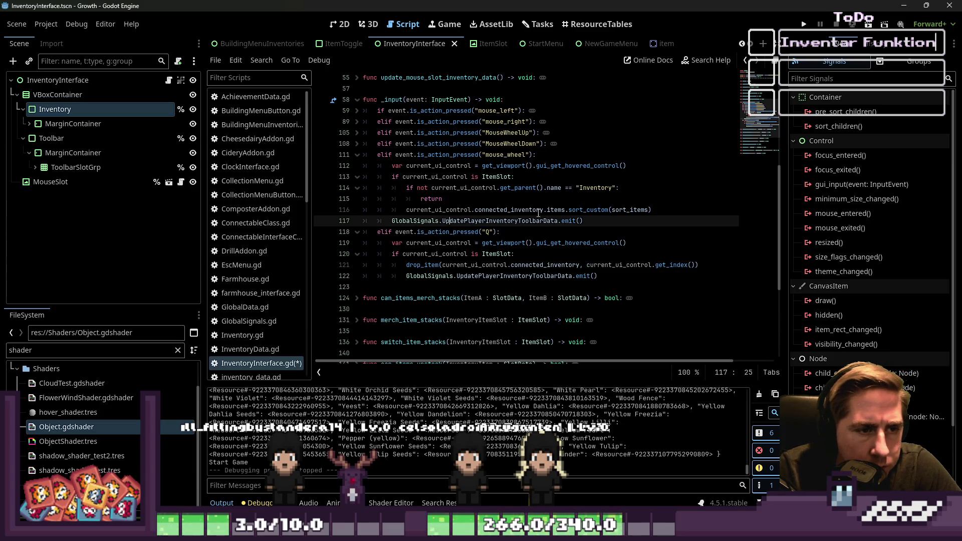
{"action": "left_click", "coordinate": [398, 214]}
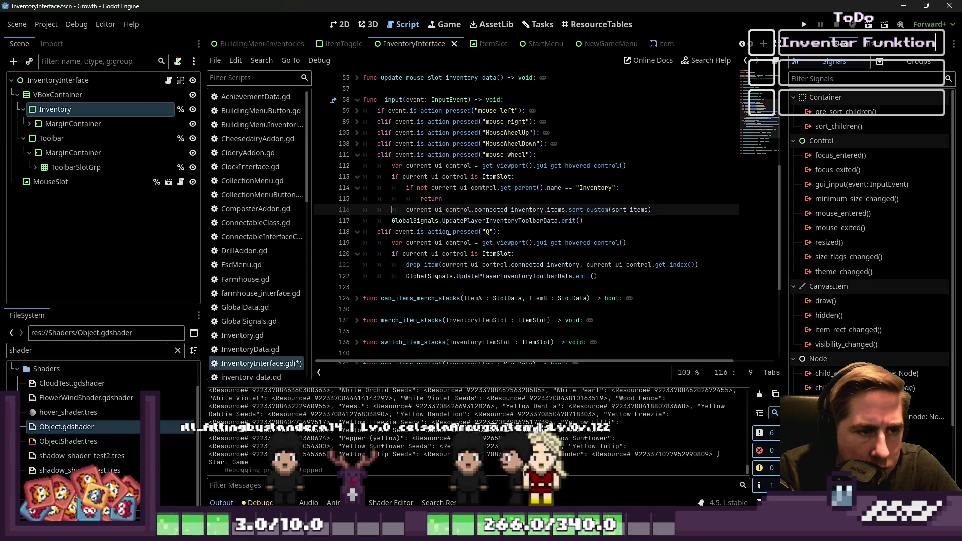
{"action": "left_click", "coordinate": [522, 222]}
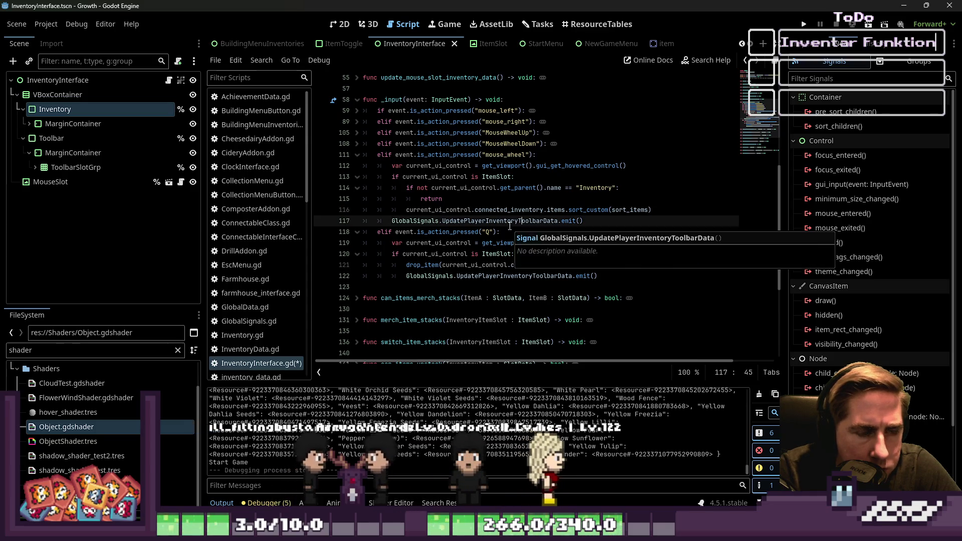
{"action": "key", "text": "Tab"}
{"action": "key", "text": "Home"}
{"action": "key", "text": "Tab"}
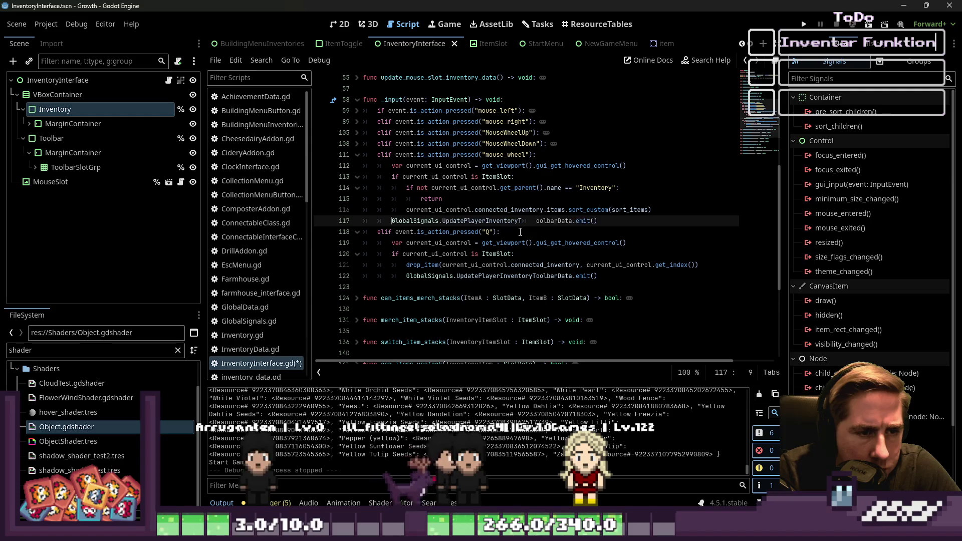
{"action": "key", "text": "ctrl+z"}
{"action": "key", "text": "ctrl+z"}
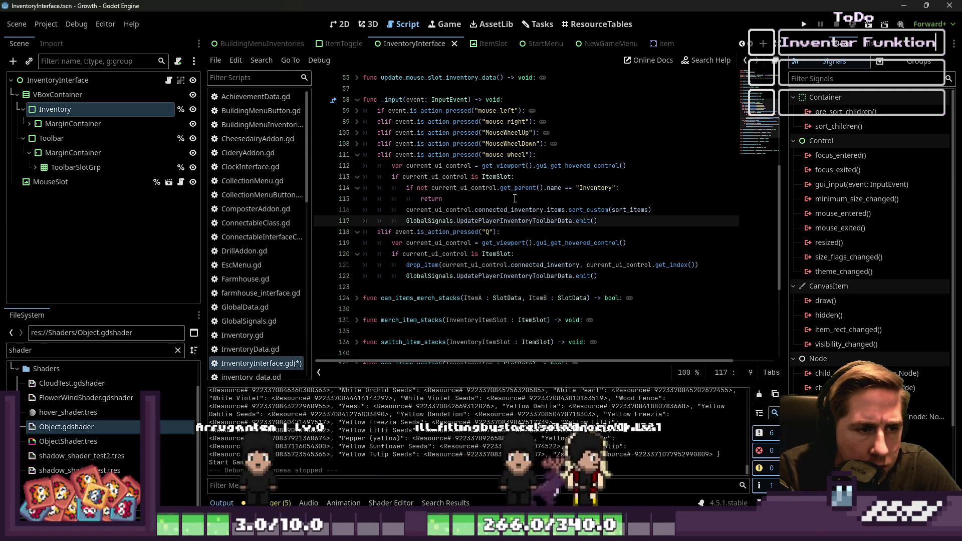
{"action": "key", "text": "ctrl+z"}
{"action": "key", "text": "ctrl+z"}
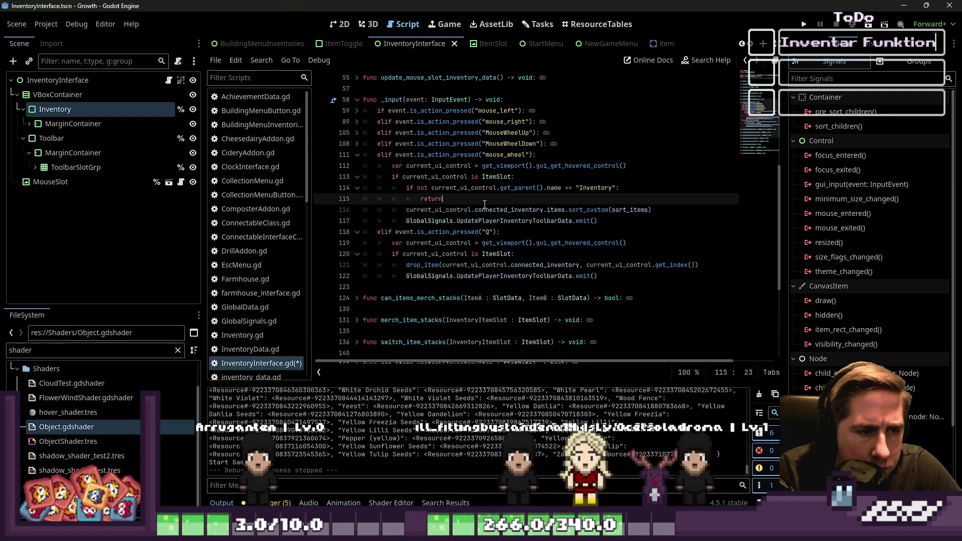
{"action": "left_click", "coordinate": [490, 221]}
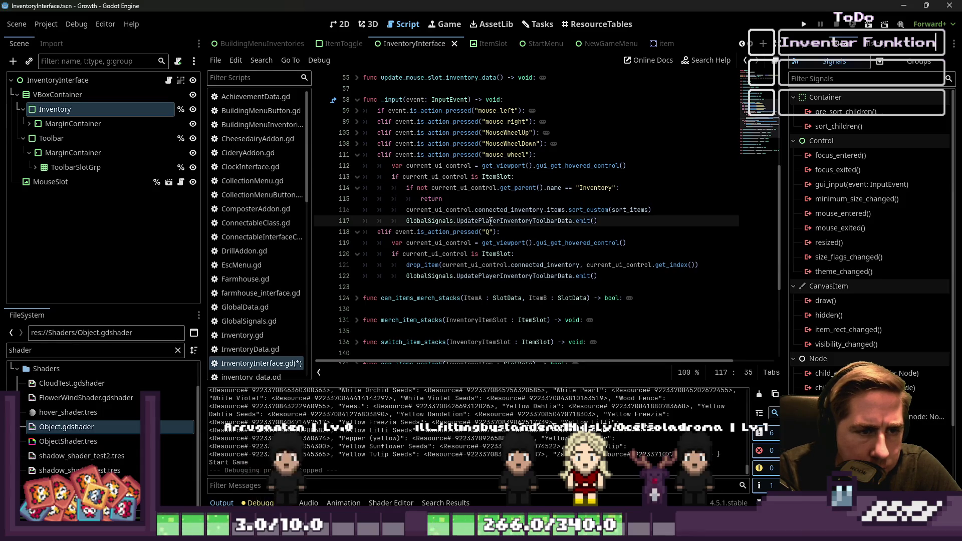
Step: Copy current_ui_control.connected_inventory.items, paste it below return as a test, then delete it
{"action": "double_click", "coordinate": [517, 210]}
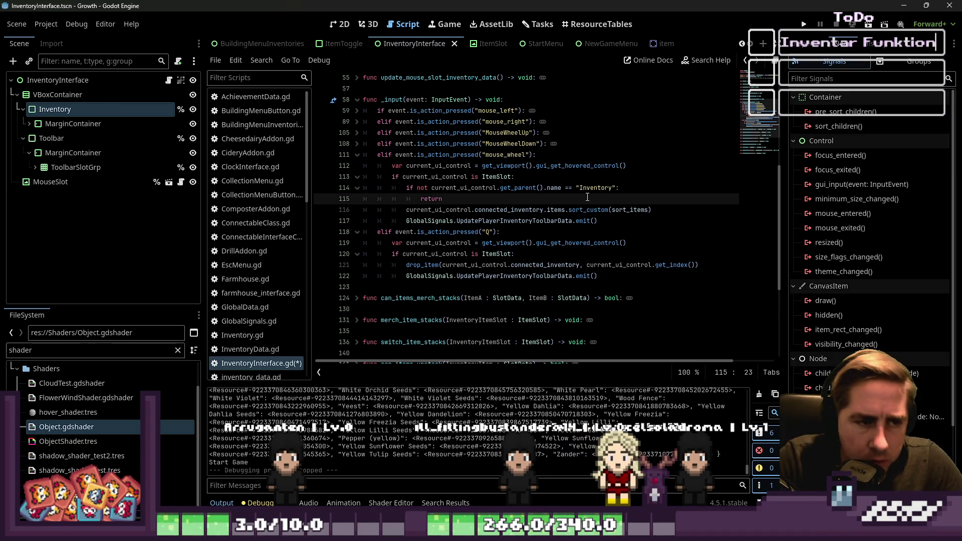
{"action": "left_click", "coordinate": [539, 211]}
{"action": "left_click_drag", "start_coordinate": [565, 210], "coordinate": [414, 211]}
{"action": "key", "text": "ctrl+c"}
{"action": "left_click", "coordinate": [568, 199]}
{"action": "key", "text": "Return"}
{"action": "key", "text": "ctrl+v"}
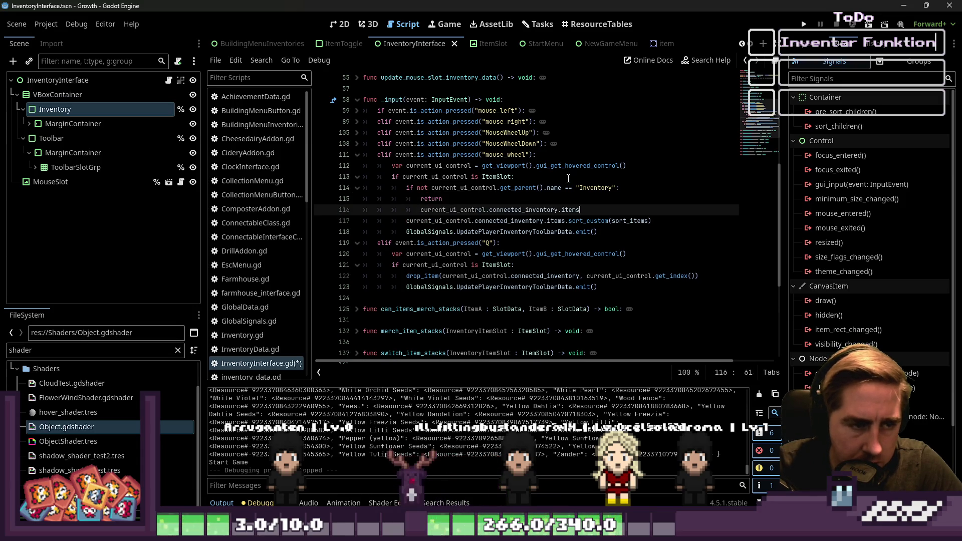
{"action": "key", "text": "ctrl+v"}
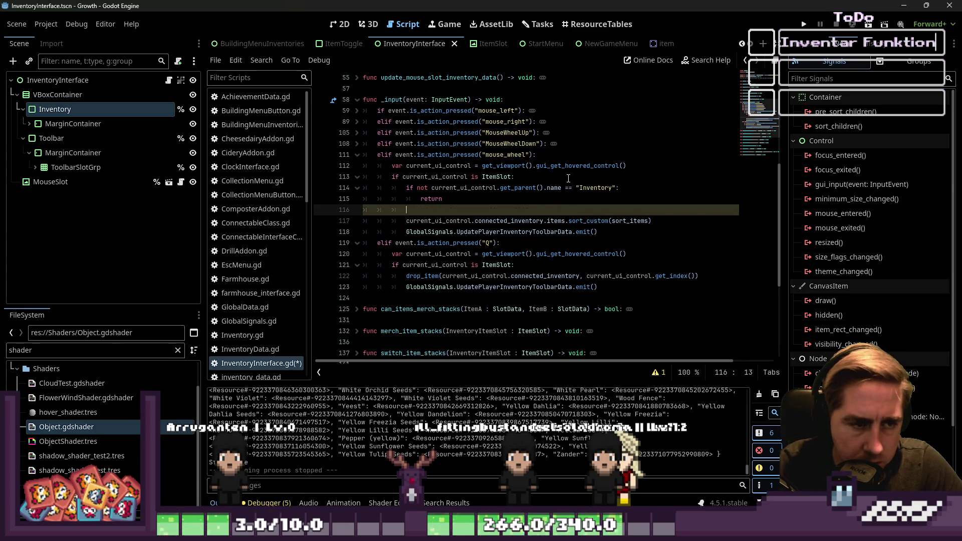
{"action": "key", "text": "BackSpace"}
{"action": "key", "text": "BackSpace"}
{"action": "scroll", "coordinate": [569, 179], "scroll_direction": "down", "scroll_amount": 5}
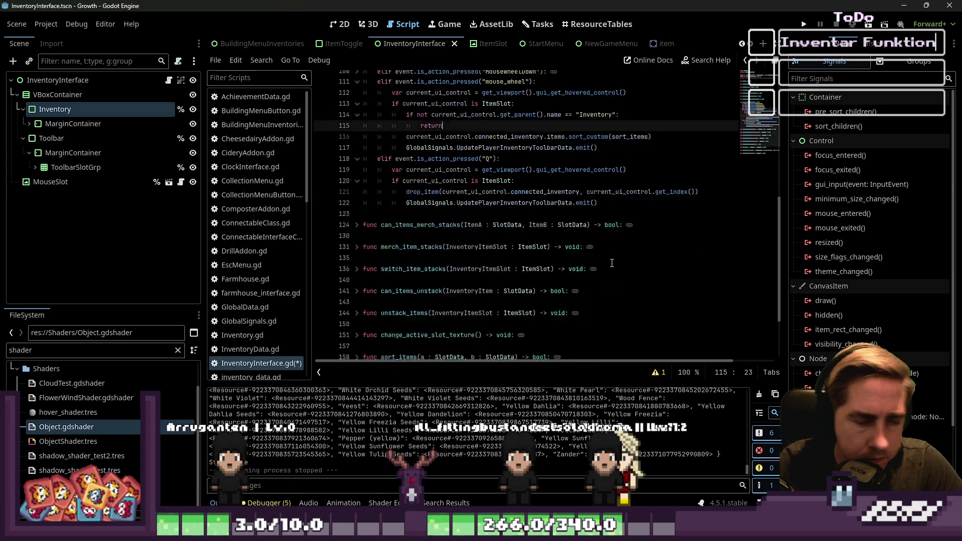
Step: Write a func merch_sorting_items() stub with a pass body at the end of the script
{"action": "left_click", "coordinate": [418, 342]}
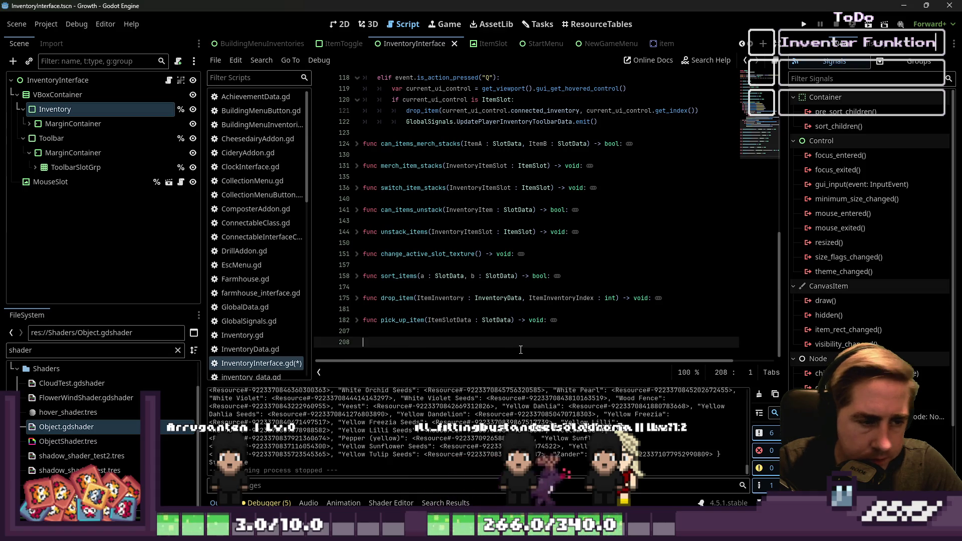
{"action": "type", "text": "ort_items"}
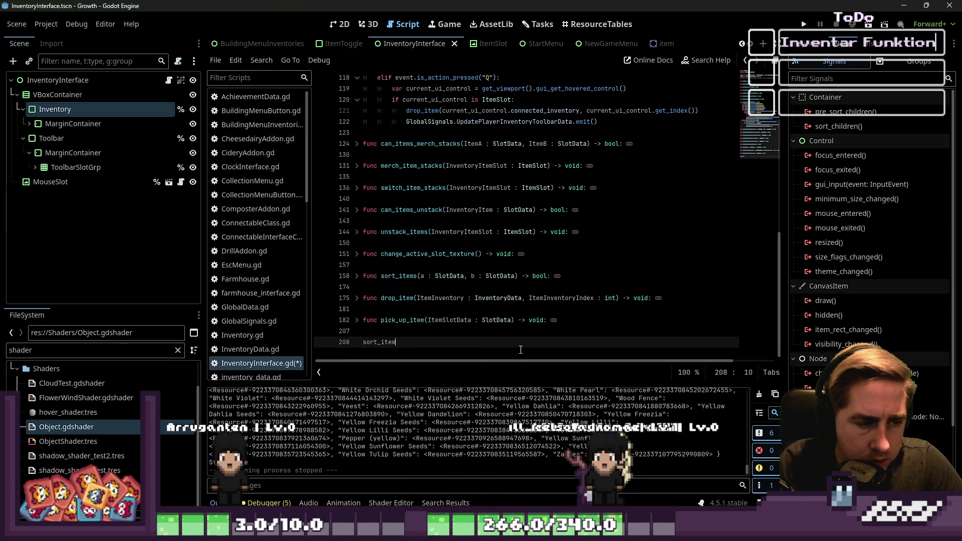
{"action": "key", "text": "BackSpace"}
{"action": "key", "text": "BackSpace"}
{"action": "key", "text": "BackSpace"}
{"action": "type", "text": "merch_sort"}
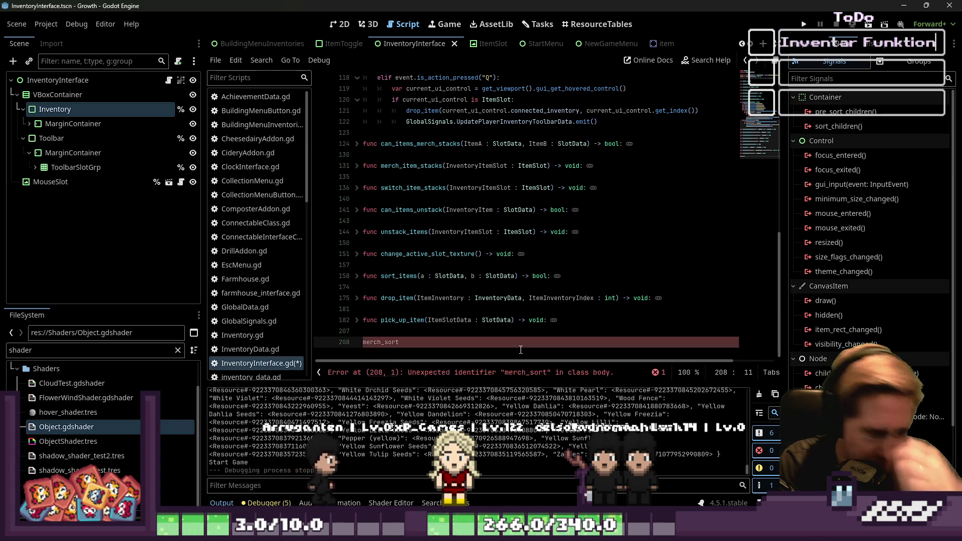
{"action": "type", "text": "ing"}
{"action": "key", "text": "BackSpace"}
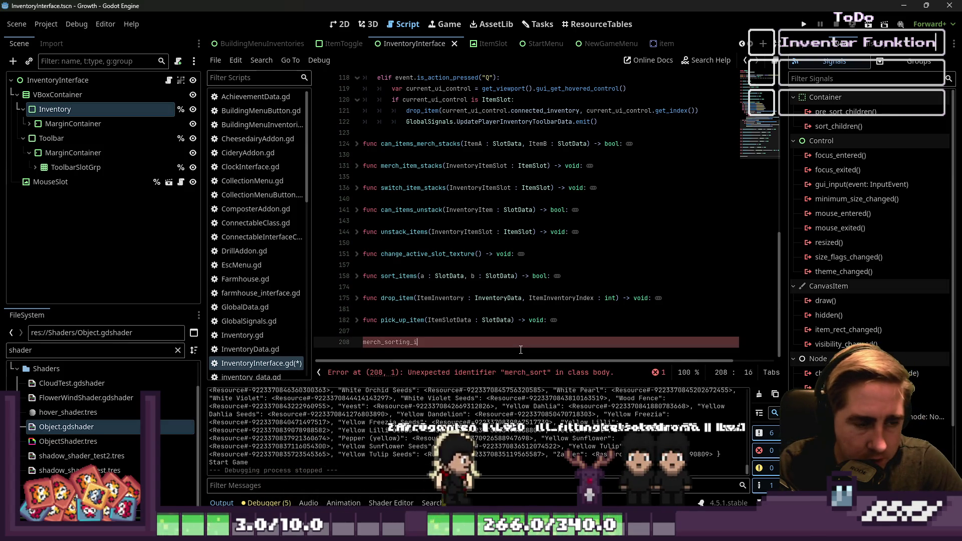
{"action": "key", "text": "Home"}
{"action": "type", "text": "func"}
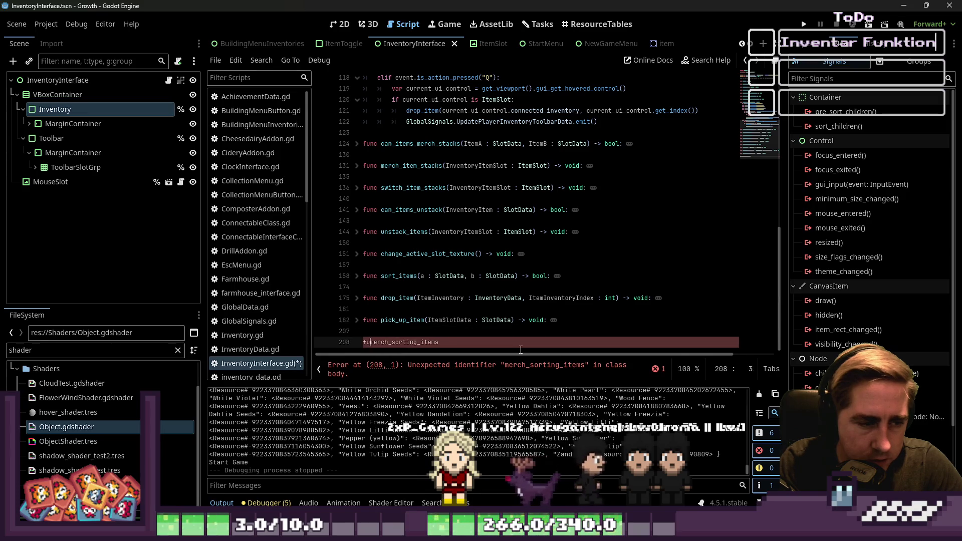
{"action": "key", "text": "End"}
{"action": "type", "text": "()"}
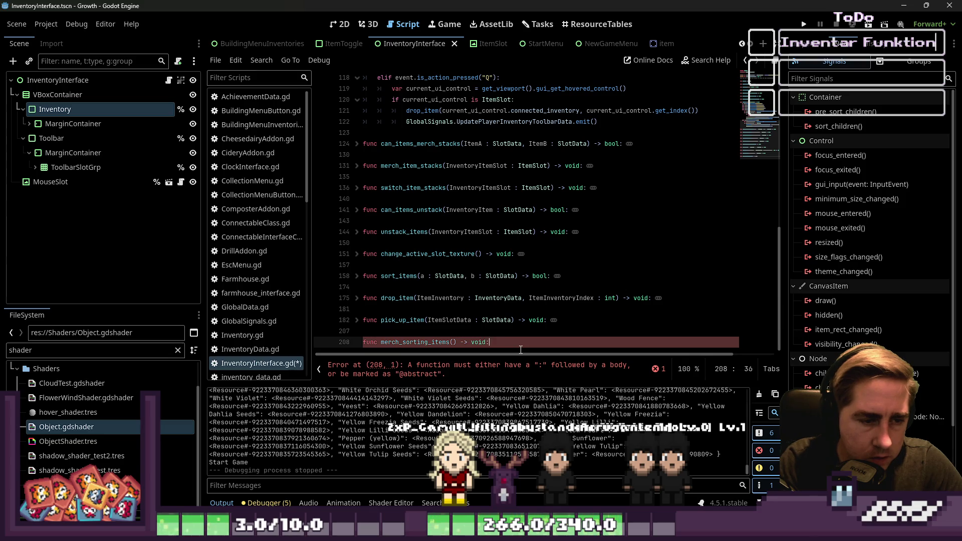
{"action": "key", "text": "Return"}
{"action": "type", "text": "pass"}
{"action": "key", "text": "Return"}
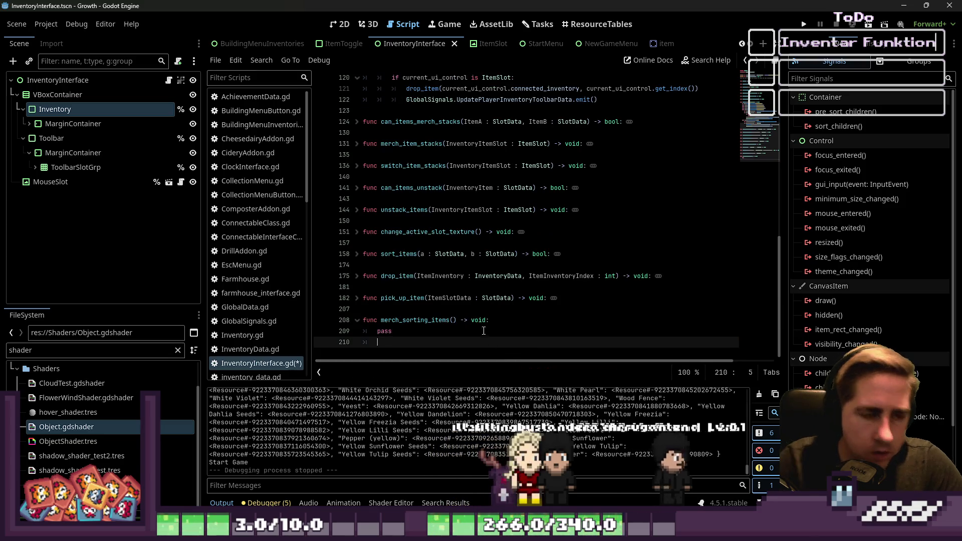
Step: Add the parameter ItemInventoryData : Array to merch_sorting_items
{"action": "left_click", "coordinate": [452, 321]}
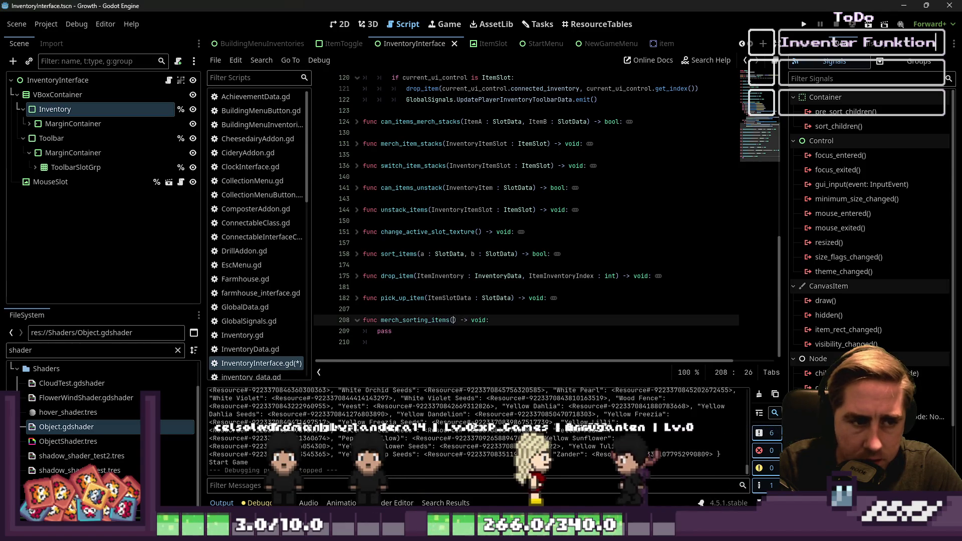
{"action": "type", "text": "Invento"}
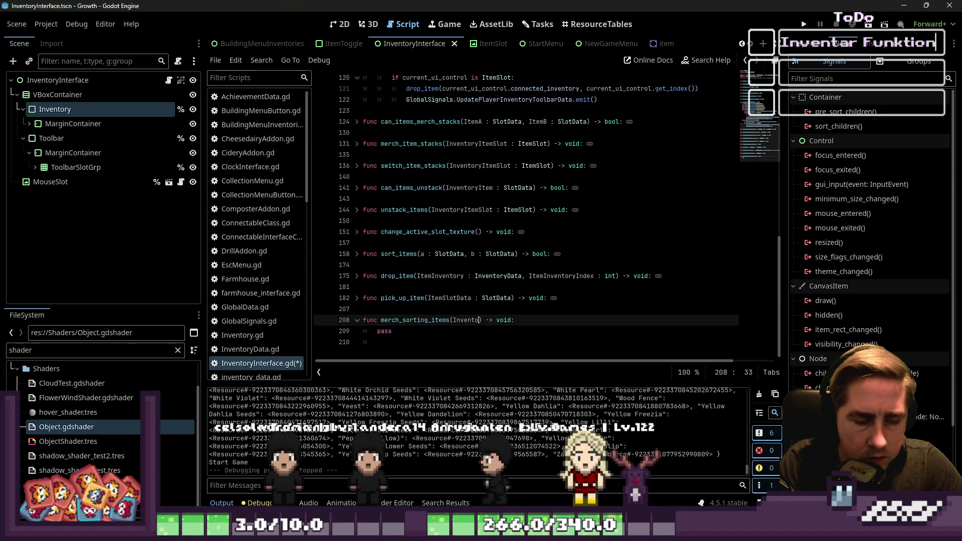
{"action": "key", "text": "BackSpace"}
{"action": "key", "text": "BackSpace"}
{"action": "key", "text": "BackSpace"}
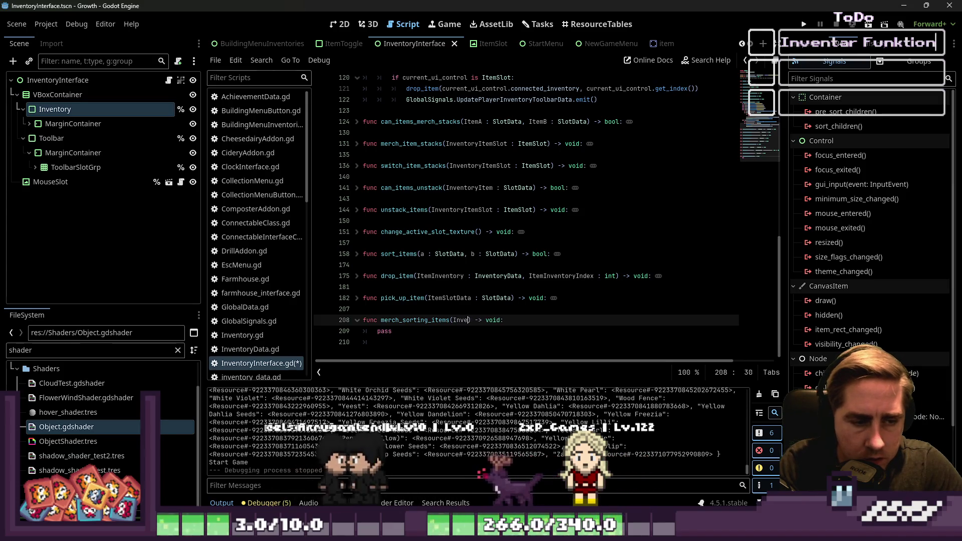
{"action": "key", "text": "BackSpace"}
{"action": "key", "text": "BackSpace"}
{"action": "key", "text": "BackSpace"}
{"action": "type", "text": "temIn"}
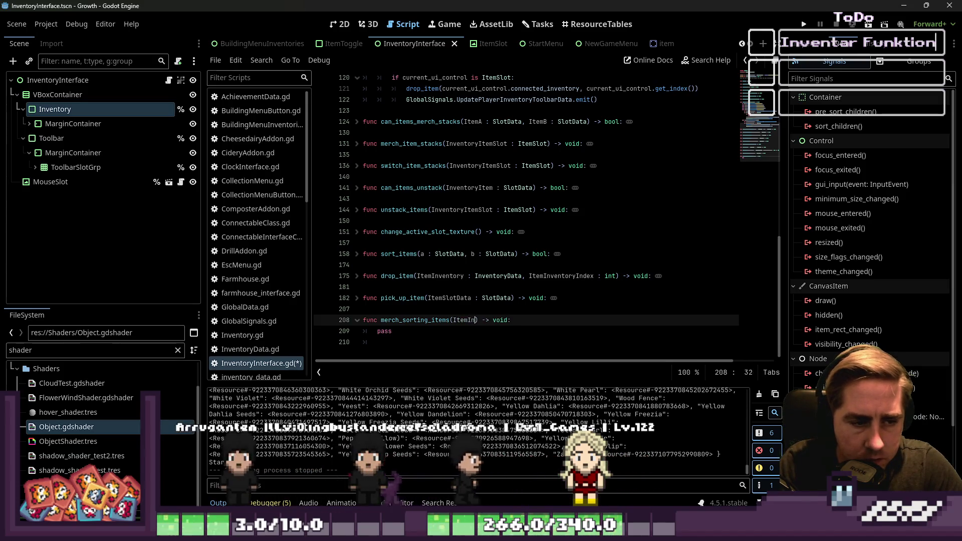
{"action": "type", "text": "ventoryData:"}
{"action": "key", "text": "BackSpace"}
{"action": "key", "text": "BackSpace"}
{"action": "type", "text": ": A"}
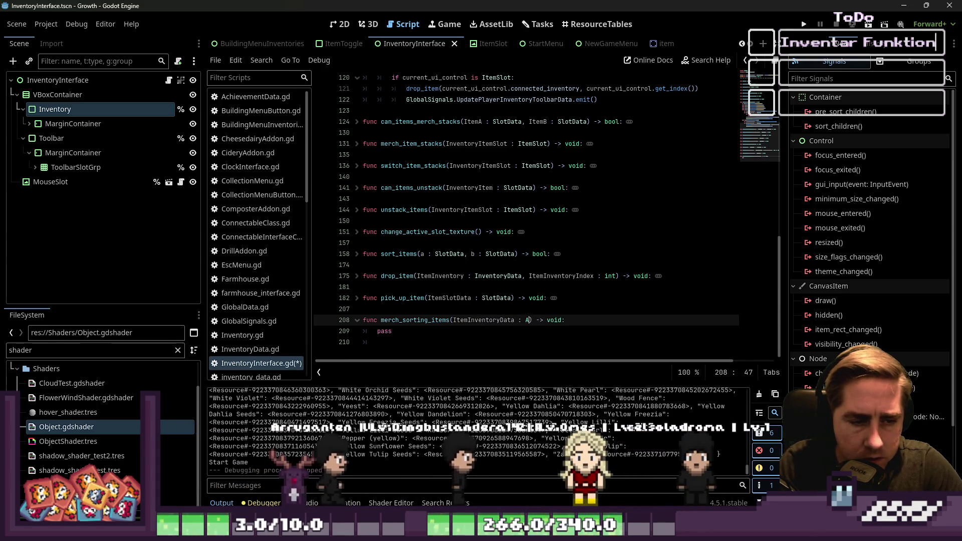
{"action": "type", "text": "rray"}
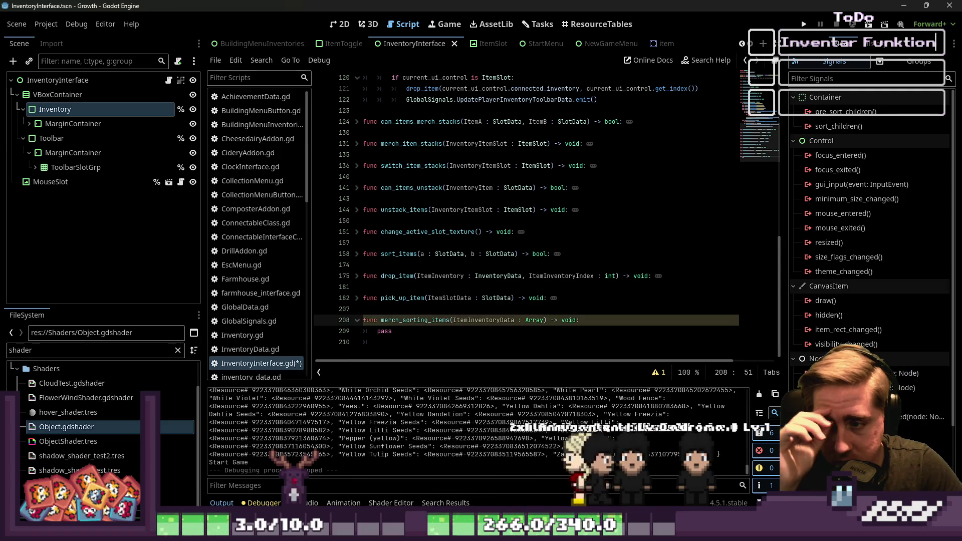
{"action": "left_click", "coordinate": [392, 331]}
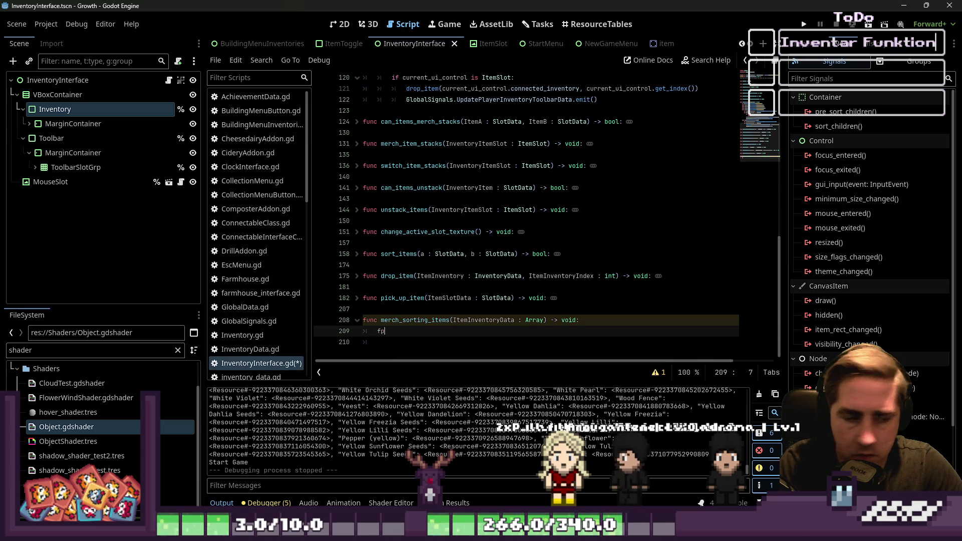
Step: Write the loop header for i in range(ItemInventoryData.size() - 1): and start its body
{"action": "type", "text": "or 1"}
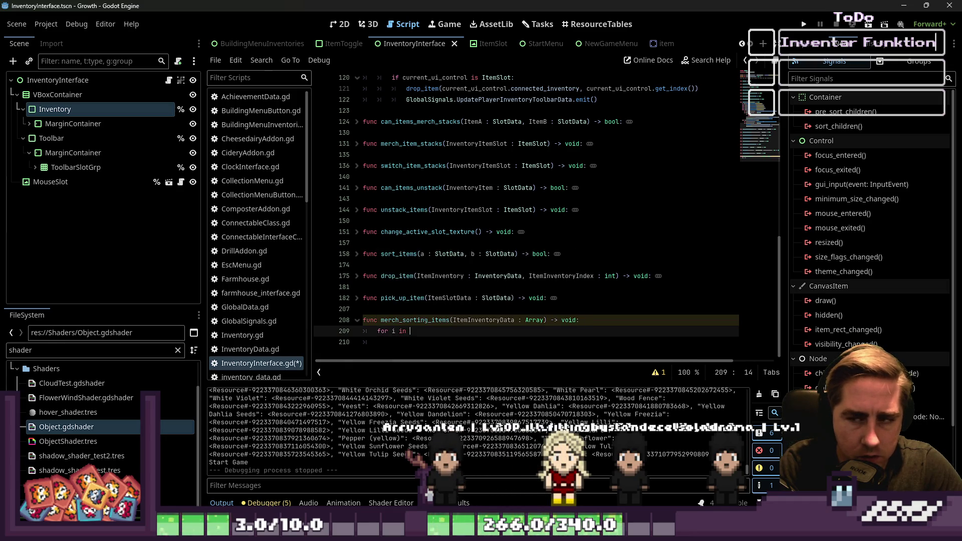
{"action": "type", "text": "range"}
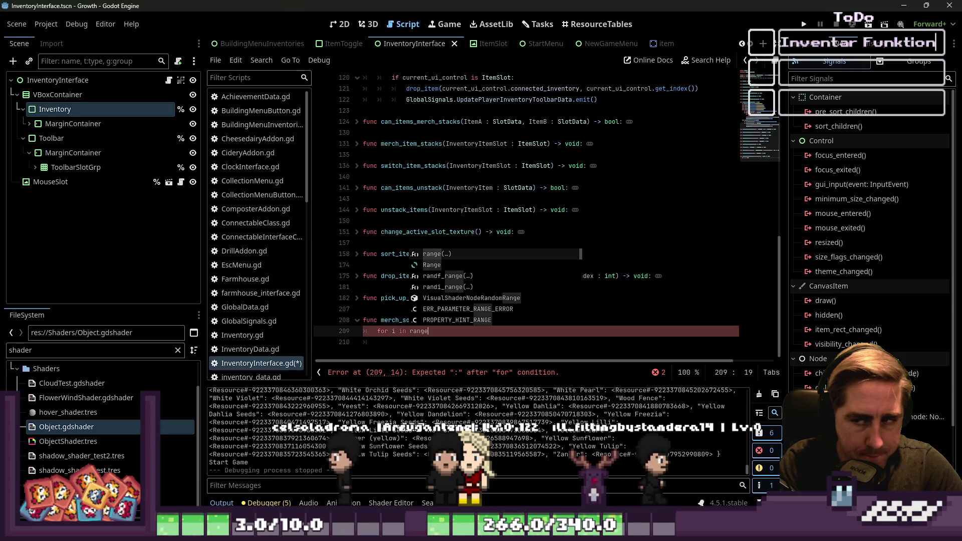
{"action": "key", "text": "Return"}
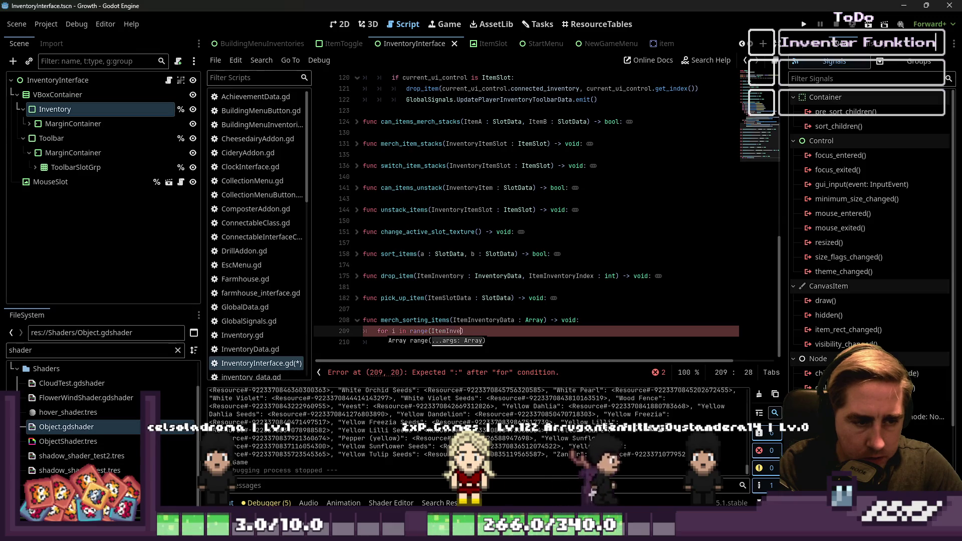
{"action": "type", "text": "yData."}
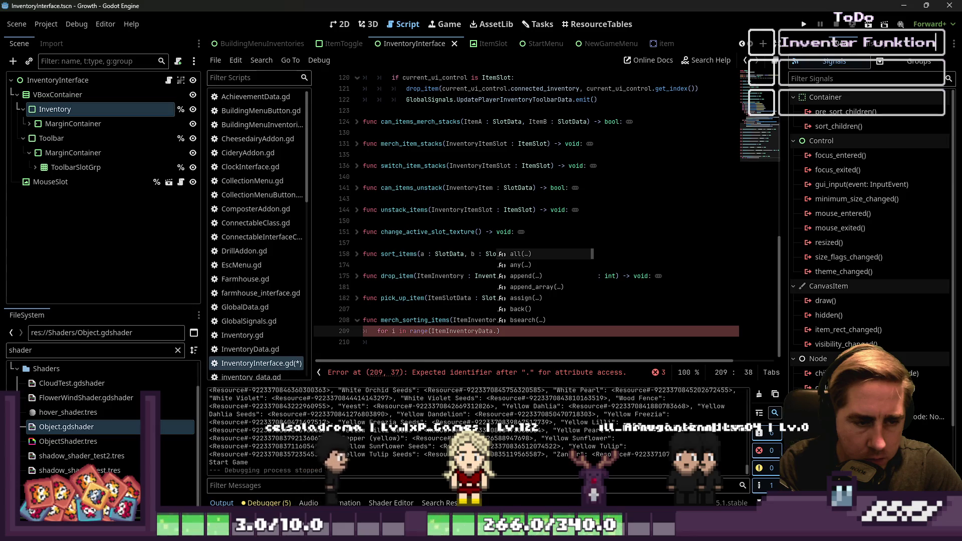
{"action": "type", "text": "size"}
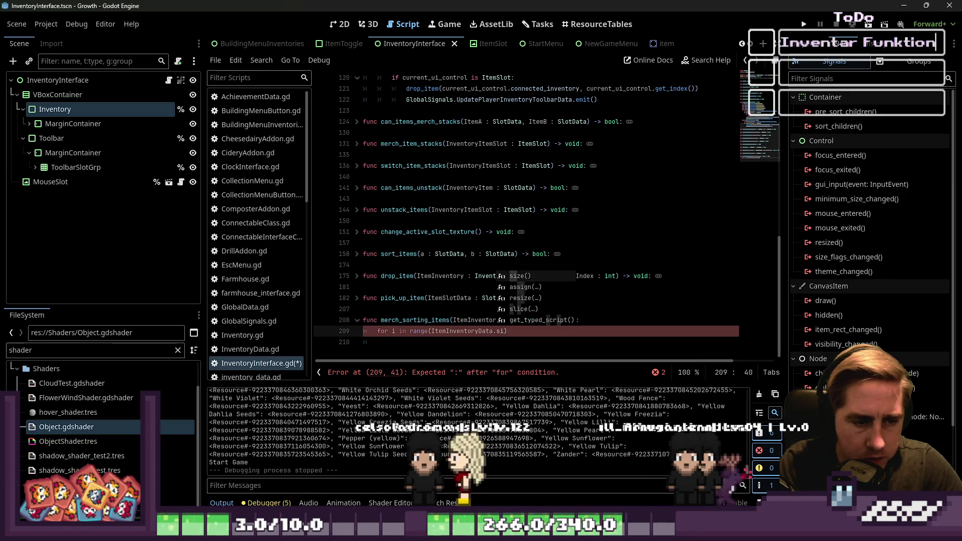
{"action": "type", "text": "())"}
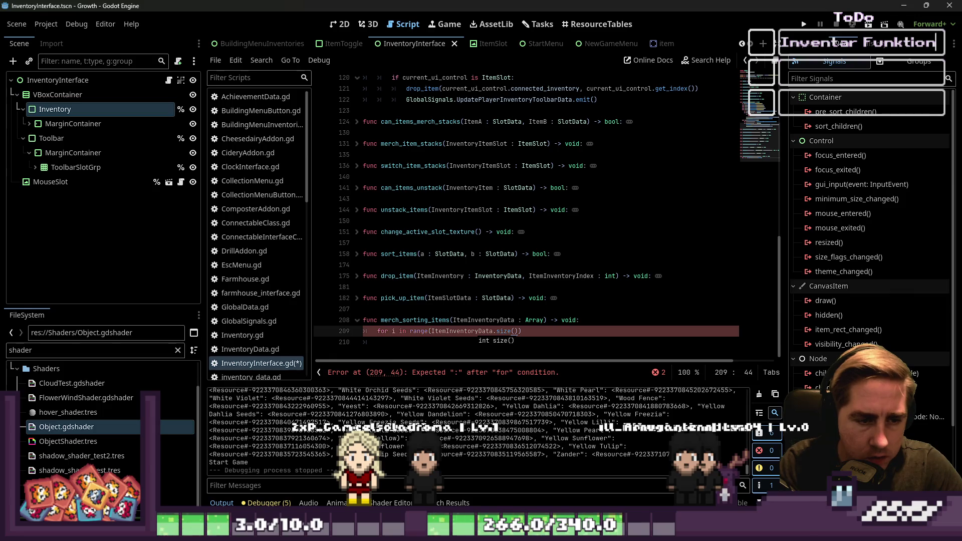
{"action": "type", "text": " 1"}
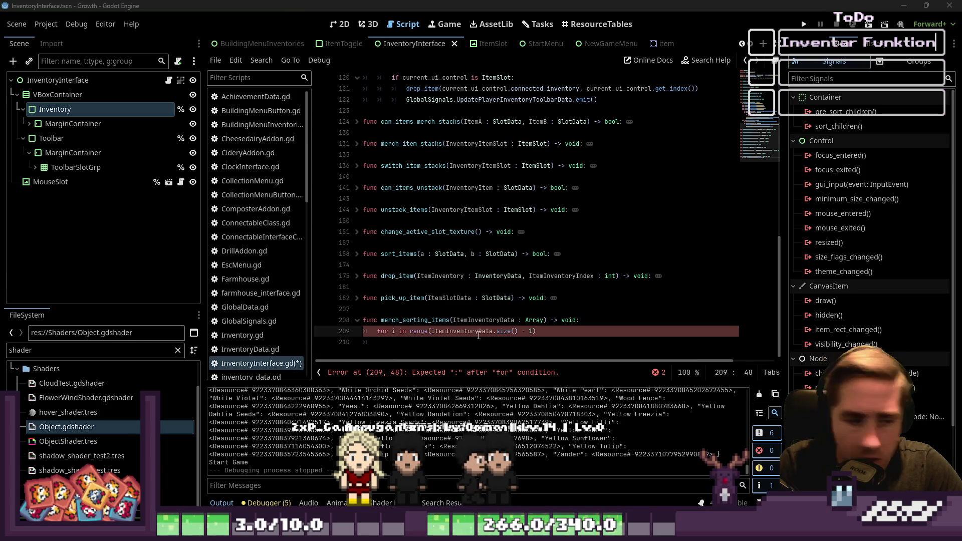
{"action": "key", "text": "Down"}
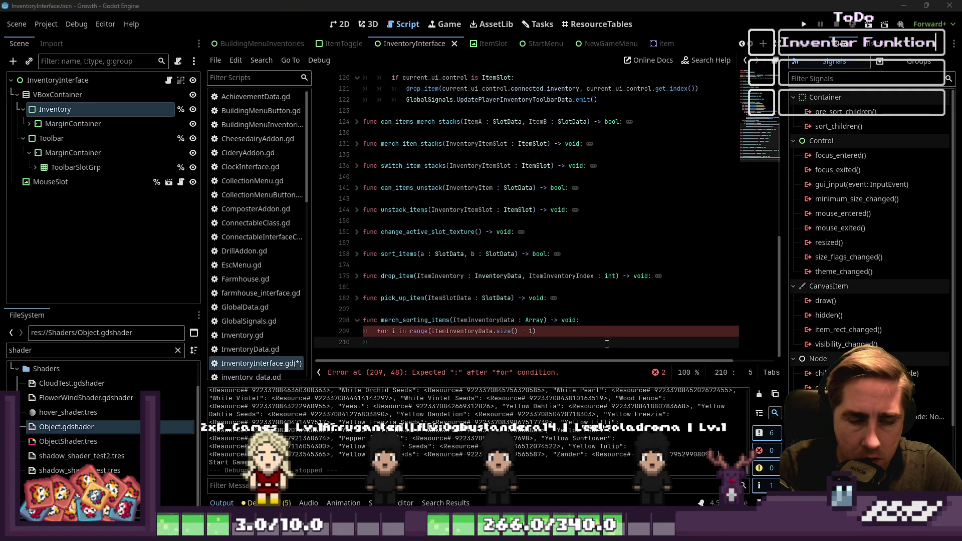
{"action": "key", "text": "Up"}
{"action": "key", "text": "End"}
{"action": "type", "text": ":"}
{"action": "key", "text": "Return"}
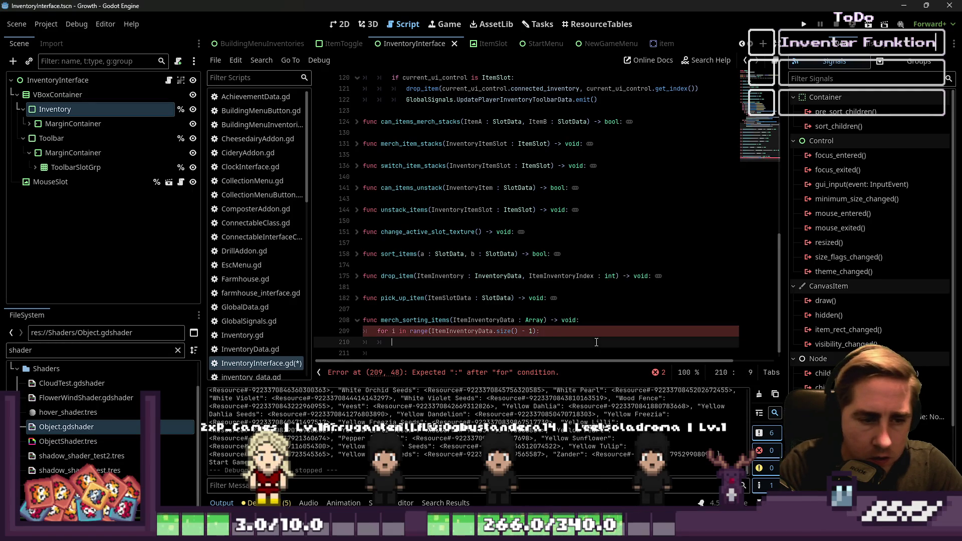
Step: Declare item_a := ItemInventoryData[i] and item_b := ItemInventoryData[i+1] in the loop
{"action": "type", "text": "item"}
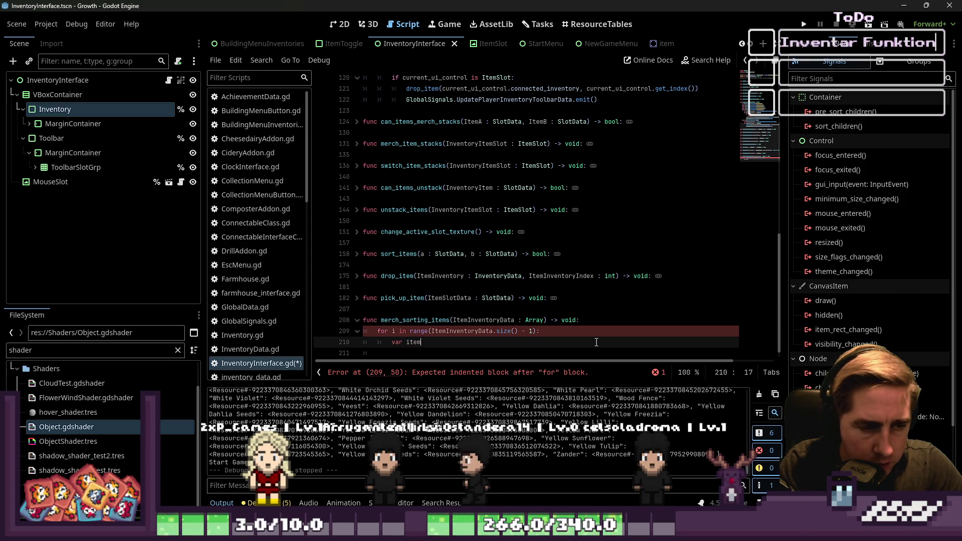
{"action": "type", "text": " :"}
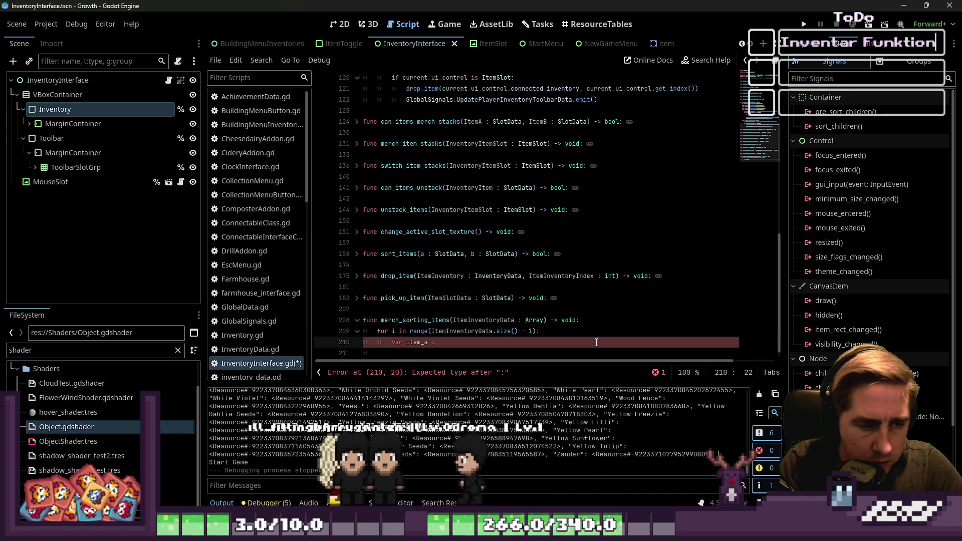
{"action": "type", "text": " = "}
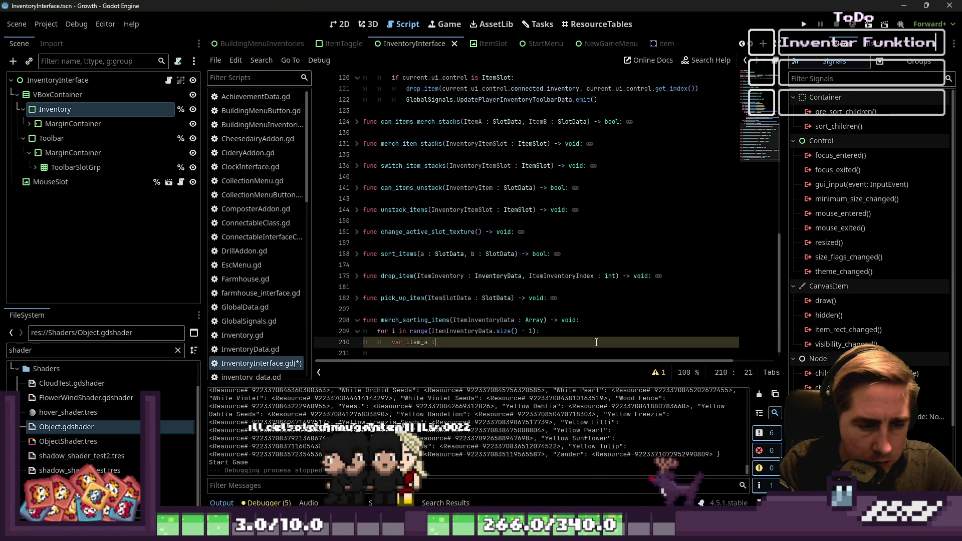
{"action": "type", "text": "ItemInventoryData."}
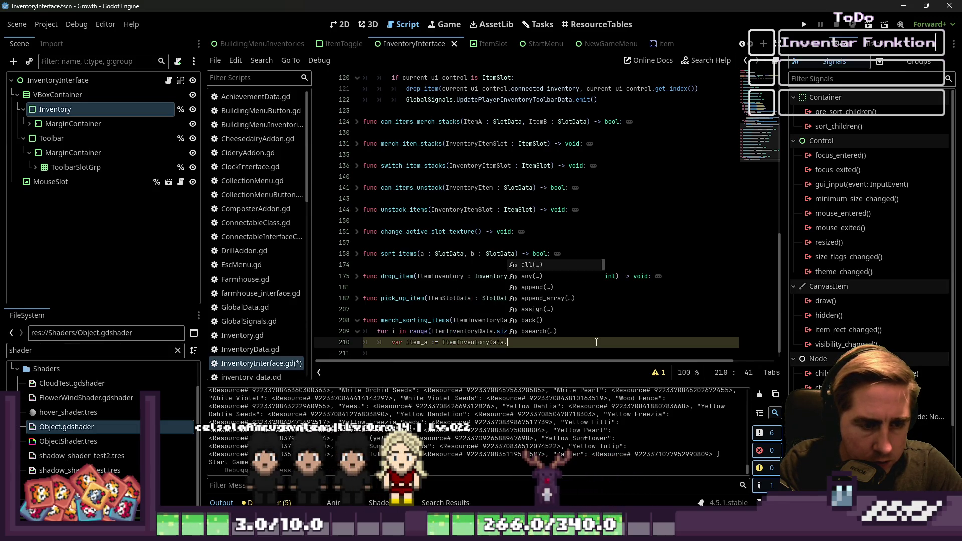
{"action": "key", "text": "BackSpace"}
{"action": "type", "text": "[i"}
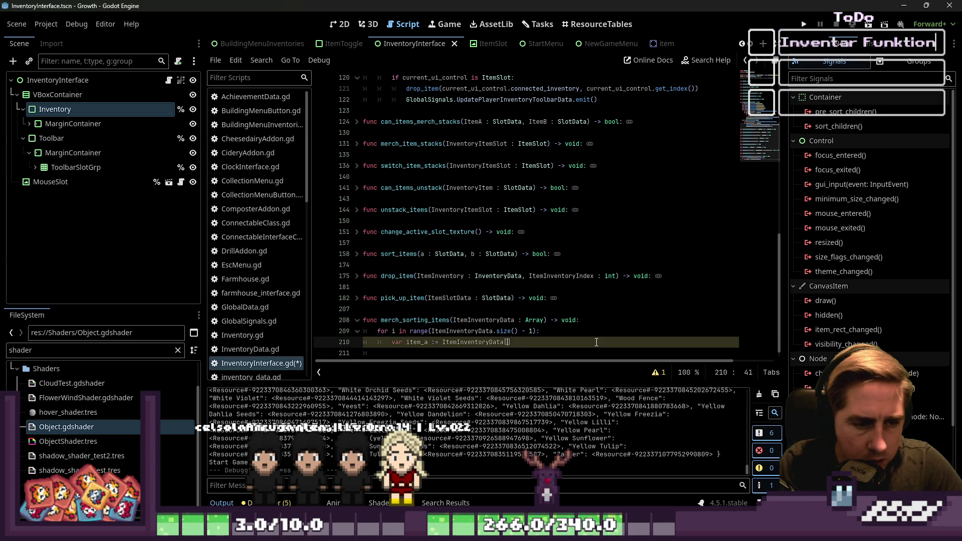
{"action": "type", "text": "]"}
{"action": "key", "text": "Return"}
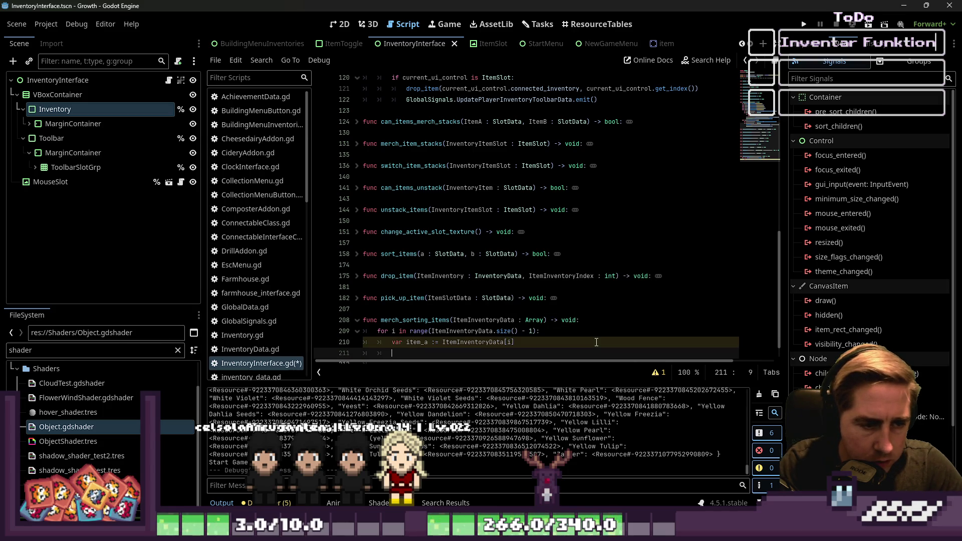
{"action": "type", "text": "r item_b "}
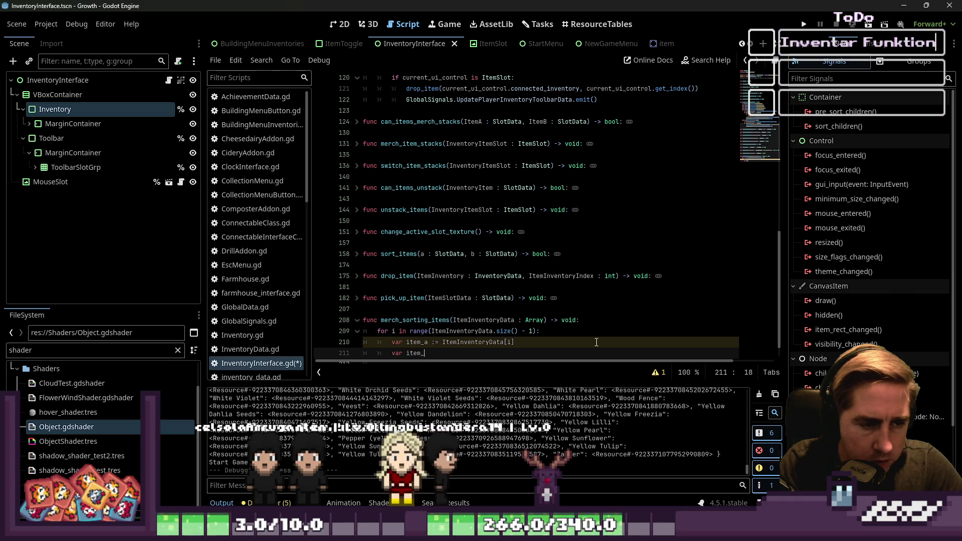
{"action": "type", "text": ":= Item"}
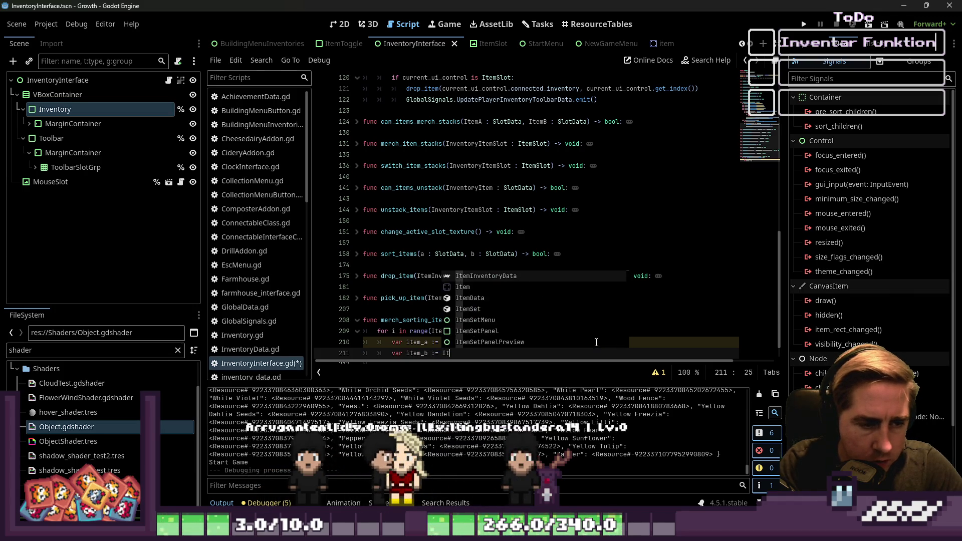
{"action": "type", "text": "Inventory"}
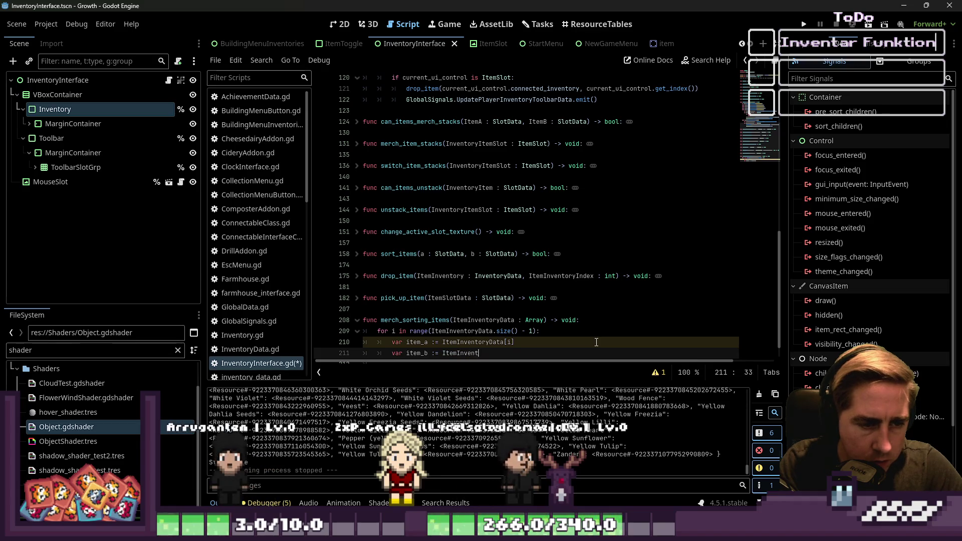
{"action": "type", "text": "DA"}
{"action": "key", "text": "Return"}
{"action": "type", "text": "["}
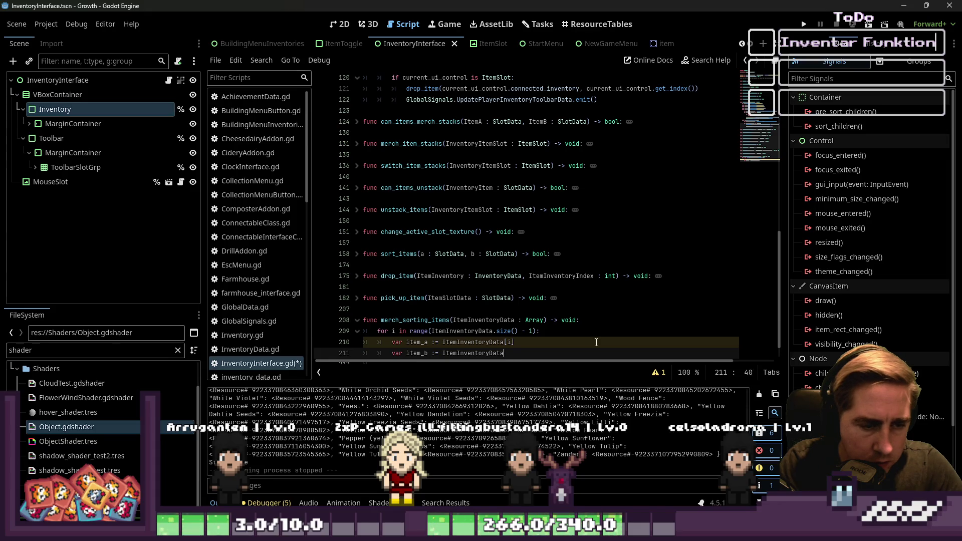
{"action": "type", "text": "i+"}
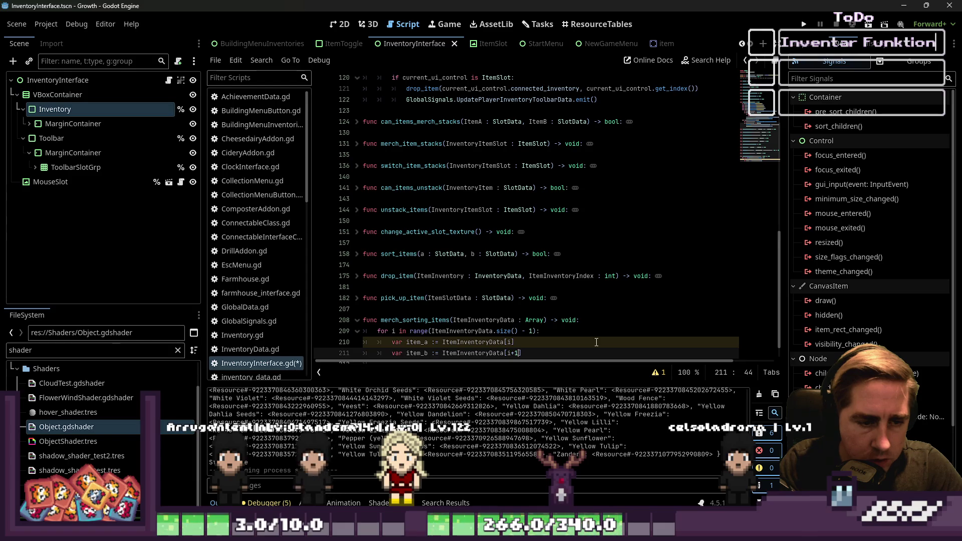
{"action": "type", "text": "1"}
Step: Replace := with = on both item declarations and delete the empty line 212
{"action": "key", "text": "Down"}
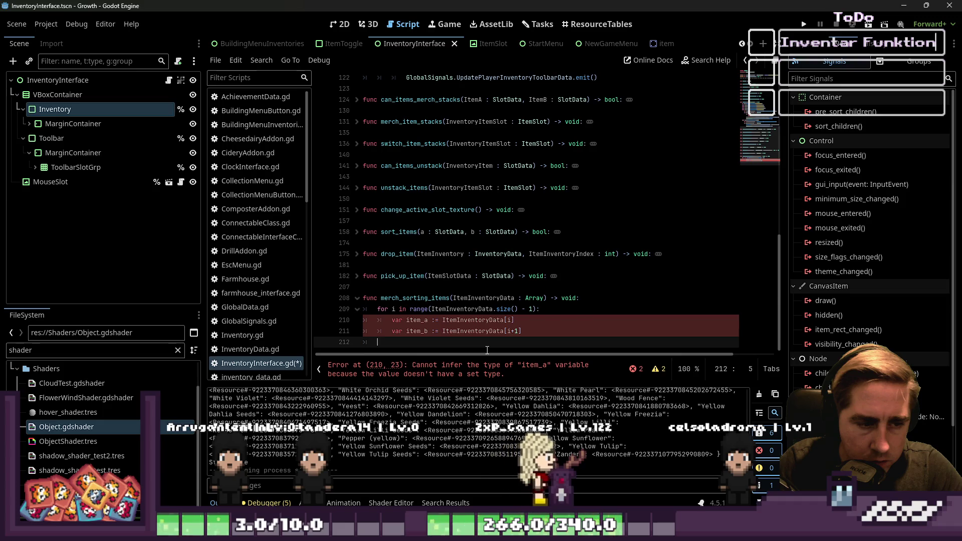
{"action": "left_click", "coordinate": [436, 321]}
{"action": "key", "text": "BackSpace"}
{"action": "key", "text": "BackSpace"}
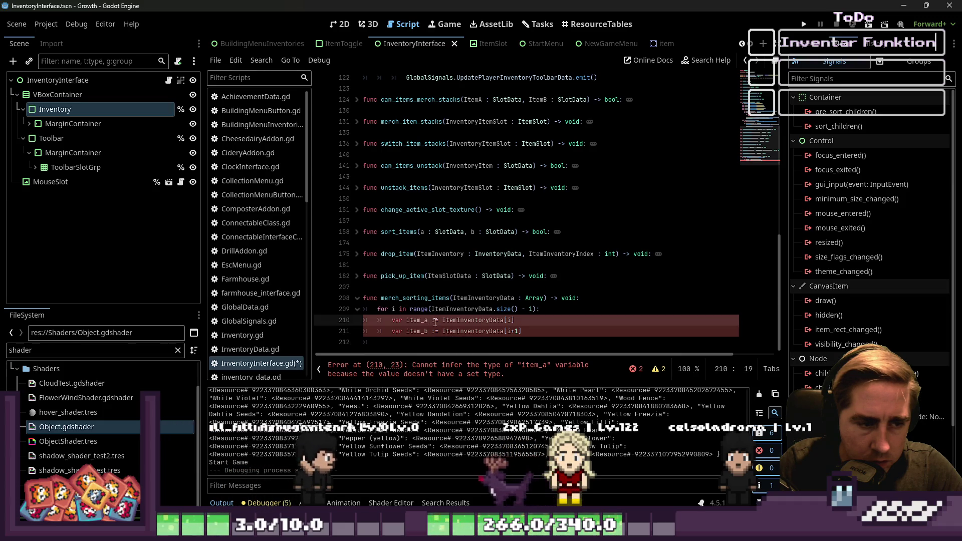
{"action": "key", "text": "Down"}
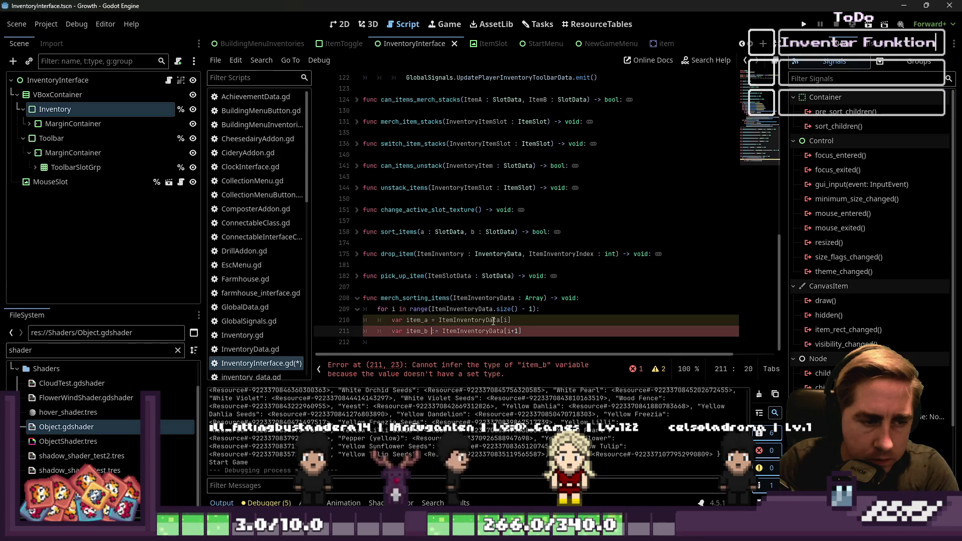
{"action": "key", "text": "Delete"}
{"action": "key", "text": "Down"}
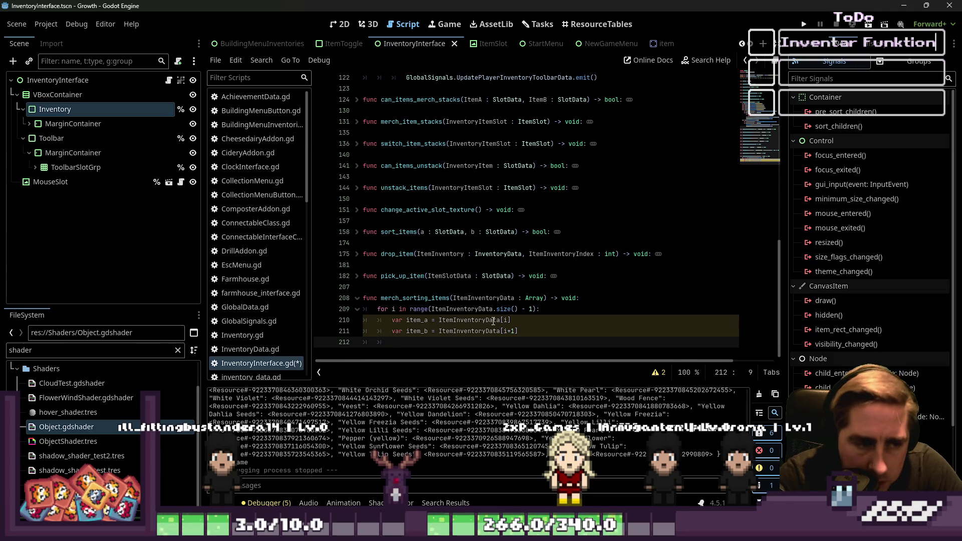
{"action": "key", "text": "Up"}
{"action": "key", "text": "Down"}
{"action": "key", "text": "BackSpace"}
{"action": "key", "text": "BackSpace"}
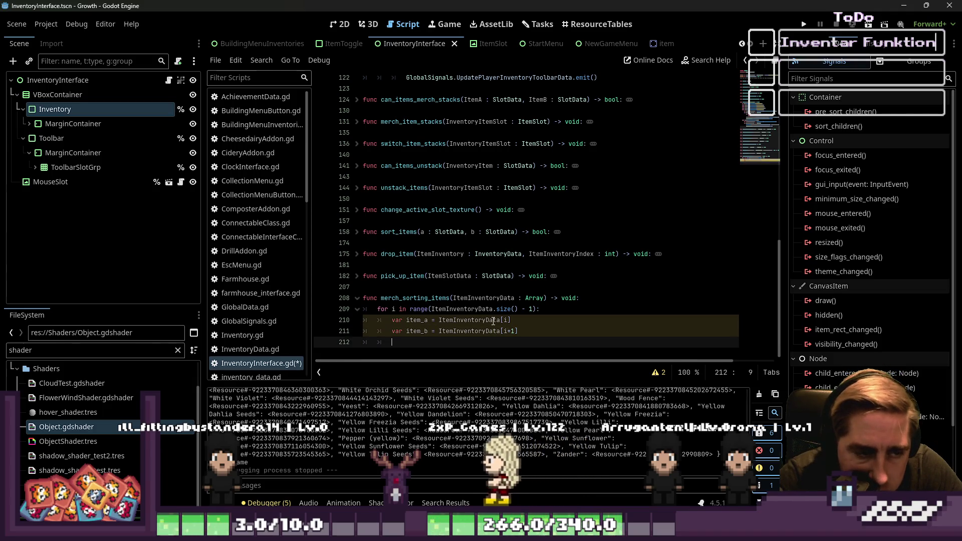
{"action": "key", "text": "BackSpace"}
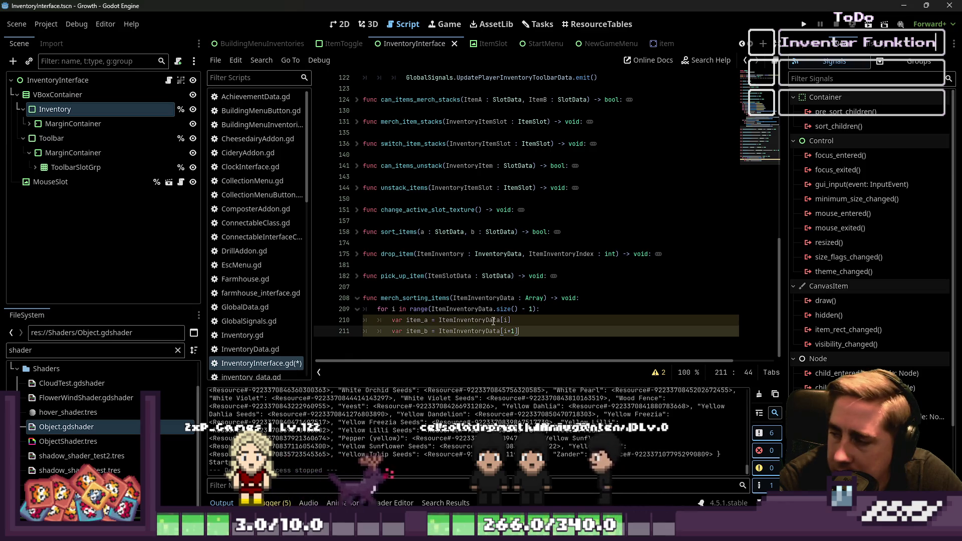
Step: Add an 'if item_a == null || item_b == null:' check whose body is continue
{"action": "key", "text": "Return"}
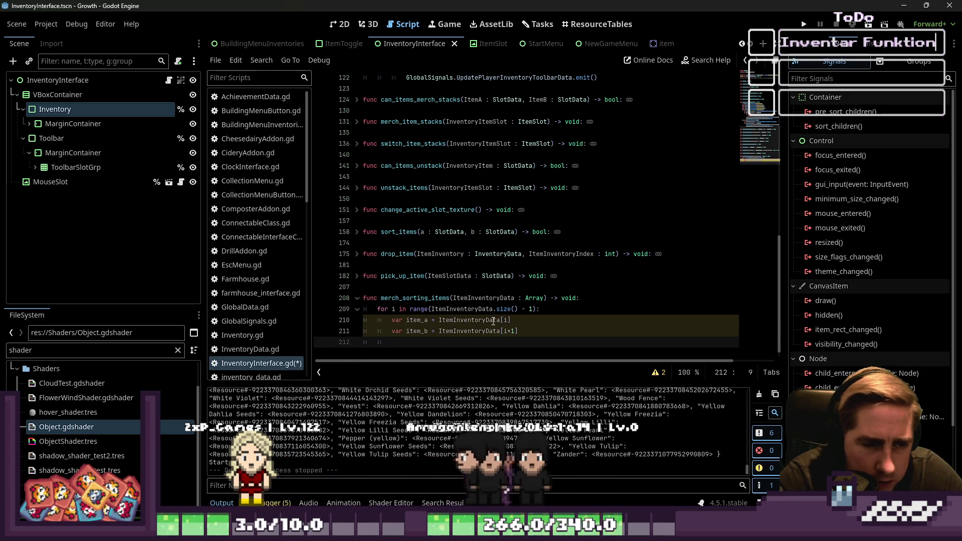
{"action": "key", "text": "Return"}
{"action": "type", "text": "if a =="}
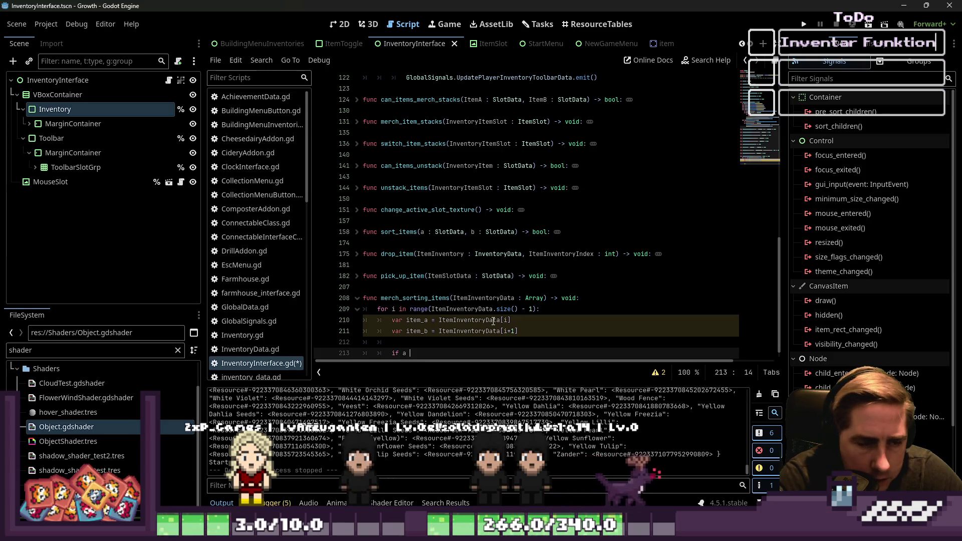
{"action": "type", "text": " null "}
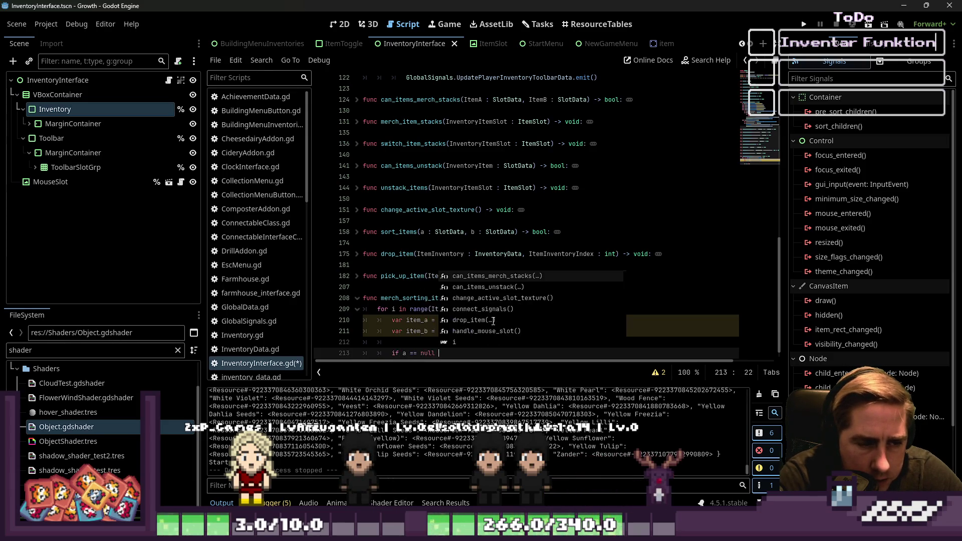
{"action": "type", "text": "|| "}
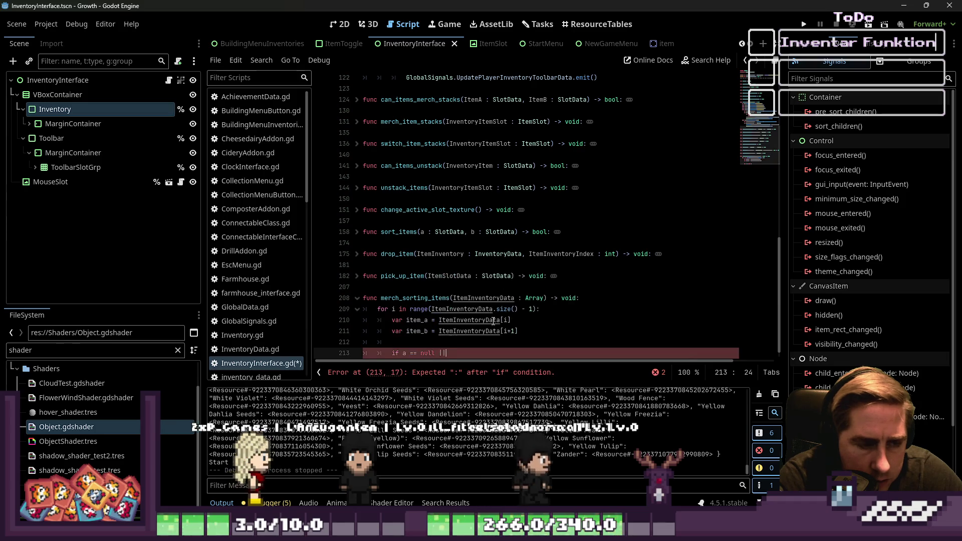
{"action": "type", "text": "b == "}
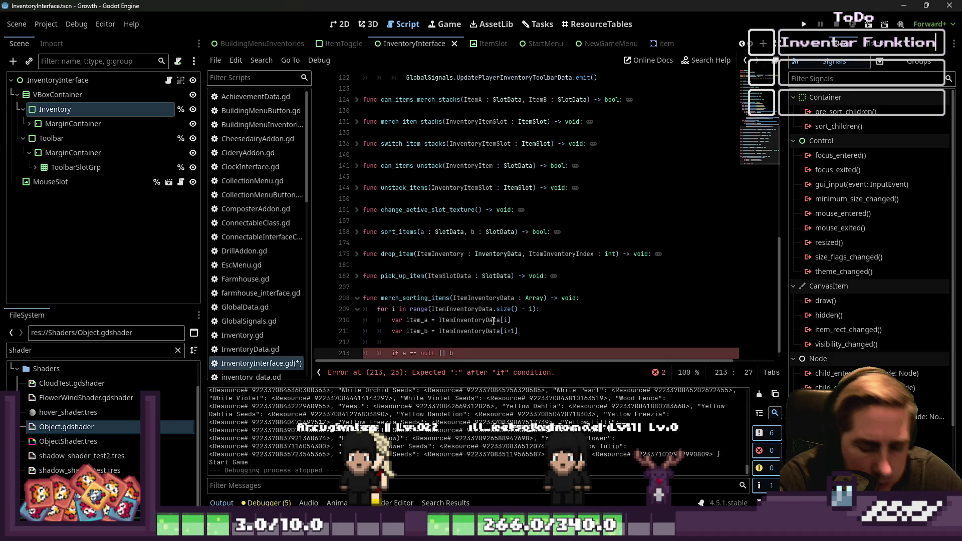
{"action": "type", "text": "n"}
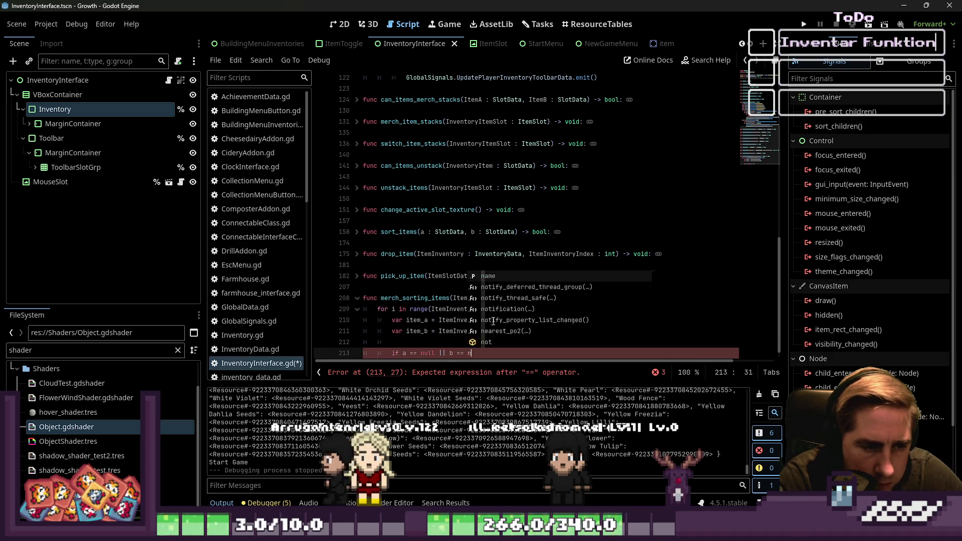
{"action": "key", "text": "Left"}
{"action": "key", "text": "Left"}
{"action": "key", "text": "Left"}
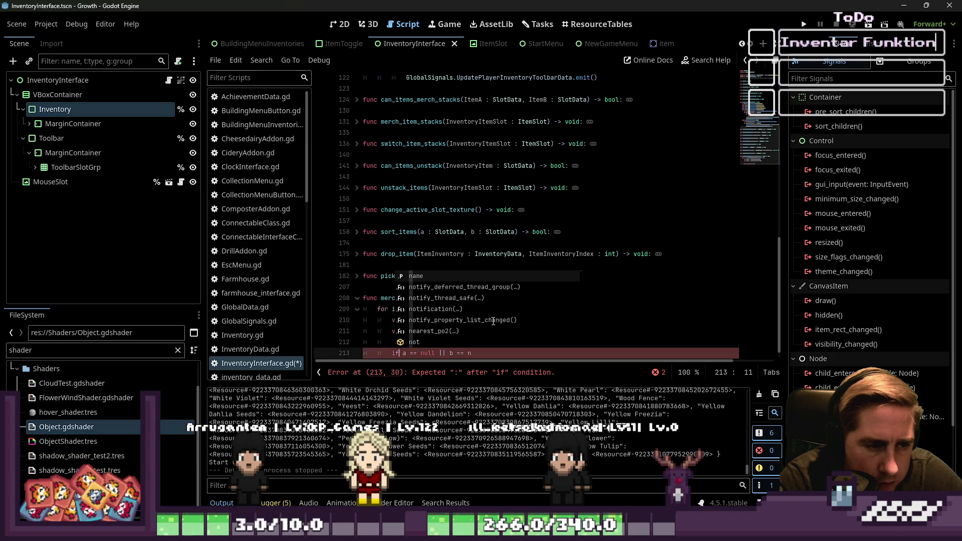
{"action": "type", "text": "_a"}
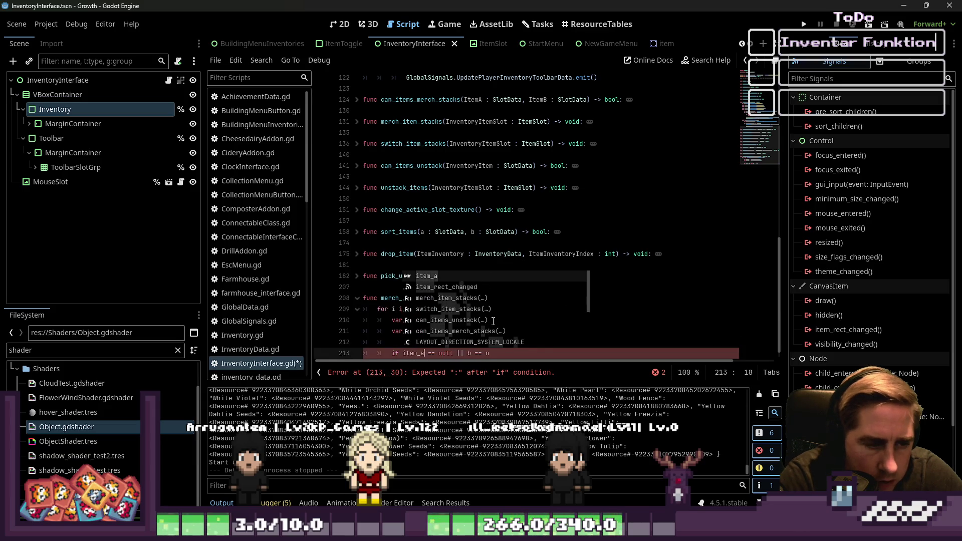
{"action": "key", "text": "Right"}
{"action": "key", "text": "Right"}
{"action": "key", "text": "Right"}
{"action": "key", "text": "BackSpace"}
{"action": "type", "text": "ite"}
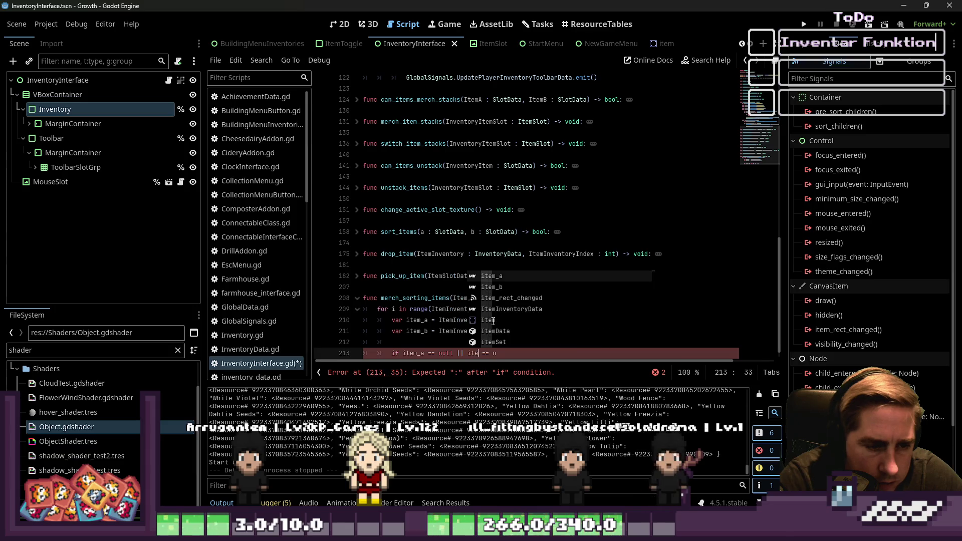
{"action": "type", "text": "b"}
{"action": "type", "text": "i"}
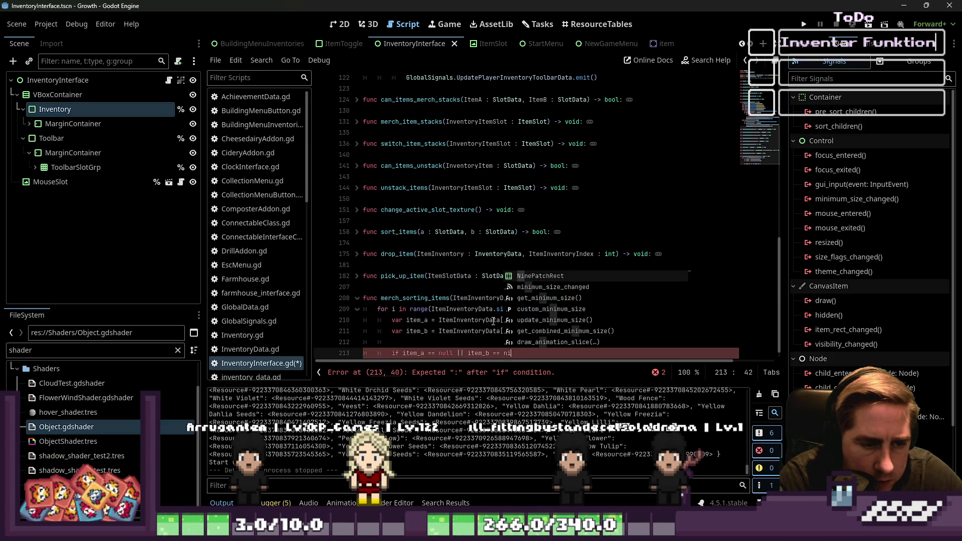
{"action": "type", "text": "ull:"}
{"action": "key", "text": "Return"}
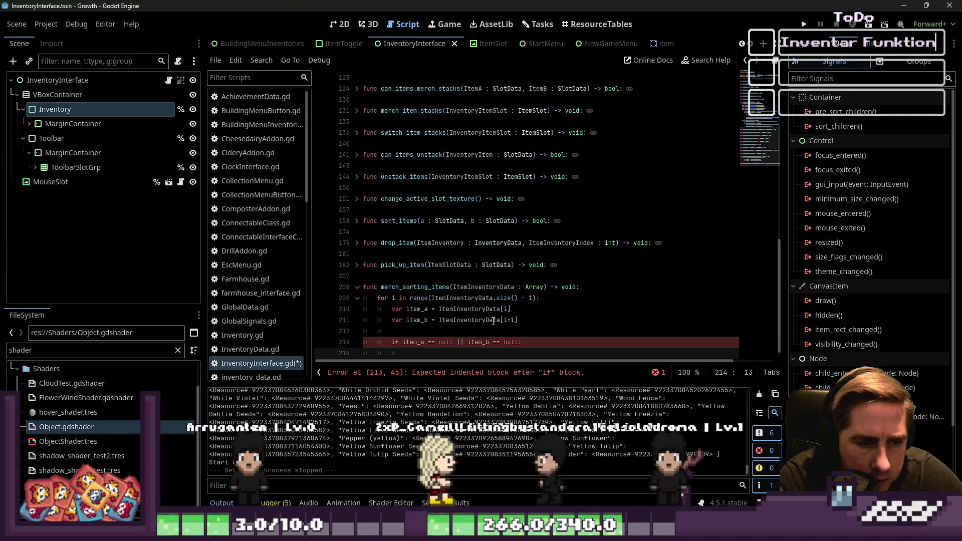
{"action": "type", "text": "contin"}
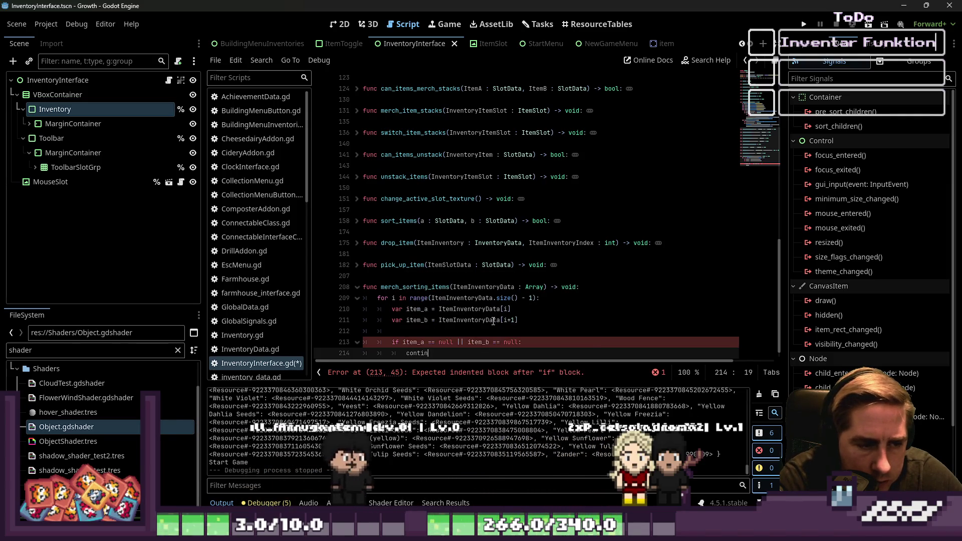
{"action": "key", "text": "Return"}
Step: Open an 'if can_items_merch_stacks(item_a, item_b):' block below the continue
{"action": "key", "text": "Return"}
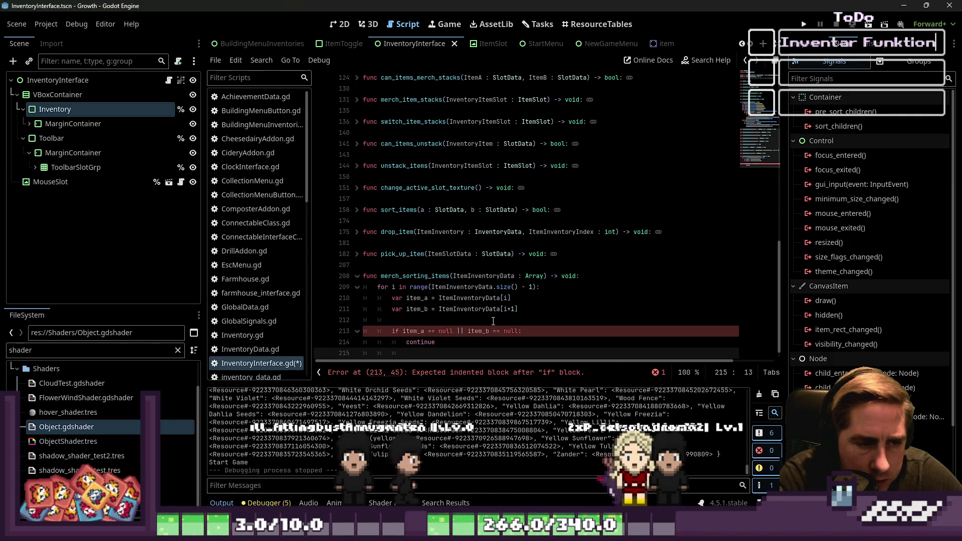
{"action": "key", "text": "Return"}
{"action": "type", "text": "if can"}
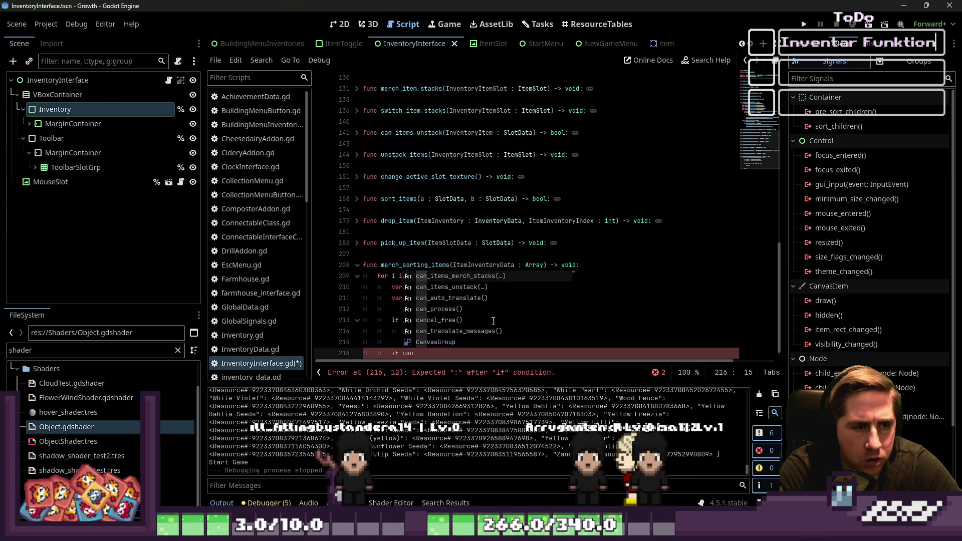
{"action": "key", "text": "Return"}
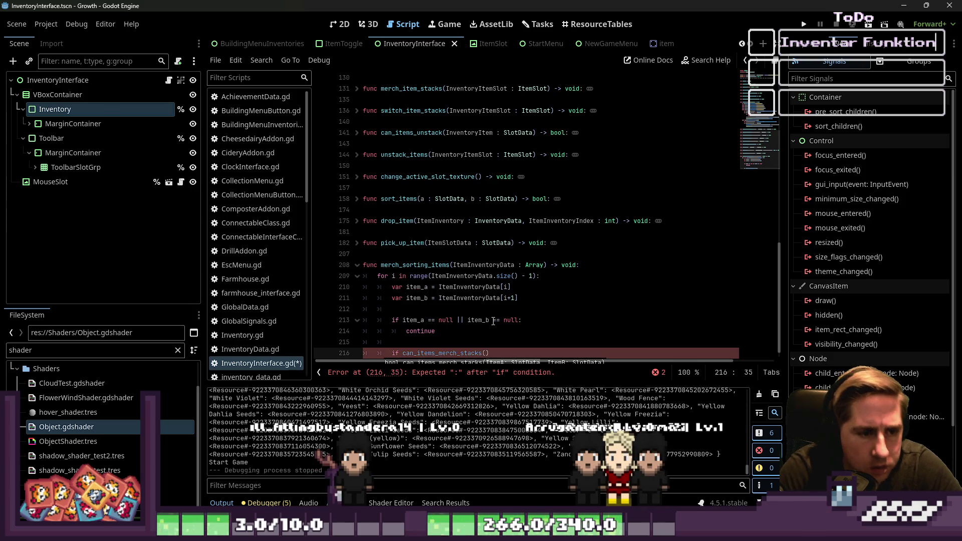
{"action": "key", "text": "Escape"}
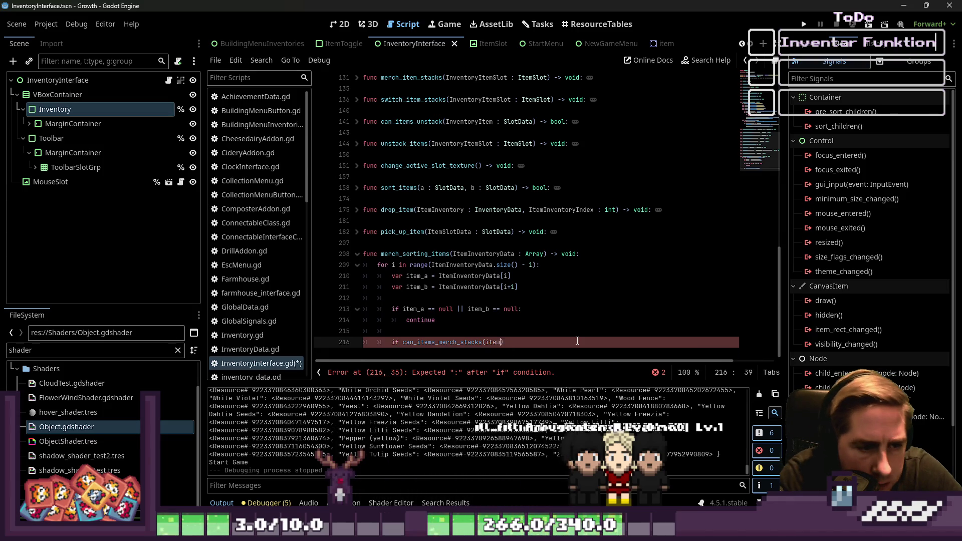
{"action": "type", "text": "_a, ie"}
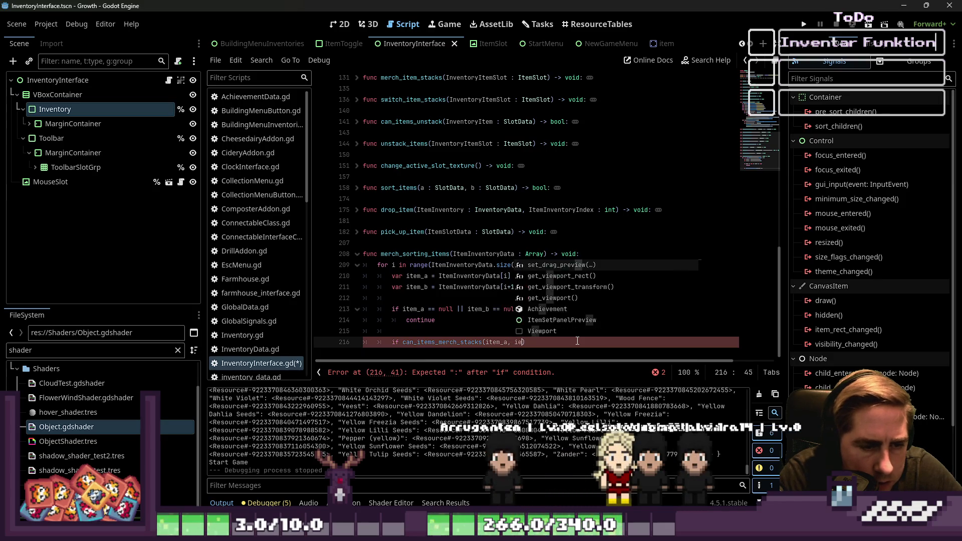
{"action": "key", "text": "BackSpace"}
{"action": "type", "text": "tem_b"}
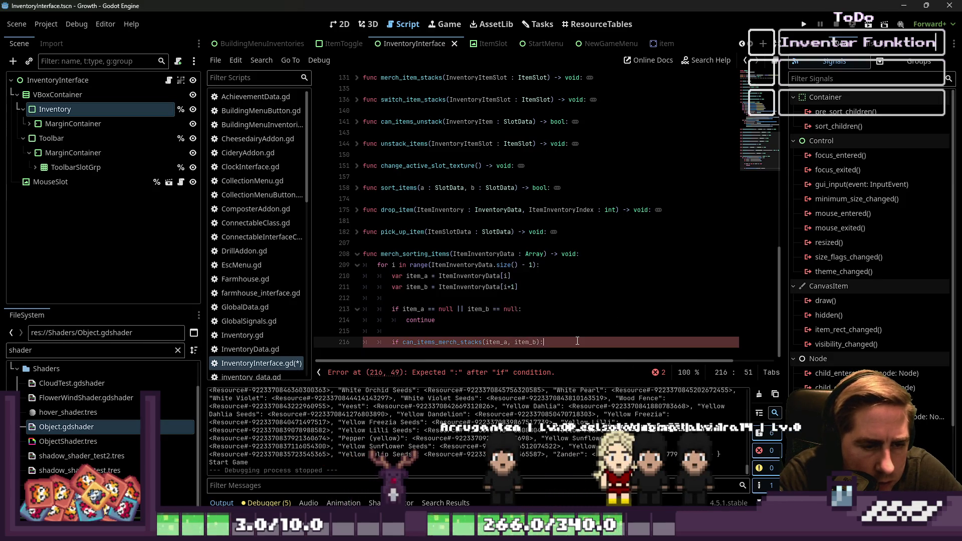
{"action": "key", "text": "Return"}
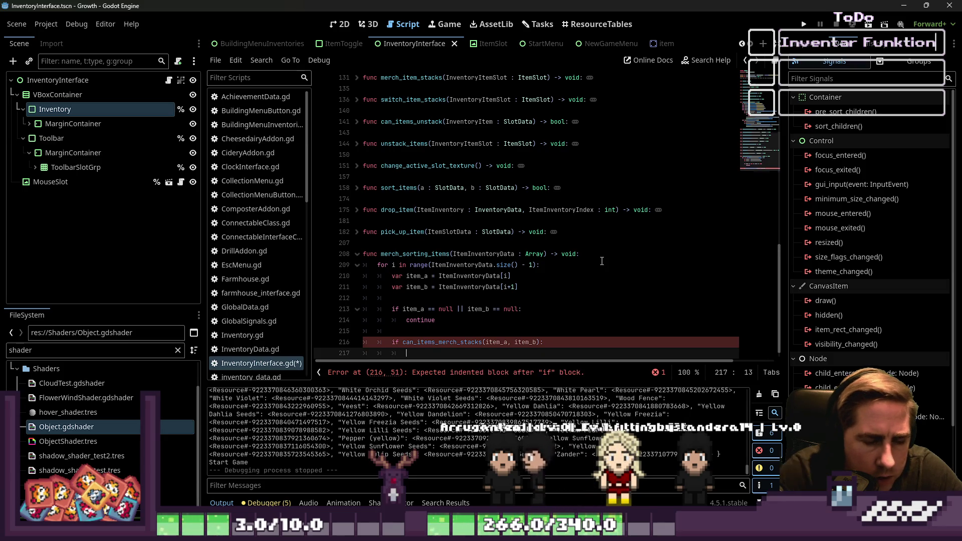
Step: Add 'item_a.quantity += item_b.quantity' inside the merge check
{"action": "scroll", "coordinate": [602, 261], "scroll_direction": "down", "scroll_amount": 1}
{"action": "type", "text": "a."}
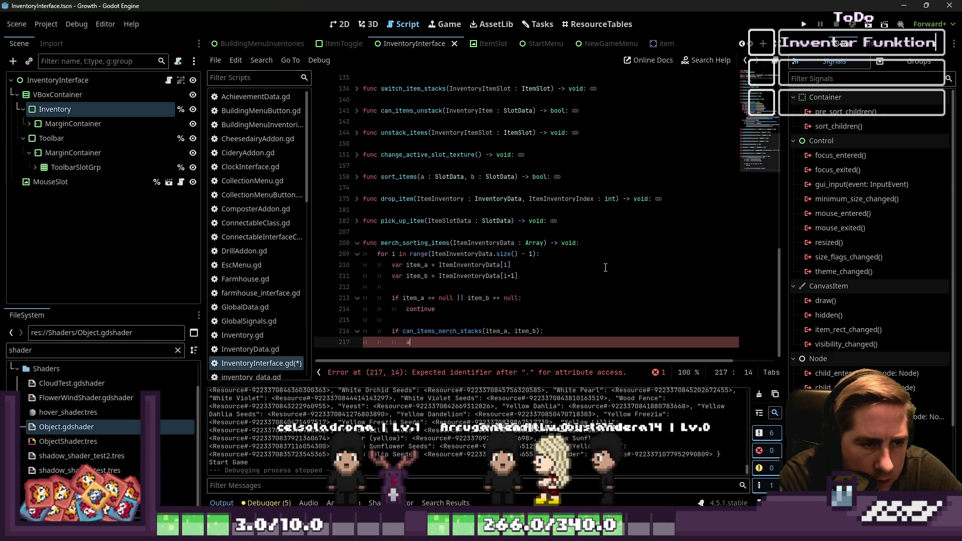
{"action": "key", "text": "BackSpace"}
{"action": "key", "text": "BackSpace"}
{"action": "type", "text": ".quantity "}
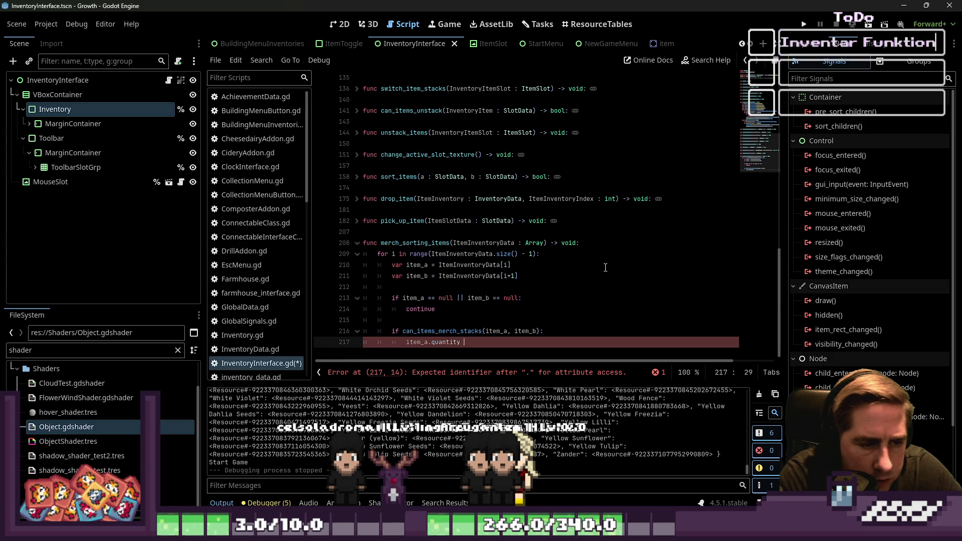
{"action": "type", "text": "+= itemb"}
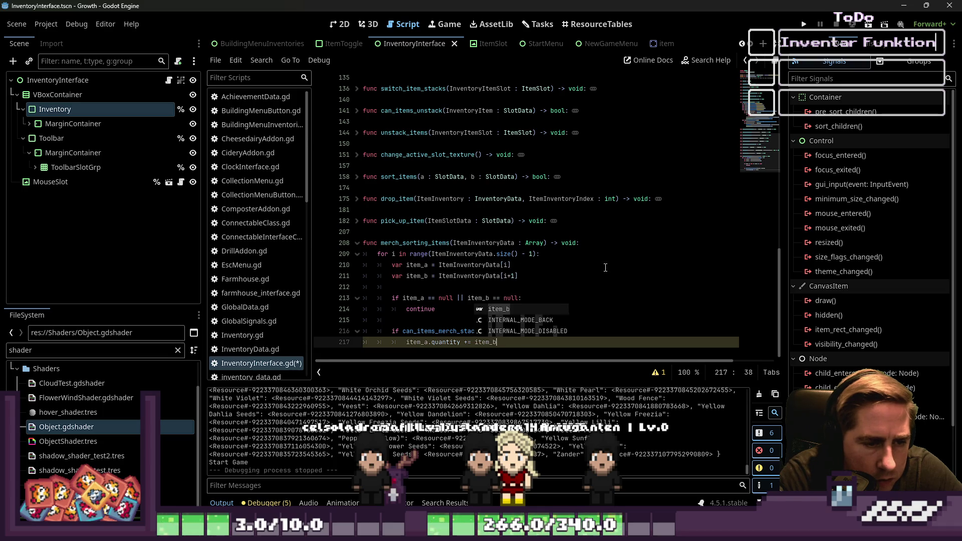
{"action": "key", "text": "Return"}
{"action": "type", "text": ".quantit"}
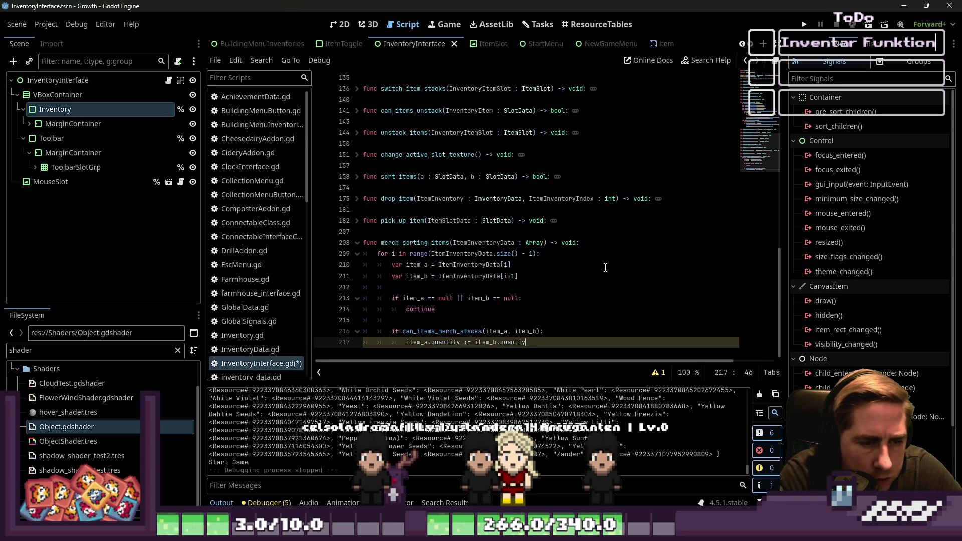
{"action": "key", "text": "BackSpace"}
{"action": "type", "text": "ty"}
{"action": "key", "text": "Return"}
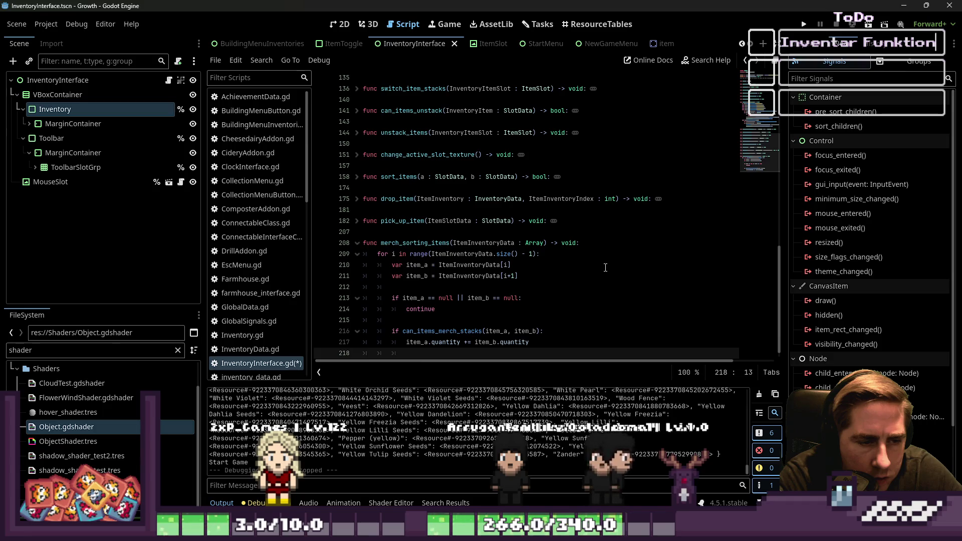
Step: Add 'ItemInventoryData[i+1] = null' below the quantity sum and save the script
{"action": "type", "text": "Item"}
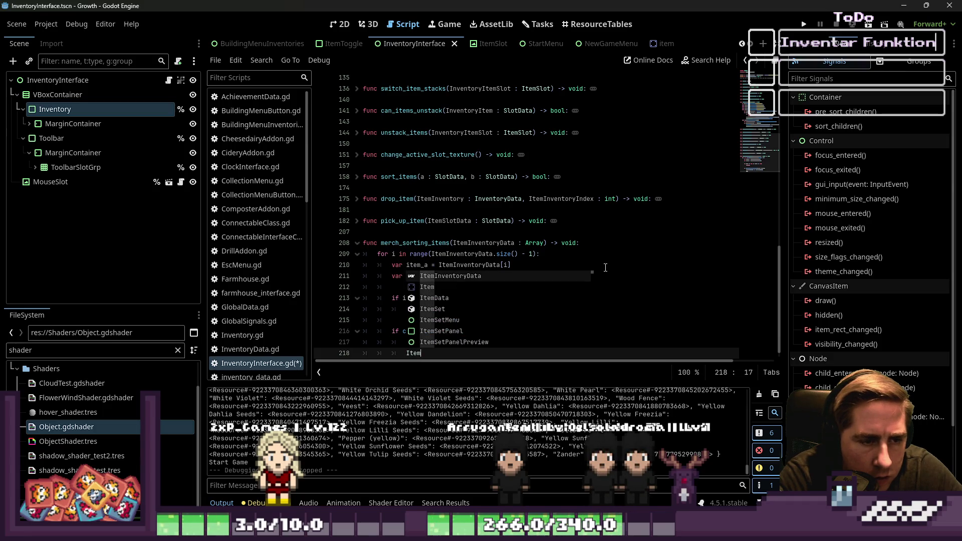
{"action": "key", "text": "Return"}
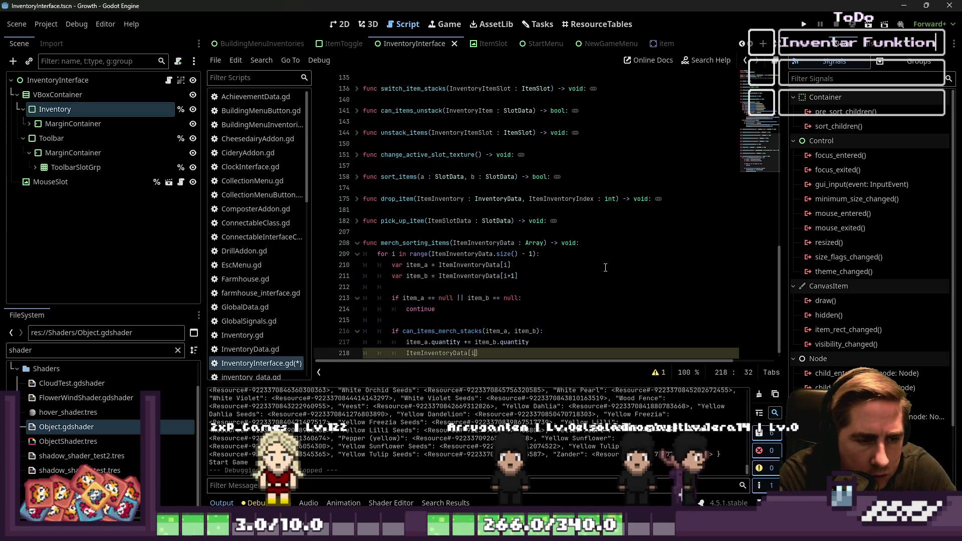
{"action": "type", "text": "i+1]"}
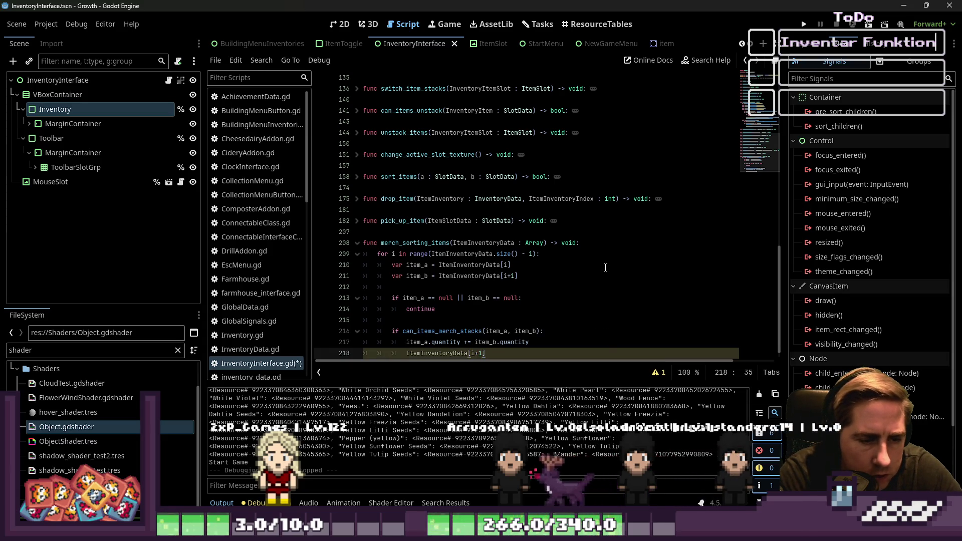
{"action": "type", "text": " = null"}
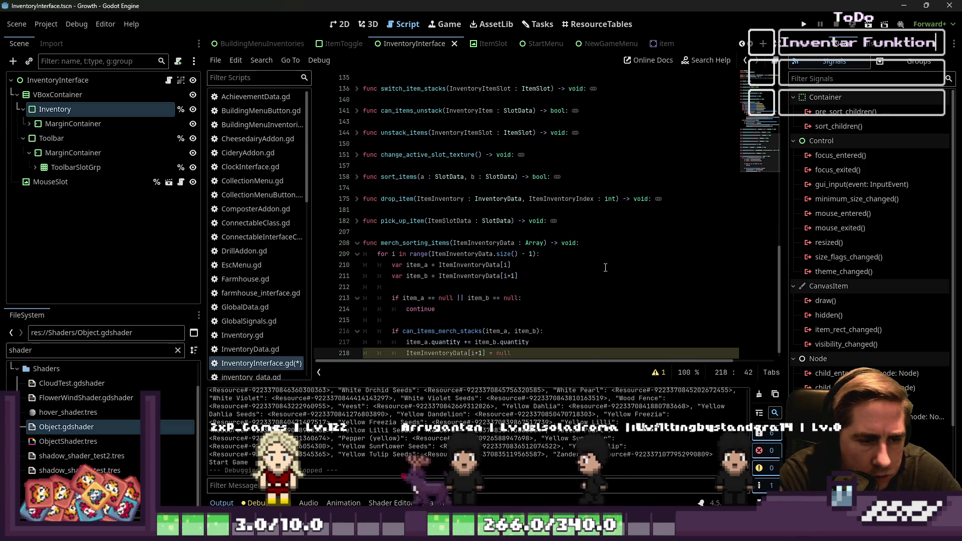
{"action": "key", "text": "Return"}
{"action": "key", "text": "ctrl+s"}
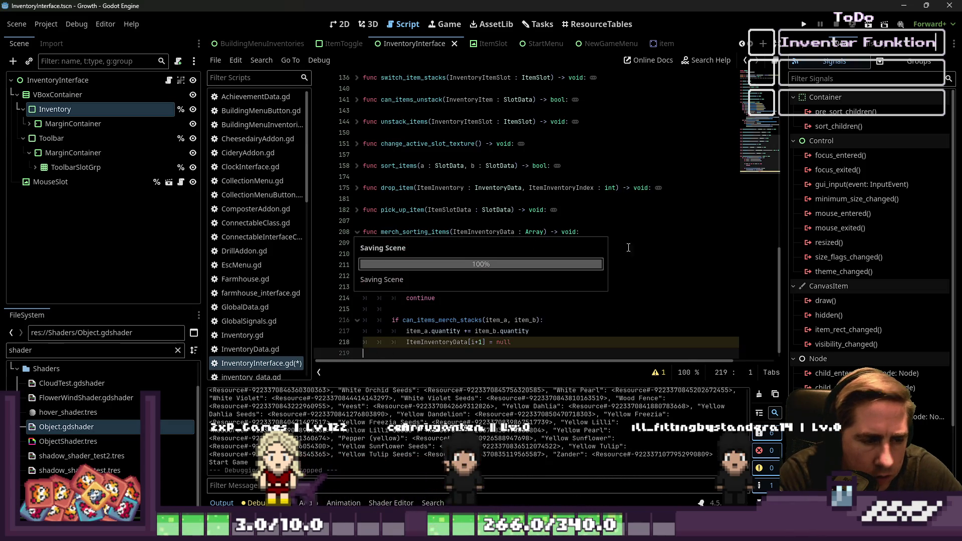
{"action": "left_click", "coordinate": [637, 235]}
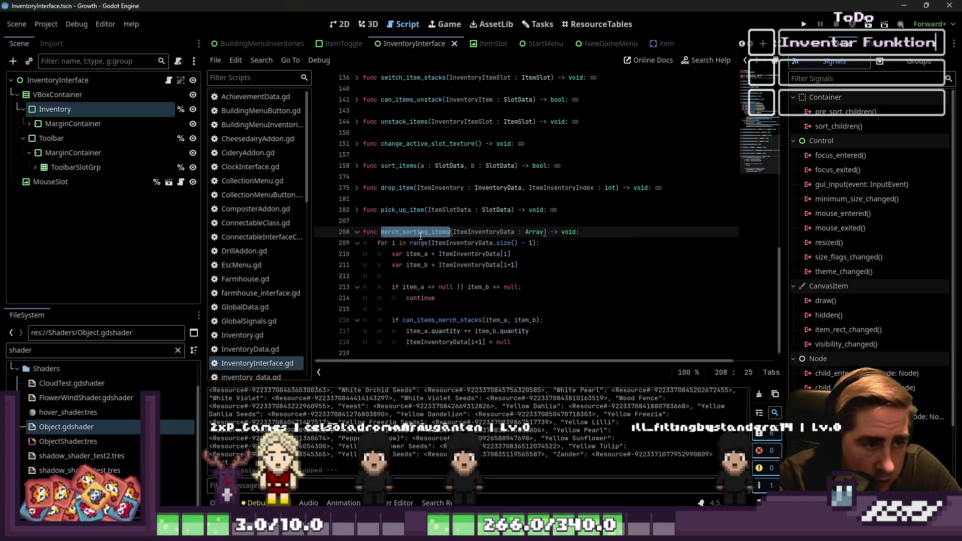
Step: Insert 'merch_sorting_items(current_ui_control.connected_inventory)' after return in _input and run the project
{"action": "scroll", "coordinate": [438, 265], "scroll_direction": "up", "scroll_amount": 10}
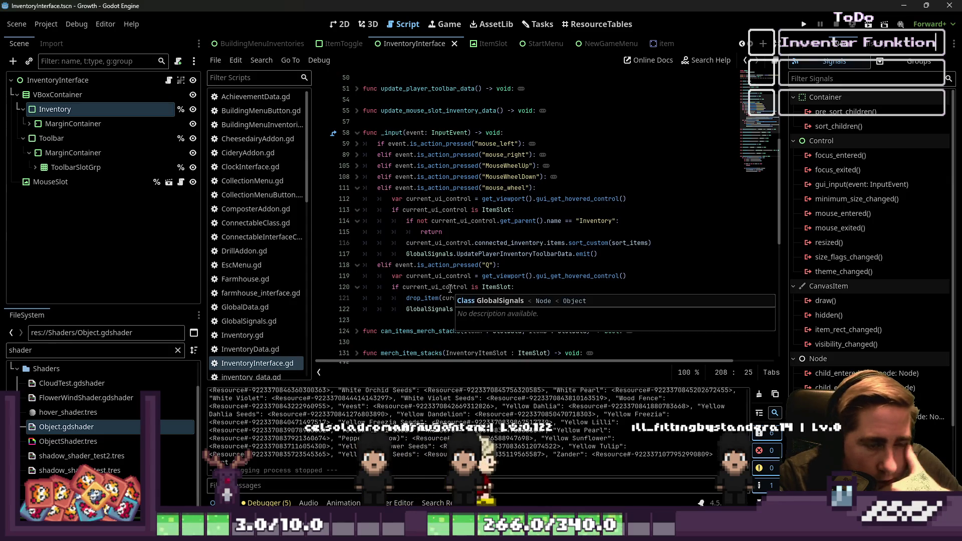
{"action": "scroll", "coordinate": [505, 238], "scroll_direction": "down", "scroll_amount": 1}
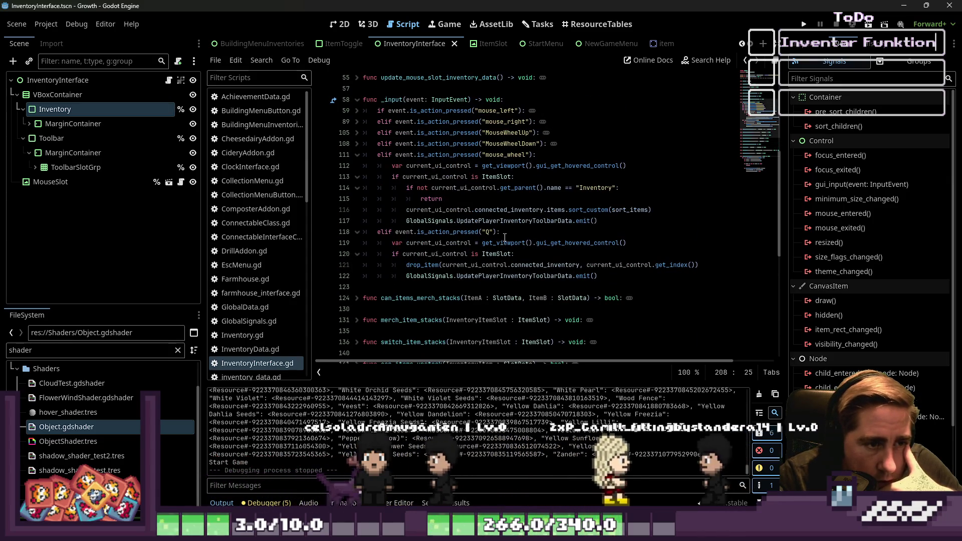
{"action": "left_click", "coordinate": [571, 221]}
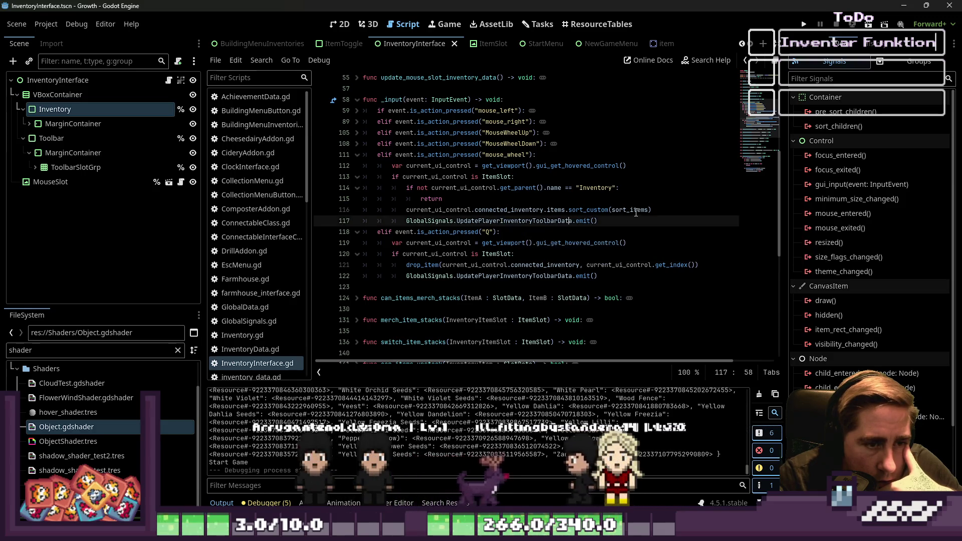
{"action": "left_click", "coordinate": [625, 199]}
{"action": "key", "text": "Return"}
{"action": "type", "text": "merch_sorting_items"}
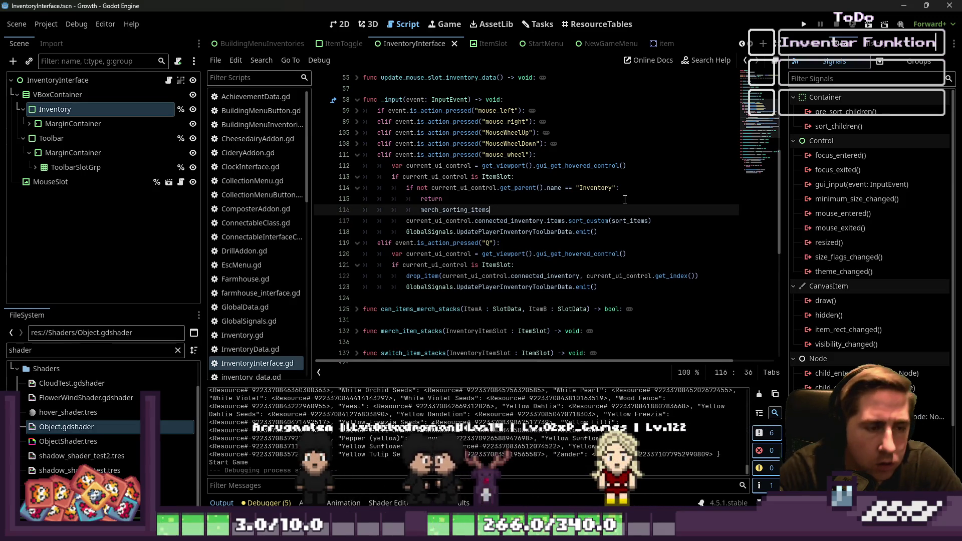
{"action": "type", "text": "merch_sorting_items("}
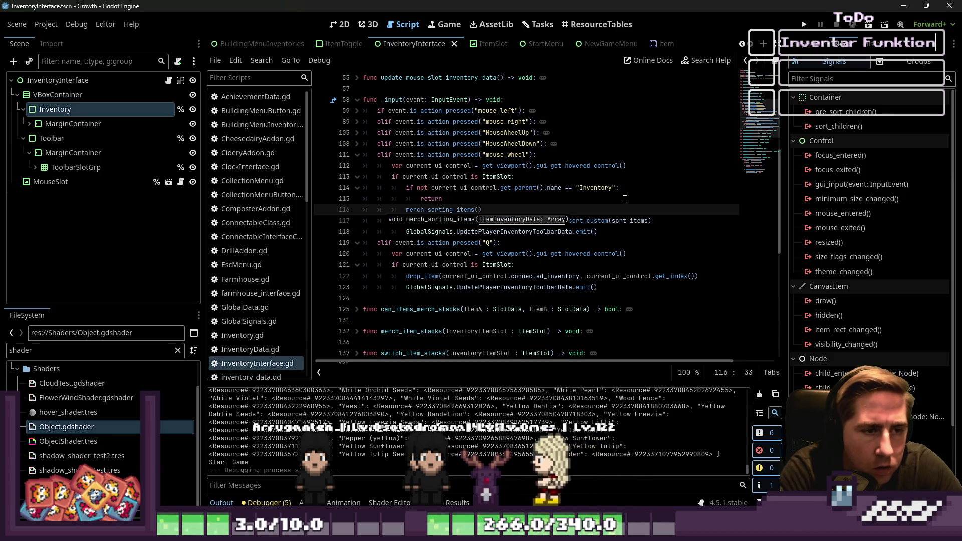
{"action": "type", "text": "cu"}
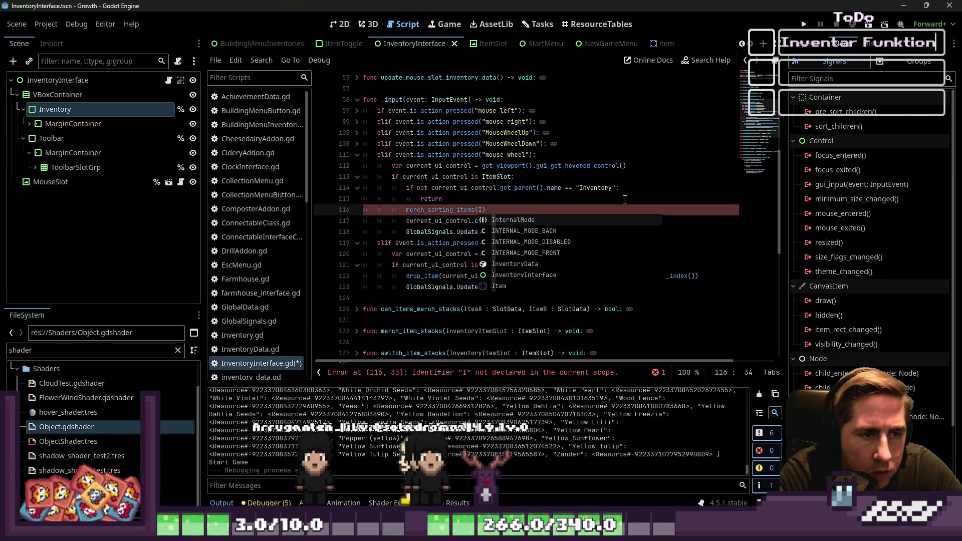
{"action": "type", "text": "_ui_control.connected_inventory"}
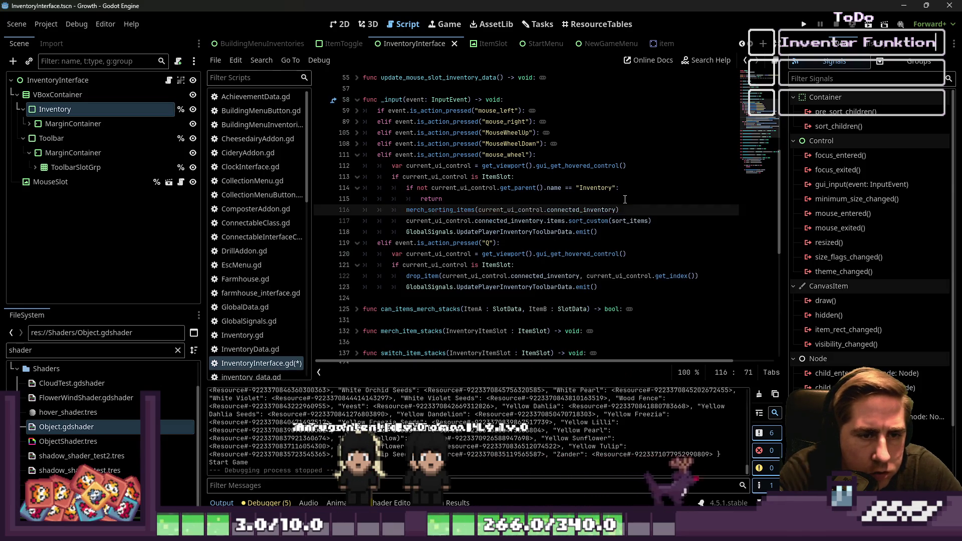
{"action": "left_click", "coordinate": [624, 188]}
{"action": "left_click", "coordinate": [806, 23]}
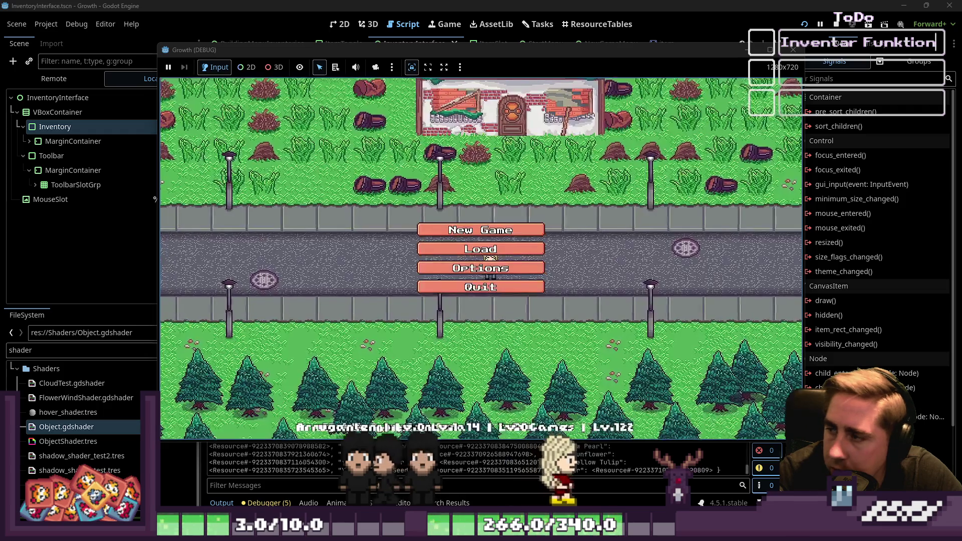
Step: Start a new game with a newly named character
{"action": "left_click", "coordinate": [481, 226]}
{"action": "type", "text": "sad"}
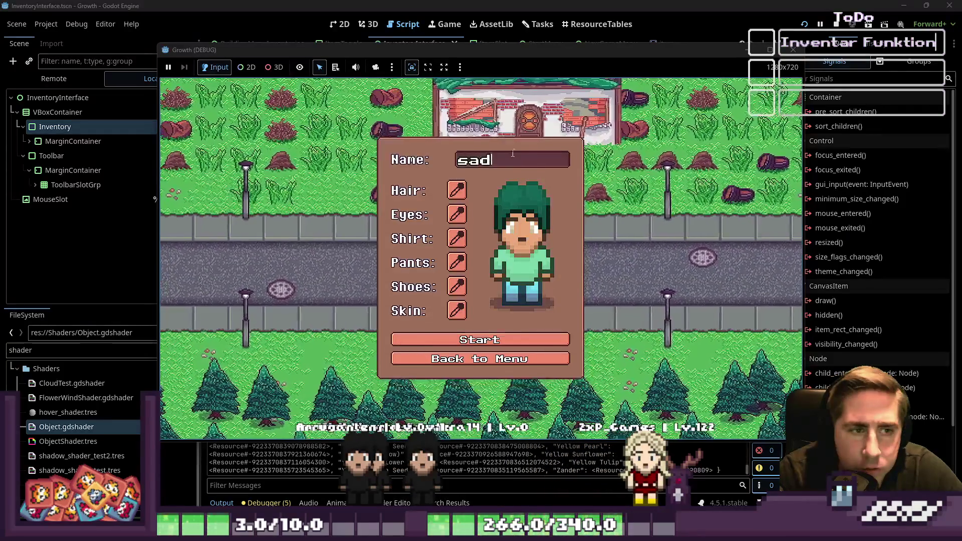
{"action": "left_click", "coordinate": [460, 341]}
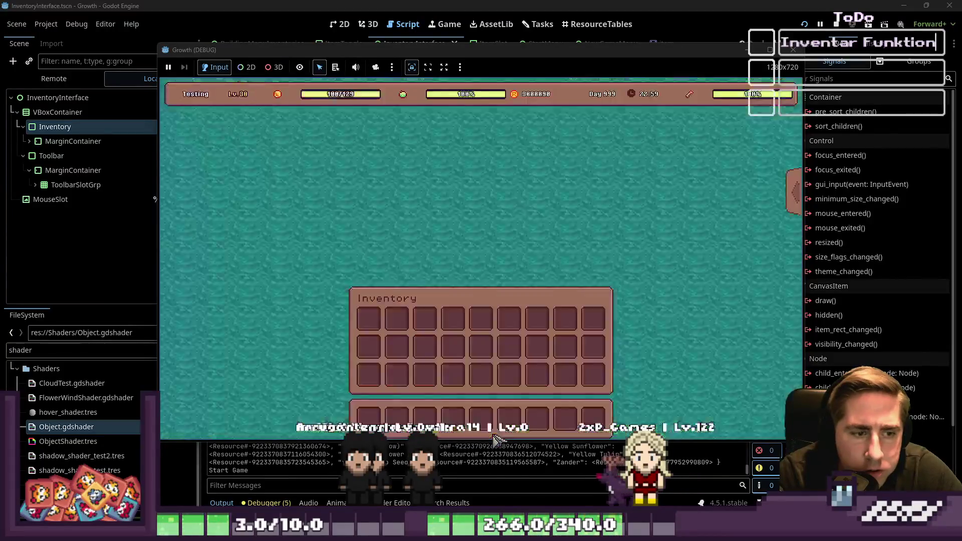
Step: Split the 12-item stack into two x3 stacks, move the x6 apples to row two, stop
{"action": "right_click", "coordinate": [510, 321]}
{"action": "right_click", "coordinate": [537, 348]}
{"action": "left_click", "coordinate": [565, 350]}
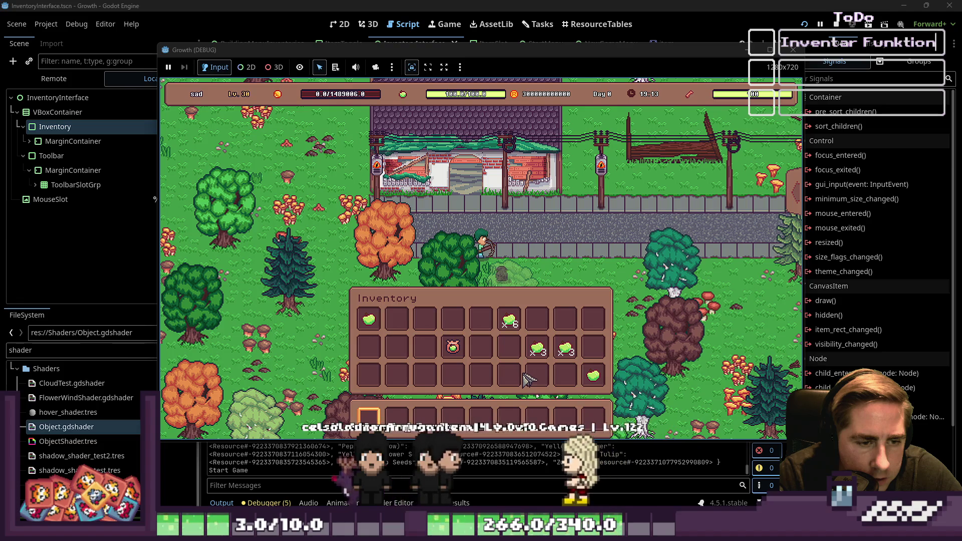
{"action": "key", "text": "7"}
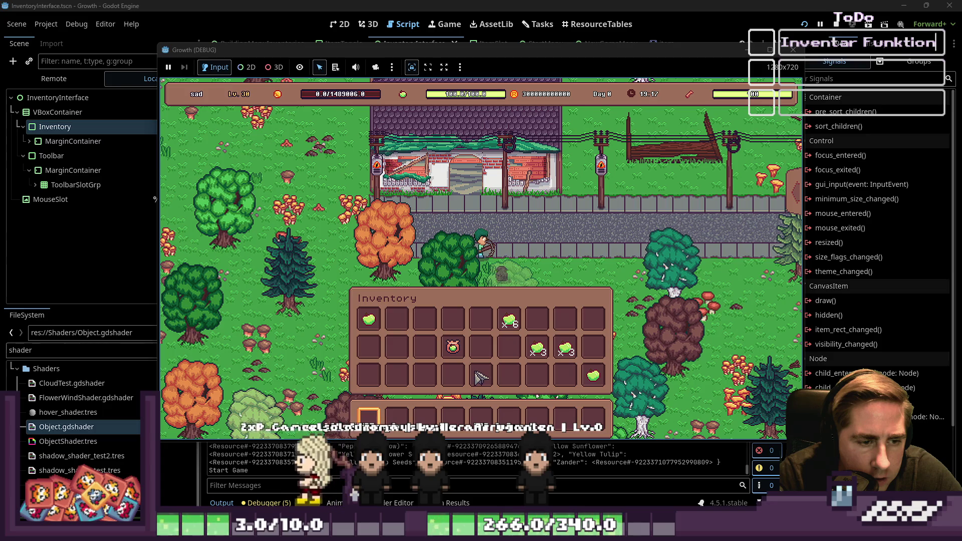
{"action": "left_click", "coordinate": [510, 347]}
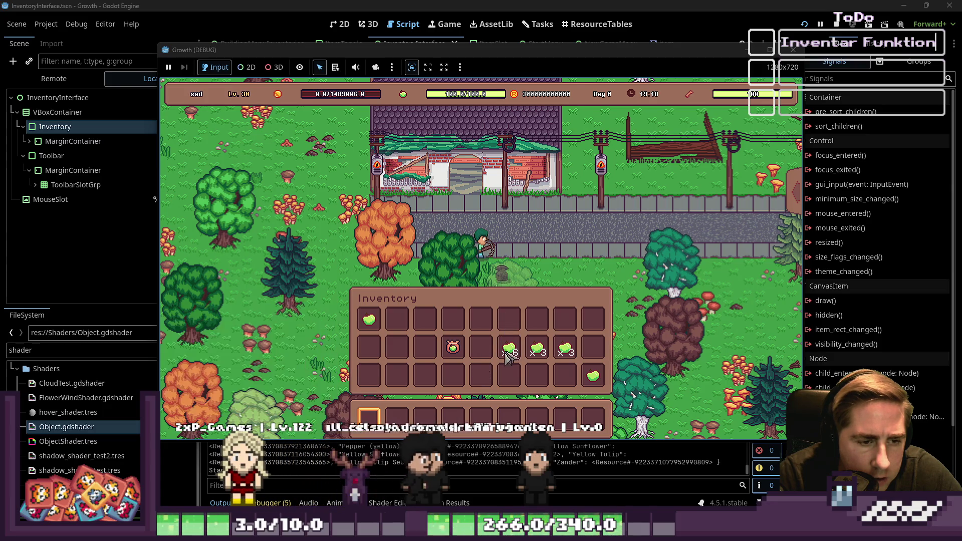
{"action": "key", "text": "F8"}
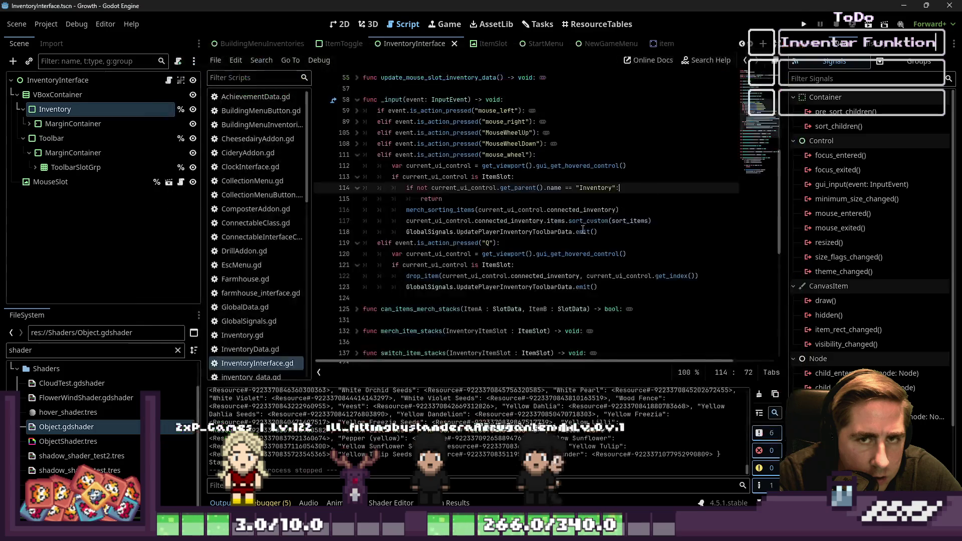
Step: Remove 'not' so line 114 compares the parent name with != "Inventory"
{"action": "left_click", "coordinate": [594, 188]}
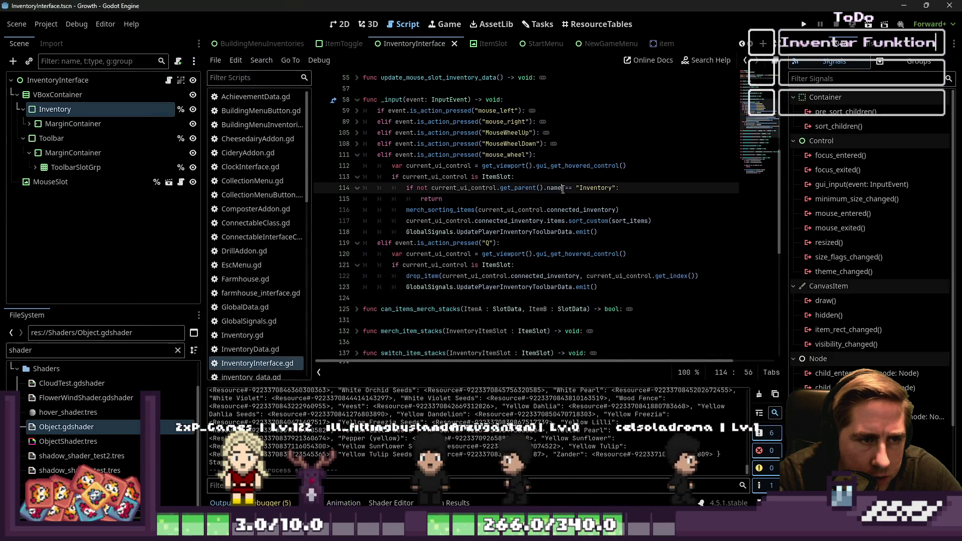
{"action": "left_click", "coordinate": [572, 188]}
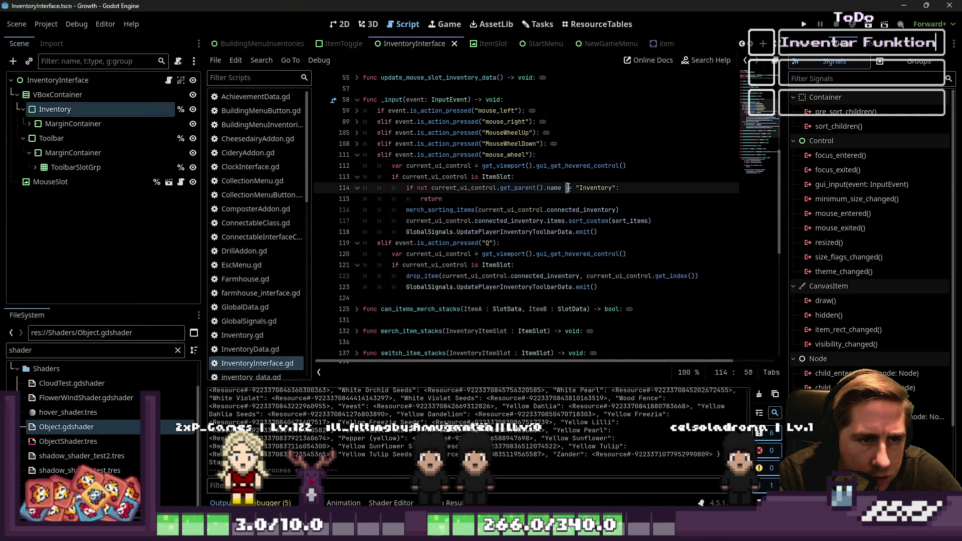
{"action": "left_click", "coordinate": [431, 188]}
{"action": "key", "text": "BackSpace"}
{"action": "key", "text": "BackSpace"}
{"action": "key", "text": "BackSpace"}
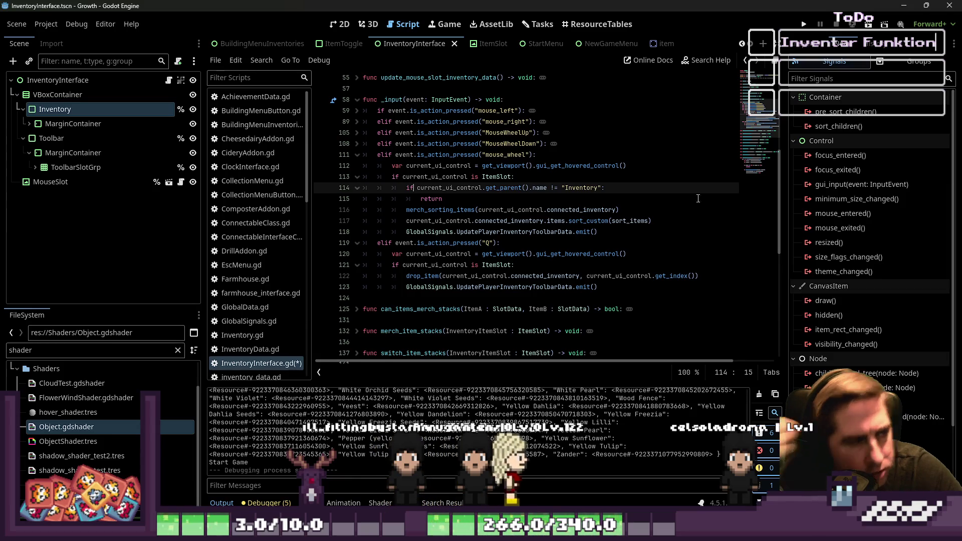
Step: Expand the scene tree to InventorySlotGrp, check its name, and run the game again
{"action": "left_click", "coordinate": [35, 169]}
{"action": "left_click", "coordinate": [34, 169]}
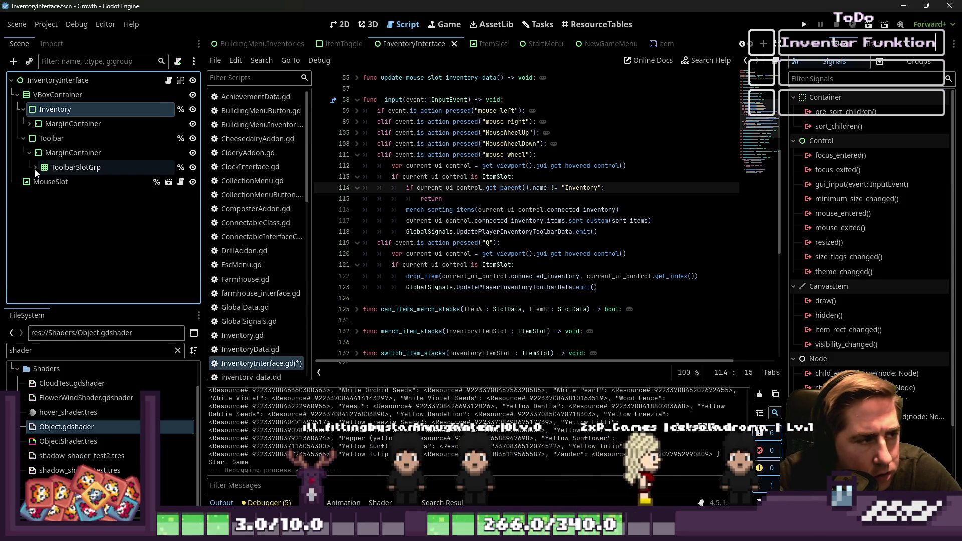
{"action": "left_click", "coordinate": [29, 123]}
{"action": "left_click", "coordinate": [35, 138]}
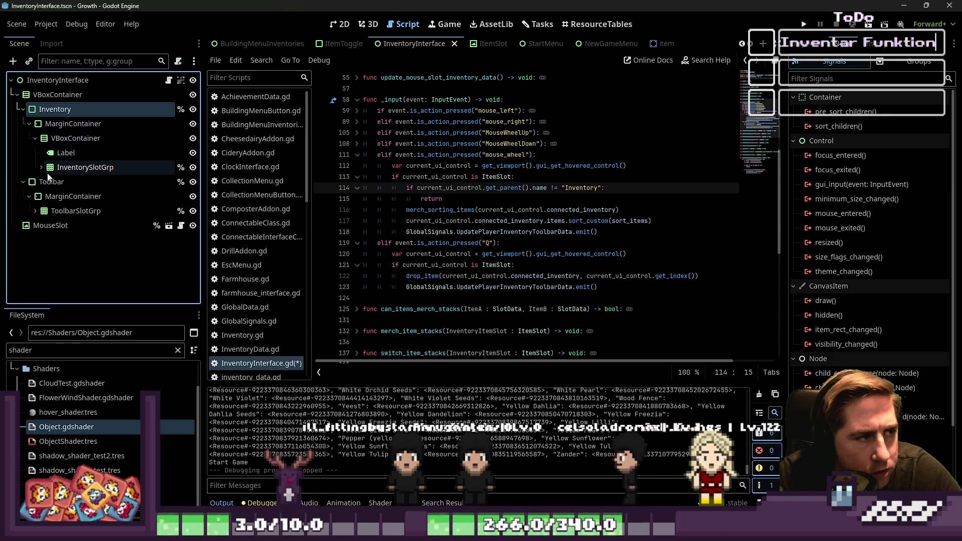
{"action": "double_click", "coordinate": [65, 171]}
{"action": "left_click", "coordinate": [572, 188]}
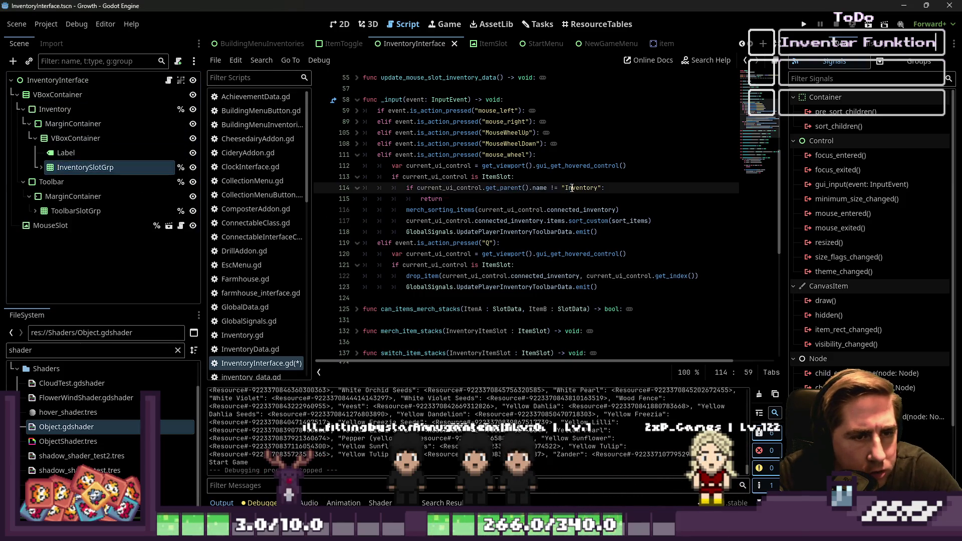
{"action": "left_click", "coordinate": [804, 26]}
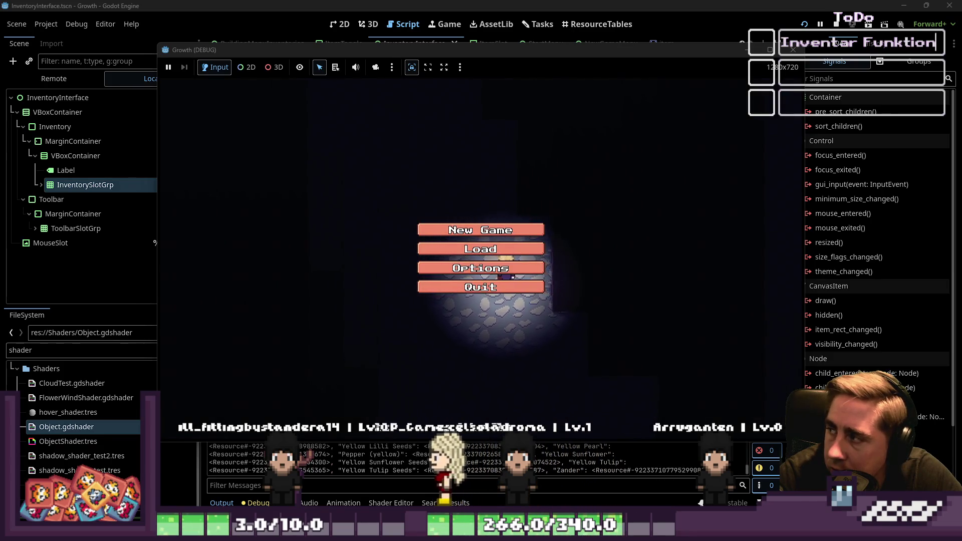
Step: Start a new game and middle-click the inventory to trigger sorting, hitting the line 116 error
{"action": "left_click", "coordinate": [534, 231]}
{"action": "type", "text": "dsa"}
{"action": "left_click", "coordinate": [517, 341]}
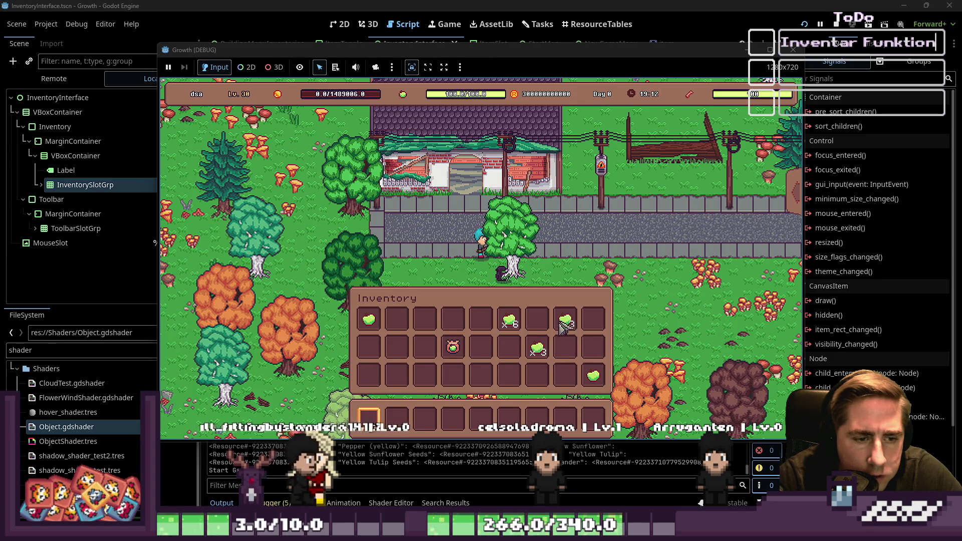
{"action": "middle_click", "coordinate": [560, 351]}
{"action": "left_click", "coordinate": [479, 243]}
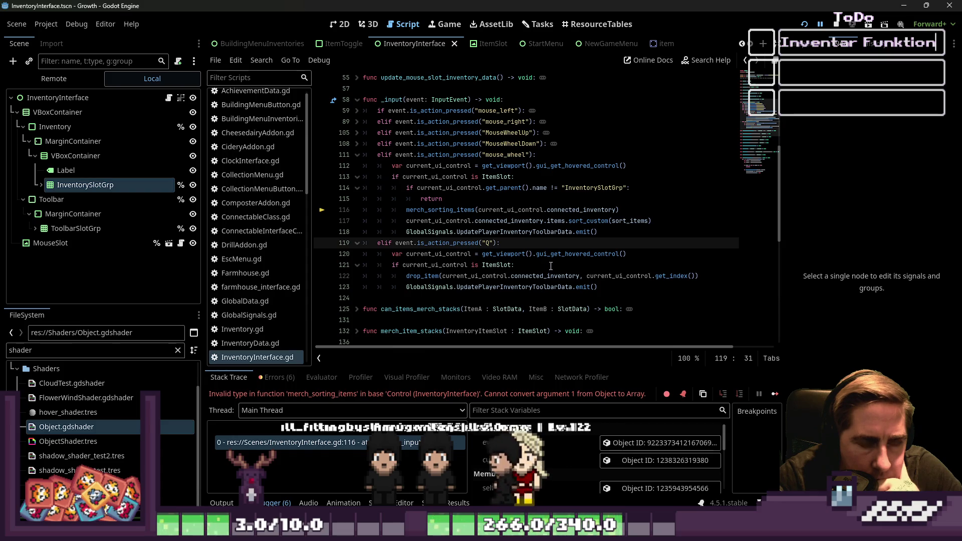
Step: Pass connected_inventory.items on line 116 and continue the run with F5
{"action": "left_click", "coordinate": [573, 210]}
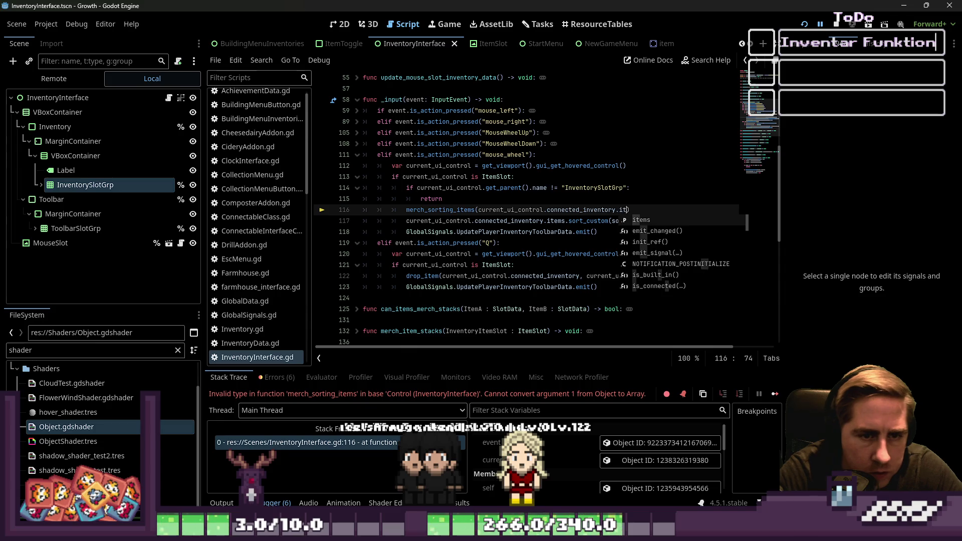
{"action": "key", "text": "Return"}
{"action": "key", "text": "F5"}
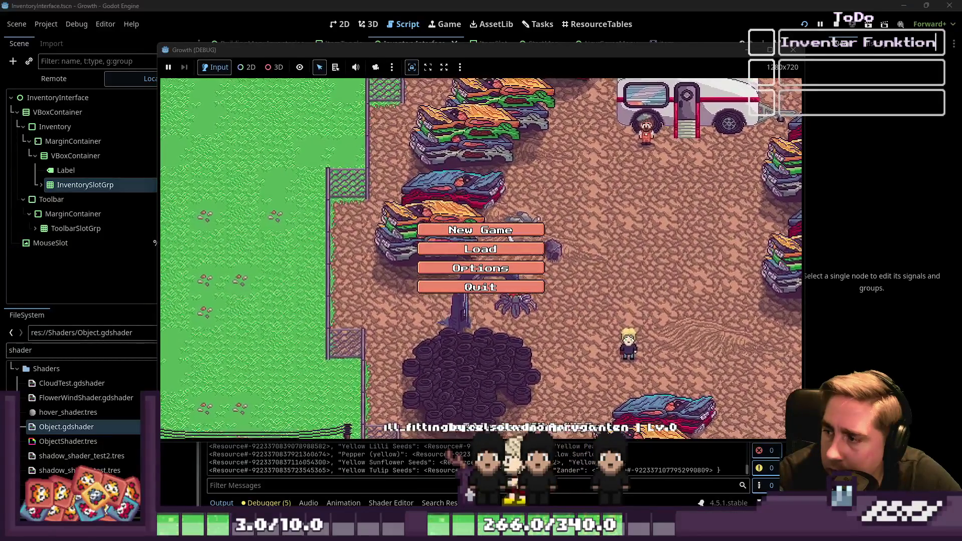
Step: Start a new game and split apples off the first slot into an empty slot
{"action": "left_click", "coordinate": [499, 228]}
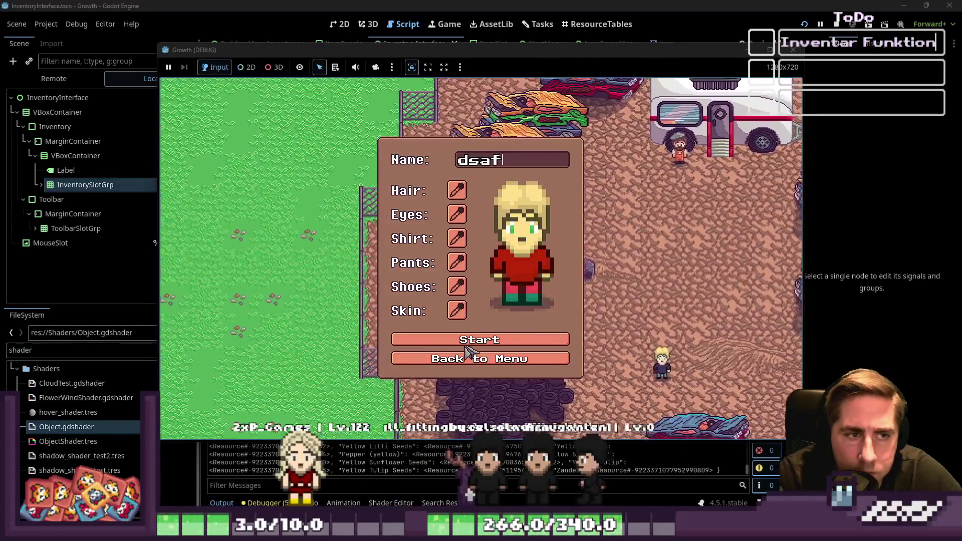
{"action": "left_click", "coordinate": [502, 339]}
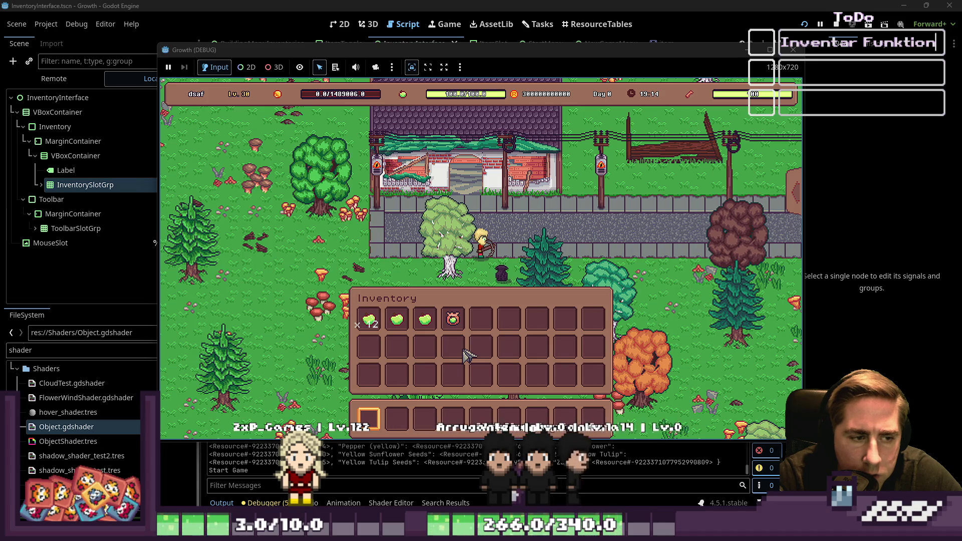
{"action": "right_click", "coordinate": [369, 319]}
{"action": "right_click", "coordinate": [397, 347]}
{"action": "left_click", "coordinate": [421, 351]}
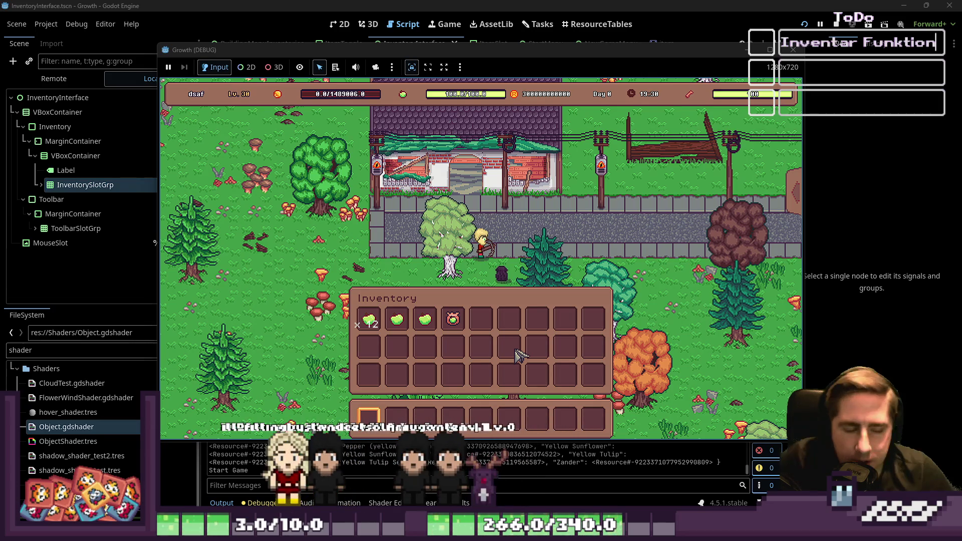
Step: Split three more apples off the first slot, drop them to regroup the inventory, then stop the game
{"action": "mouse_move", "coordinate": [421, 338]}
{"action": "right_click", "coordinate": [370, 322]}
{"action": "right_click", "coordinate": [397, 349]}
{"action": "left_click", "coordinate": [425, 357]}
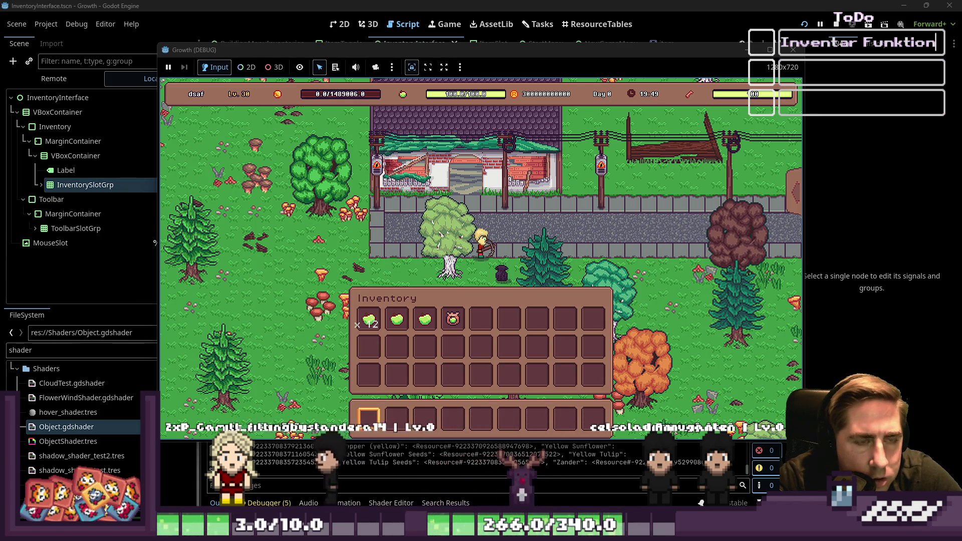
{"action": "key", "text": "F8"}
Step: Insert a blank line after the item_a assignment on line 211 of merch_sorting_items
{"action": "scroll", "coordinate": [559, 157], "scroll_direction": "down", "scroll_amount": 10}
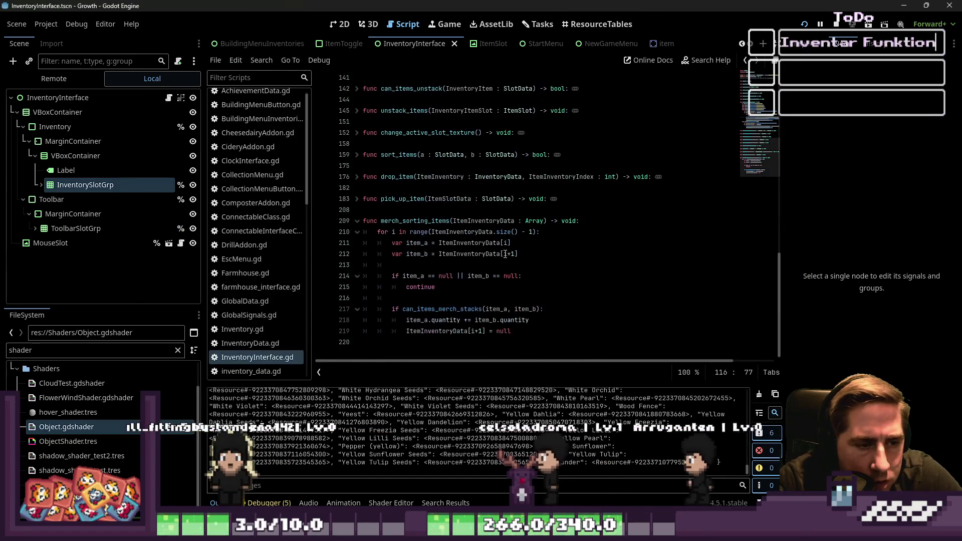
{"action": "left_click", "coordinate": [487, 254]}
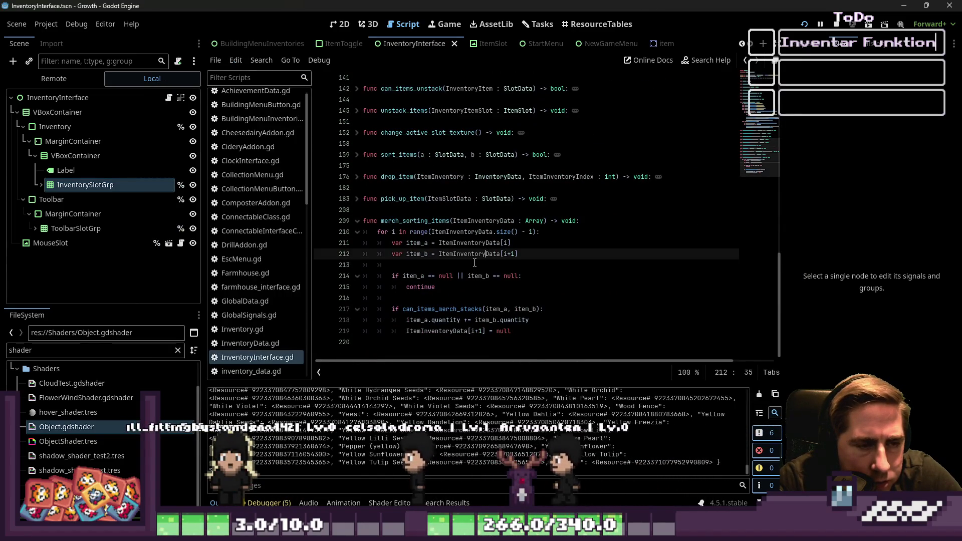
{"action": "left_click", "coordinate": [514, 244]}
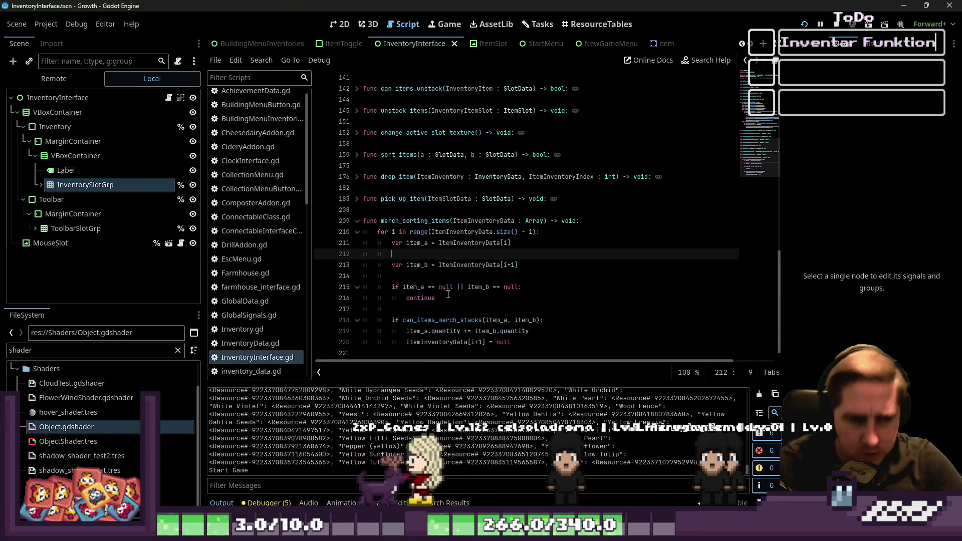
{"action": "key", "text": "Return"}
Step: Add 'if item_a == null: continue' below the item_a line
{"action": "key", "text": "Down"}
{"action": "key", "text": "Down"}
{"action": "key", "text": "Down"}
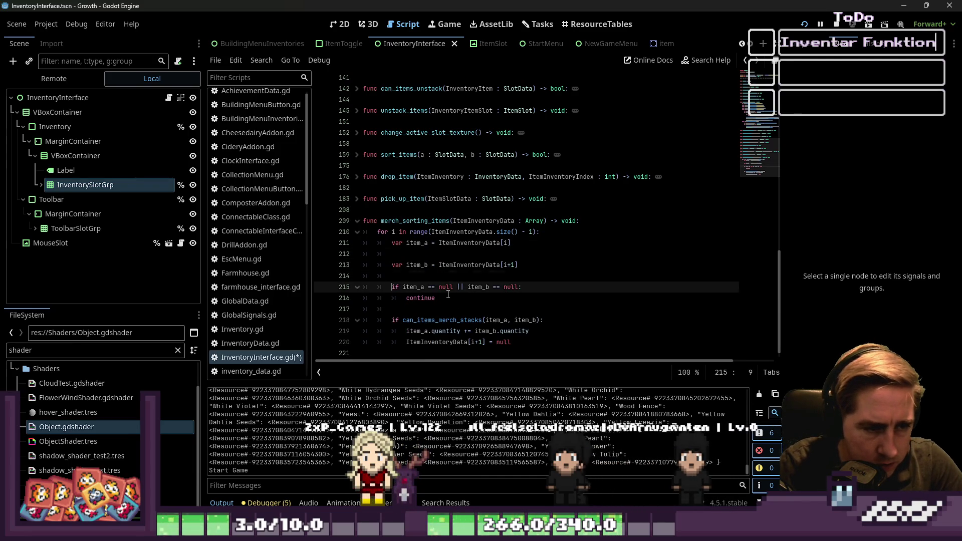
{"action": "key", "text": "Up"}
{"action": "key", "text": "Up"}
{"action": "key", "text": "Up"}
{"action": "type", "text": "if item_a"}
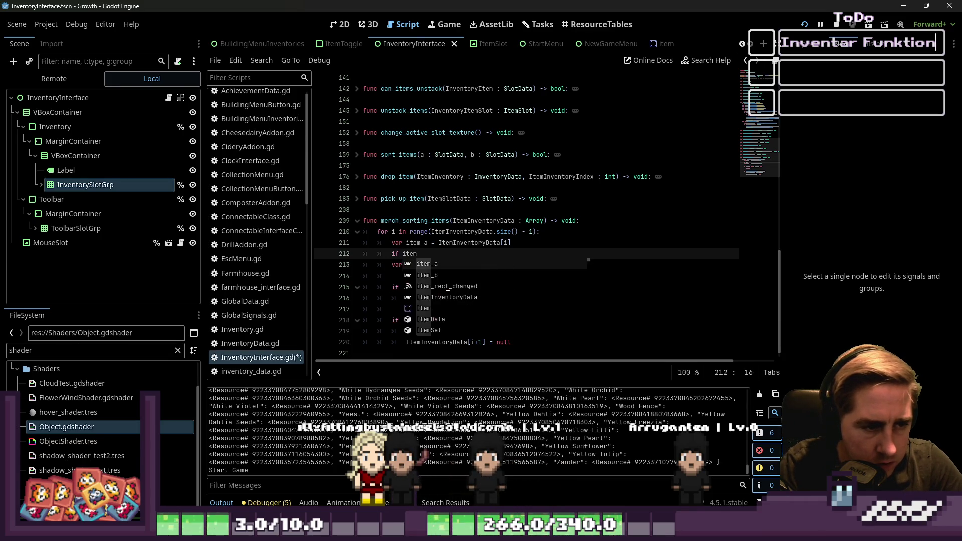
{"action": "type", "text": " == 0"}
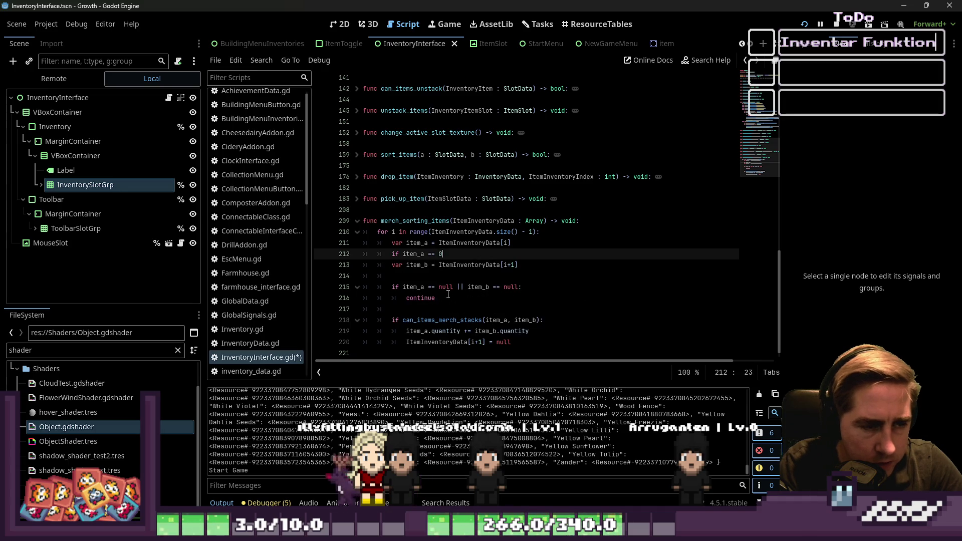
{"action": "key", "text": "BackSpace"}
{"action": "key", "text": "BackSpace"}
{"action": "key", "text": "BackSpace"}
{"action": "type", "text": "ull"}
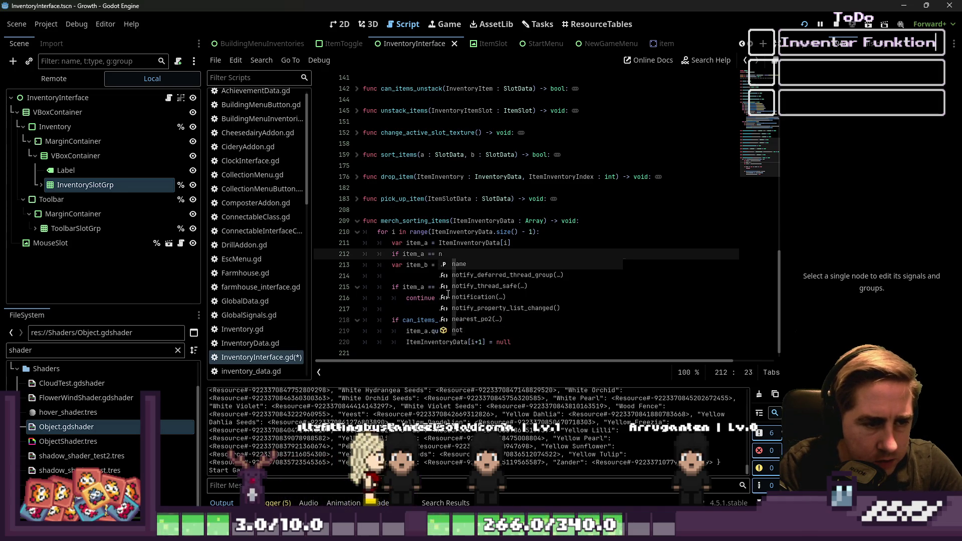
{"action": "type", "text": ":"}
{"action": "key", "text": "Return"}
{"action": "type", "text": "tinue"}
Step: Add a nested 'for i in range(ItemInventoryData.size() - 1):' loop and open its body
{"action": "key", "text": "Down"}
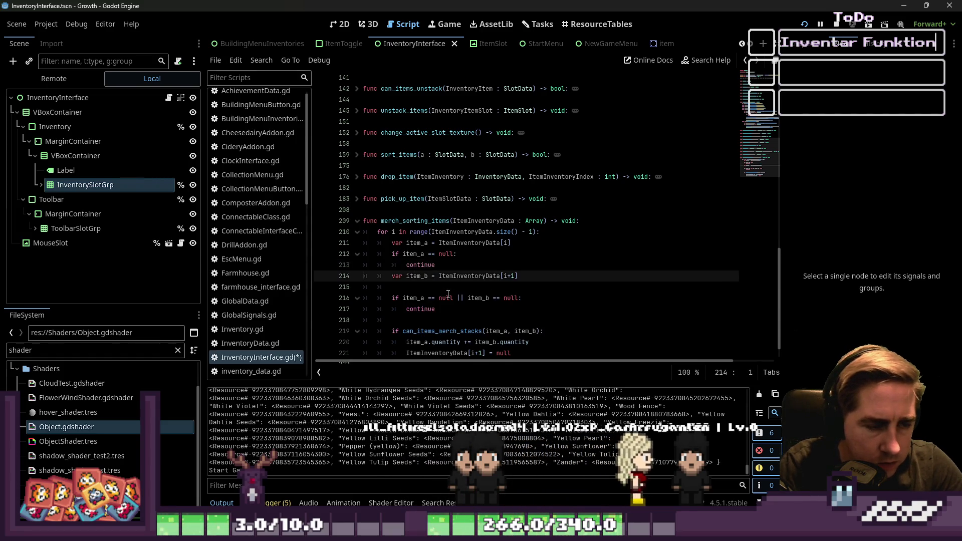
{"action": "key", "text": "Home"}
{"action": "key", "text": "Home"}
{"action": "key", "text": "Return"}
{"action": "key", "text": "Down"}
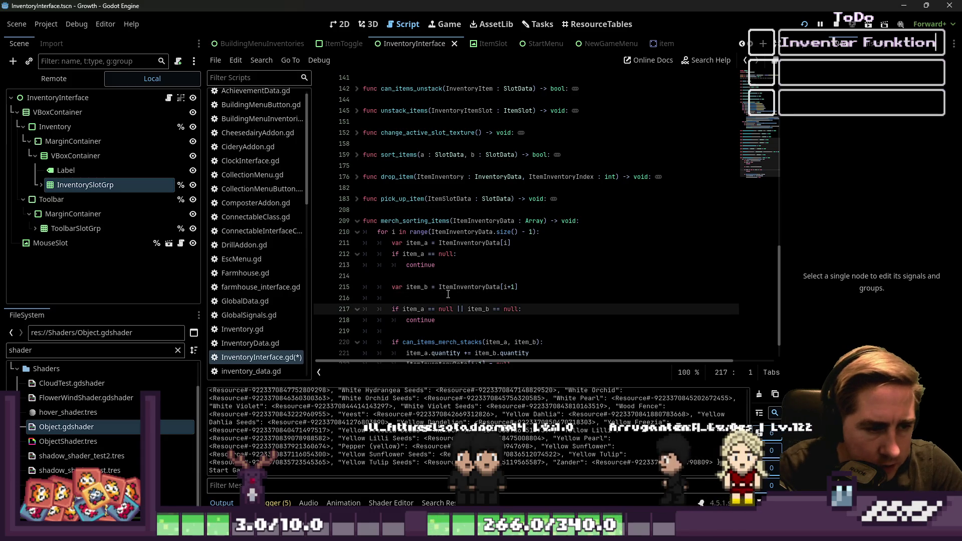
{"action": "key", "text": "Up"}
{"action": "key", "text": "Up"}
{"action": "key", "text": "End"}
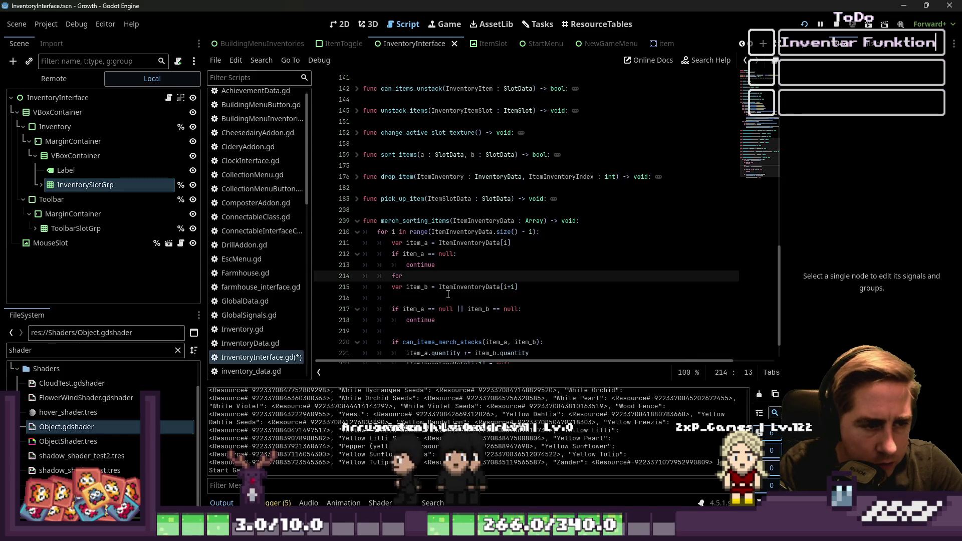
{"action": "type", "text": "i in r"}
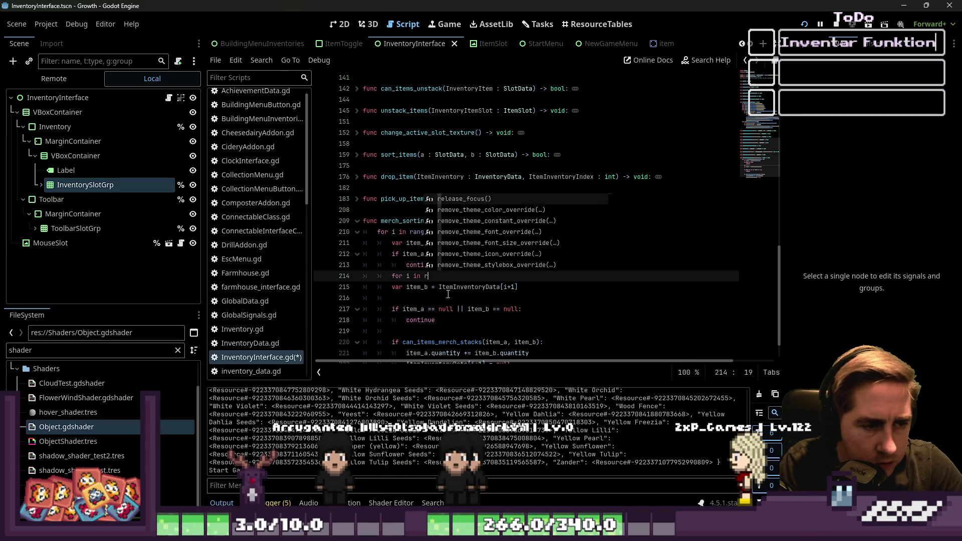
{"action": "type", "text": "ange("}
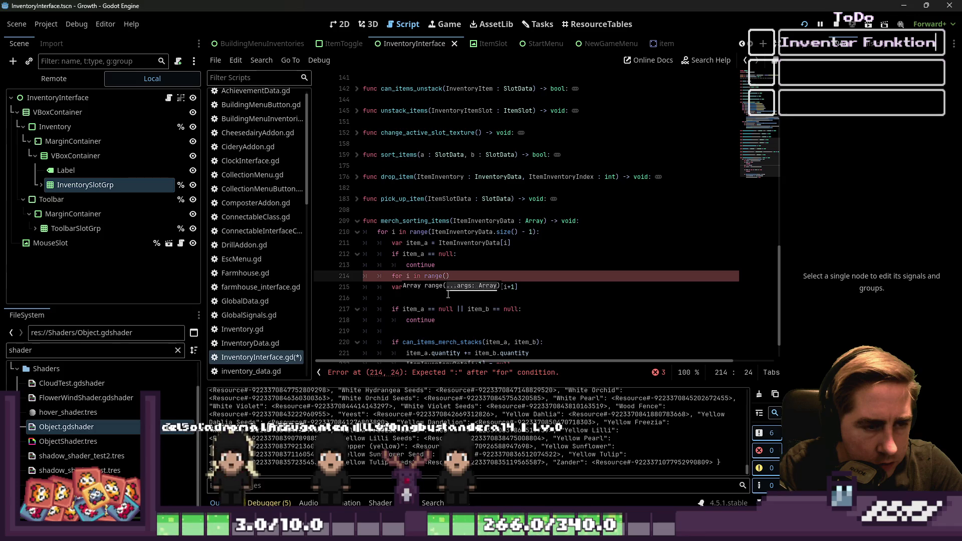
{"action": "type", "text": "em"}
{"action": "type", "text": "InventoryData.size"}
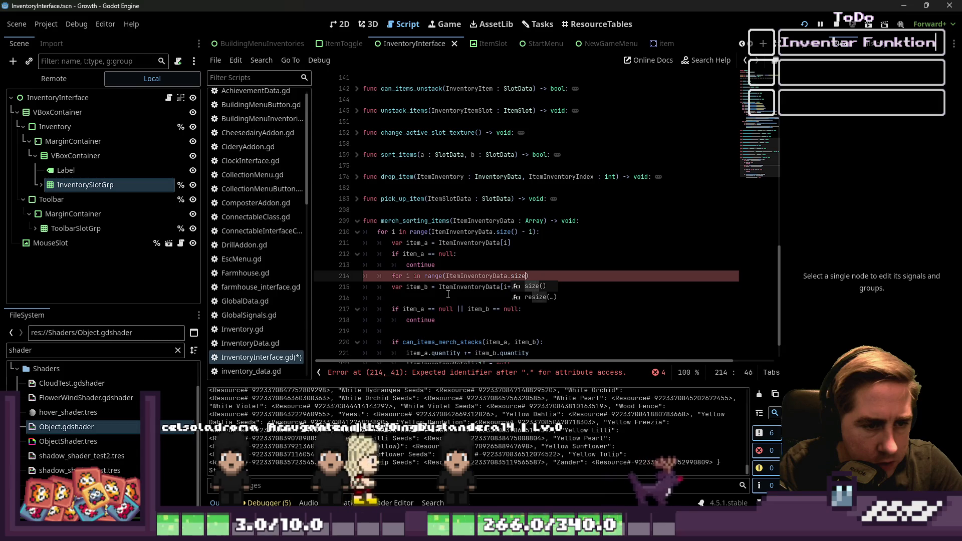
{"action": "key", "text": "Return"}
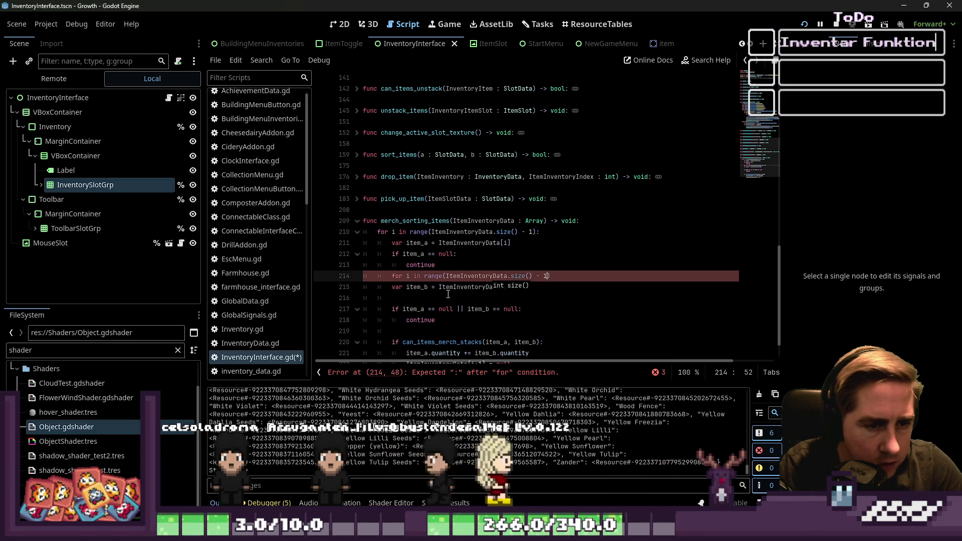
{"action": "type", "text": "1):"}
{"action": "key", "text": "Return"}
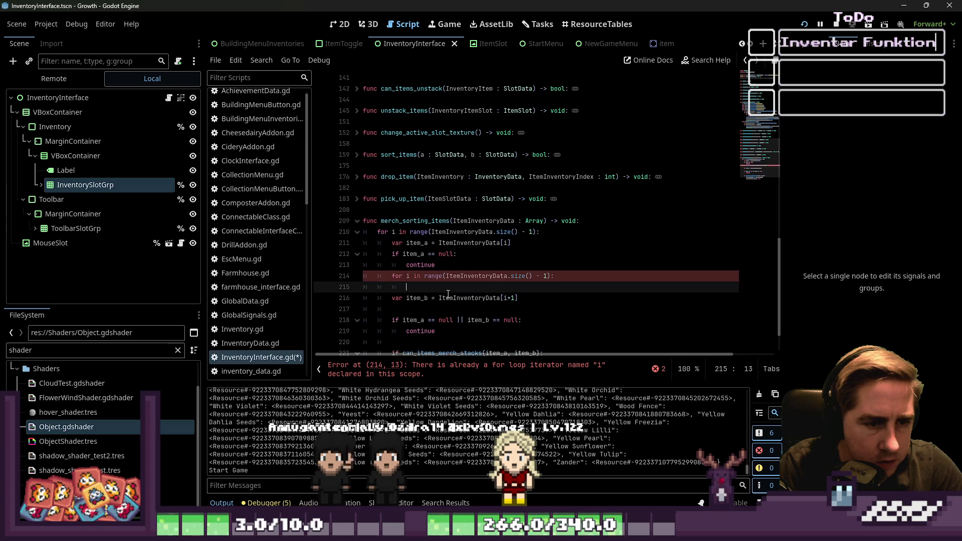
Step: Copy the ItemInventoryData[i+1] expression into an empty line inside the inner loop
{"action": "scroll", "coordinate": [448, 294], "scroll_direction": "down", "scroll_amount": 2}
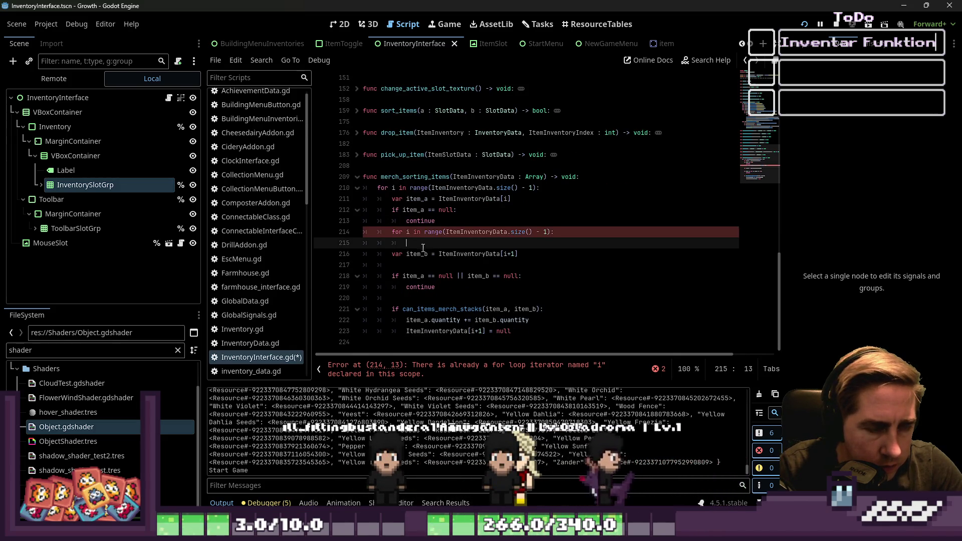
{"action": "left_click_drag", "start_coordinate": [394, 254], "coordinate": [466, 250]}
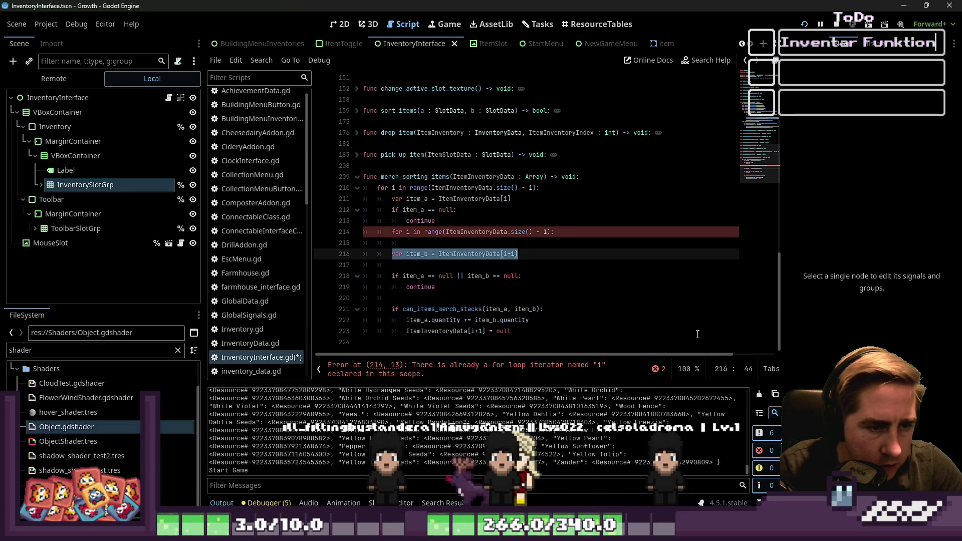
{"action": "key", "text": "BackSpace"}
{"action": "key", "text": "BackSpace"}
{"action": "key", "text": "Up"}
{"action": "key", "text": "Up"}
{"action": "key", "text": "Up"}
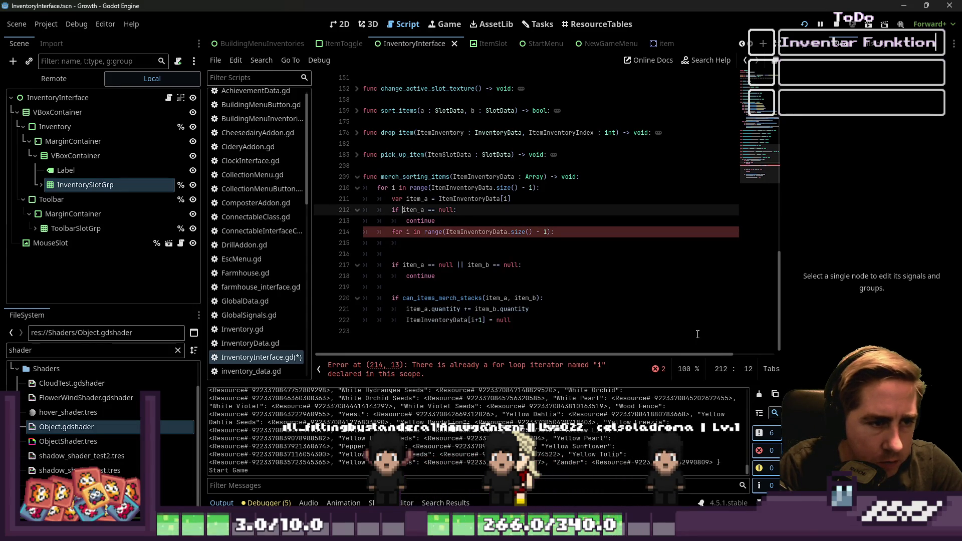
{"action": "key", "text": "Return"}
{"action": "key", "text": "Up"}
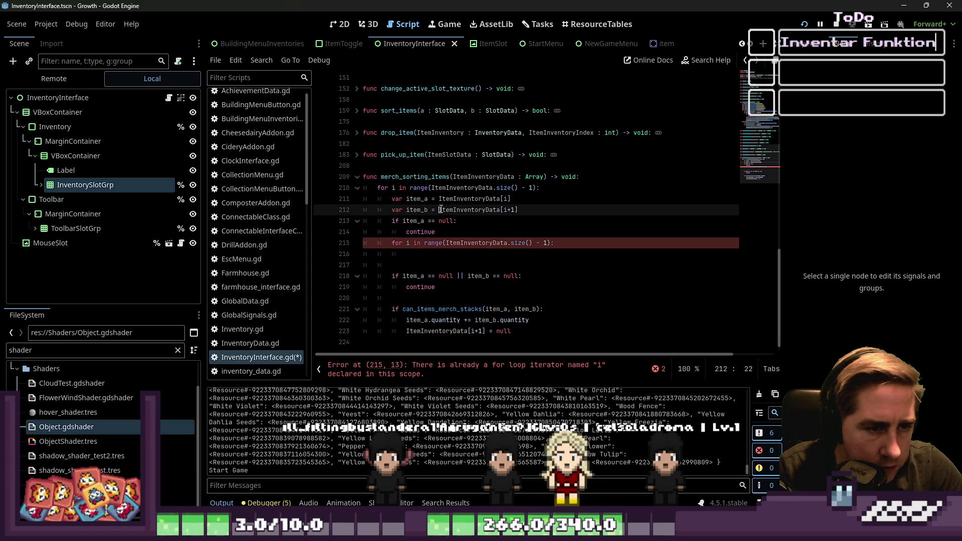
{"action": "key", "text": "Down"}
{"action": "key", "text": "Down"}
{"action": "key", "text": "Down"}
{"action": "left_click_drag", "start_coordinate": [439, 211], "coordinate": [519, 211]}
{"action": "key", "text": "ctrl+c"}
{"action": "left_click", "coordinate": [483, 255]}
{"action": "key", "text": "ctrl+v"}
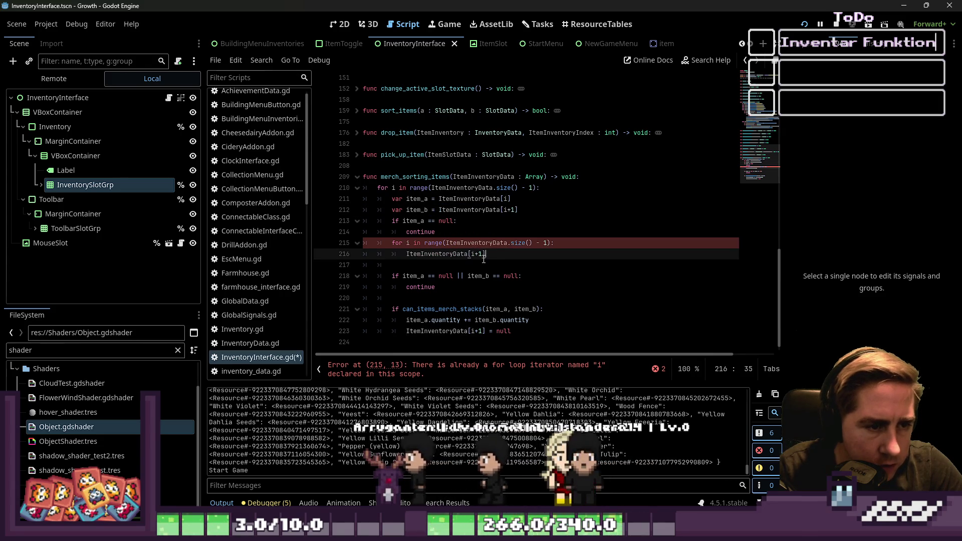
Step: Rename the inner loop's iterator from i to i_b
{"action": "key", "text": "Up"}
{"action": "key", "text": "Left"}
{"action": "key", "text": "Left"}
{"action": "key", "text": "Left"}
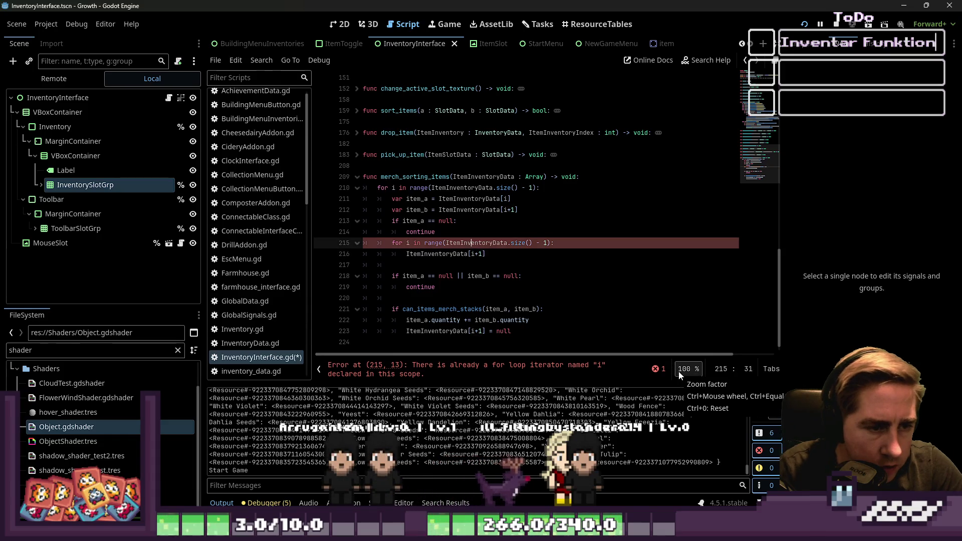
{"action": "key", "text": "Up"}
{"action": "key", "text": "Home"}
{"action": "key", "text": "Down"}
{"action": "key", "text": "Right"}
{"action": "type", "text": "_b"}
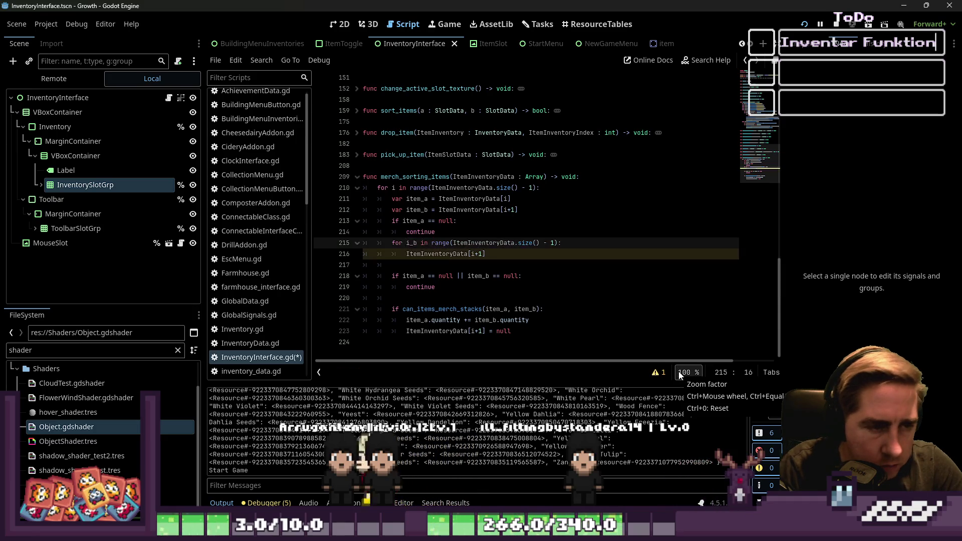
Step: Turn the pasted line into the item_b assignment and leave the outer item_b declaration without a value
{"action": "key", "text": "Down"}
{"action": "key", "text": "End"}
{"action": "key", "text": "Left"}
{"action": "key", "text": "Left"}
{"action": "key", "text": "Left"}
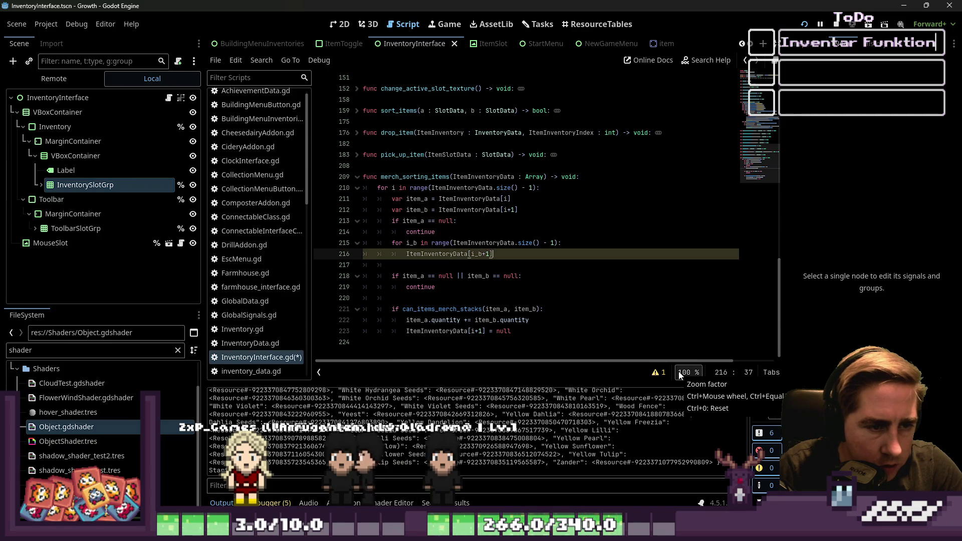
{"action": "key", "text": "Up"}
{"action": "key", "text": "Down"}
{"action": "key", "text": "Down"}
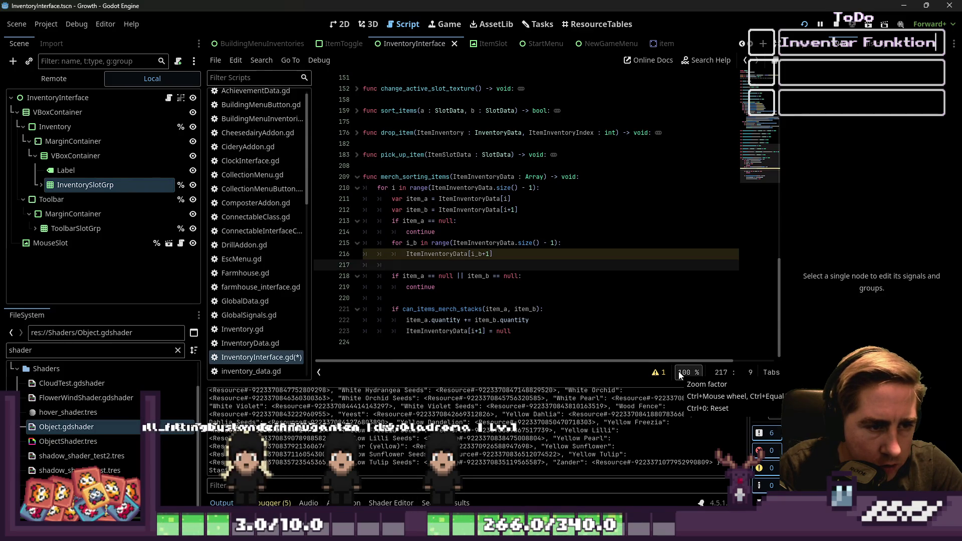
{"action": "key", "text": "Up"}
{"action": "key", "text": "Home"}
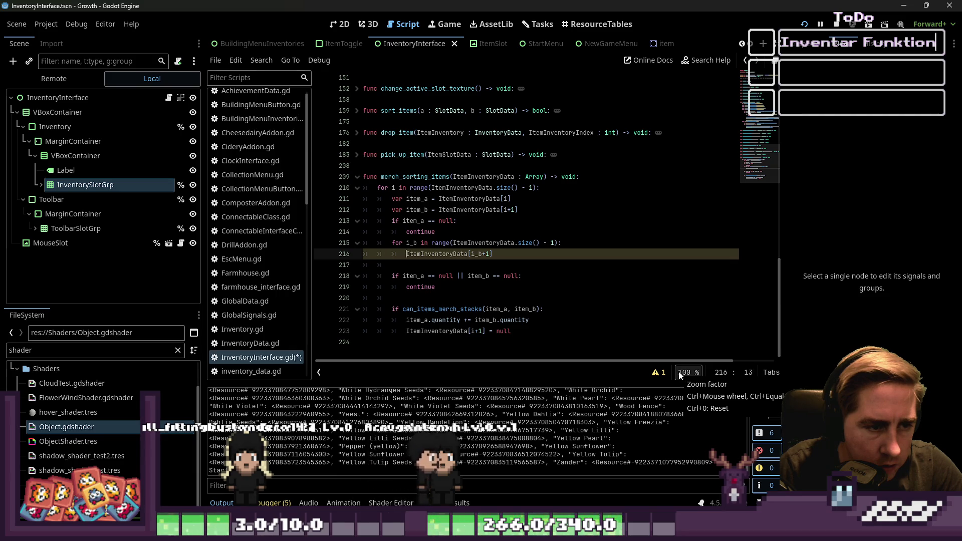
{"action": "type", "text": "_b ="}
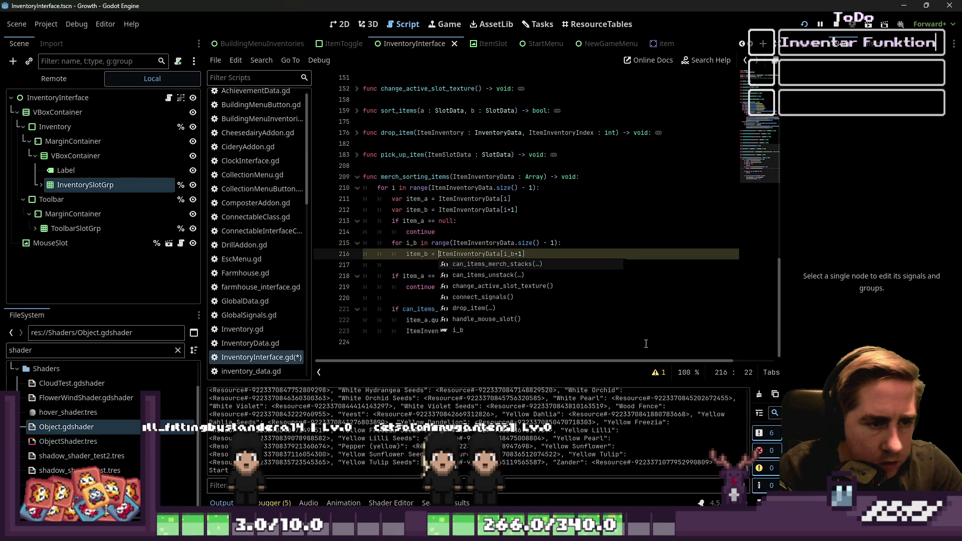
{"action": "left_click", "coordinate": [570, 247]}
{"action": "left_click", "coordinate": [506, 256]}
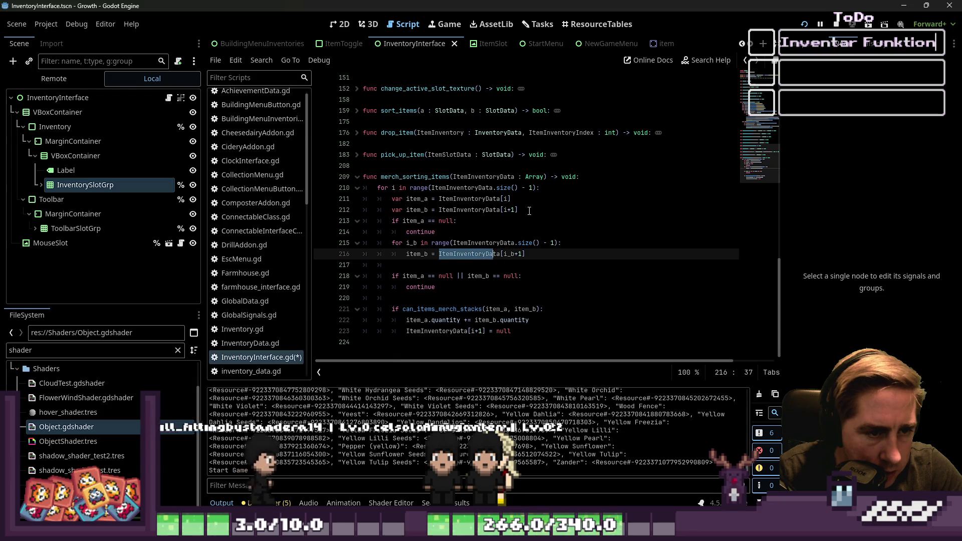
{"action": "left_click_drag", "start_coordinate": [529, 211], "coordinate": [439, 211]}
{"action": "key", "text": "BackSpace"}
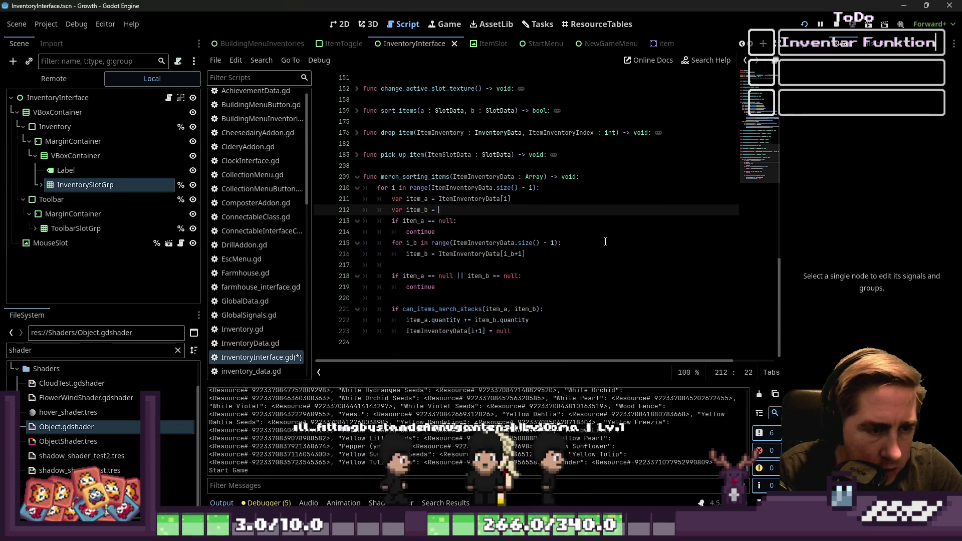
{"action": "key", "text": "BackSpace"}
{"action": "key", "text": "BackSpace"}
{"action": "key", "text": "BackSpace"}
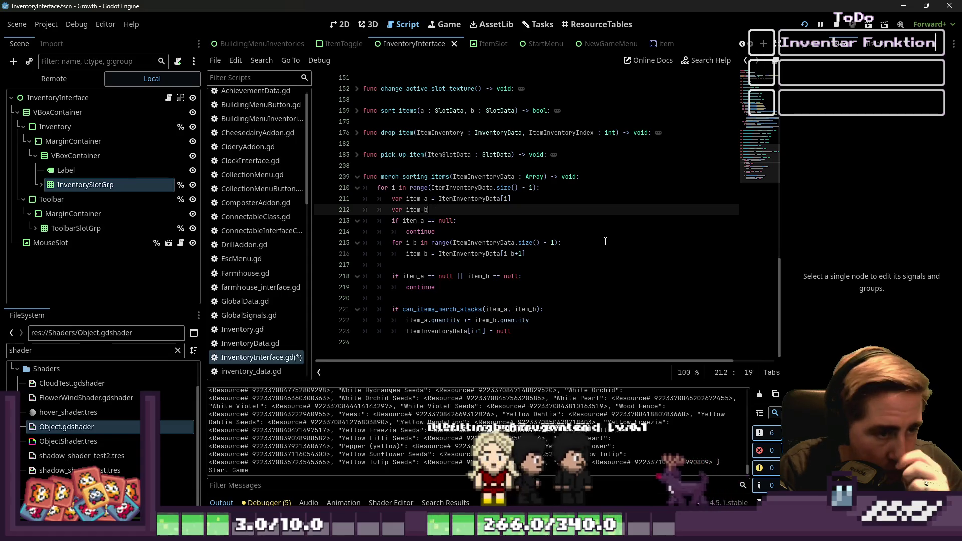
Step: Cut the can_items_merch_stacks merge block and delete the old combined null check
{"action": "key", "text": "Down"}
{"action": "key", "text": "Down"}
{"action": "key", "text": "Down"}
{"action": "key", "text": "Return"}
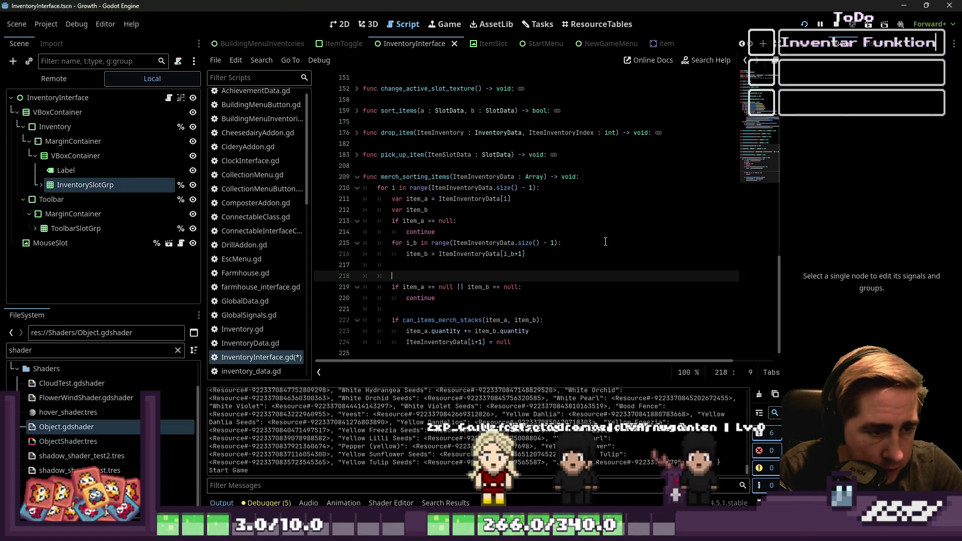
{"action": "key", "text": "BackSpace"}
{"action": "key", "text": "BackSpace"}
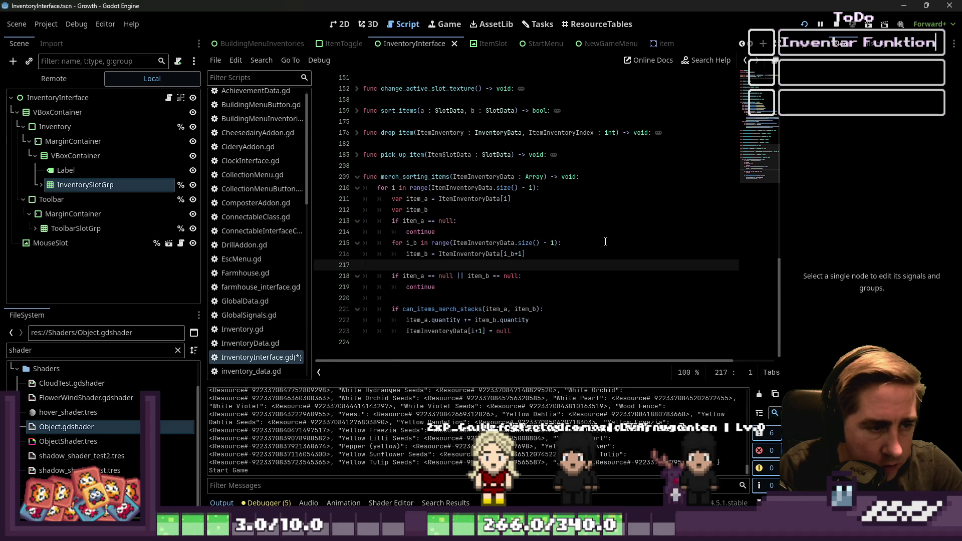
{"action": "key", "text": "Return"}
{"action": "key", "text": "Return"}
{"action": "key", "text": "BackSpace"}
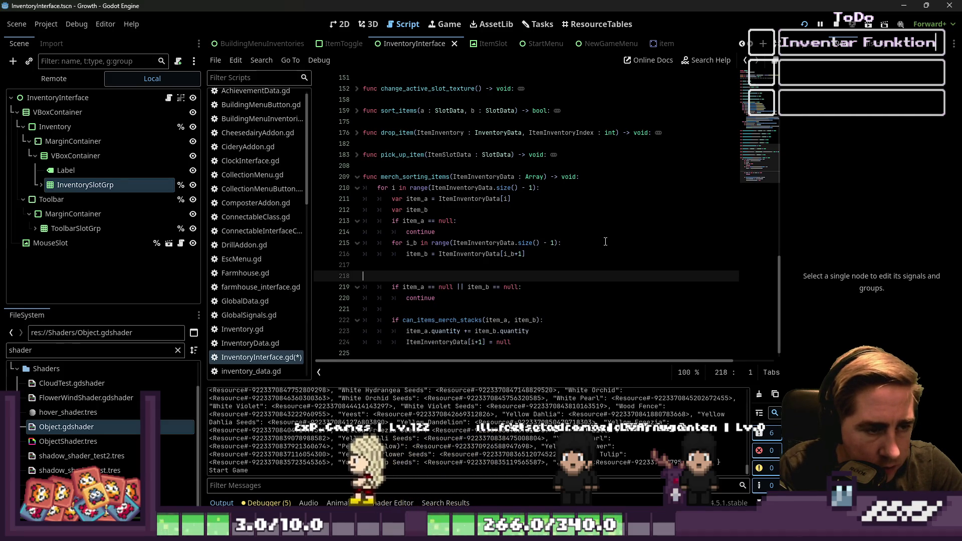
{"action": "key", "text": "Down"}
{"action": "key", "text": "Down"}
{"action": "key", "text": "Down"}
{"action": "key", "text": "shift+Down"}
{"action": "key", "text": "shift+Down"}
{"action": "key", "text": "shift+End"}
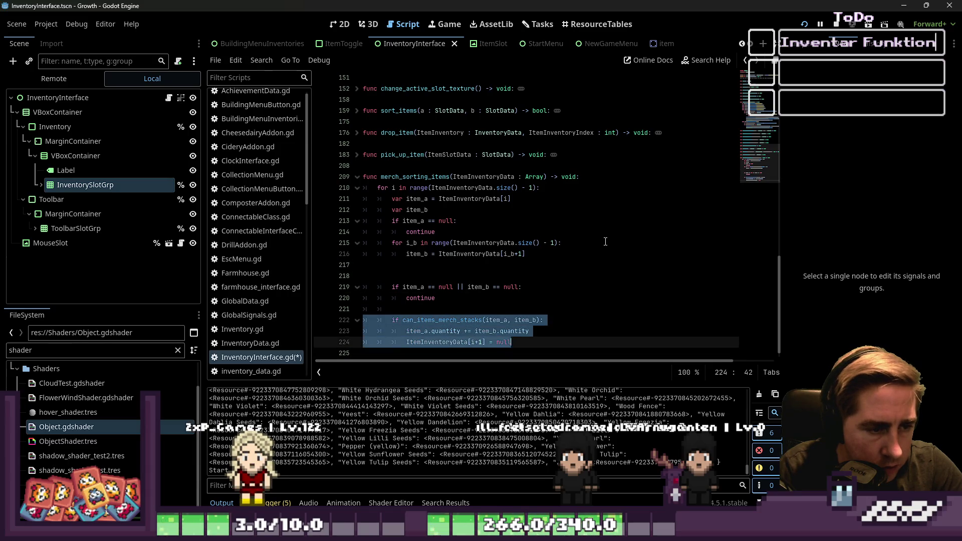
{"action": "key", "text": "Delete"}
{"action": "key", "text": "shift+Up"}
{"action": "key", "text": "shift+Up"}
{"action": "key", "text": "shift+Up"}
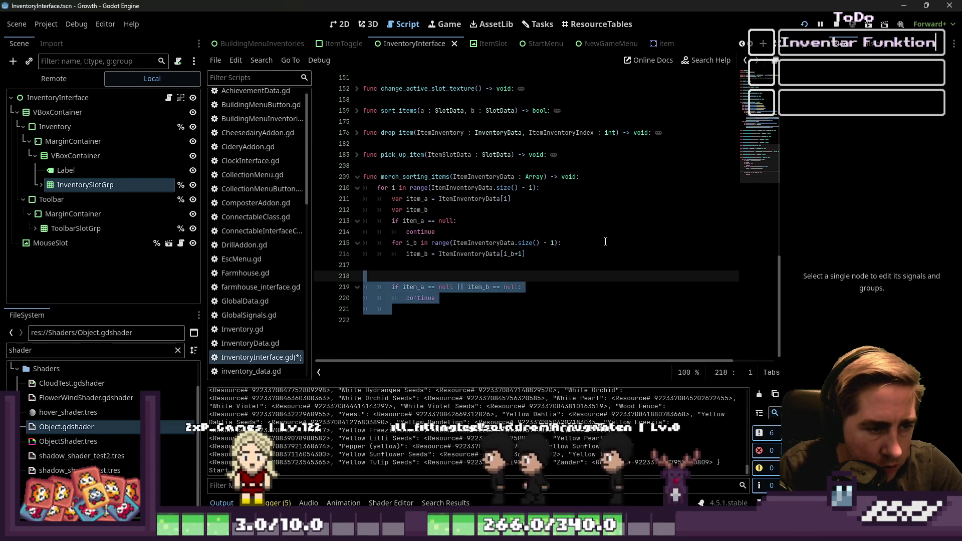
{"action": "key", "text": "Delete"}
{"action": "key", "text": "Tab"}
{"action": "key", "text": "Tab"}
{"action": "key", "text": "Tab"}
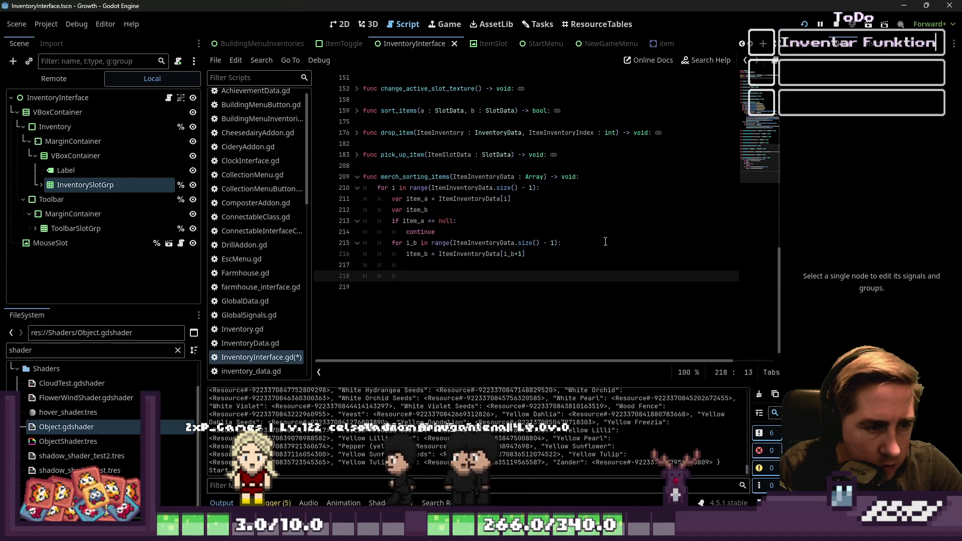
Step: Paste the merge block into the inner loop and point its slot-clearing index at i_b
{"action": "key", "text": "ctrl+v"}
{"action": "key", "text": "Up"}
{"action": "key", "text": "Delete"}
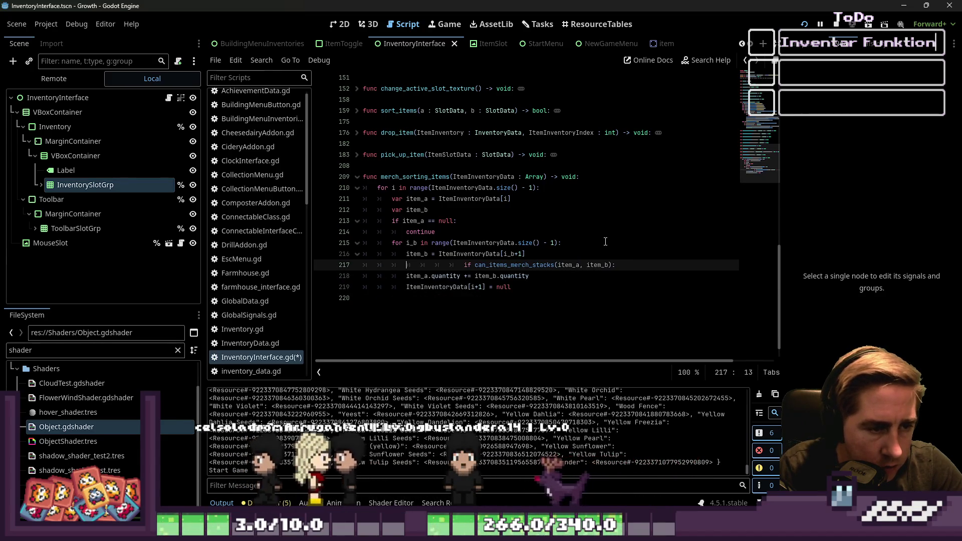
{"action": "key", "text": "Delete"}
{"action": "key", "text": "Delete"}
{"action": "key", "text": "Delete"}
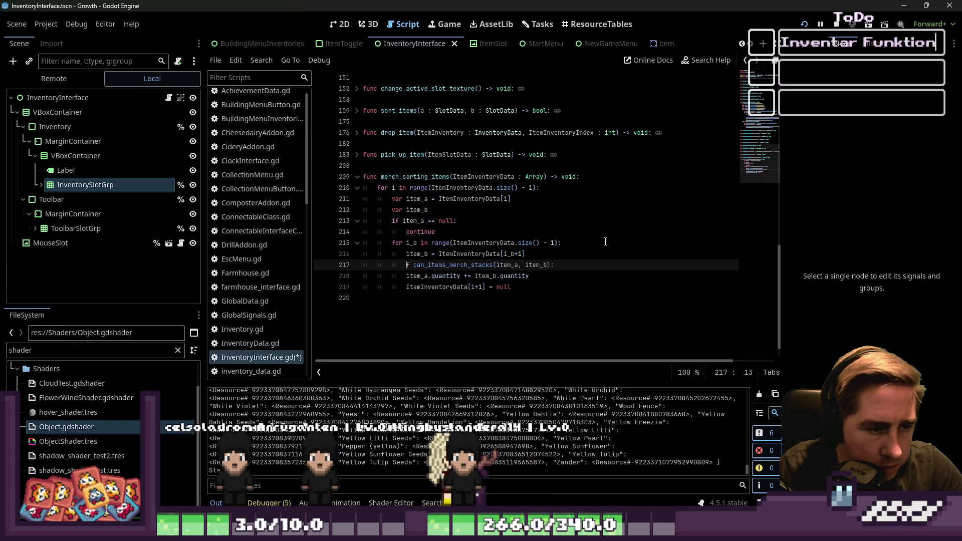
{"action": "type", "text": "i"}
{"action": "key", "text": "Down"}
{"action": "key", "text": "Down"}
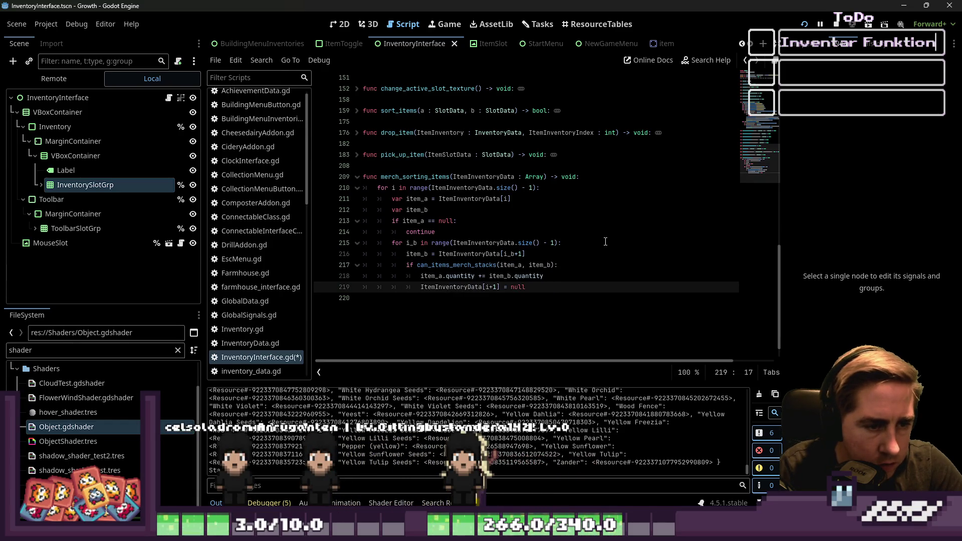
{"action": "key", "text": "Up"}
{"action": "key", "text": "Down"}
{"action": "key", "text": "ctrl+Right"}
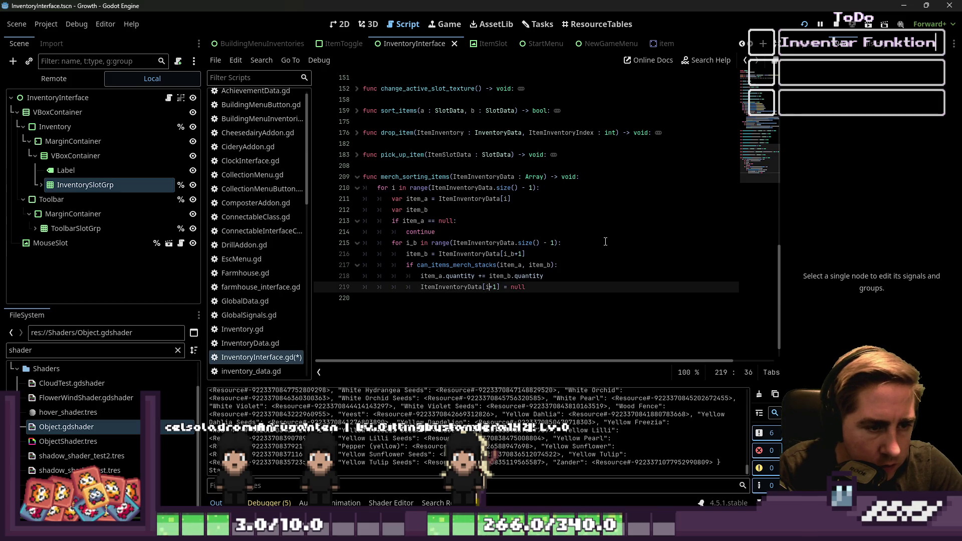
{"action": "type", "text": "i_b"}
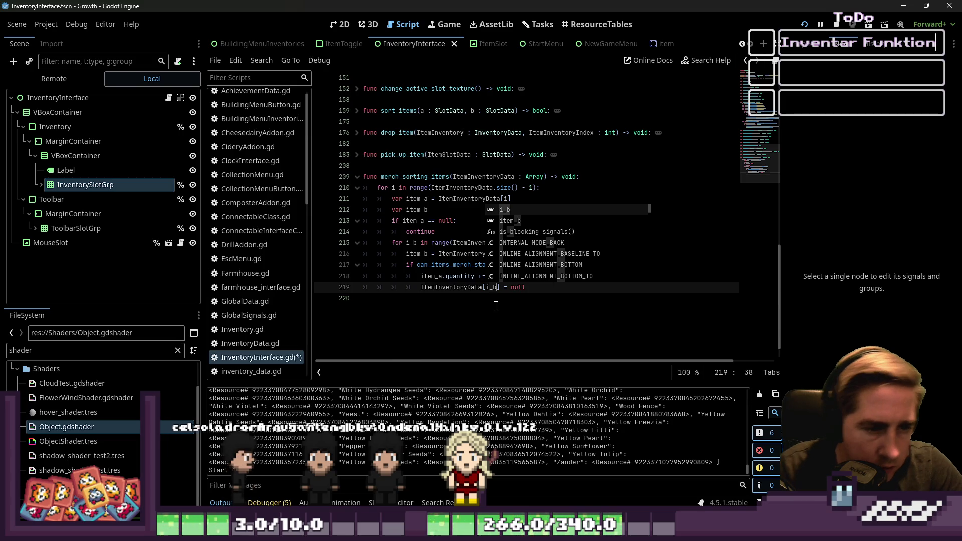
Step: Add 'if item_a == item_b: continue' right after the item_b assignment
{"action": "key", "text": "Escape"}
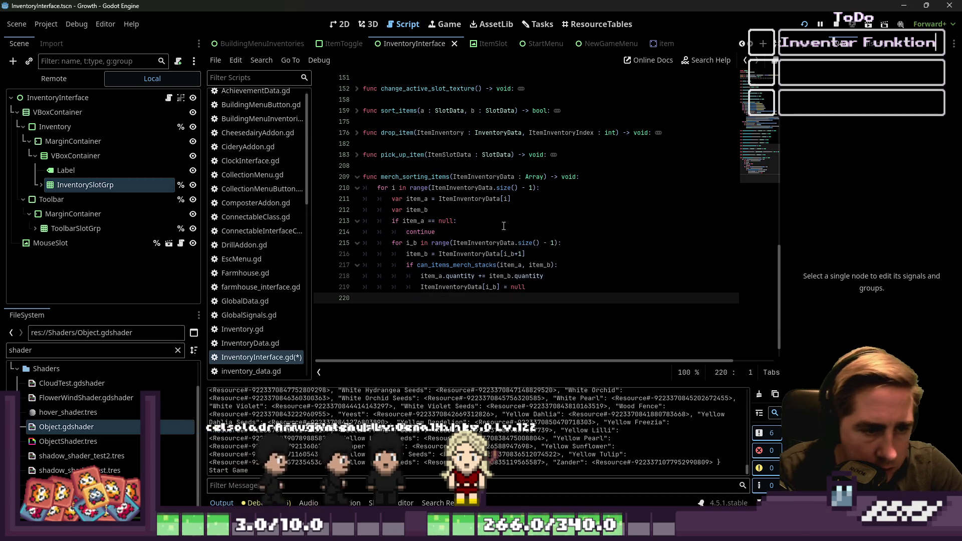
{"action": "key", "text": "Up"}
{"action": "key", "text": "Up"}
{"action": "key", "text": "Up"}
{"action": "key", "text": "End"}
{"action": "key", "text": "Return"}
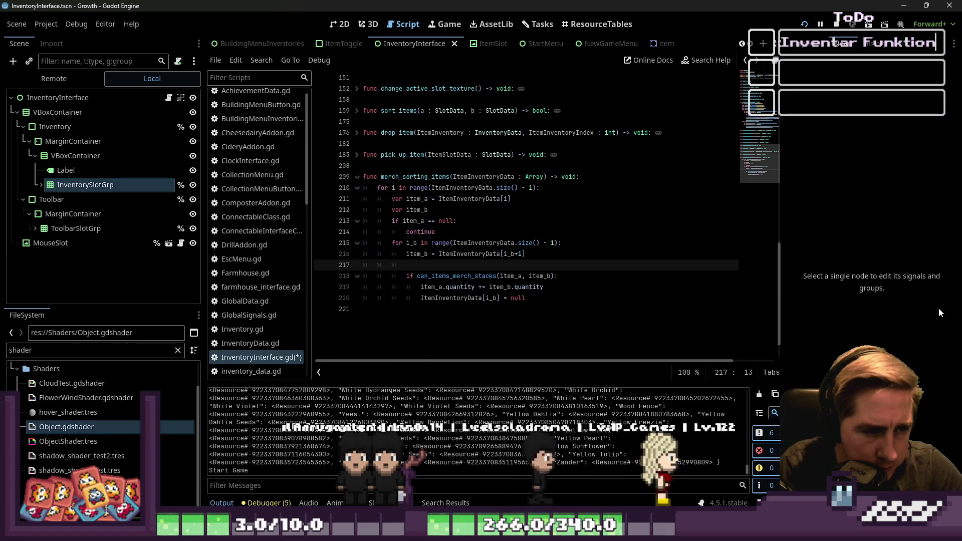
{"action": "type", "text": "if item_a == "}
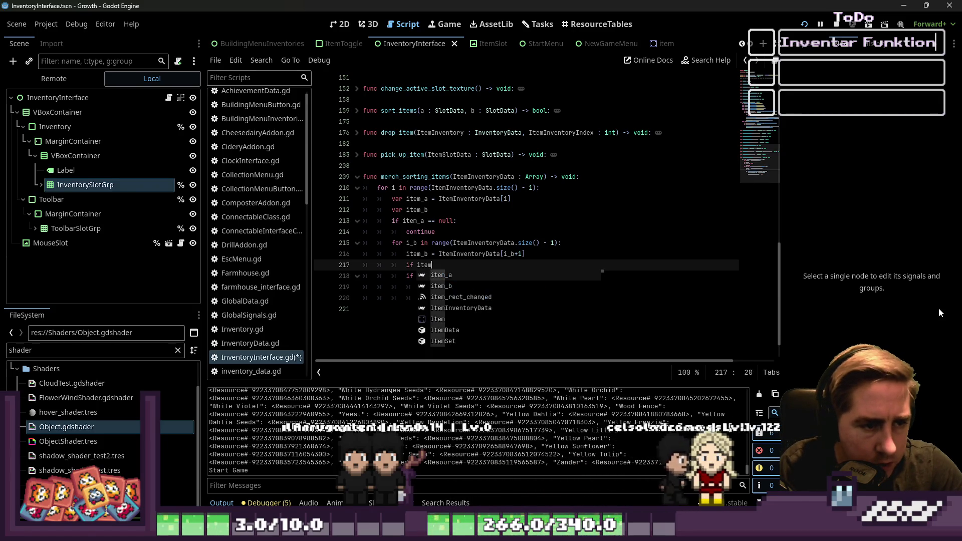
{"action": "type", "text": "item_b:"}
{"action": "key", "text": "Return"}
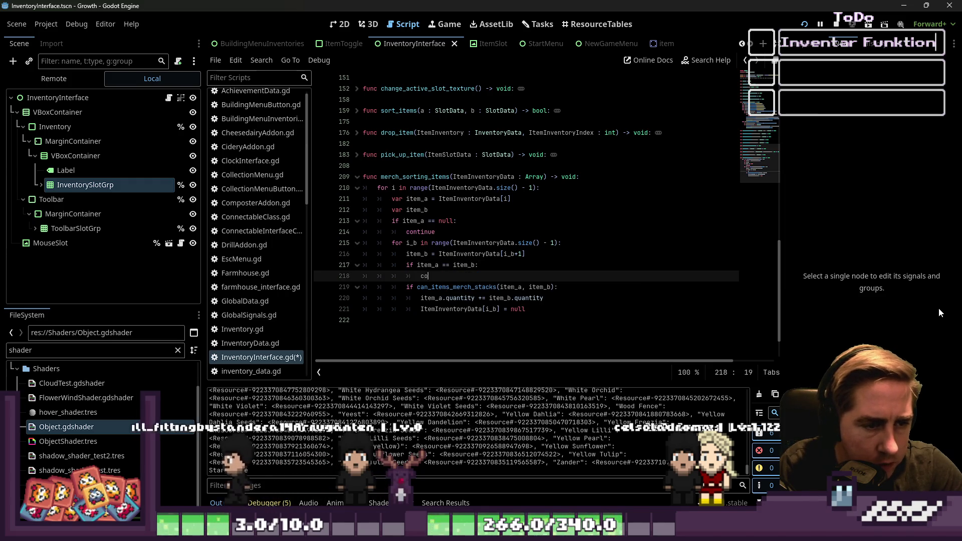
{"action": "type", "text": "co"}
{"action": "type", "text": "nti"}
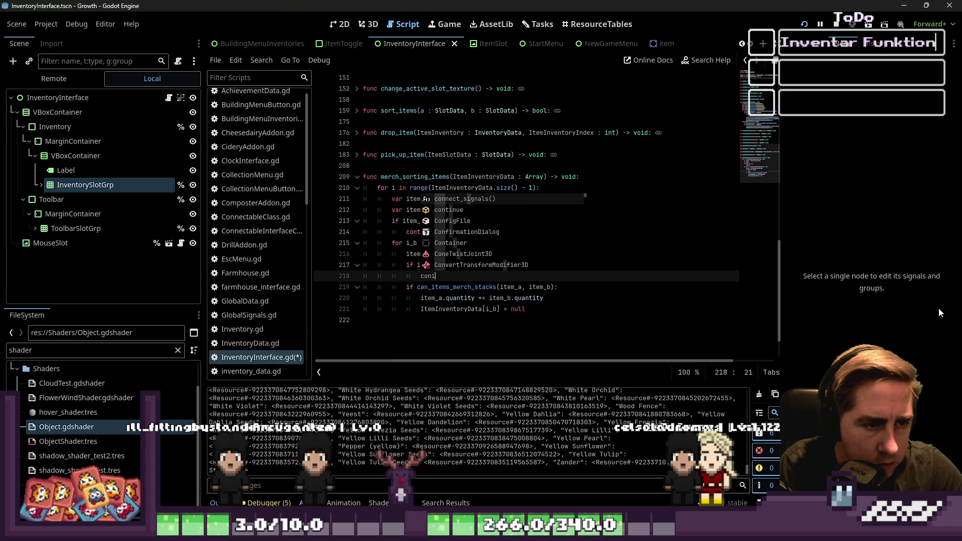
{"action": "type", "text": "nue"}
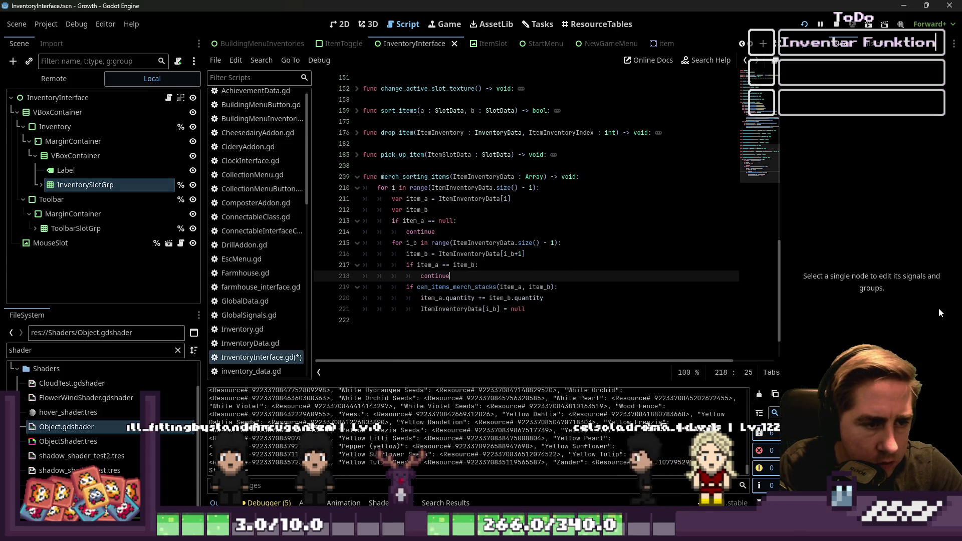
{"action": "left_click", "coordinate": [666, 219]}
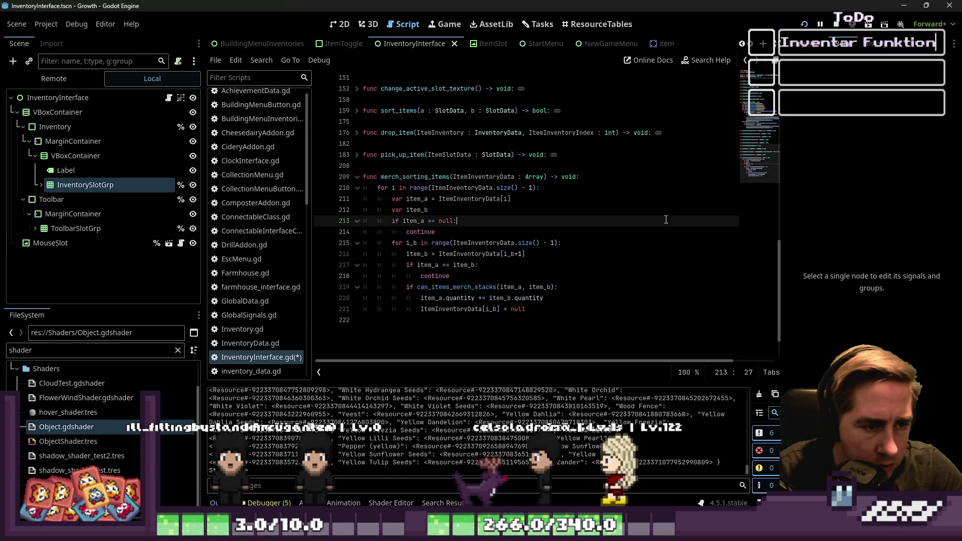
{"action": "left_click", "coordinate": [527, 234]}
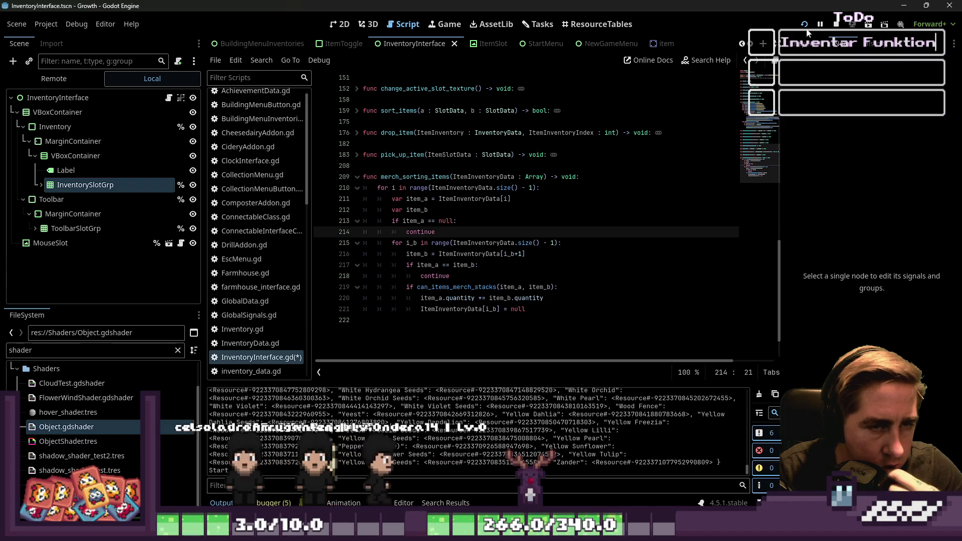
Step: Run the game with new character 'das', split an apple stack and sort with R, triggering the Nil item_name crash
{"action": "key", "text": "F5"}
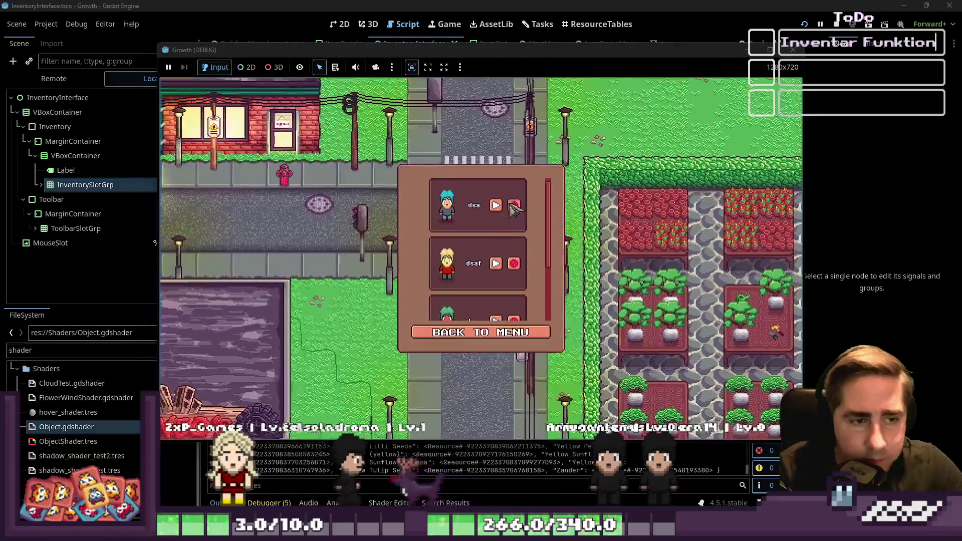
{"action": "left_click", "coordinate": [496, 262]}
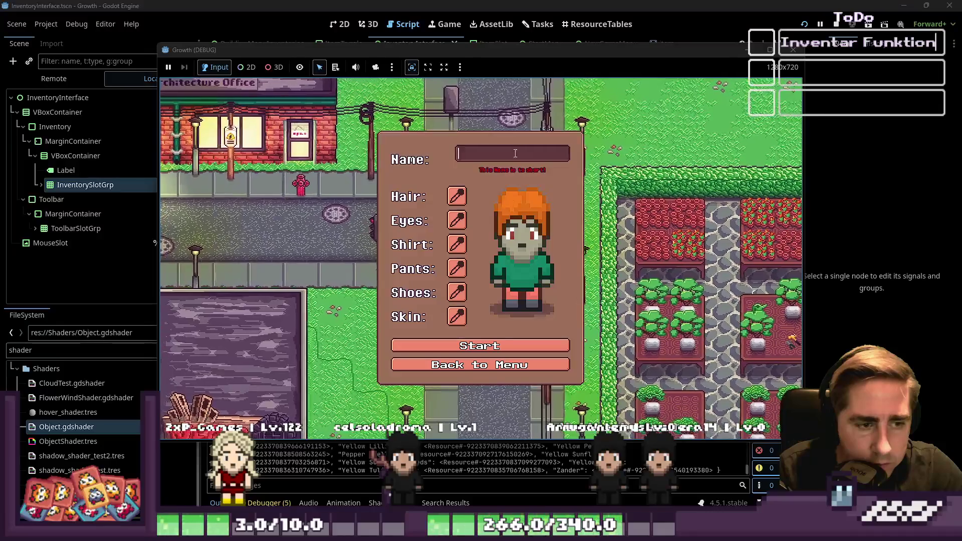
{"action": "type", "text": "das"}
{"action": "left_click", "coordinate": [557, 347]}
{"action": "right_click", "coordinate": [510, 322]}
{"action": "left_click", "coordinate": [516, 353]}
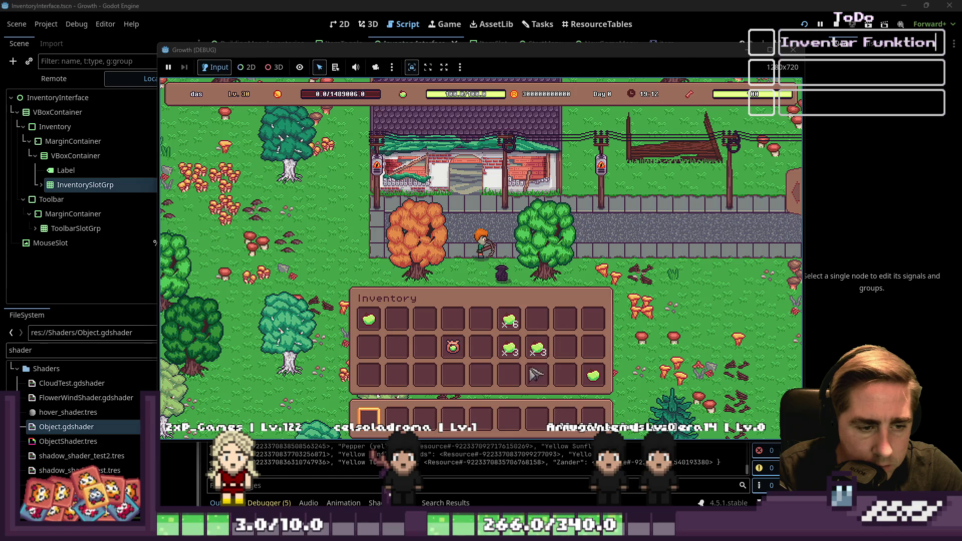
{"action": "key", "text": "r"}
{"action": "left_click", "coordinate": [495, 243]}
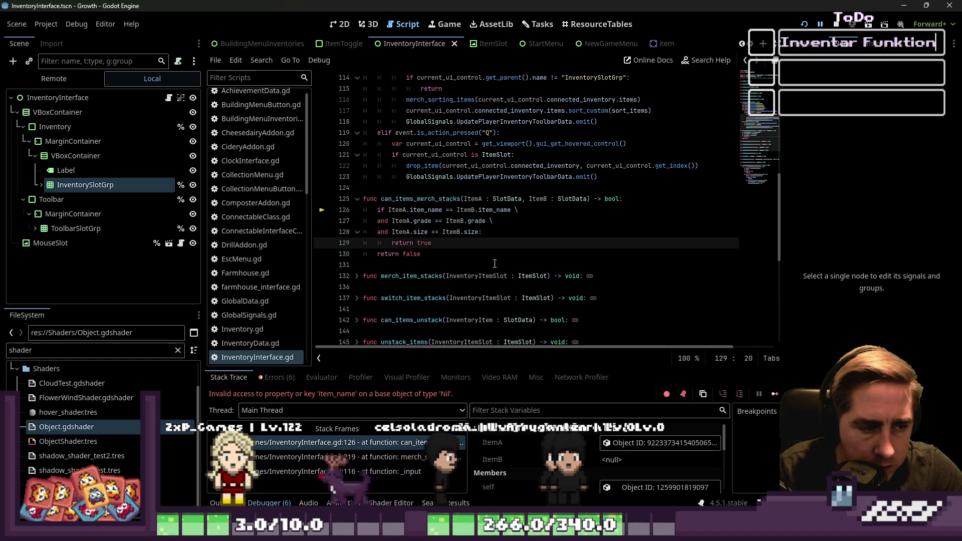
Step: Extend line 217 to skip when 'item_a == item_b || item_b == null', then stop and rerun the game
{"action": "scroll", "coordinate": [495, 264], "scroll_direction": "down", "scroll_amount": 8}
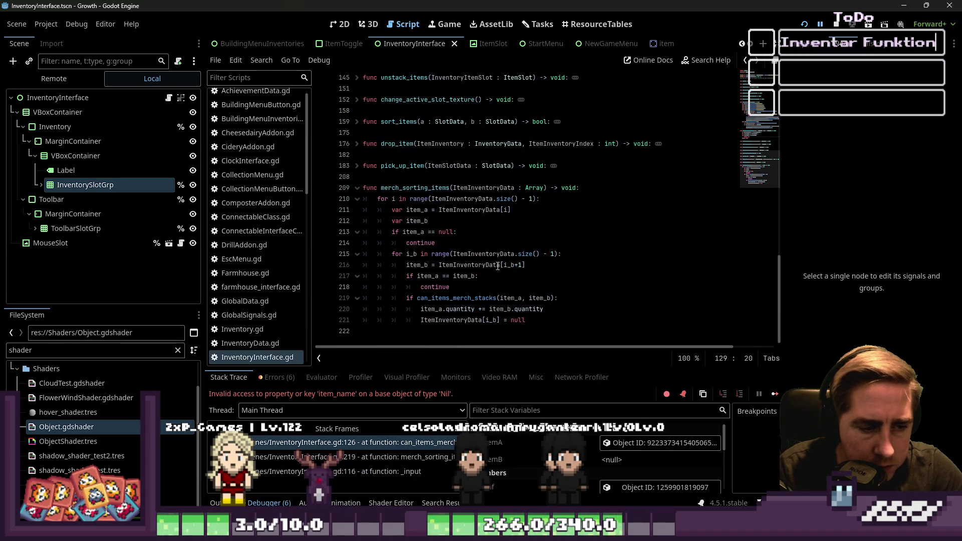
{"action": "mouse_move", "coordinate": [498, 267]}
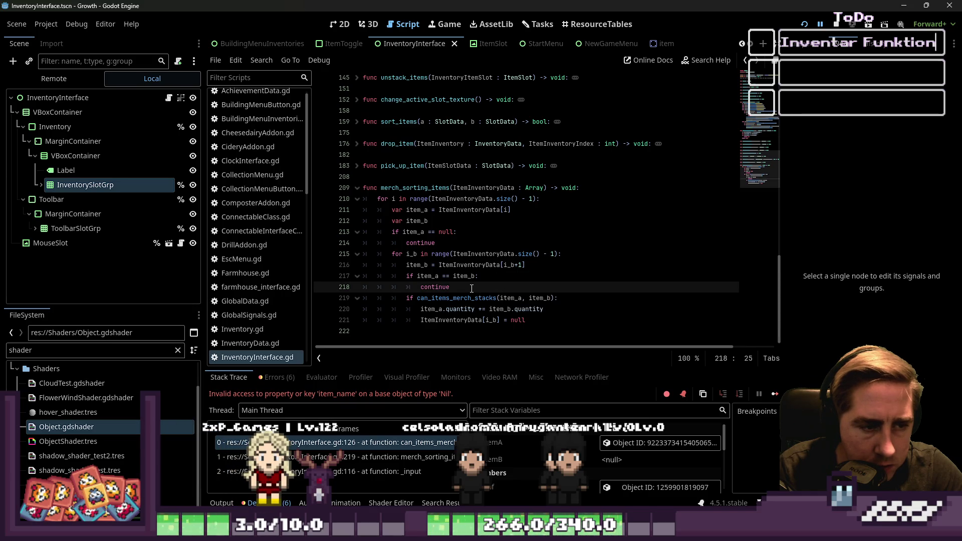
{"action": "left_click", "coordinate": [476, 261]}
{"action": "left_click", "coordinate": [449, 299]}
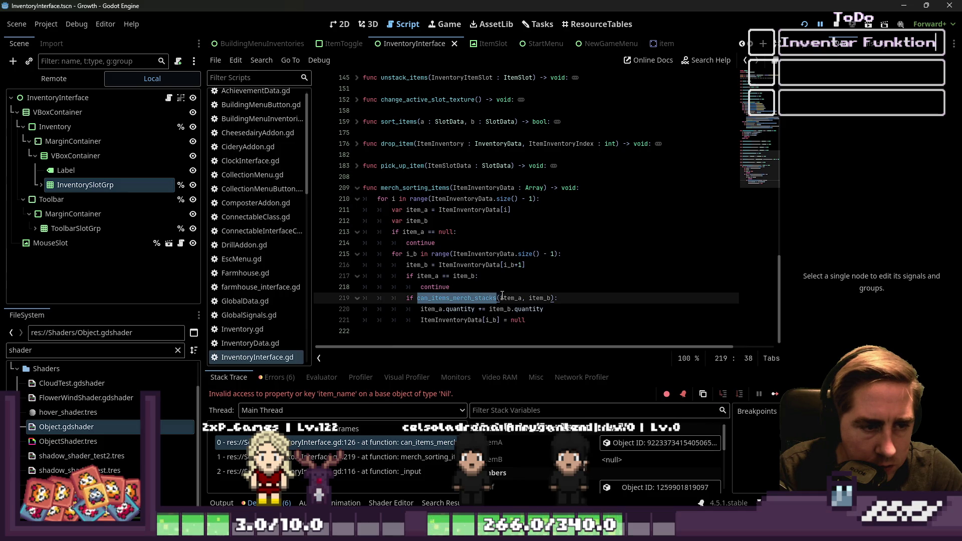
{"action": "left_click", "coordinate": [503, 276]}
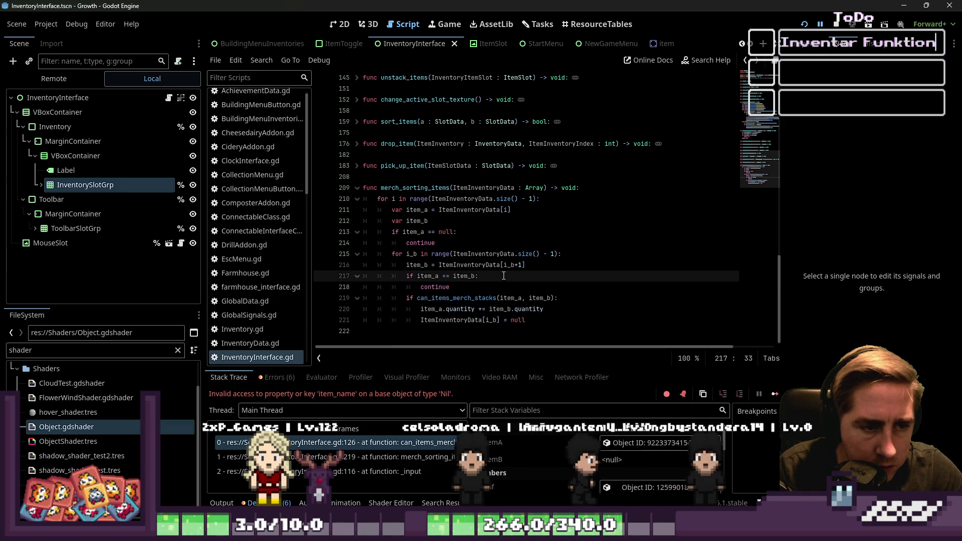
{"action": "type", "text": "item"}
{"action": "type", "text": "_b ="}
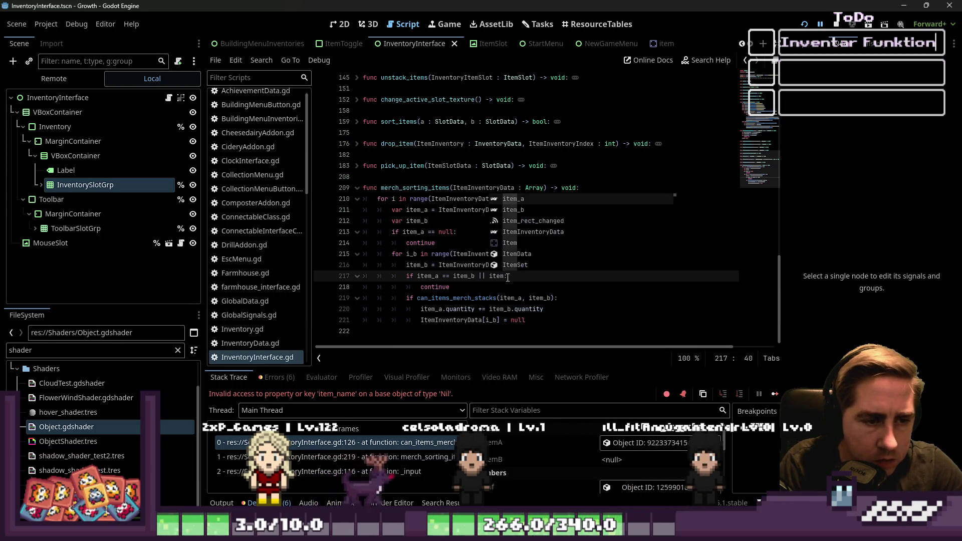
{"action": "type", "text": "= null"}
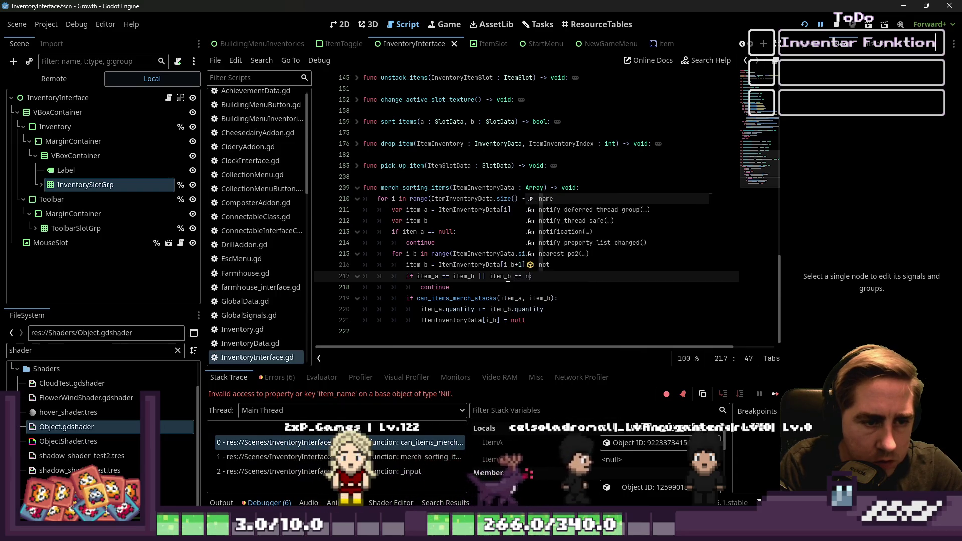
{"action": "left_click", "coordinate": [526, 234]}
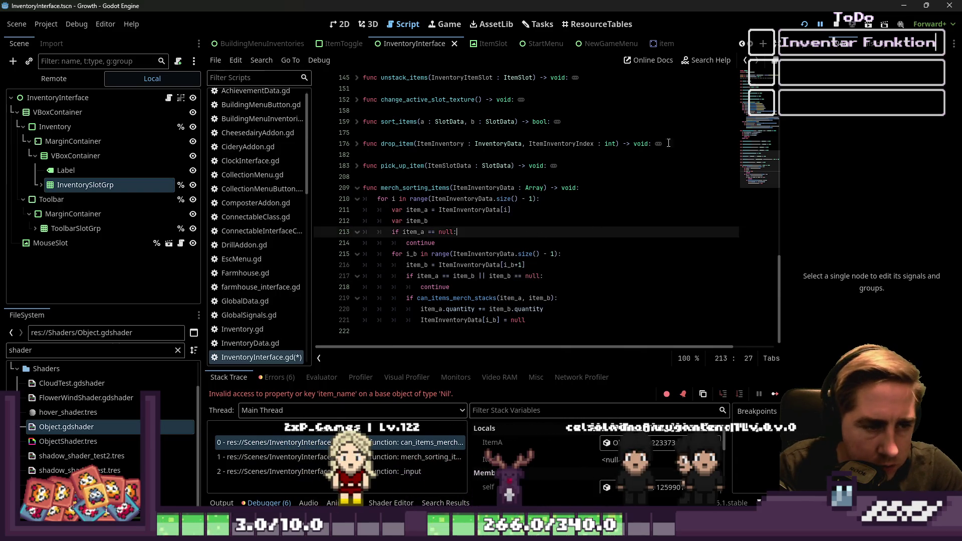
{"action": "left_click", "coordinate": [837, 24]}
{"action": "left_click", "coordinate": [805, 25]}
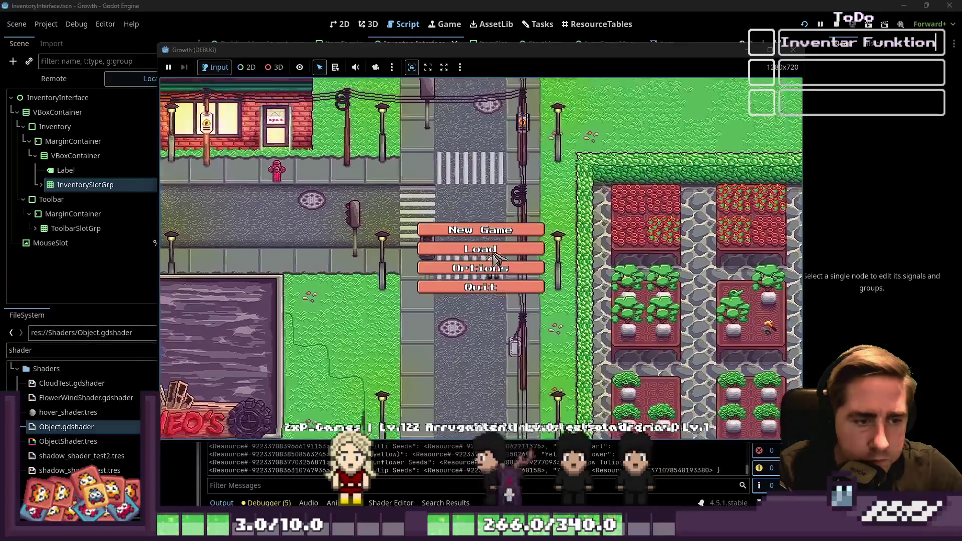
Step: Start a new game as 'wed', split an apple stack and sort with I to test merging
{"action": "left_click", "coordinate": [479, 288]}
{"action": "type", "text": "wed"}
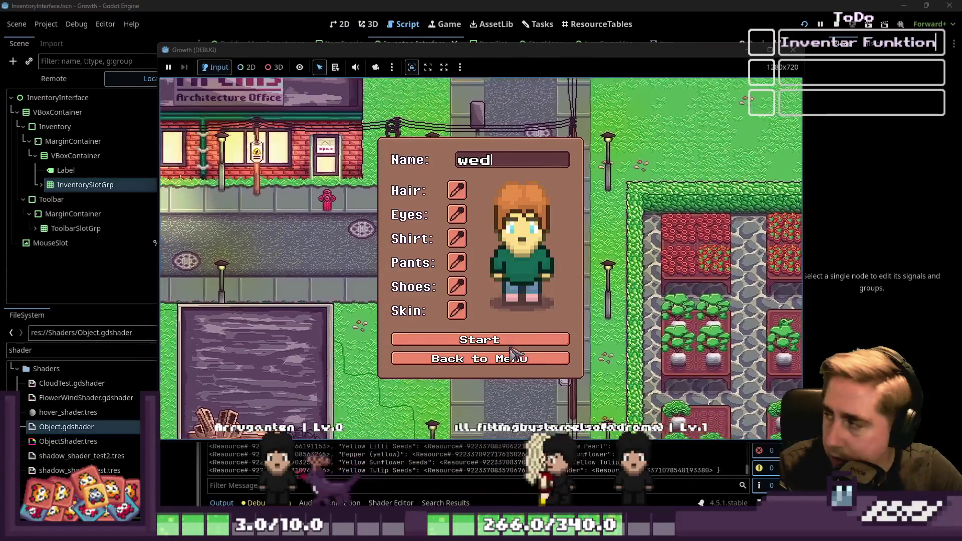
{"action": "left_click", "coordinate": [514, 341]}
{"action": "left_click", "coordinate": [521, 351]}
{"action": "left_click", "coordinate": [536, 353]}
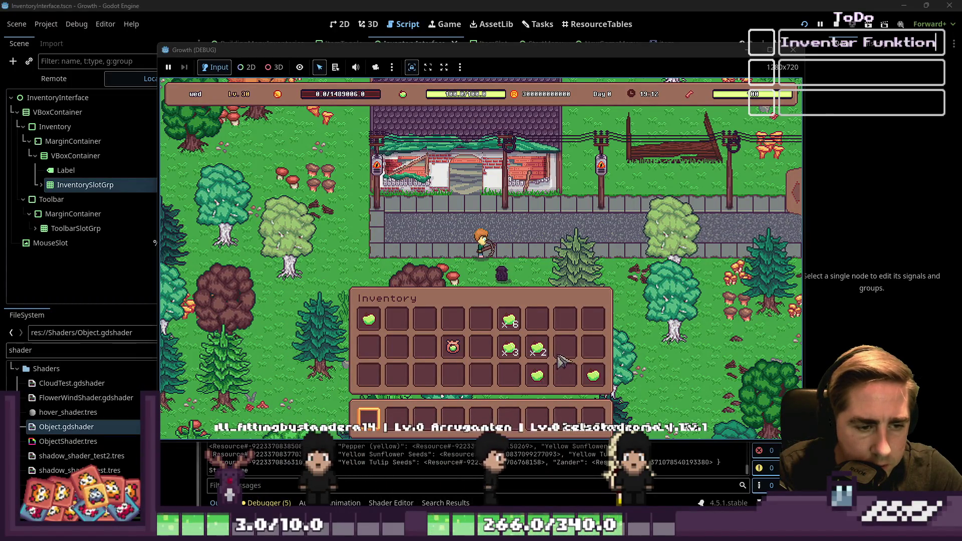
{"action": "key", "text": "i"}
{"action": "key", "text": "i"}
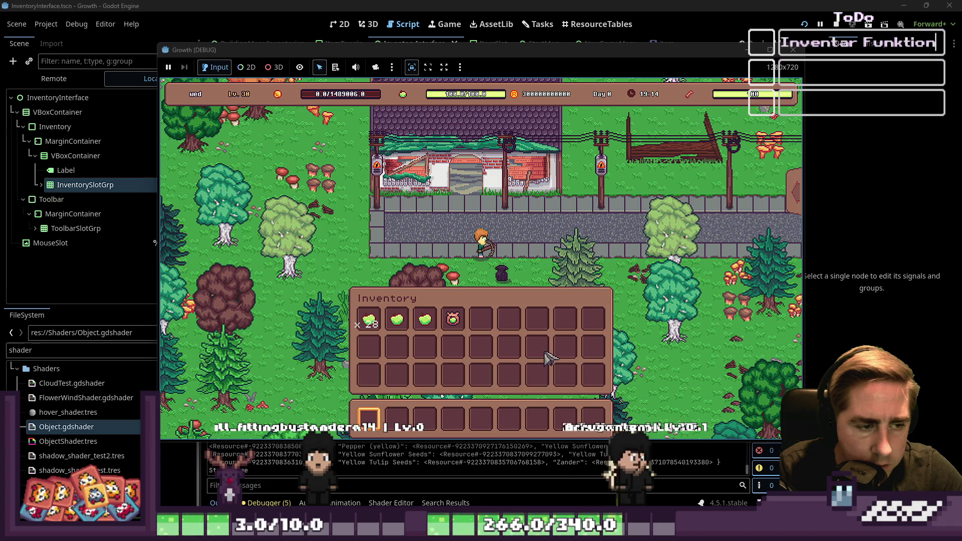
{"action": "right_click", "coordinate": [369, 321]}
{"action": "left_click", "coordinate": [398, 348]}
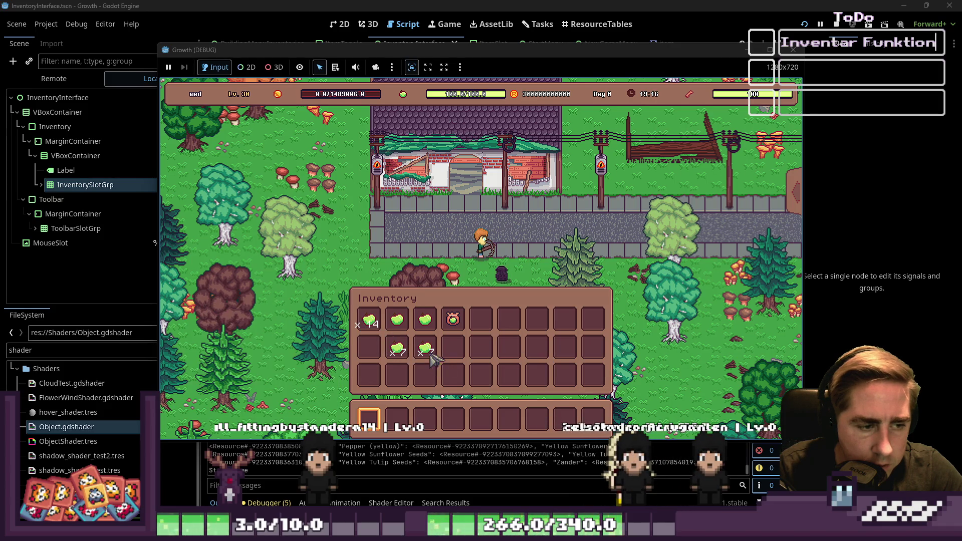
{"action": "key", "text": "i"}
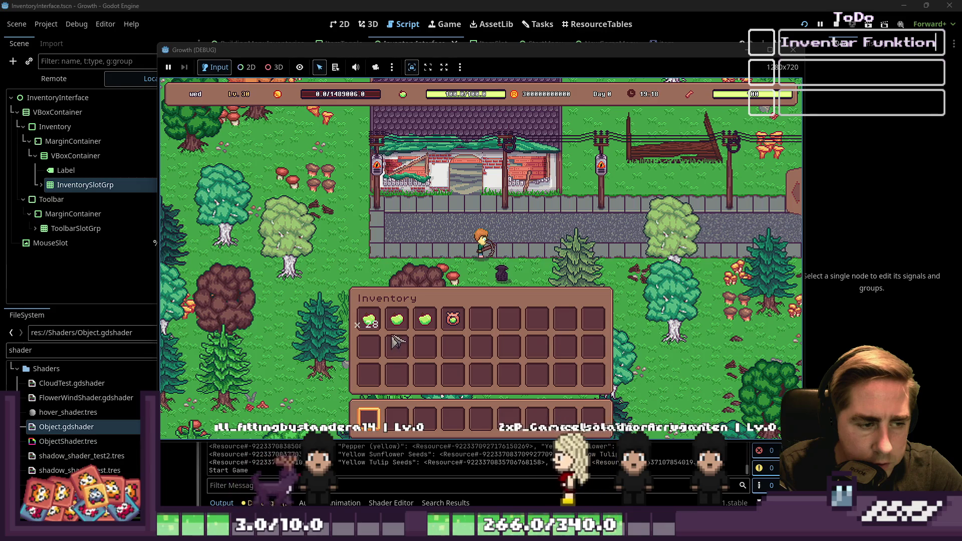
Step: Split the apple stack several more times and sort again to confirm the halves recombine
{"action": "right_click", "coordinate": [370, 321]}
{"action": "right_click", "coordinate": [398, 347]}
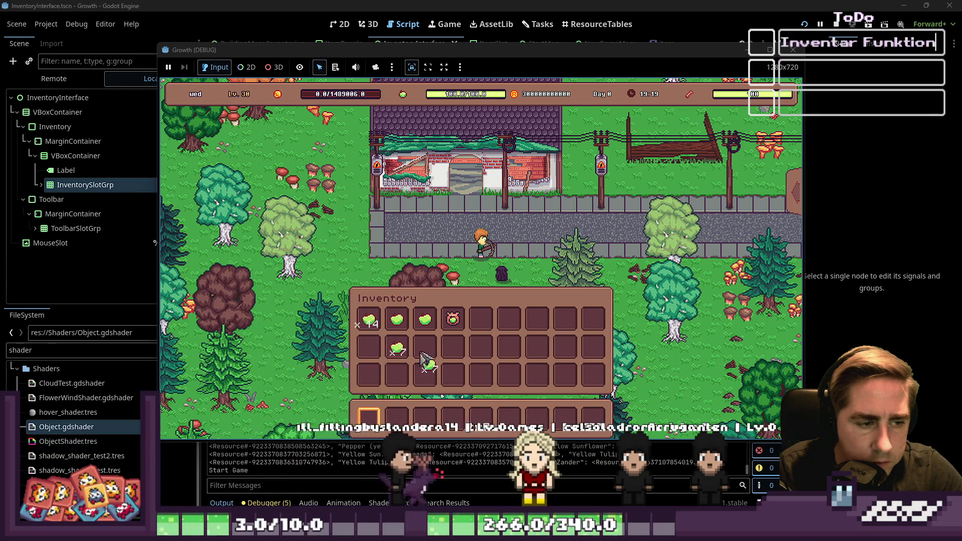
{"action": "key", "text": "i"}
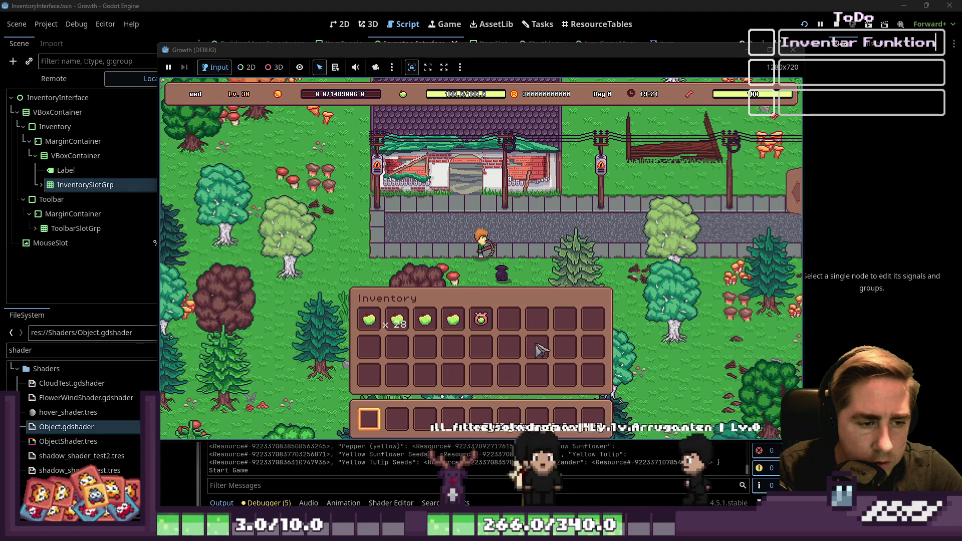
{"action": "key", "text": "i"}
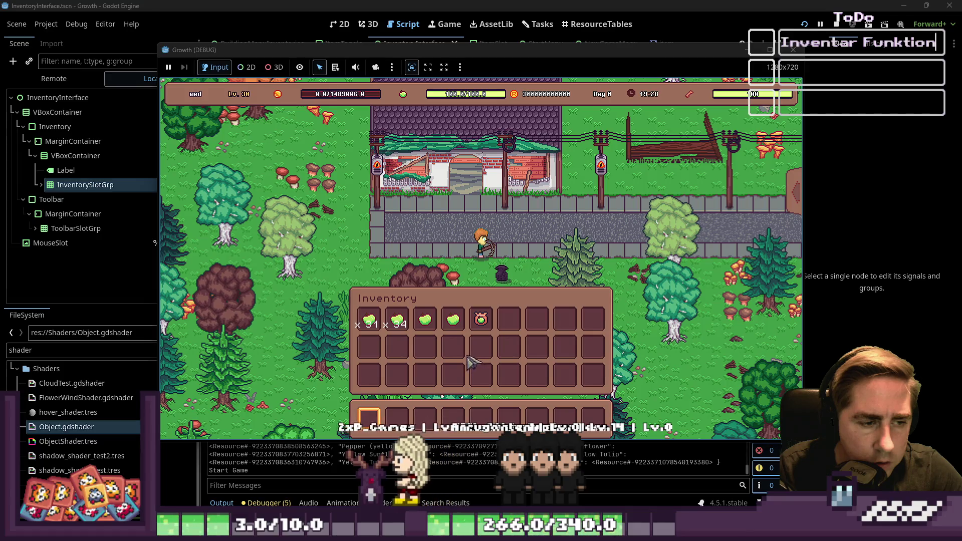
{"action": "right_click", "coordinate": [398, 321]}
{"action": "key", "text": "i"}
{"action": "key", "text": "i"}
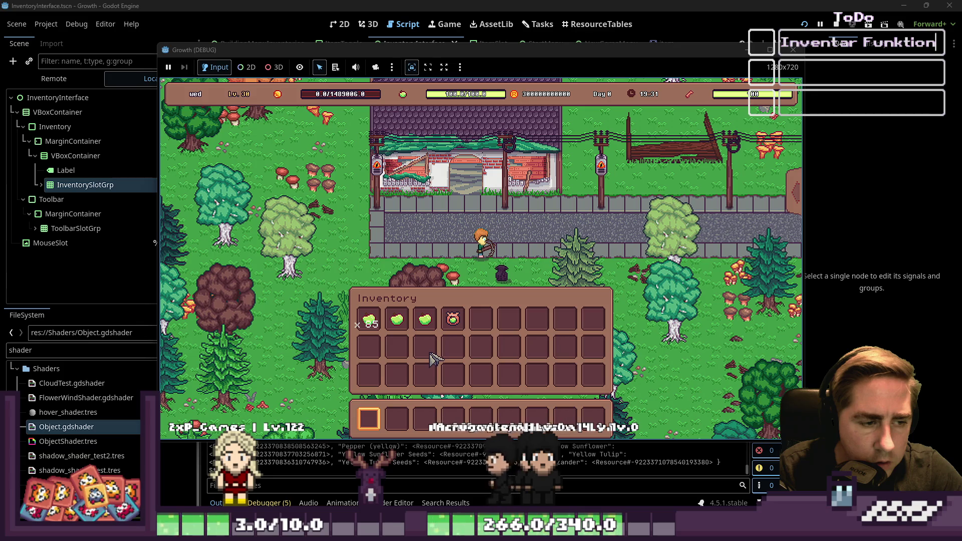
{"action": "left_click", "coordinate": [369, 320]}
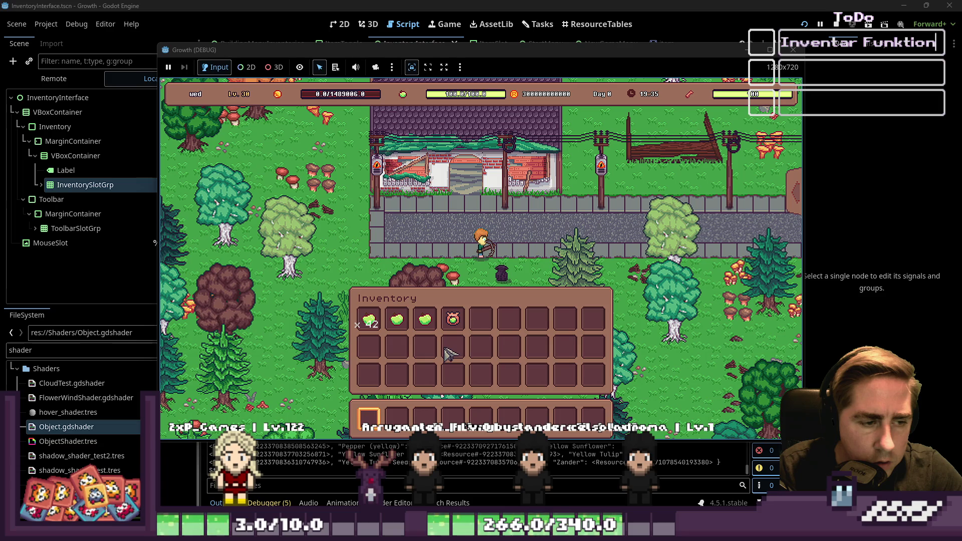
{"action": "right_click", "coordinate": [370, 321]}
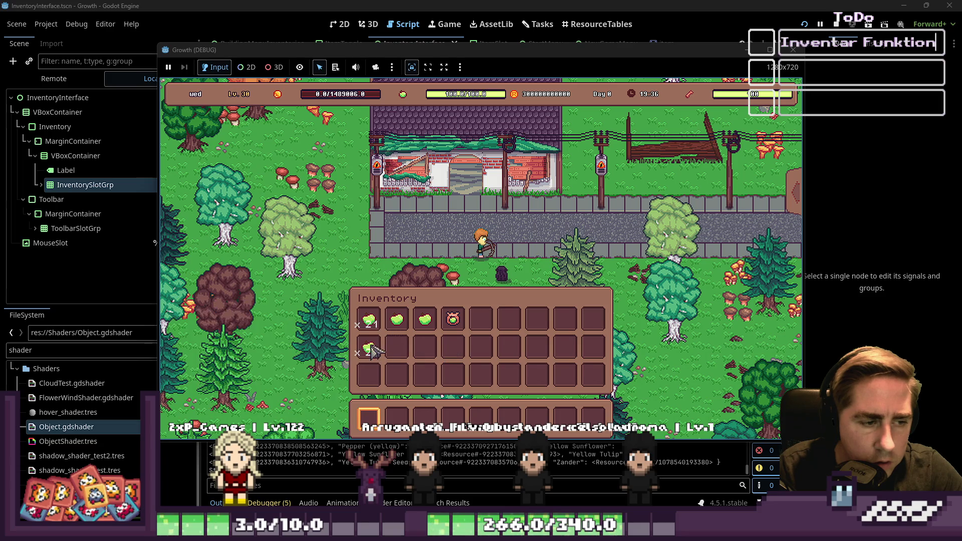
{"action": "left_click", "coordinate": [414, 351]}
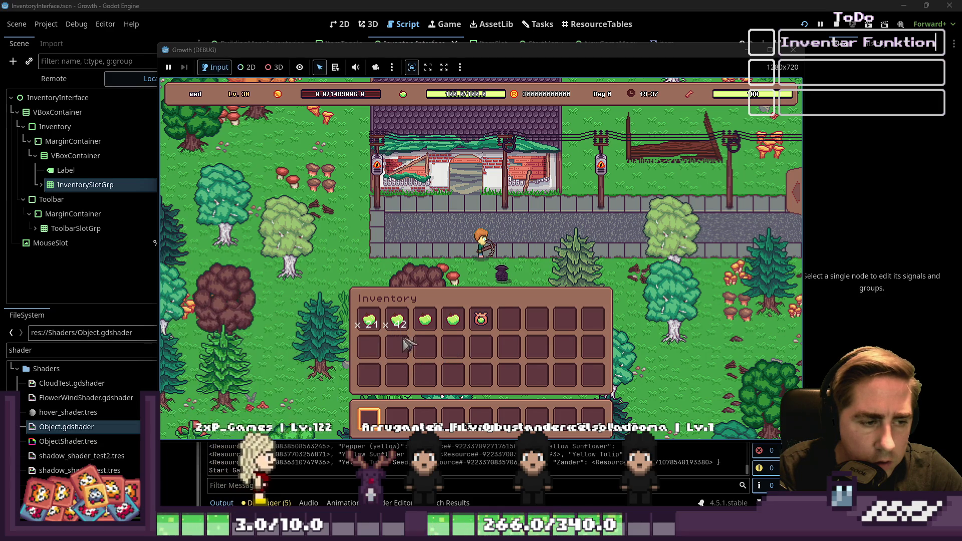
Step: Close the game and select the whole merch_sorting_items function in the script editor
{"action": "left_click", "coordinate": [794, 49]}
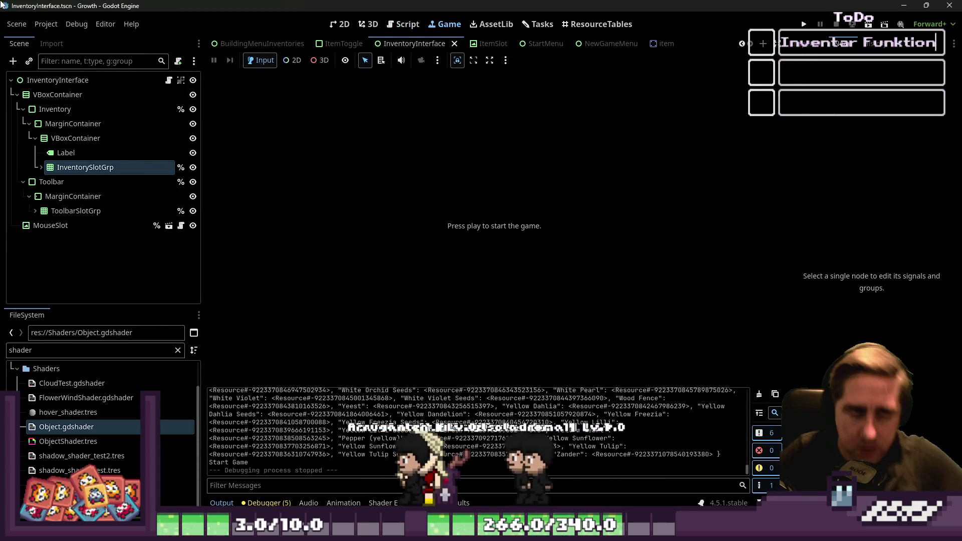
{"action": "left_click", "coordinate": [403, 24]}
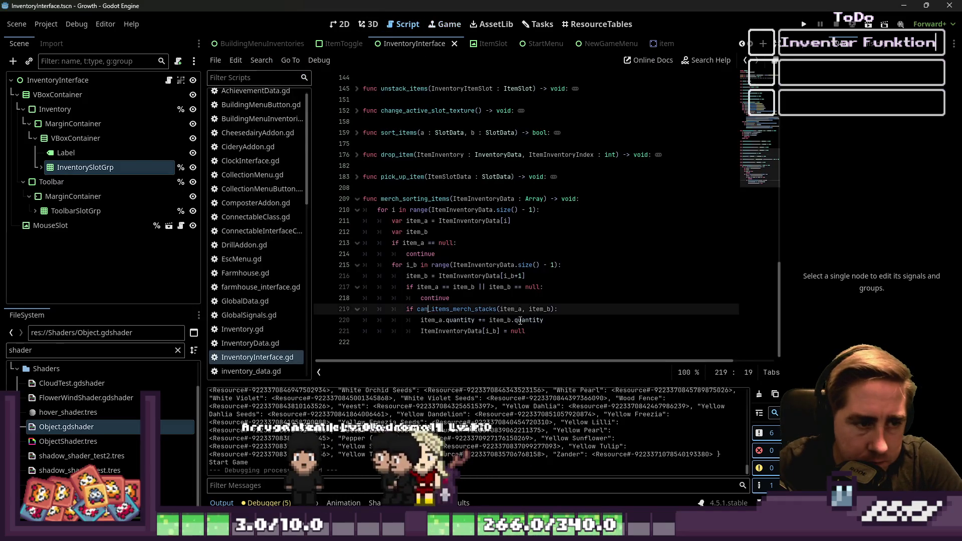
{"action": "mouse_move", "coordinate": [531, 331]}
{"action": "left_mouse_down"}
{"action": "mouse_move", "coordinate": [363, 211]}
{"action": "mouse_move", "coordinate": [362, 199]}
{"action": "left_mouse_up"}
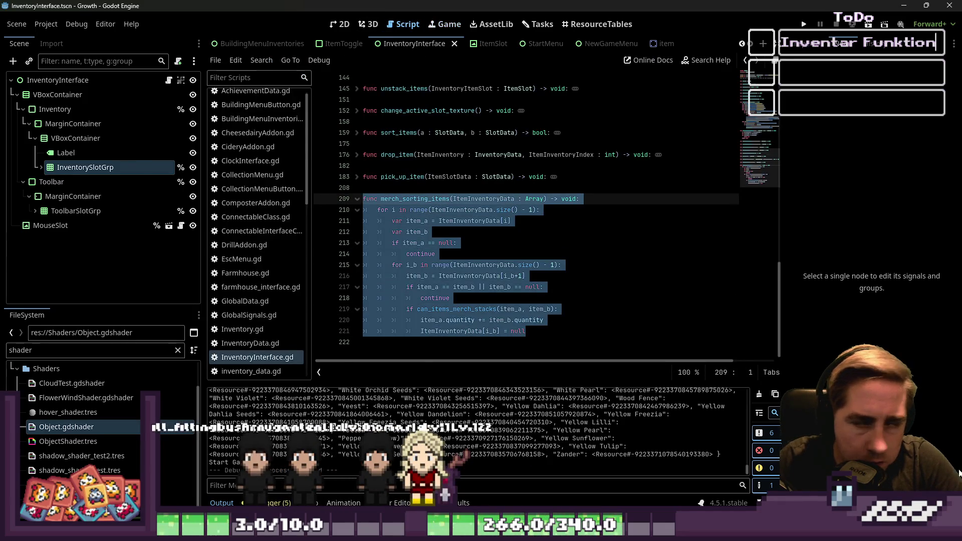
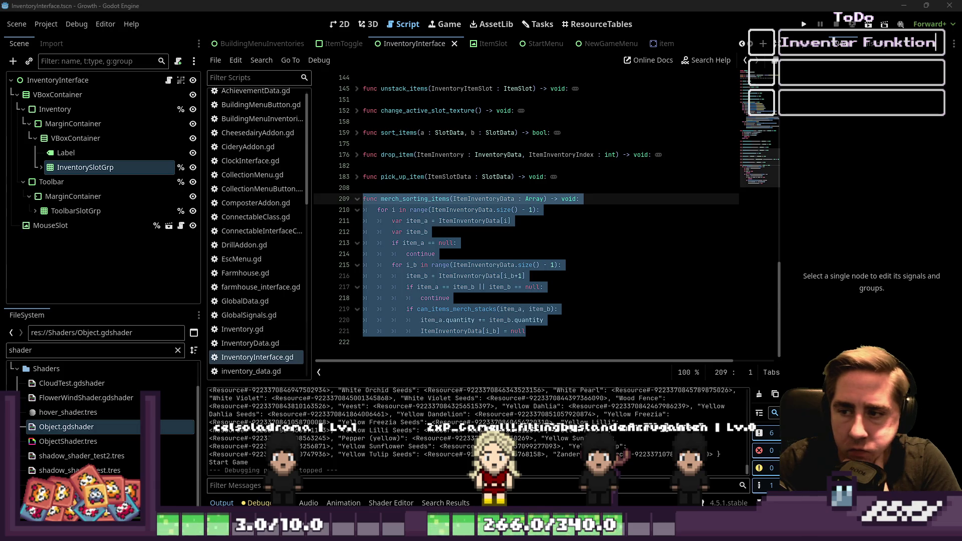
Step: Change line 216's index from ItemInventoryData[i_b+1] to ItemInventoryData[i_b] and run the game
{"action": "left_click", "coordinate": [533, 258]}
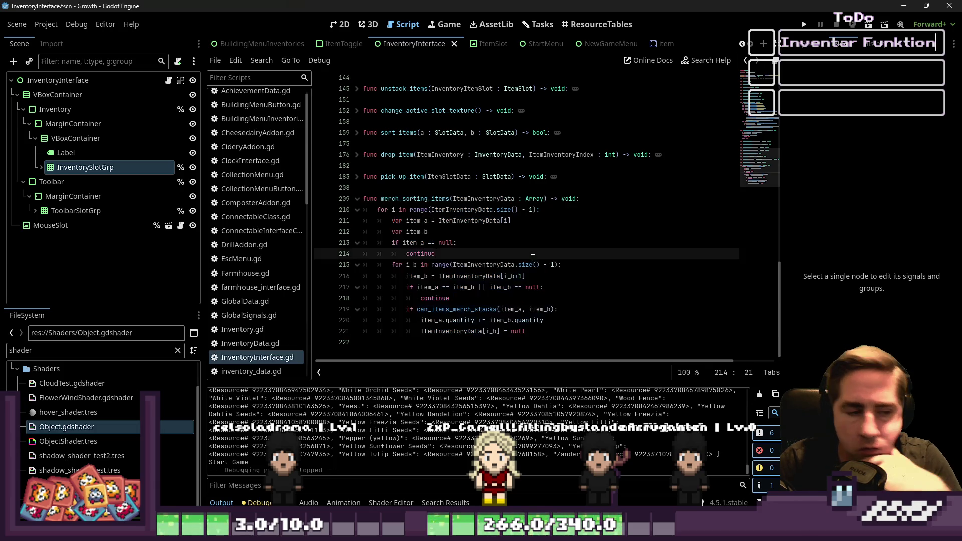
{"action": "left_click", "coordinate": [488, 332]}
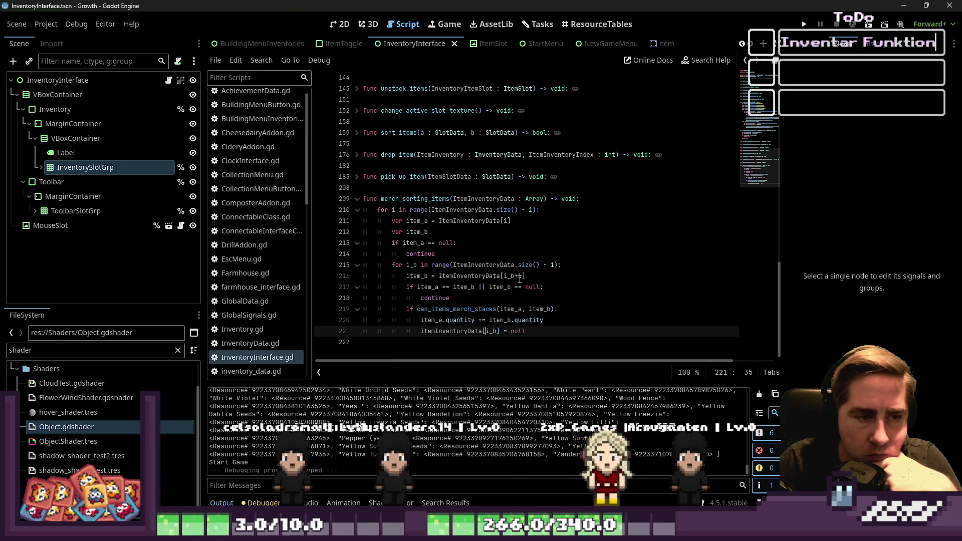
{"action": "left_click_drag", "start_coordinate": [516, 277], "coordinate": [522, 277]}
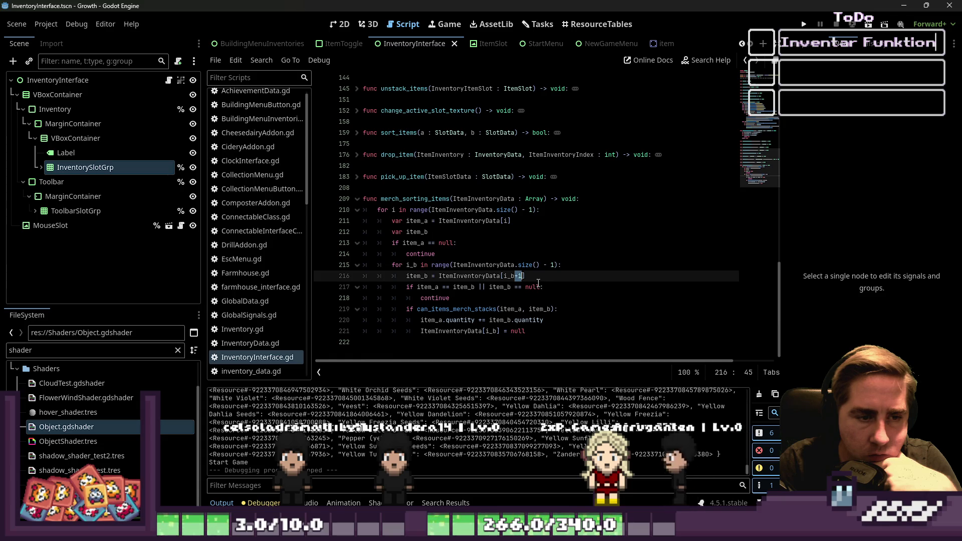
{"action": "key", "text": "F5"}
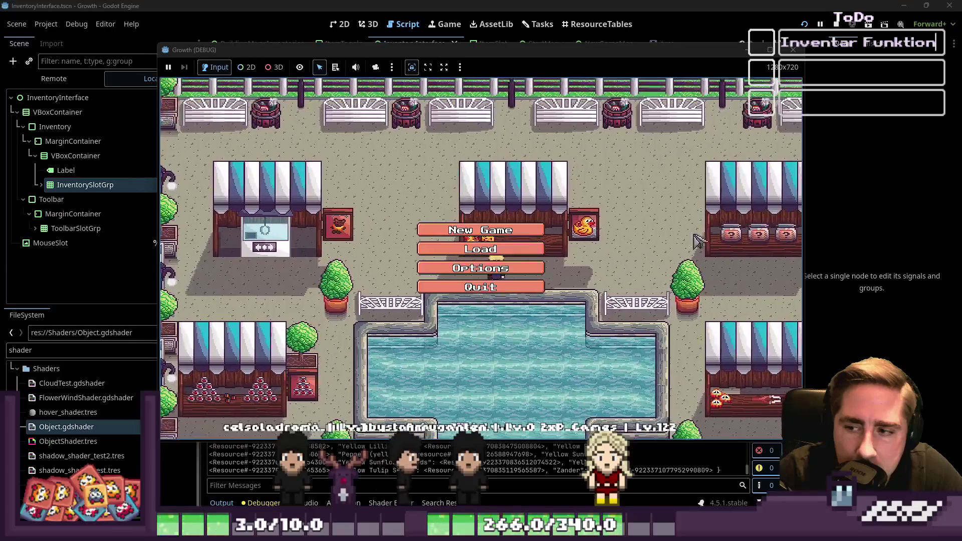
Step: Start a new game with a character named 'ds'
{"action": "left_click", "coordinate": [480, 230]}
{"action": "type", "text": "ds"}
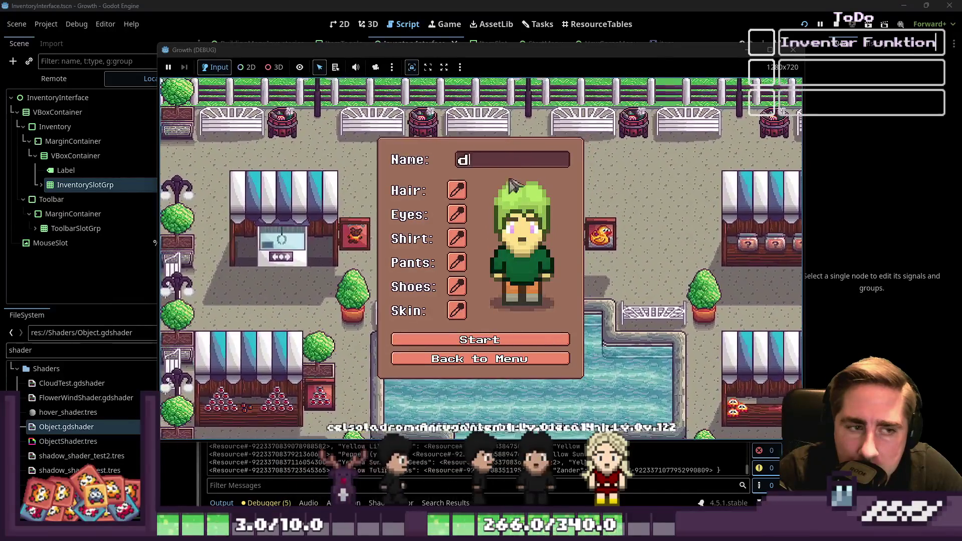
{"action": "left_click", "coordinate": [463, 341]}
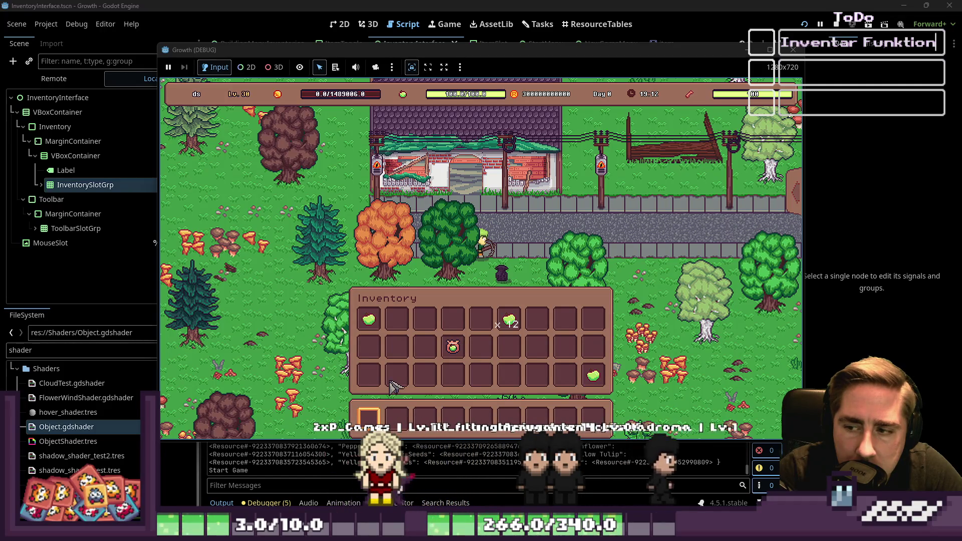
Step: Split apple stacks into other slots, sort the inventory with S, then close the game
{"action": "right_click", "coordinate": [510, 323]}
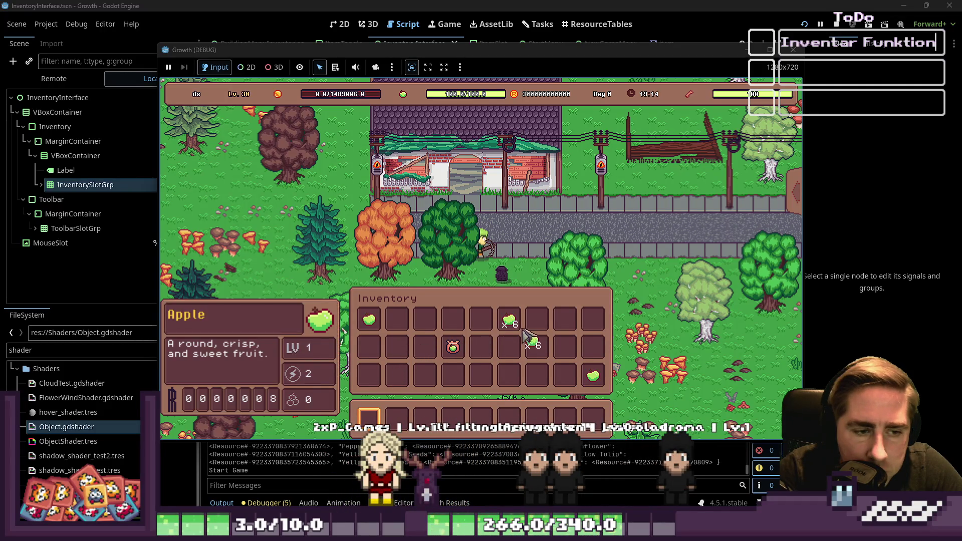
{"action": "right_click", "coordinate": [537, 347]}
{"action": "key", "text": "s"}
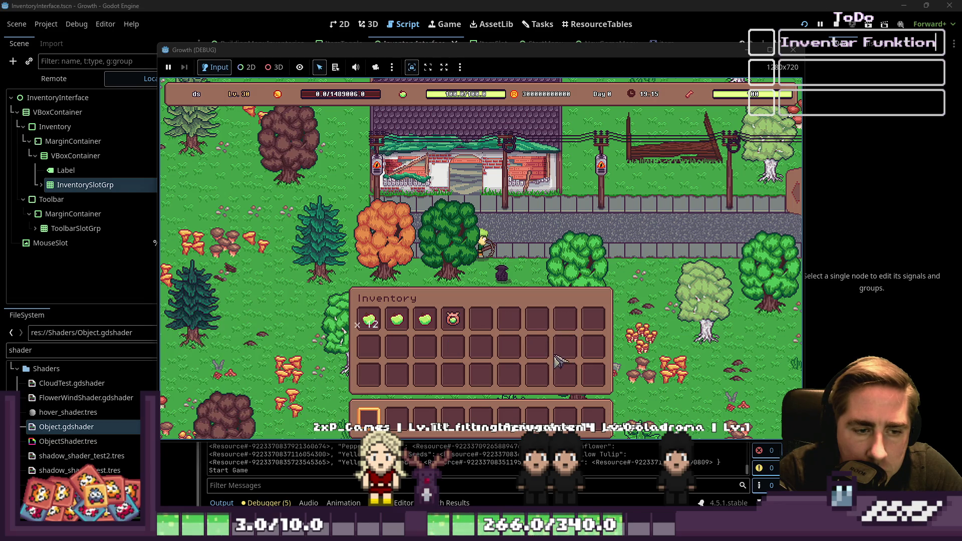
{"action": "right_click", "coordinate": [369, 322]}
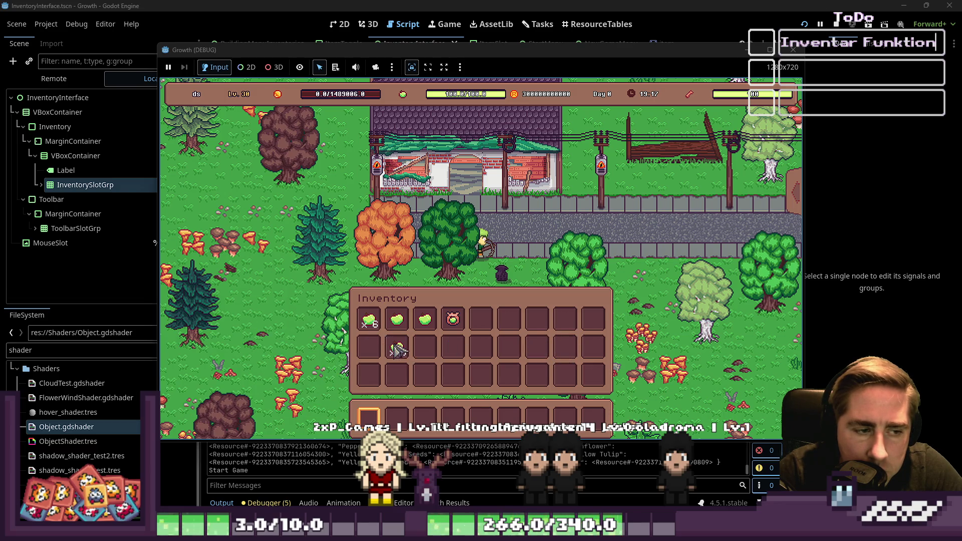
{"action": "left_click", "coordinate": [444, 365]}
{"action": "right_click", "coordinate": [370, 320]}
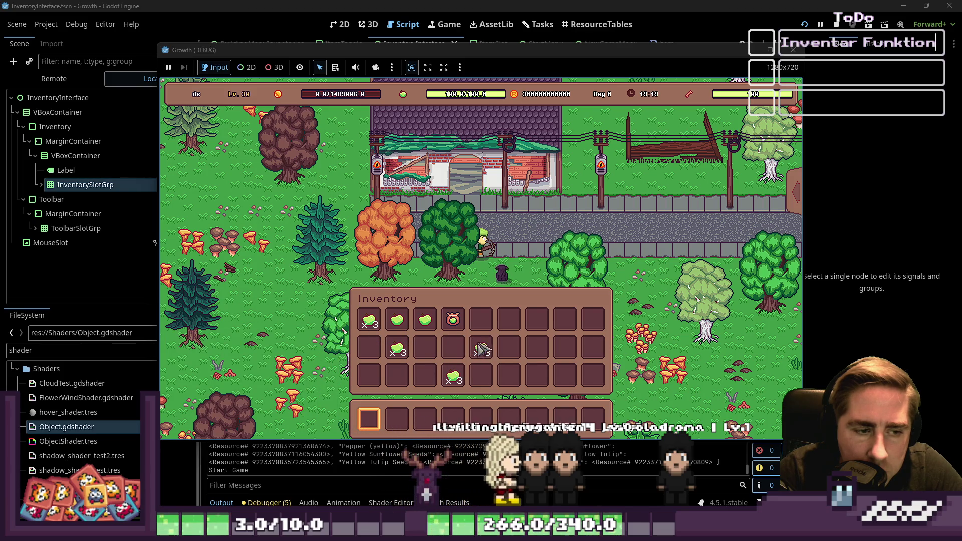
{"action": "left_click", "coordinate": [794, 49]}
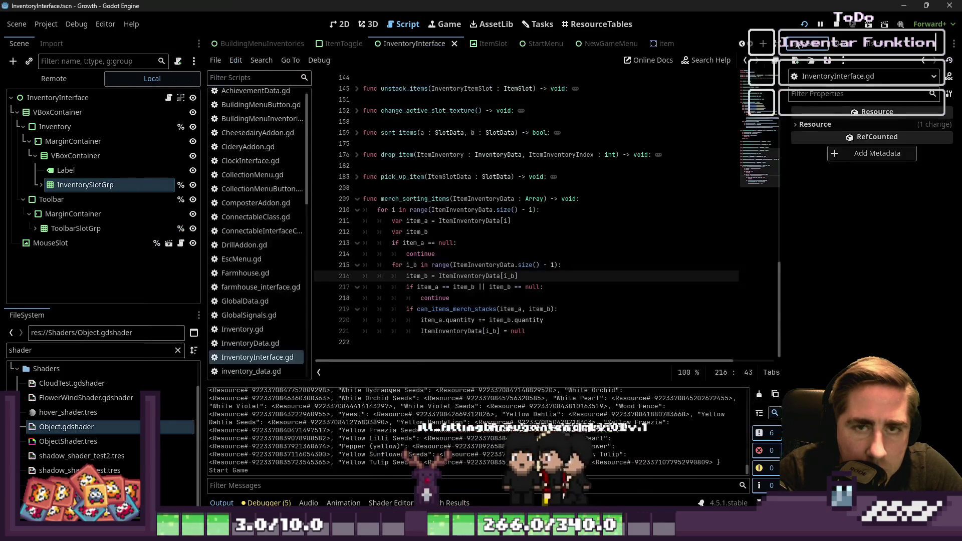
Step: Delete 'item_a == item_b ||' so line 217 checks only item_b == null, then relaunch the game
{"action": "left_click", "coordinate": [521, 276]}
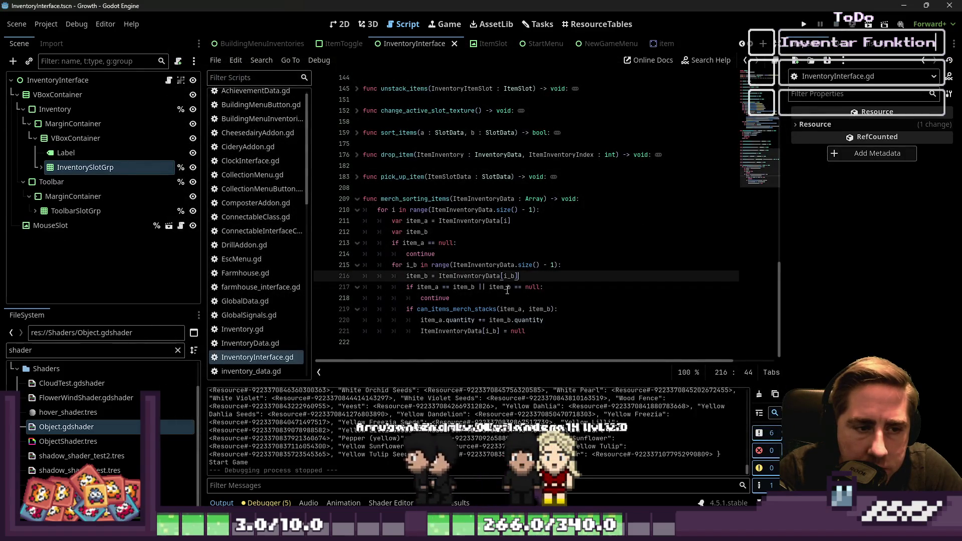
{"action": "double_click", "coordinate": [510, 276]}
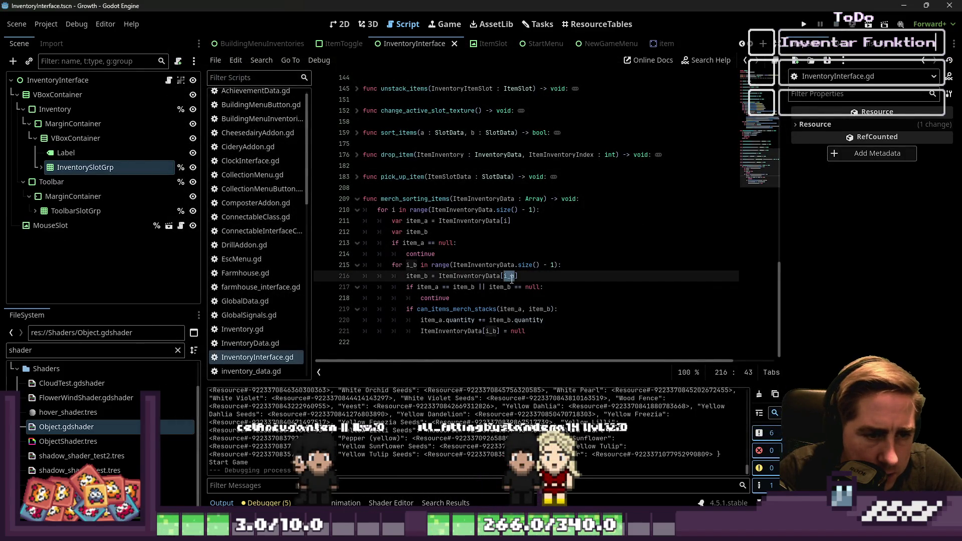
{"action": "left_click", "coordinate": [490, 308]}
{"action": "left_click", "coordinate": [489, 295]}
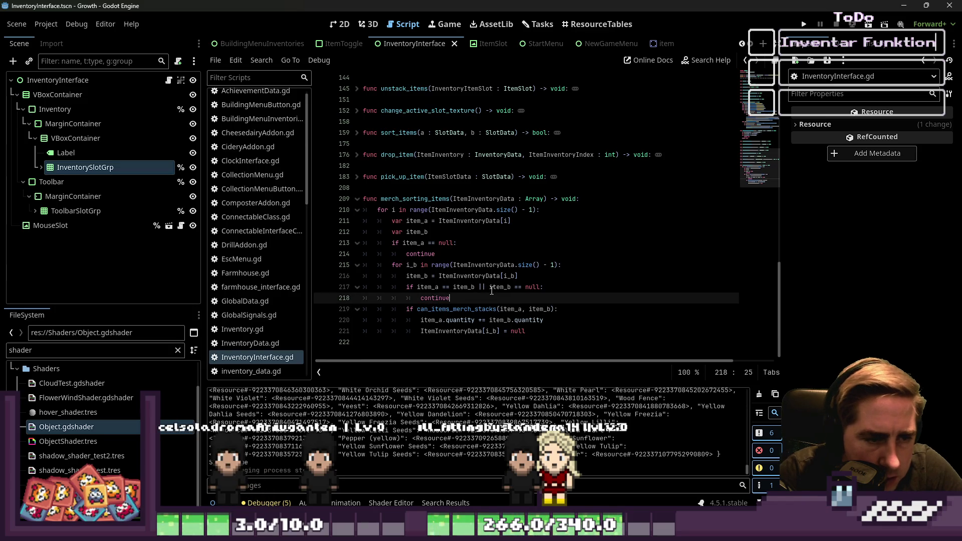
{"action": "left_click_drag", "start_coordinate": [417, 287], "coordinate": [484, 287]}
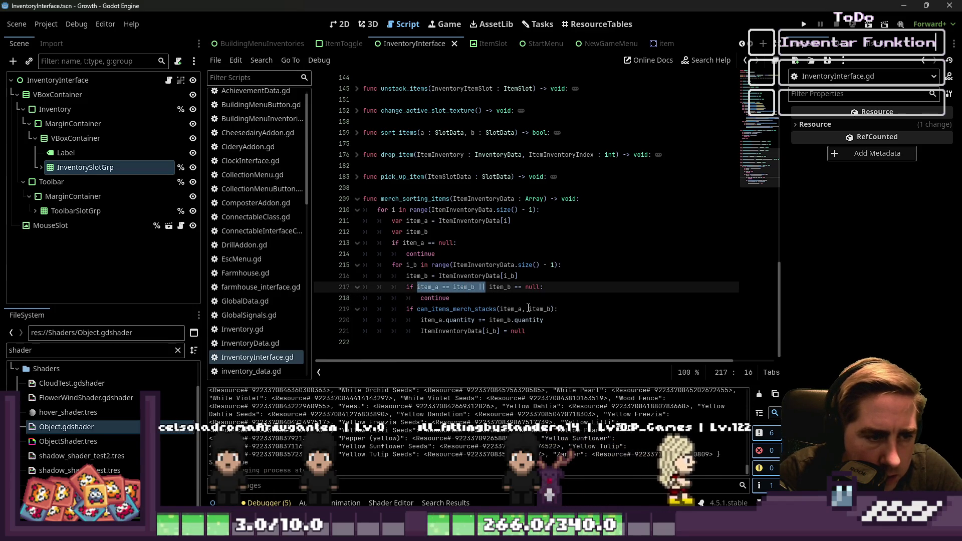
{"action": "key", "text": "BackSpace"}
{"action": "left_click", "coordinate": [464, 296]}
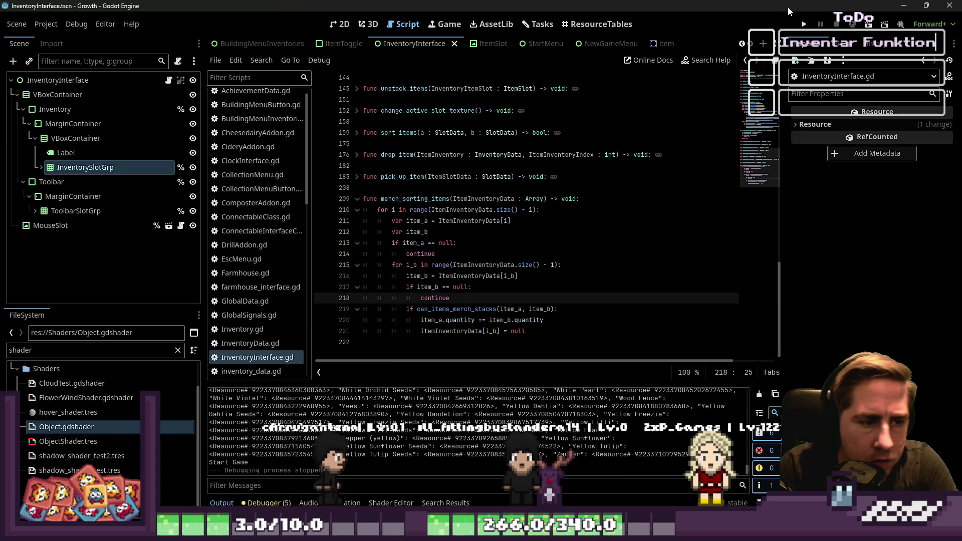
{"action": "left_click", "coordinate": [804, 25]}
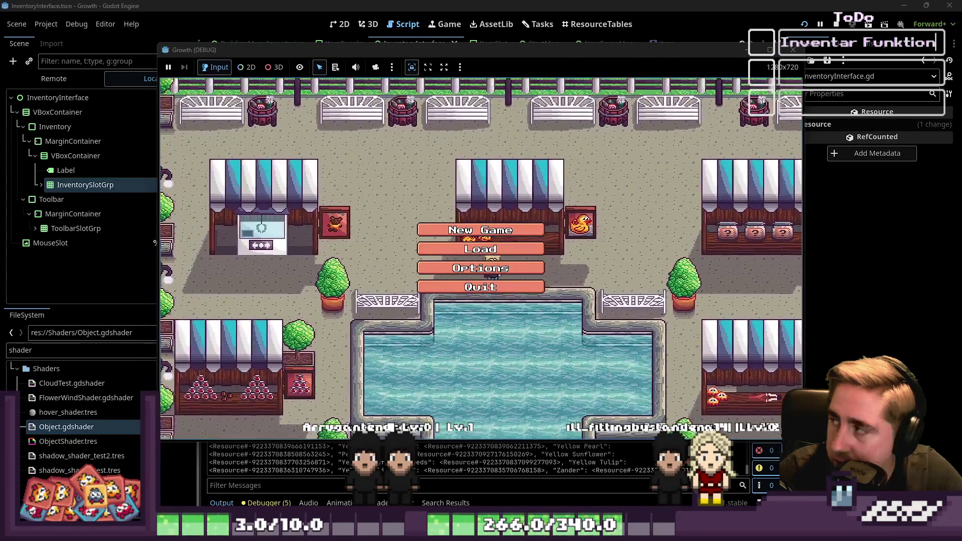
Step: Start as new character 'sdv', split the apple stack into lower slots, and close the game
{"action": "left_click", "coordinate": [489, 269]}
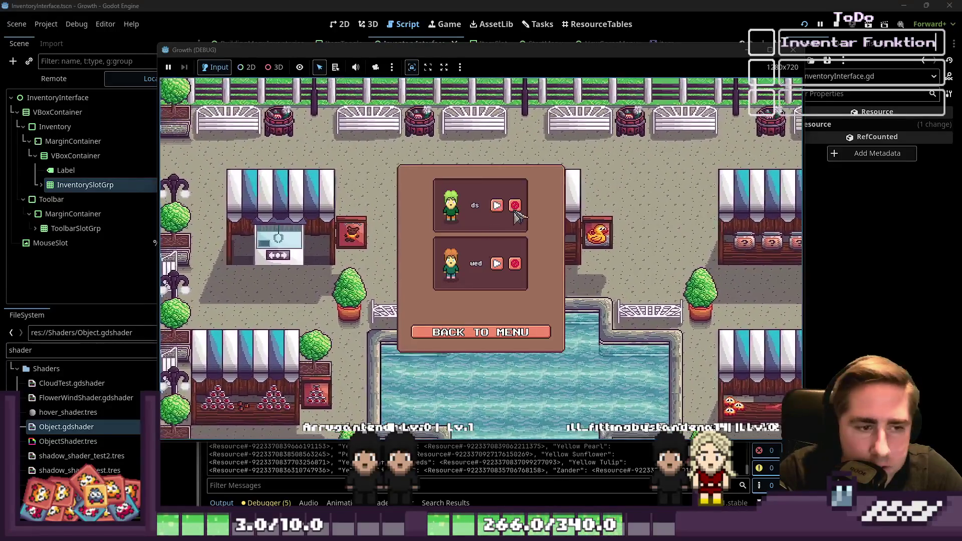
{"action": "type", "text": "sdv"}
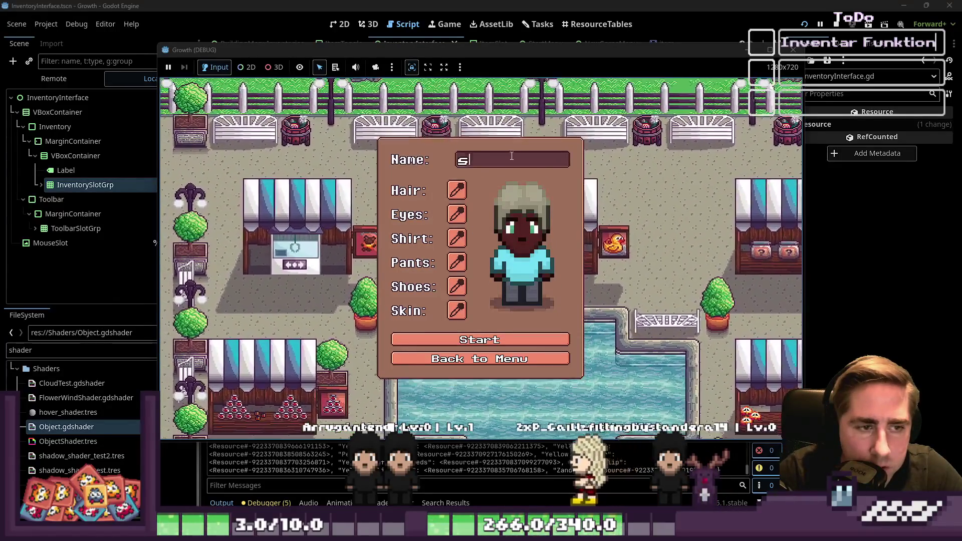
{"action": "left_click", "coordinate": [505, 340]}
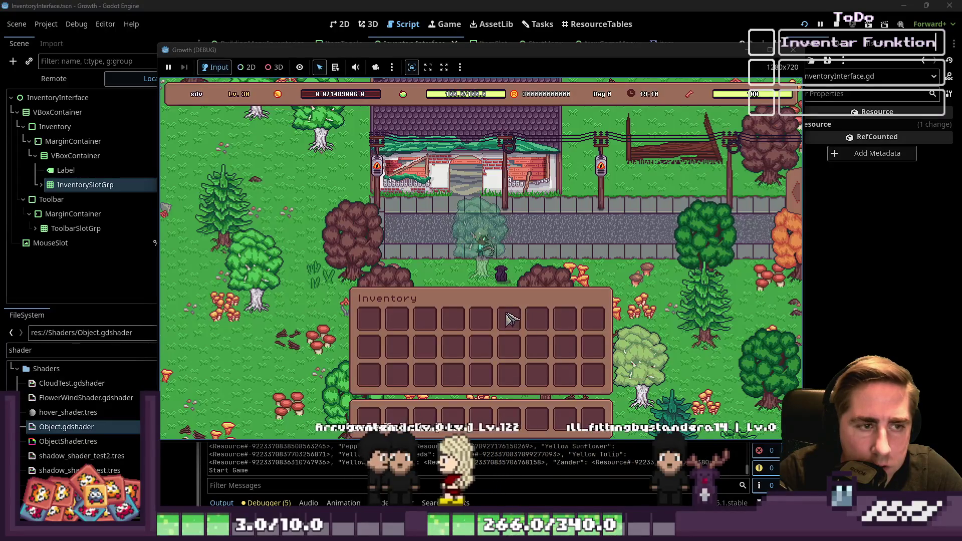
{"action": "right_click", "coordinate": [510, 321]}
{"action": "right_click", "coordinate": [510, 348]}
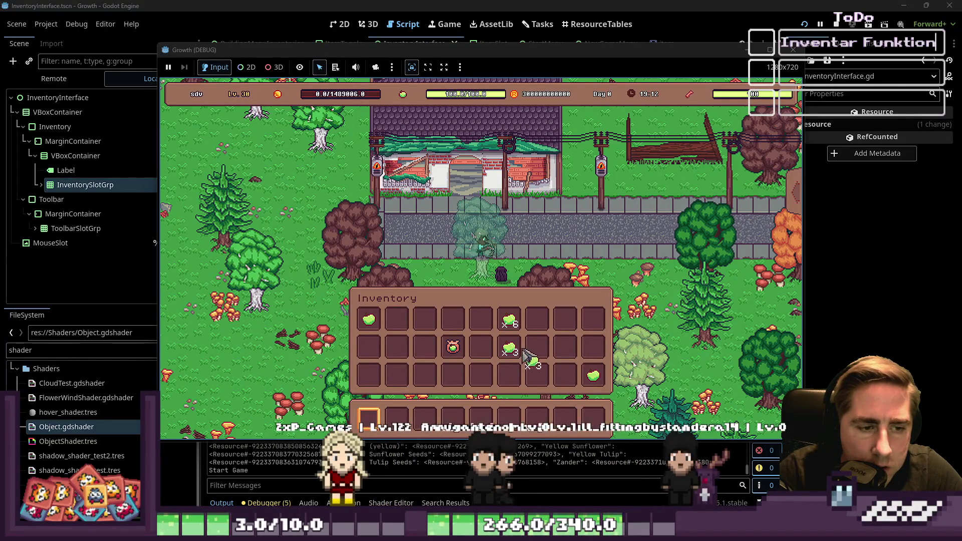
{"action": "left_click", "coordinate": [546, 375]}
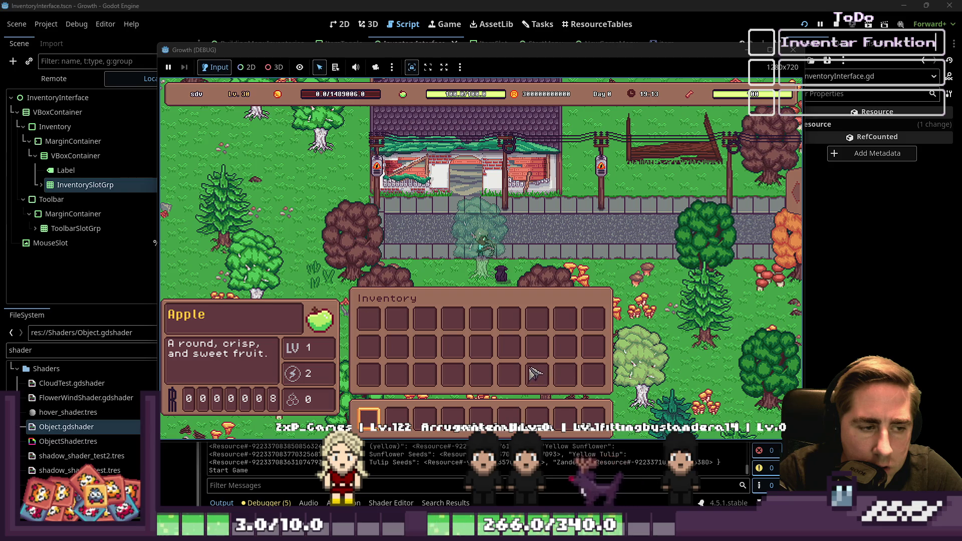
{"action": "left_click", "coordinate": [794, 49]}
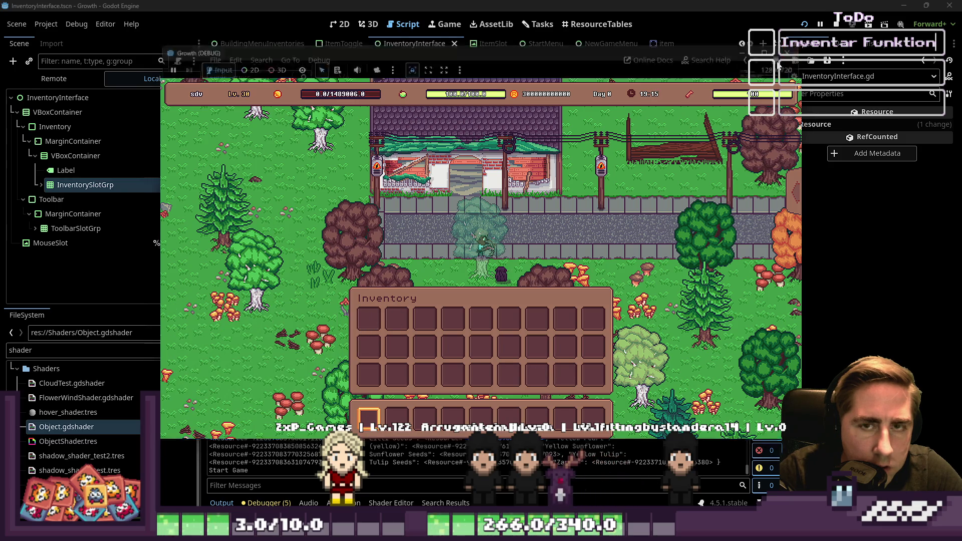
Step: Rerun the game with F5, delete the old save slot, and return to the main menu
{"action": "left_click", "coordinate": [544, 299]}
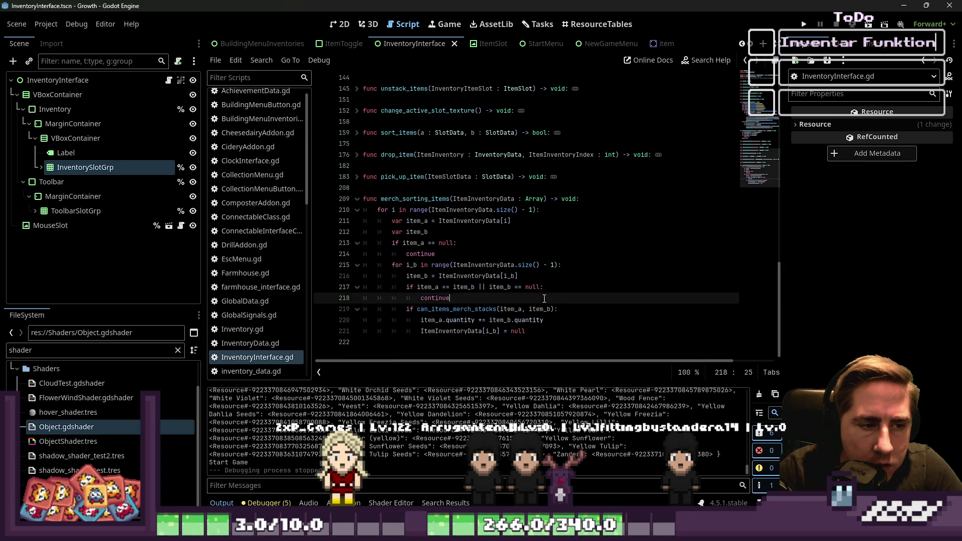
{"action": "key", "text": "F5"}
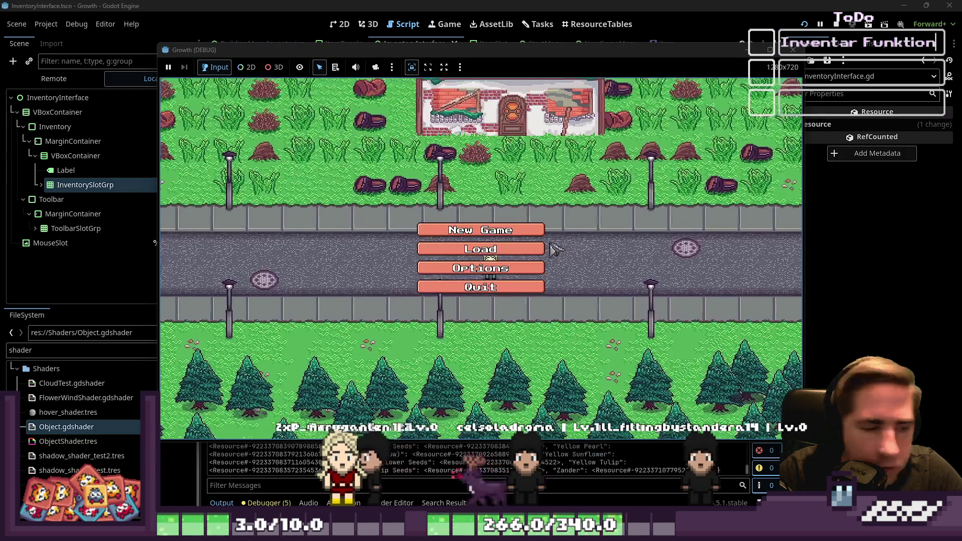
{"action": "left_click", "coordinate": [517, 230]}
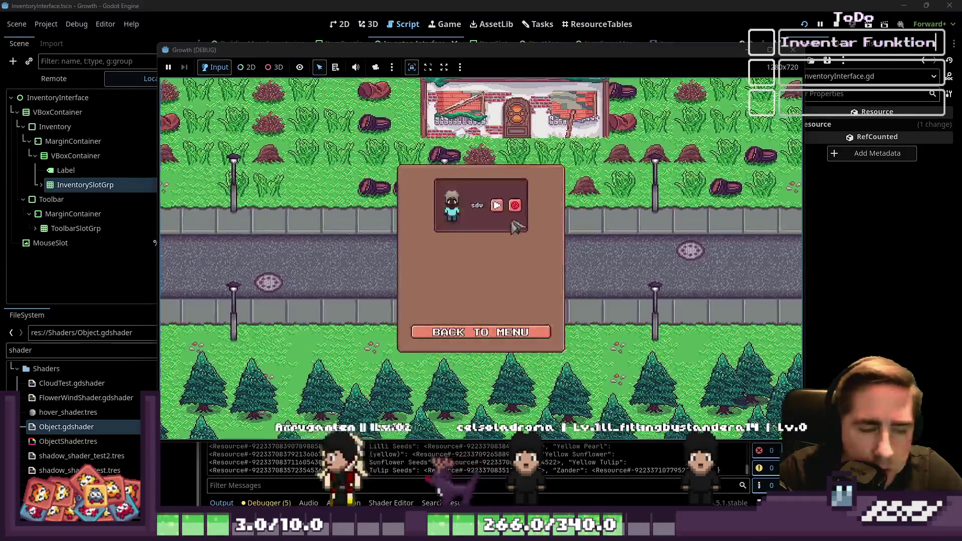
{"action": "left_click", "coordinate": [515, 206]}
{"action": "left_click", "coordinate": [499, 333]}
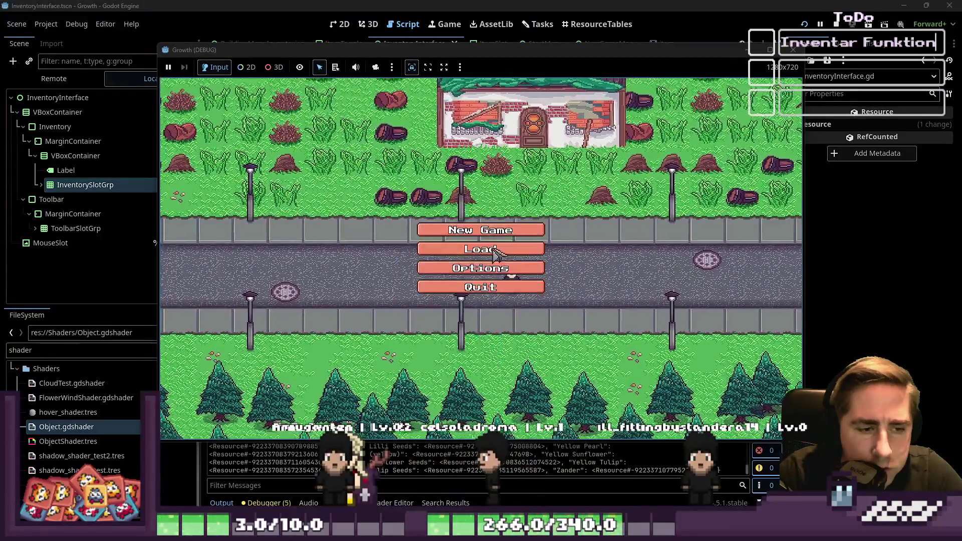
Step: Start a new game as character 's', then close the game window
{"action": "left_click", "coordinate": [497, 230]}
{"action": "type", "text": "s"}
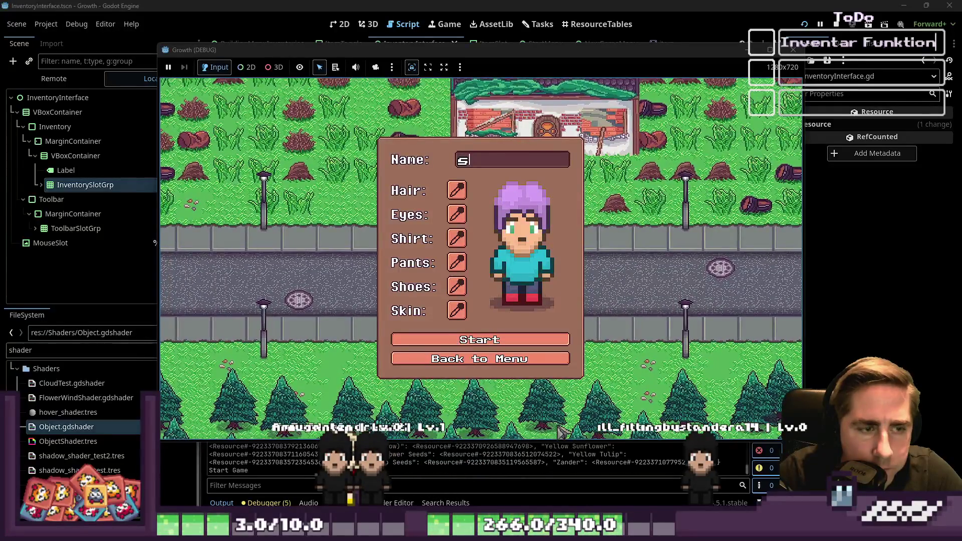
{"action": "key", "text": "Return"}
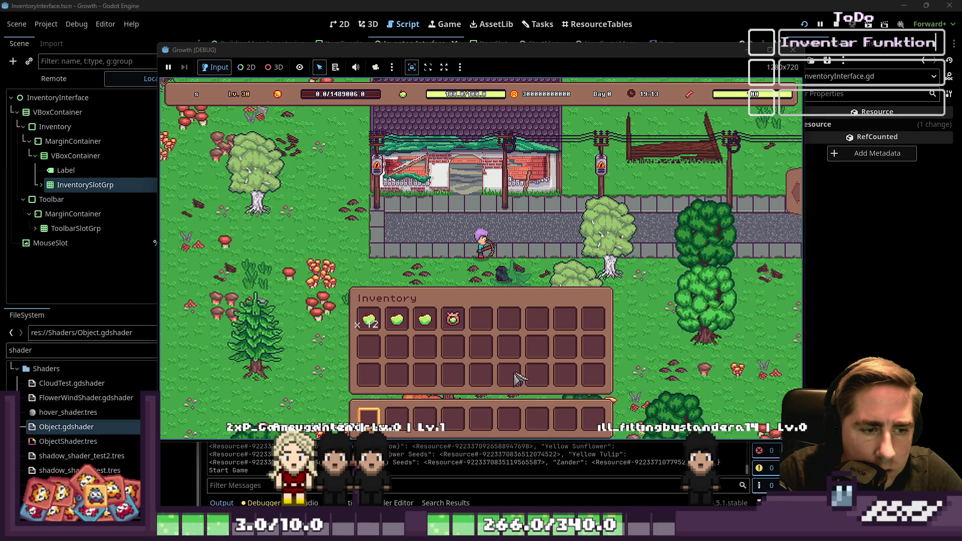
{"action": "left_click", "coordinate": [793, 49]}
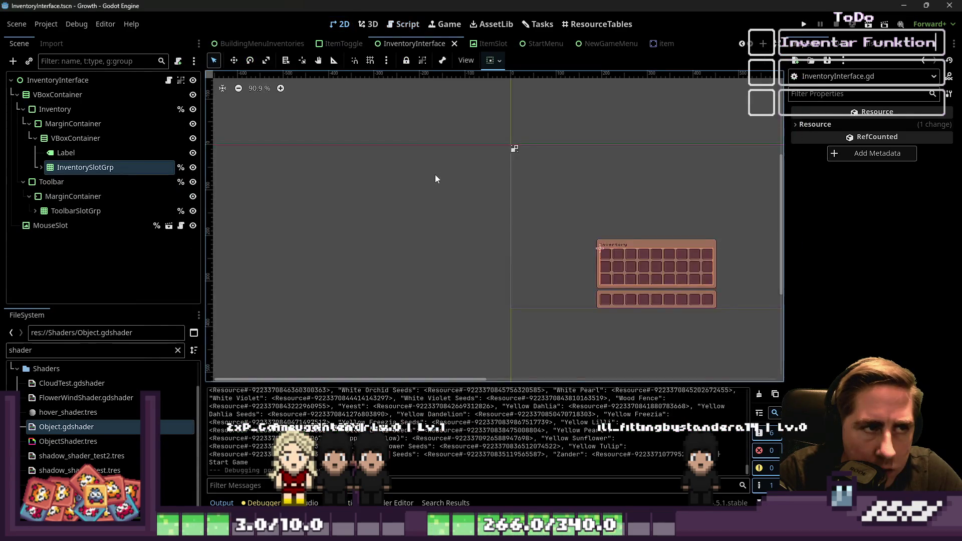
Step: Show the World scene in 2D, turn on the Environment layer's visibility, and run the game
{"action": "left_click", "coordinate": [388, 27]}
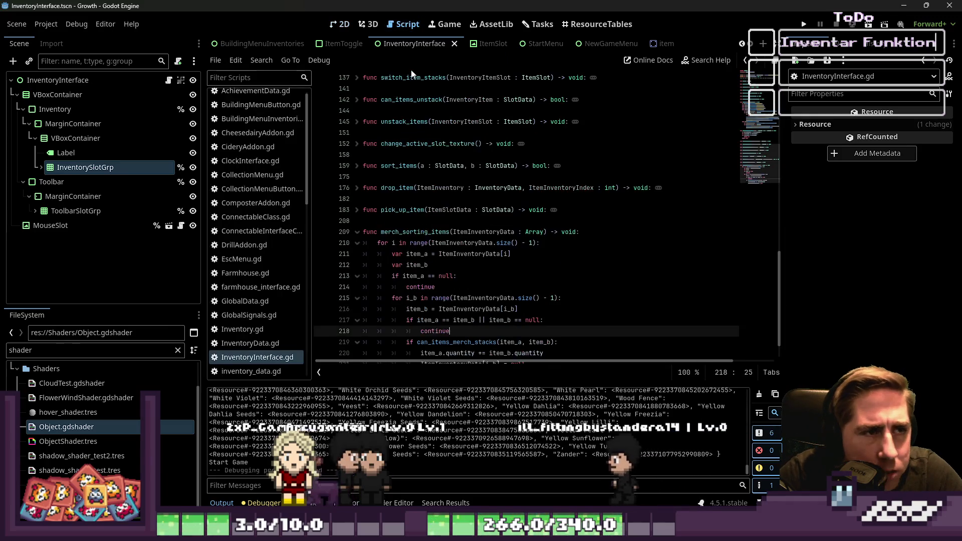
{"action": "scroll", "coordinate": [220, 44], "scroll_direction": "up", "scroll_amount": 4}
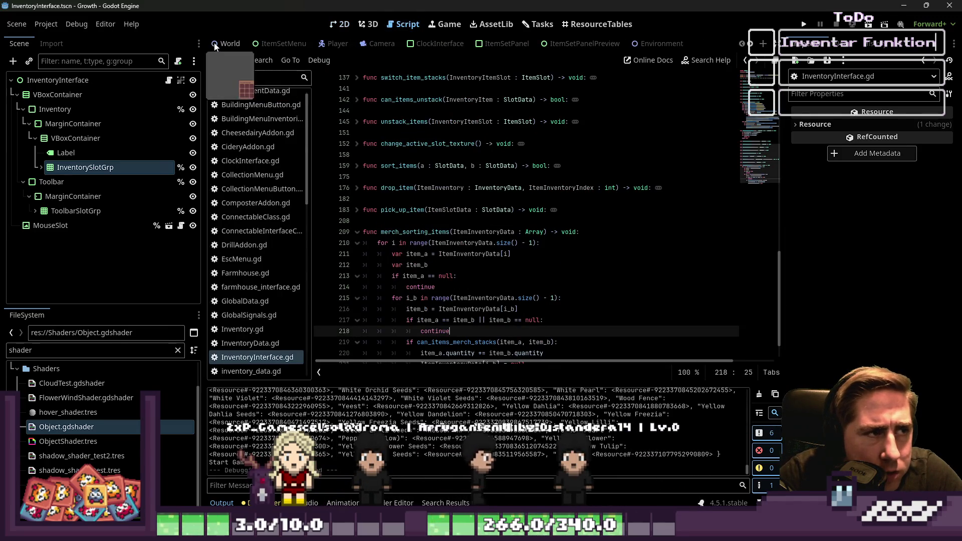
{"action": "left_click", "coordinate": [223, 44]}
{"action": "left_click", "coordinate": [341, 24]}
{"action": "scroll", "coordinate": [391, 158], "scroll_direction": "down", "scroll_amount": 10}
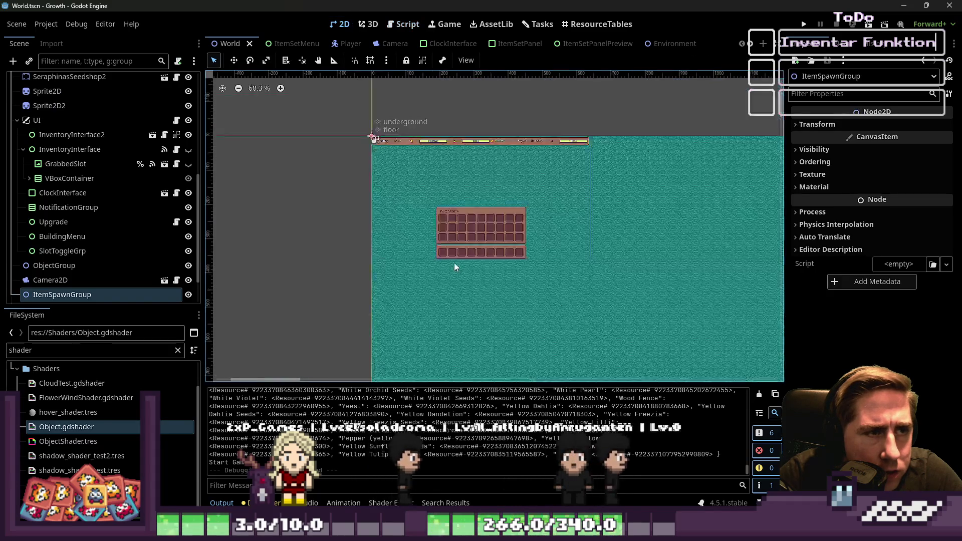
{"action": "scroll", "coordinate": [577, 301], "scroll_direction": "up", "scroll_amount": 5}
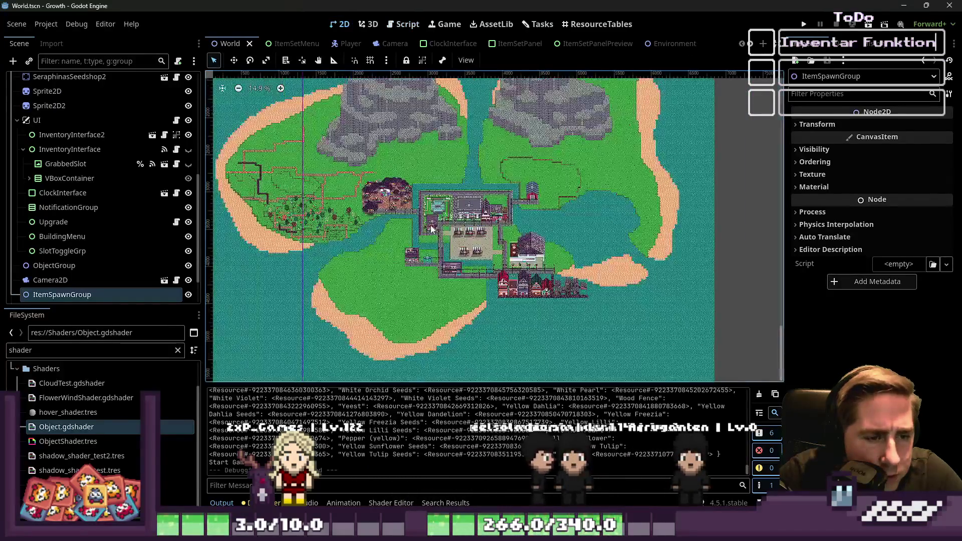
{"action": "scroll", "coordinate": [42, 269], "scroll_direction": "down", "scroll_amount": 1}
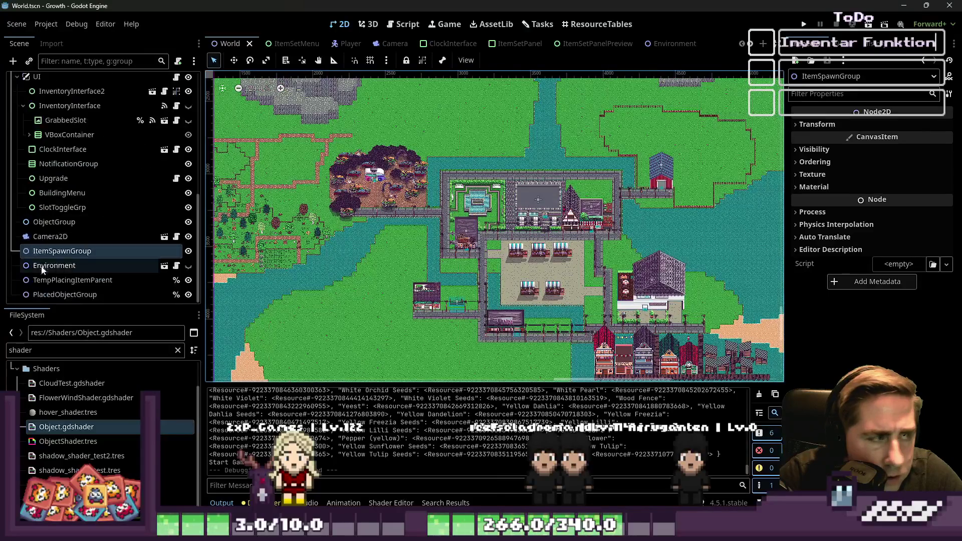
{"action": "left_click", "coordinate": [189, 266]}
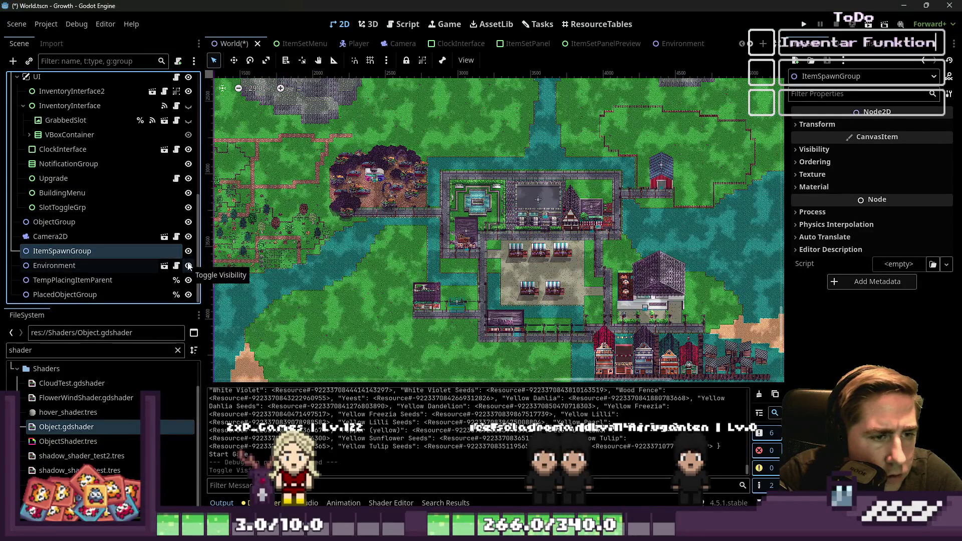
{"action": "left_click", "coordinate": [804, 24]}
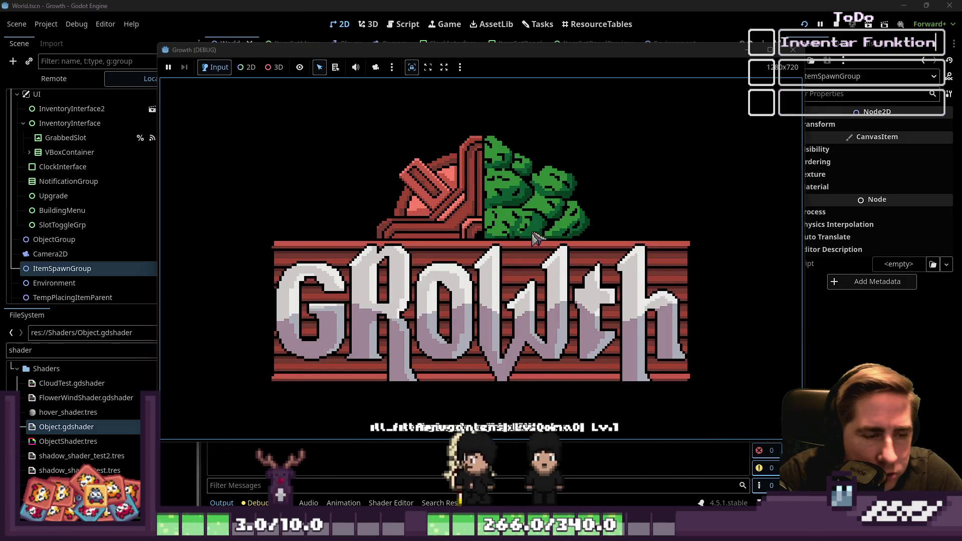
Step: Start the game as new character 'ds' and walk right and down
{"action": "type", "text": "ds"}
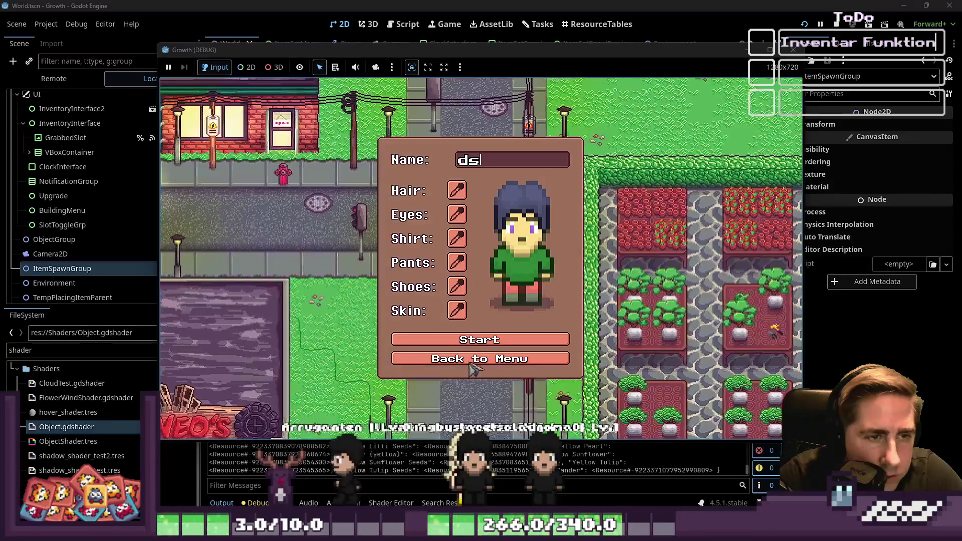
{"action": "left_click", "coordinate": [477, 343]}
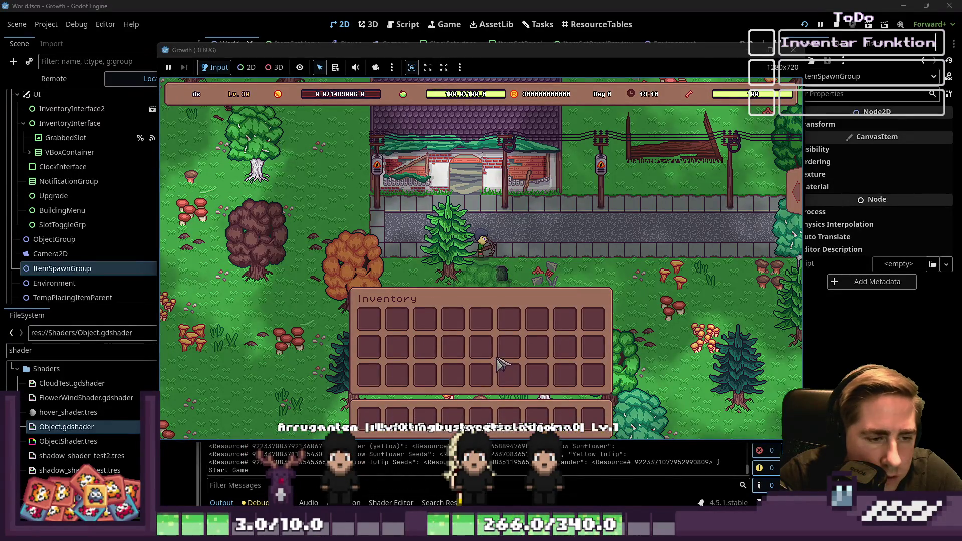
{"action": "key", "text": "d"}
{"action": "key", "text": "s"}
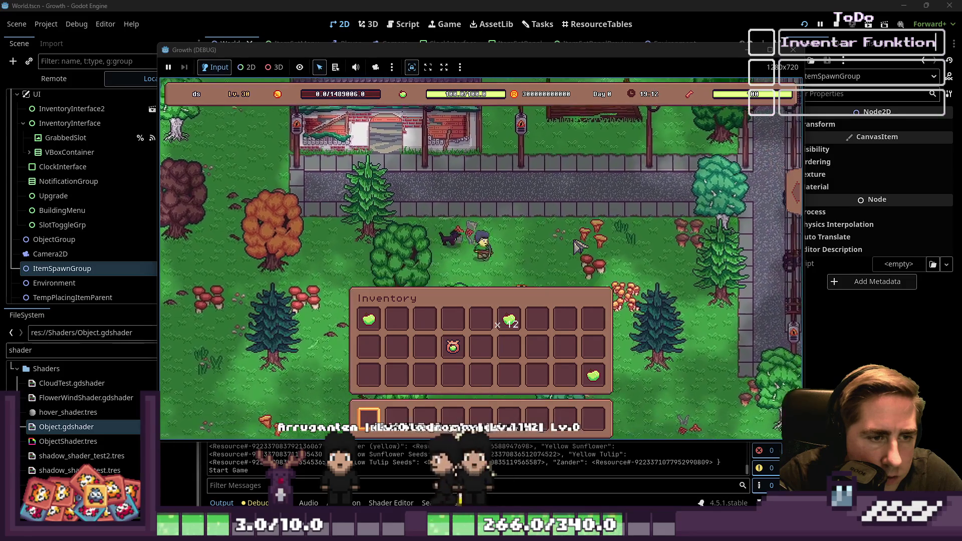
{"action": "key", "text": "d"}
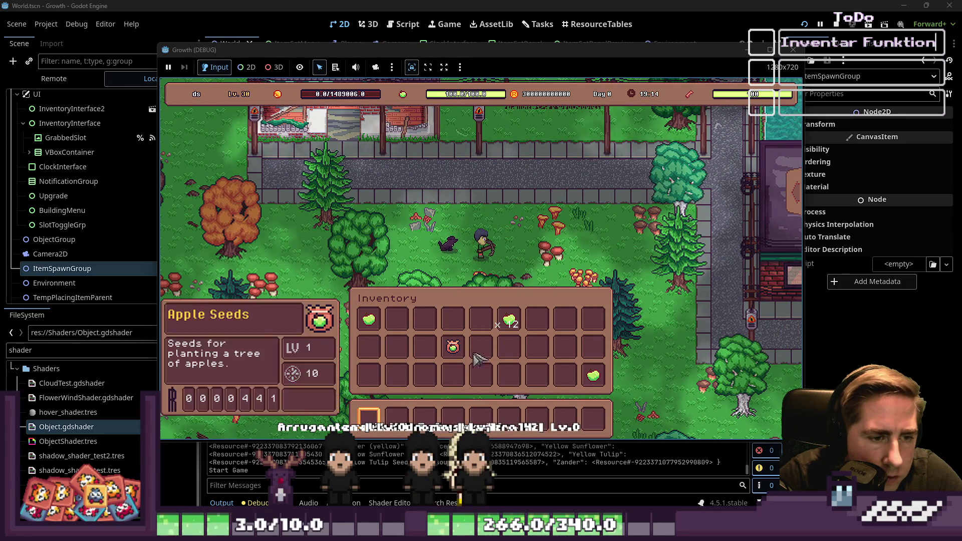
Step: Split the 12-apple stack into smaller stacks and merge them back with the R sort key
{"action": "key", "text": "r"}
{"action": "right_click", "coordinate": [367, 331]}
{"action": "right_click", "coordinate": [369, 347]}
{"action": "right_click", "coordinate": [397, 347]}
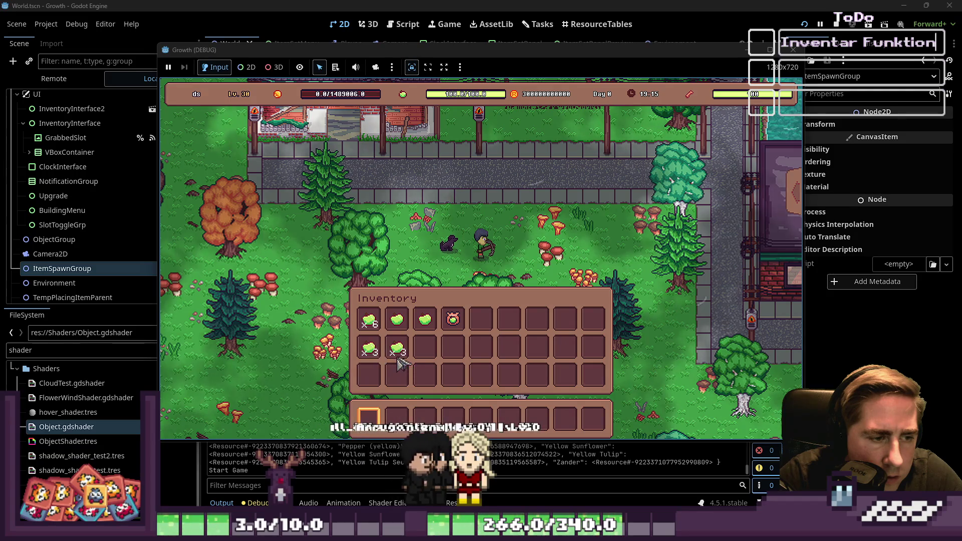
{"action": "key", "text": "r"}
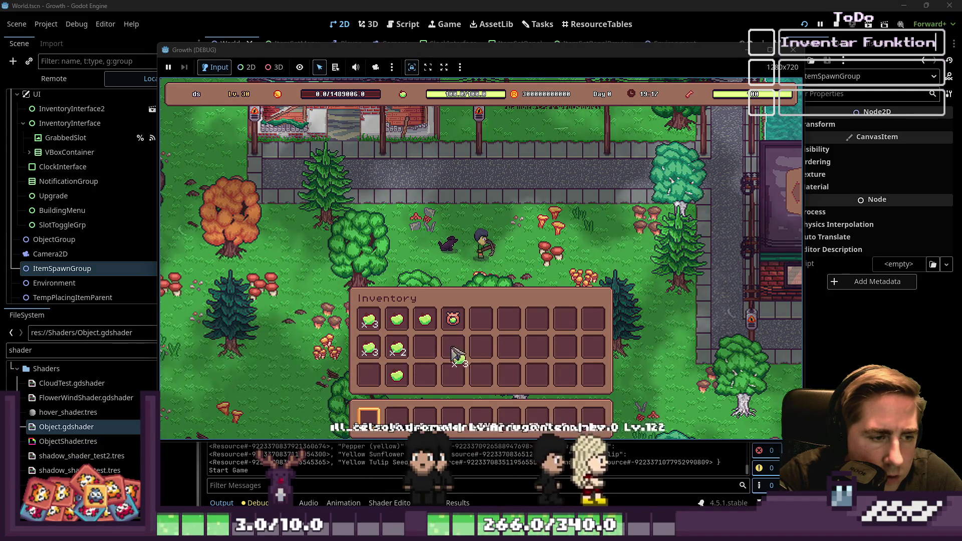
{"action": "right_click", "coordinate": [369, 320]}
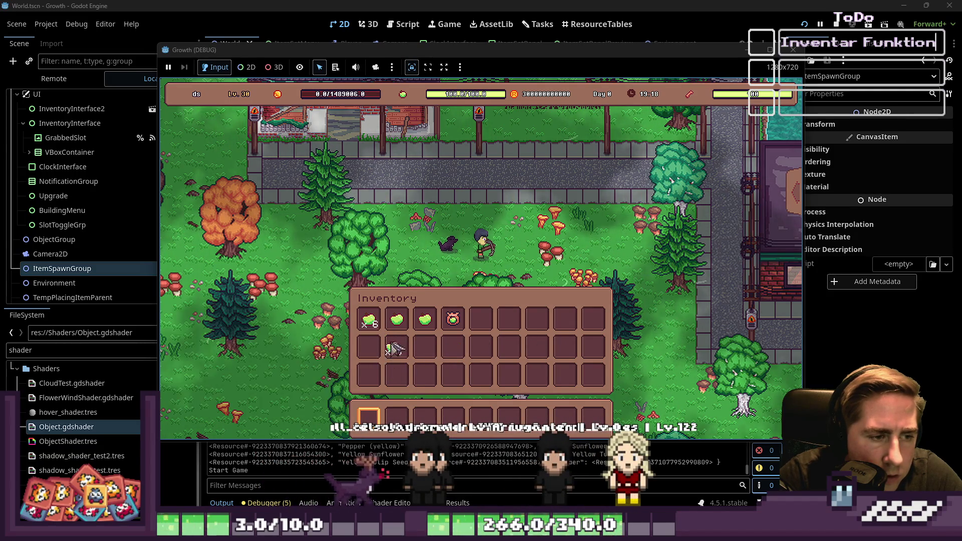
{"action": "right_click", "coordinate": [425, 351]}
{"action": "key", "text": "r"}
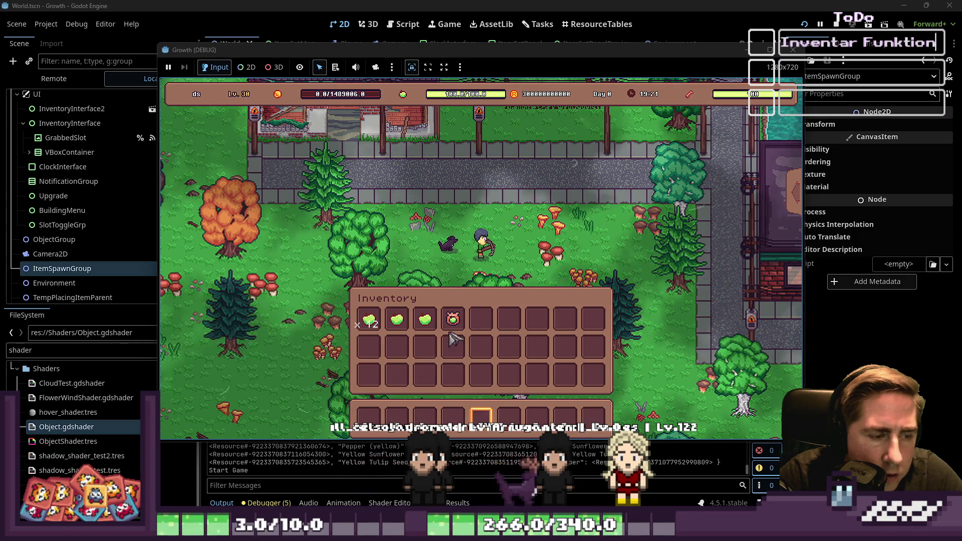
Step: Switch toolbar slots 4 and 8 and move the apple stacks and apple seeds into the toolbar
{"action": "key", "text": "4"}
{"action": "key", "text": "8"}
{"action": "key", "text": "4"}
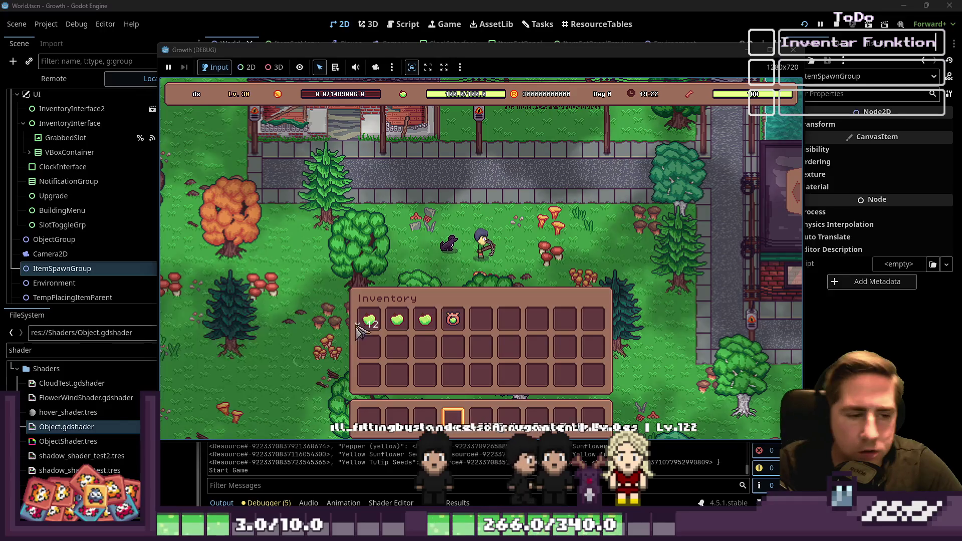
{"action": "left_click", "coordinate": [369, 319], "text": "shift"}
{"action": "left_click", "coordinate": [397, 319], "text": "shift"}
{"action": "left_click", "coordinate": [425, 319], "text": "shift"}
{"action": "left_click", "coordinate": [453, 319], "text": "shift"}
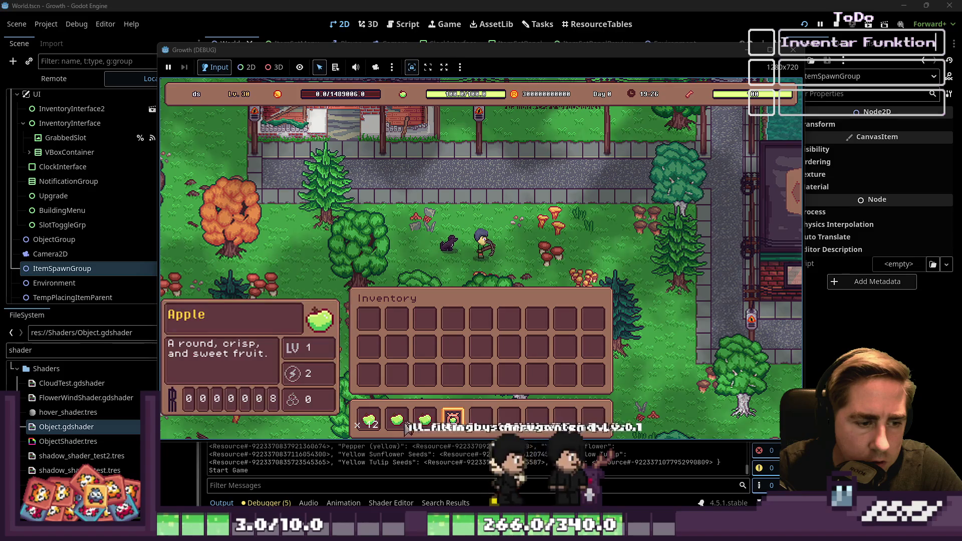
{"action": "scroll", "coordinate": [430, 420], "scroll_direction": "down", "scroll_amount": 1}
{"action": "scroll", "coordinate": [384, 425], "scroll_direction": "up", "scroll_amount": 1}
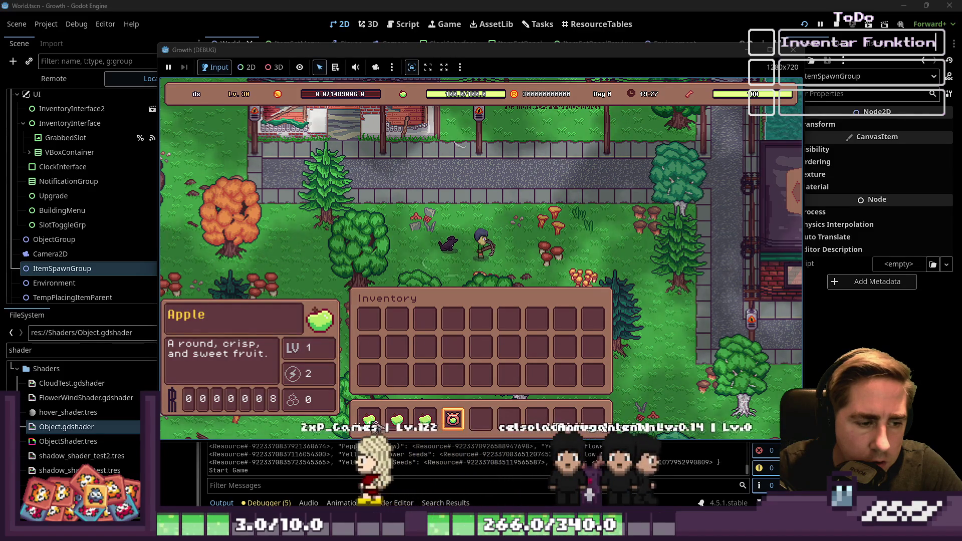
Step: Walk the player north, east to the mushrooms, south to the fence, then stop with F8
{"action": "key", "text": "w"}
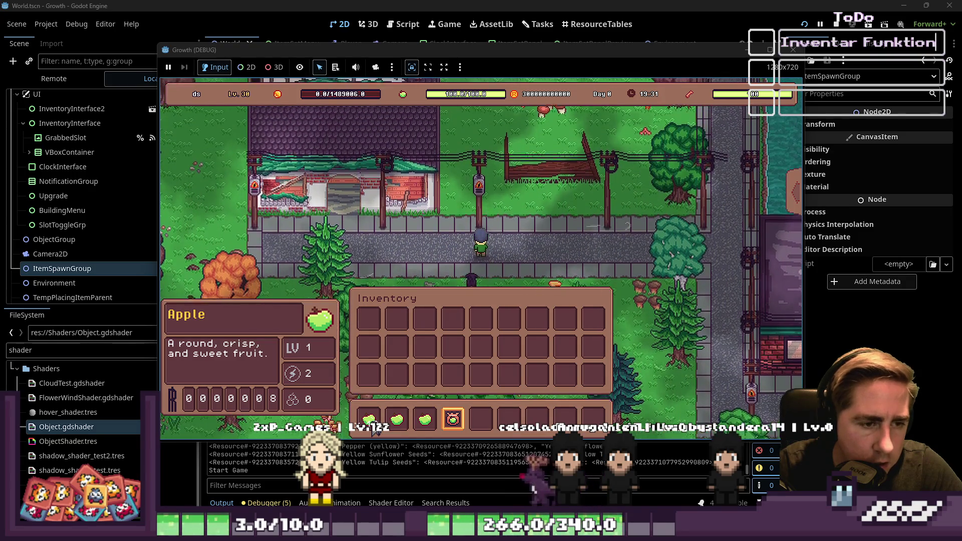
{"action": "key", "text": "w"}
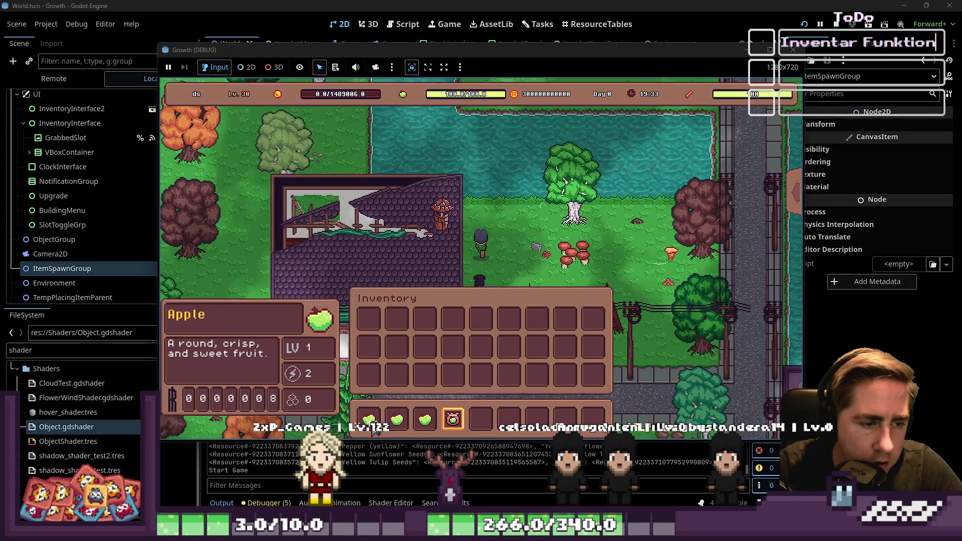
{"action": "key", "text": "d"}
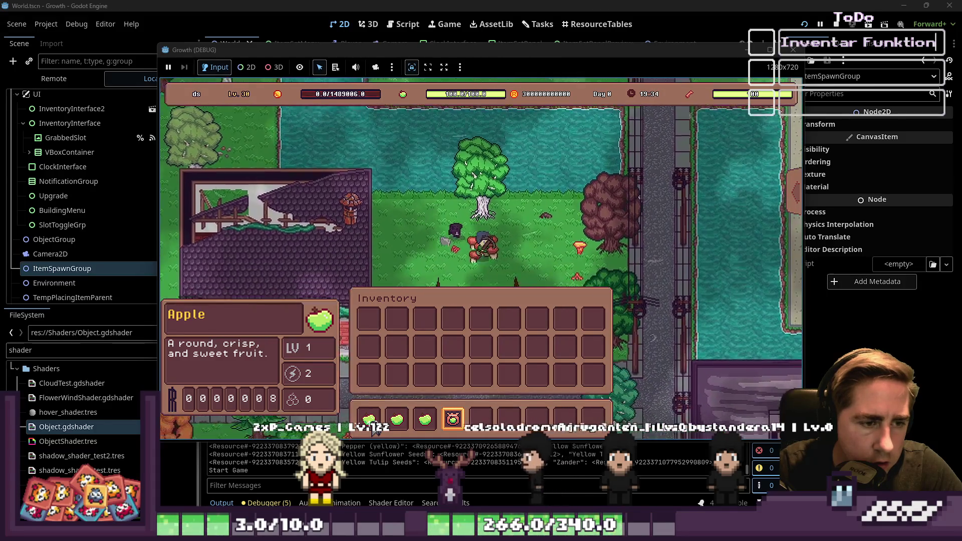
{"action": "key", "text": "s"}
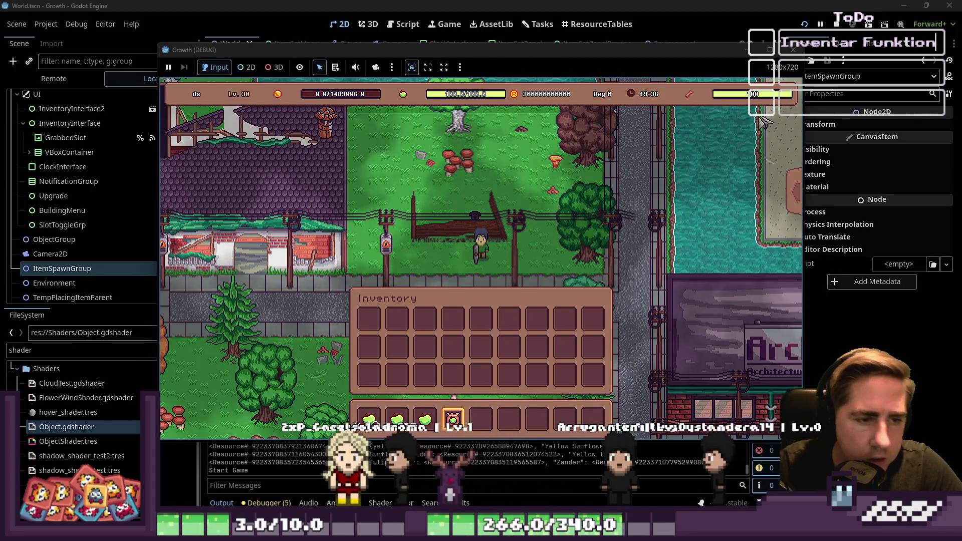
{"action": "key", "text": "F8"}
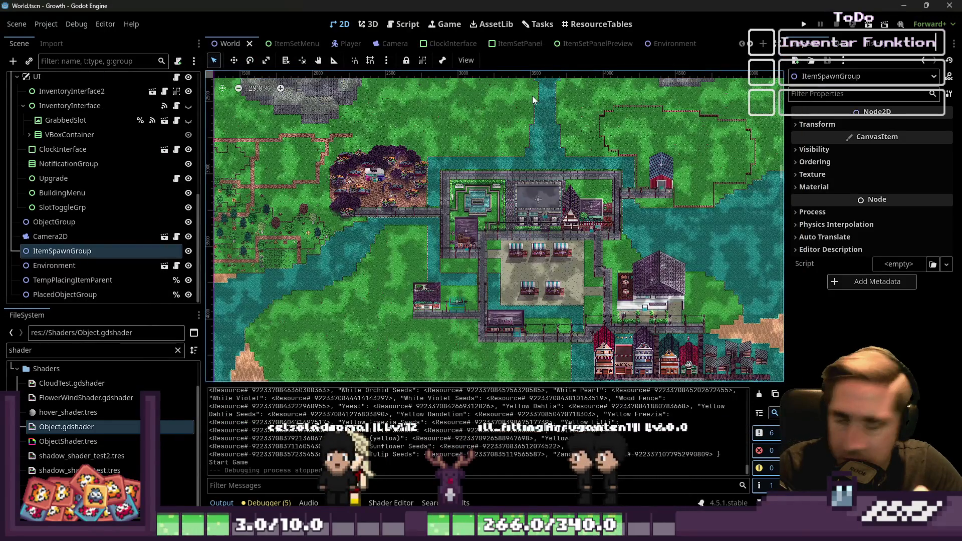
Step: Open the Tasks kanban board and edit the item grade task's title
{"action": "left_click", "coordinate": [551, 27]}
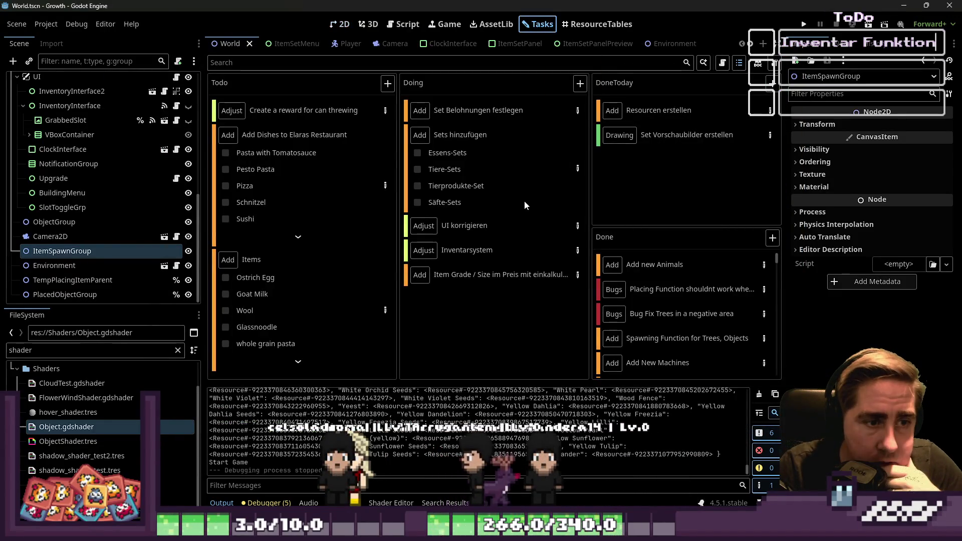
{"action": "double_click", "coordinate": [509, 275]}
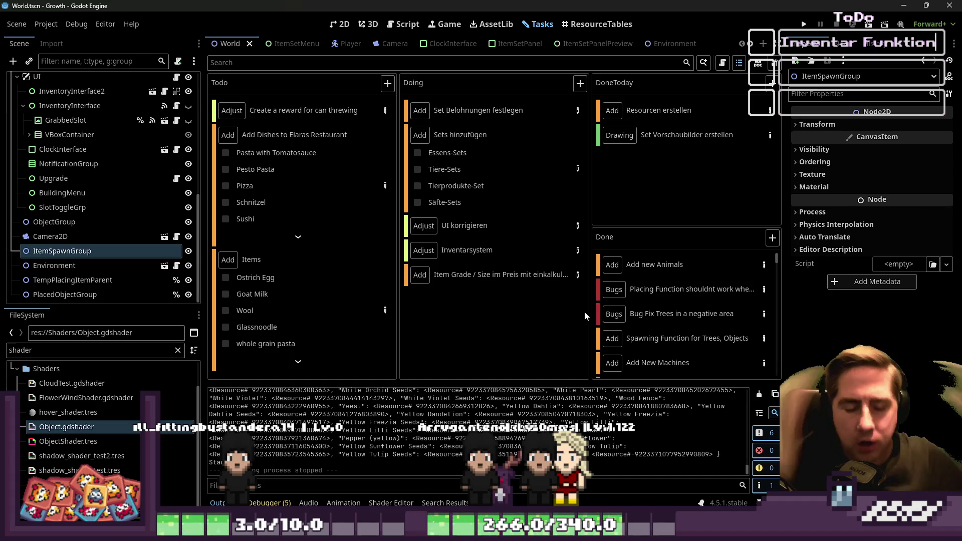
{"action": "left_click", "coordinate": [95, 106]}
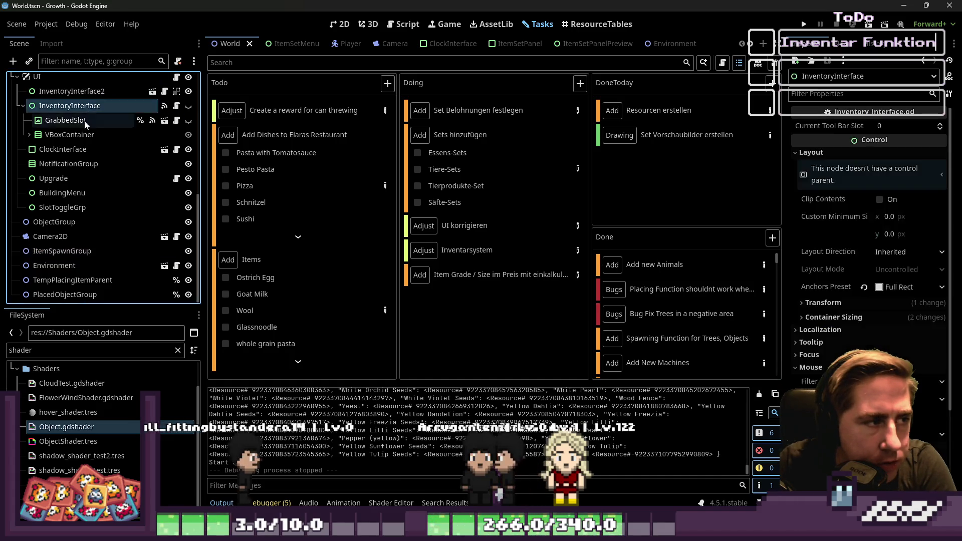
Step: Delete the old InventoryInterface node and rename InventoryInterface2 to InventoryInterface
{"action": "left_click", "coordinate": [341, 24]}
{"action": "scroll", "coordinate": [401, 291], "scroll_direction": "up", "scroll_amount": 5}
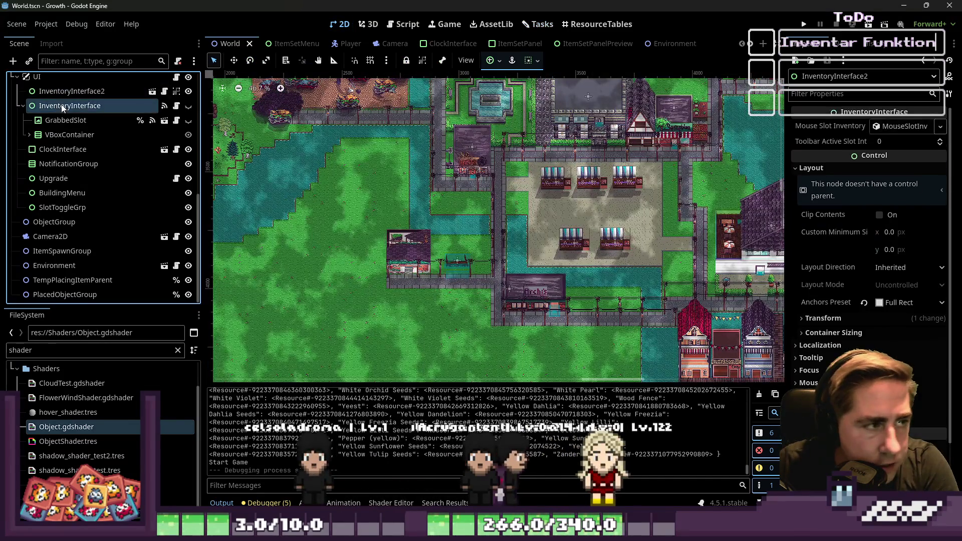
{"action": "left_click", "coordinate": [66, 106]}
{"action": "key", "text": "Delete"}
{"action": "key", "text": "Return"}
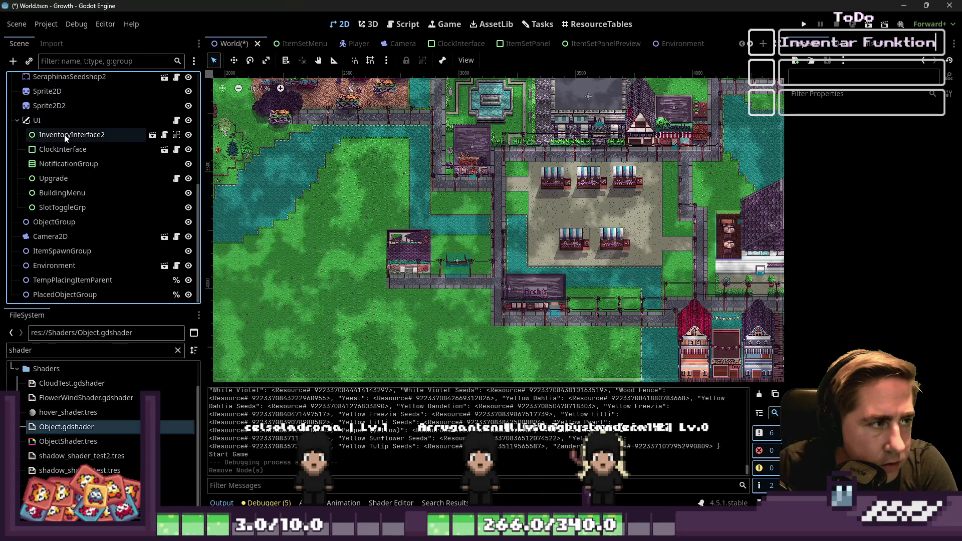
{"action": "key", "text": "BackSpace"}
{"action": "key", "text": "Return"}
Step: Cancel the ClockInterface rename and undo with Ctrl+Z to restore the original InventoryInterface node
{"action": "left_click", "coordinate": [70, 149]}
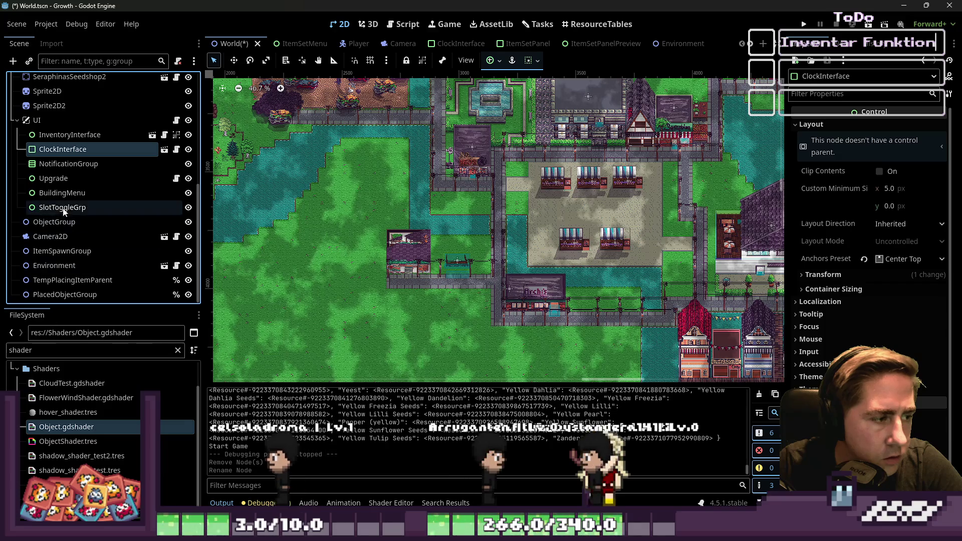
{"action": "left_click", "coordinate": [82, 149]}
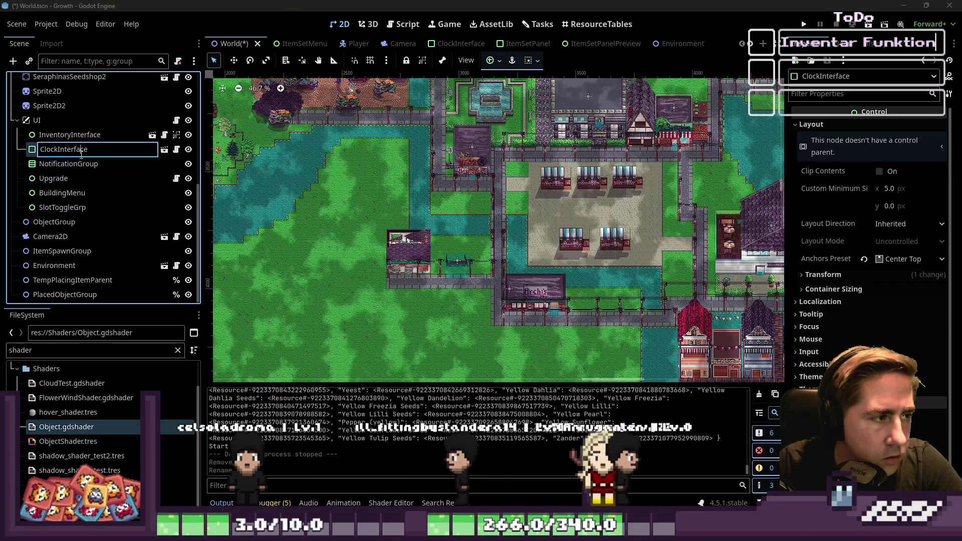
{"action": "key", "text": "Escape"}
{"action": "key", "text": "ctrl+z"}
{"action": "key", "text": "ctrl+z"}
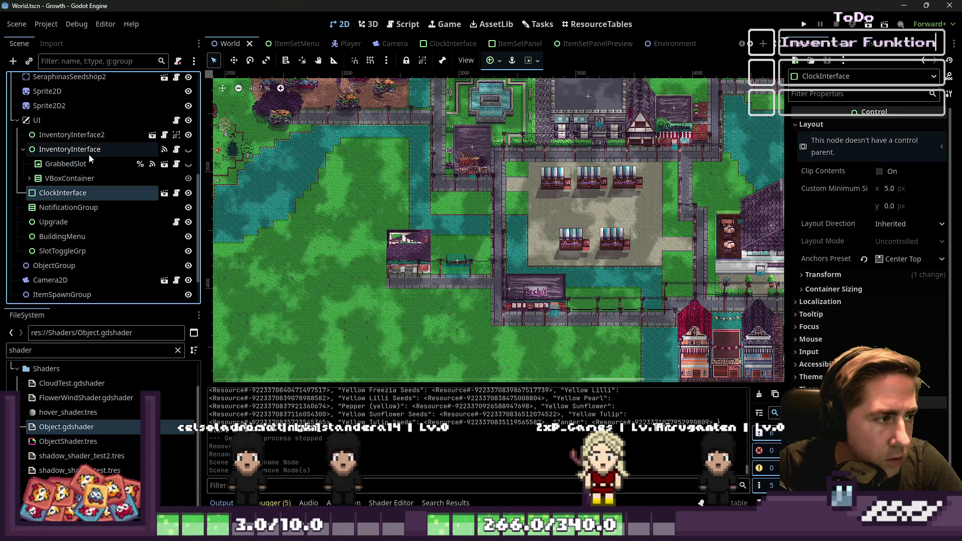
{"action": "left_click", "coordinate": [23, 149]}
Step: Inspect the Upgrade, InventoryInterface, GrabbedSlot, VBoxContainer, PlayersShopMenu and MachineInterface nodes
{"action": "left_click", "coordinate": [66, 194]}
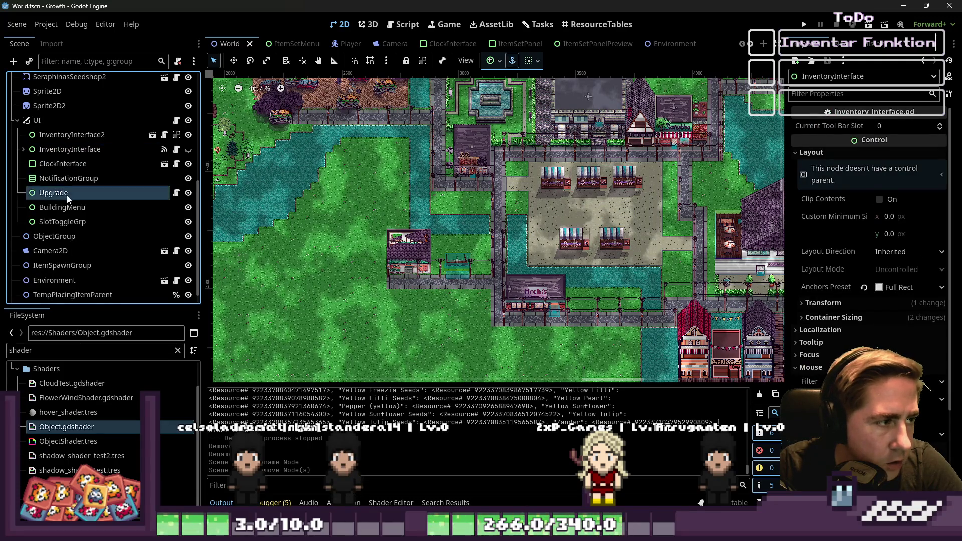
{"action": "left_click", "coordinate": [59, 154]}
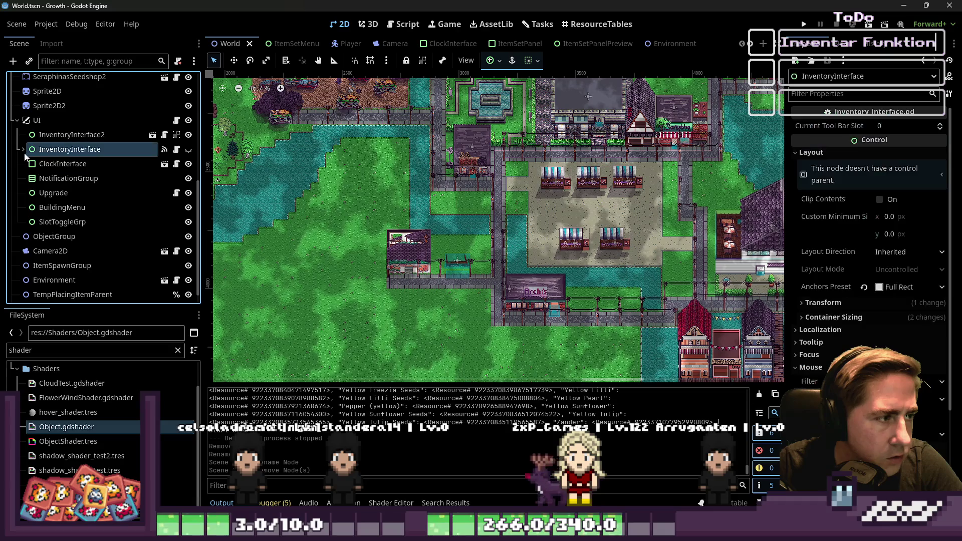
{"action": "left_click", "coordinate": [50, 165]}
{"action": "left_click", "coordinate": [28, 177]}
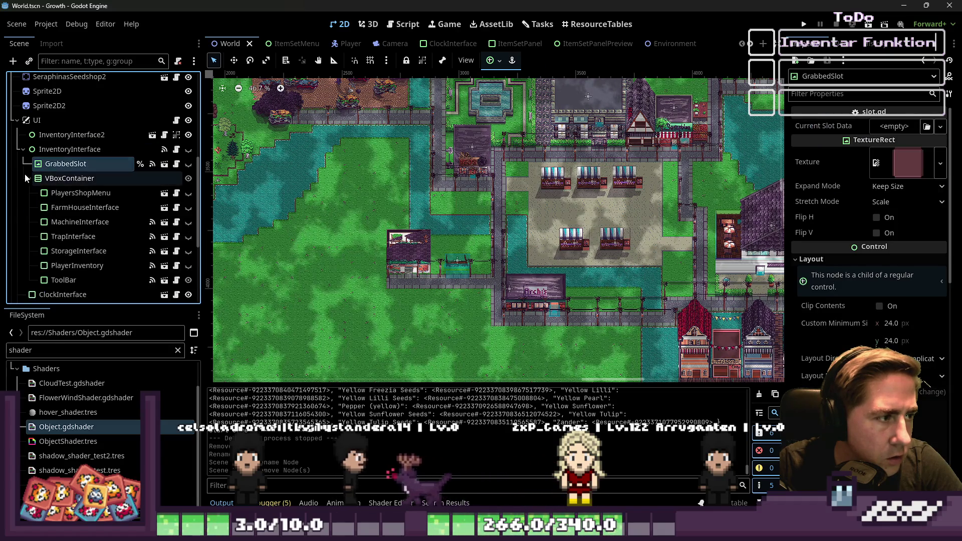
{"action": "left_click", "coordinate": [80, 193]}
{"action": "left_click", "coordinate": [100, 222]}
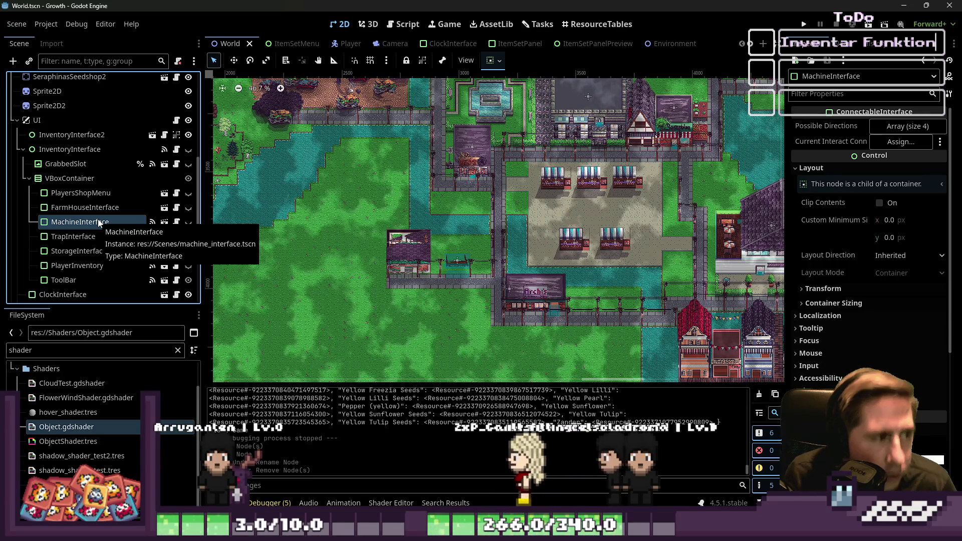
{"action": "left_click", "coordinate": [29, 178]}
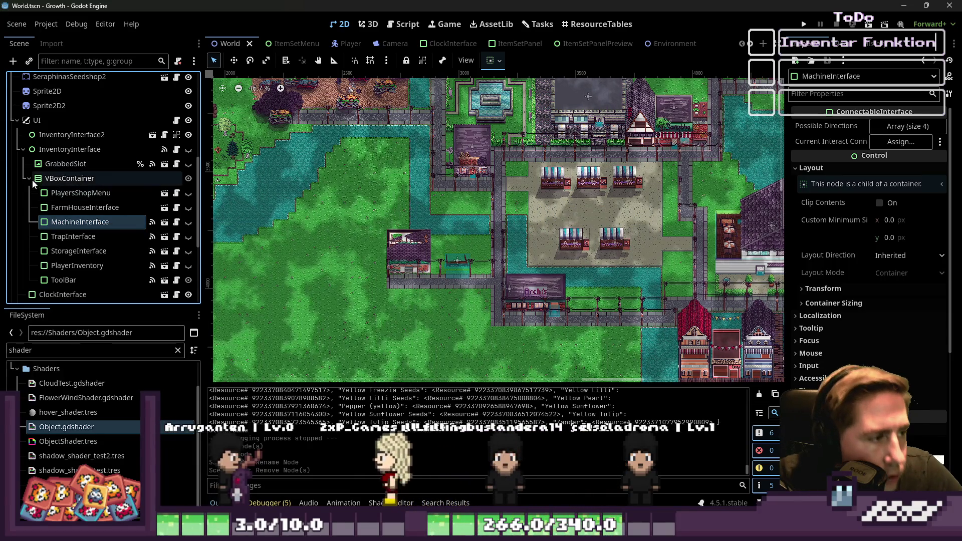
{"action": "left_click", "coordinate": [43, 179]}
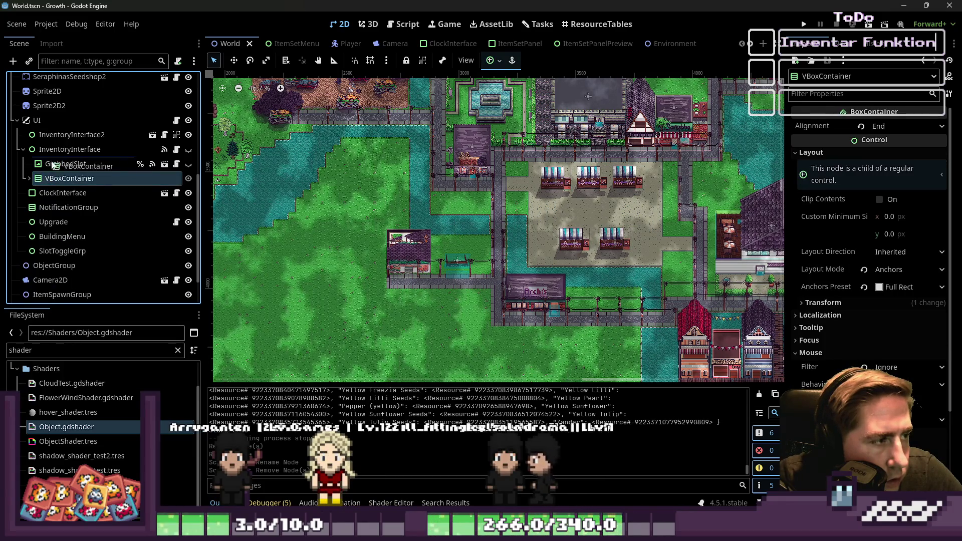
{"action": "left_click", "coordinate": [36, 136]}
{"action": "left_click", "coordinate": [61, 180]}
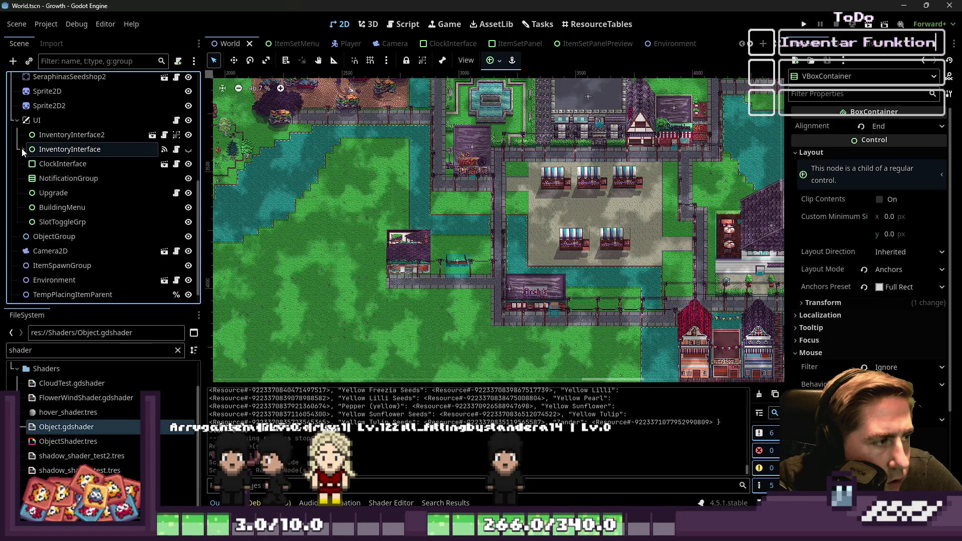
Step: Select the underground tile map layer, then the world root node
{"action": "left_click", "coordinate": [358, 194]}
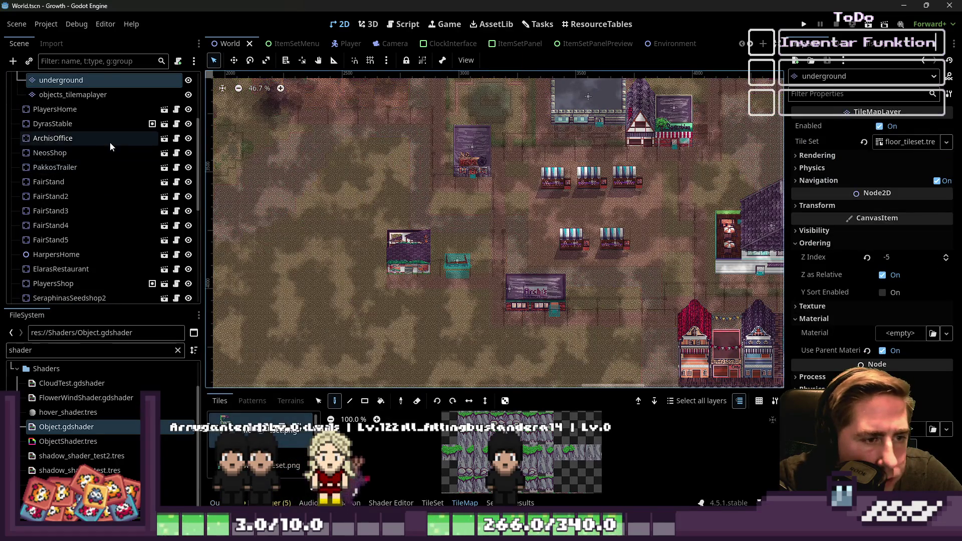
{"action": "scroll", "coordinate": [109, 140], "scroll_direction": "up", "scroll_amount": 3}
{"action": "left_click", "coordinate": [104, 81]}
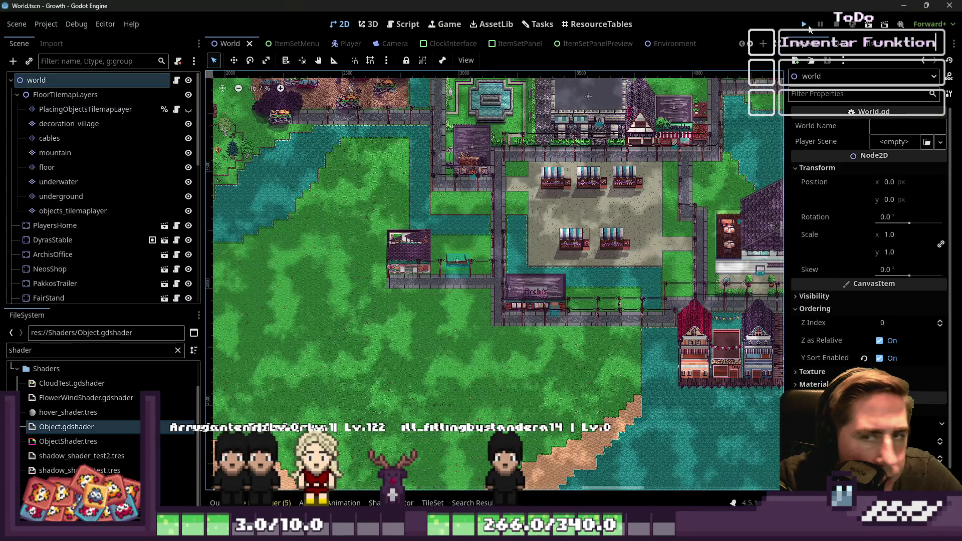
Step: Run the game as new character 'sd' and click an inventory item, triggering the line 217 crash
{"action": "left_click", "coordinate": [809, 26]}
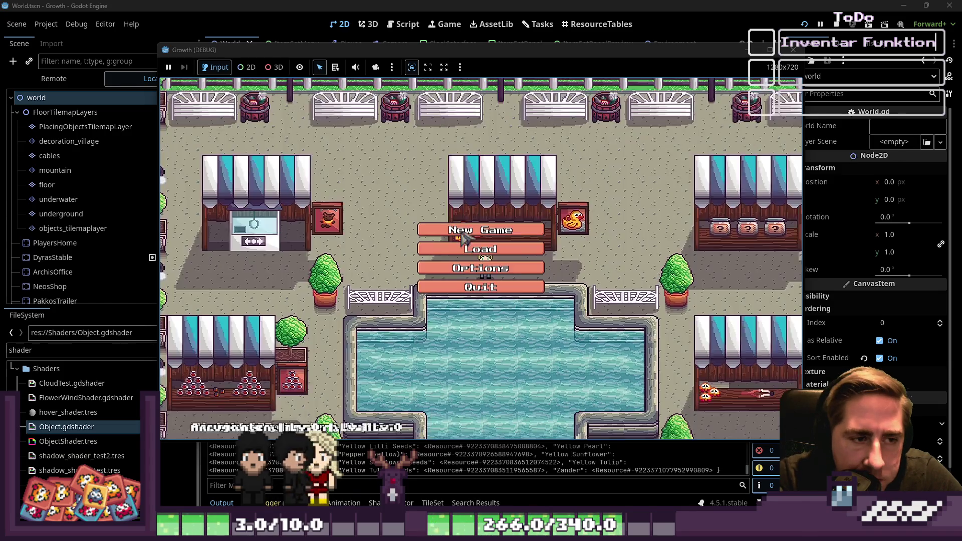
{"action": "left_click", "coordinate": [481, 232]}
{"action": "type", "text": "sd"}
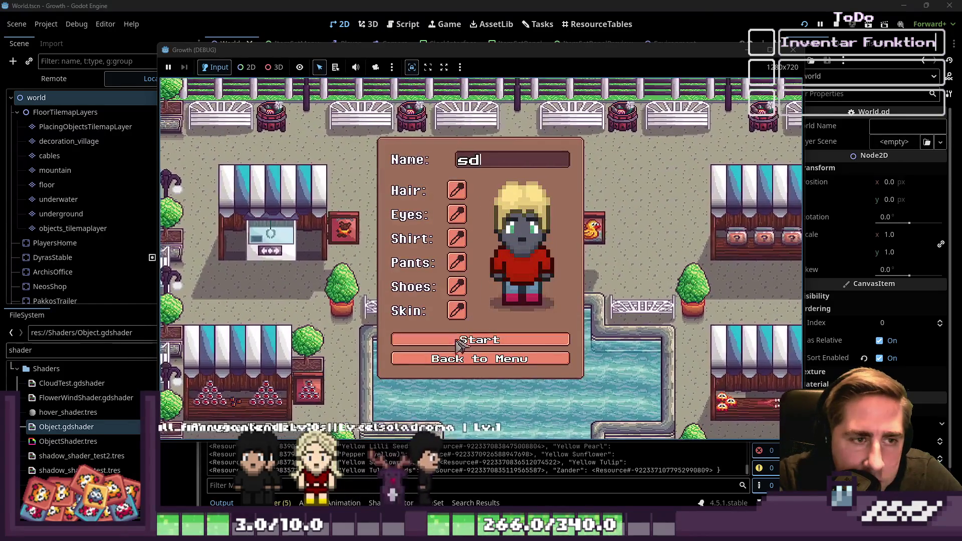
{"action": "left_click", "coordinate": [480, 340]}
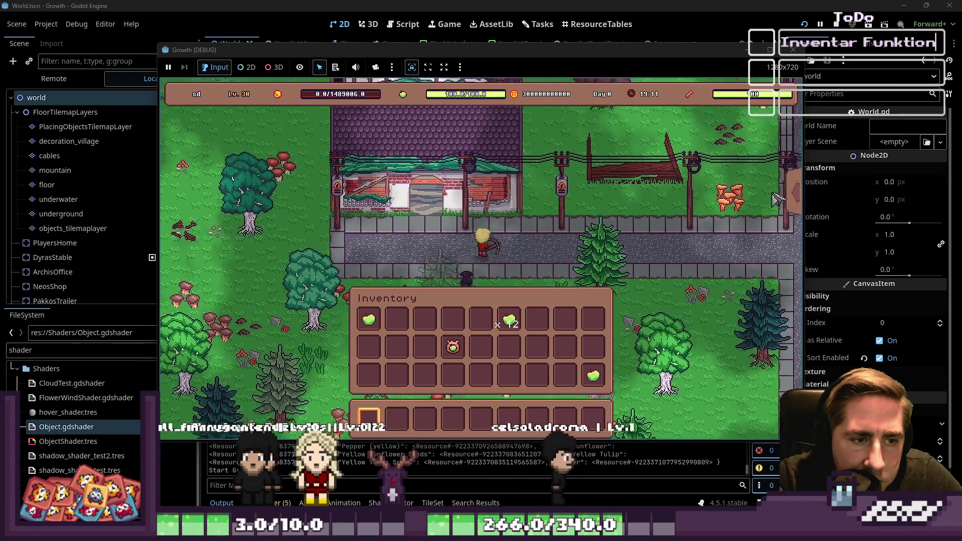
{"action": "left_click", "coordinate": [707, 279]}
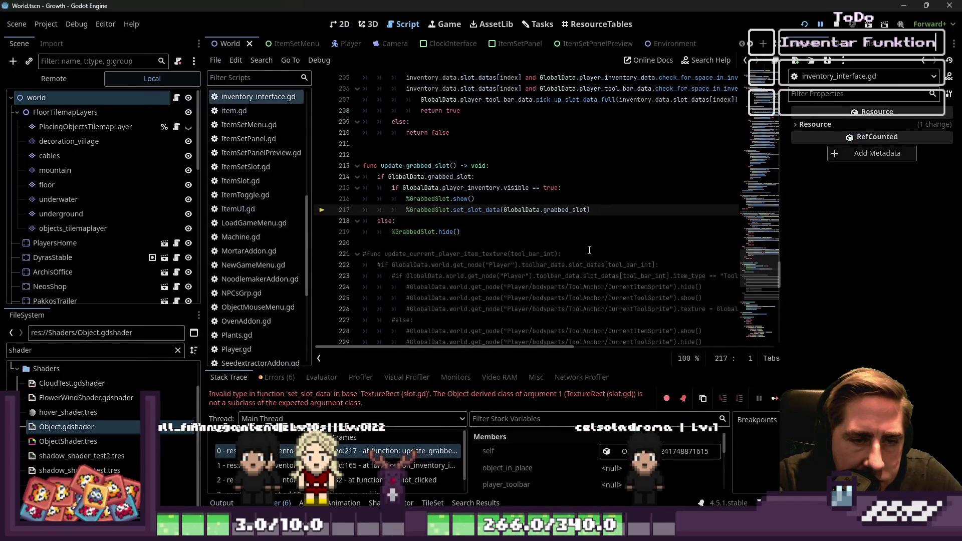
Step: Comment out the update_grabbed_slot function with Ctrl+K
{"action": "left_click", "coordinate": [464, 228]}
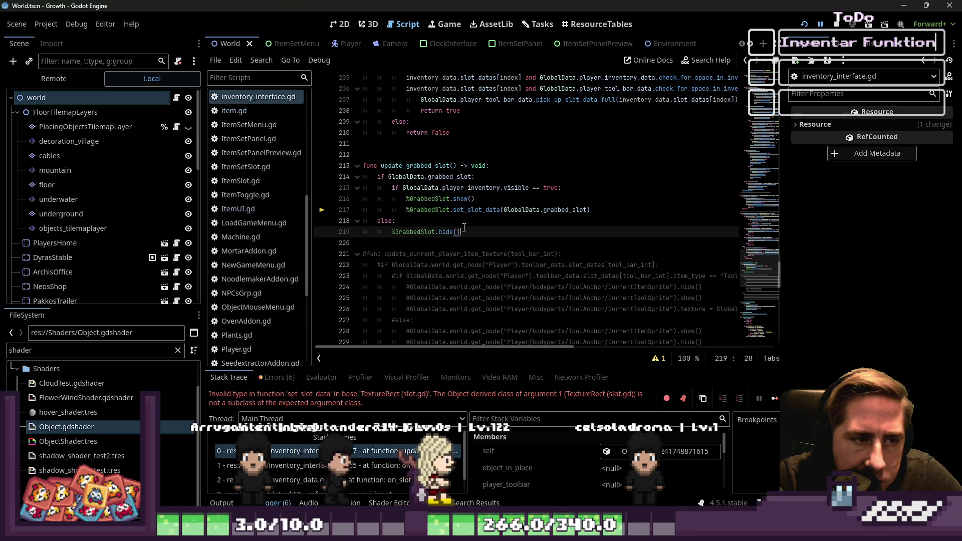
{"action": "scroll", "coordinate": [465, 228], "scroll_direction": "up", "scroll_amount": 3}
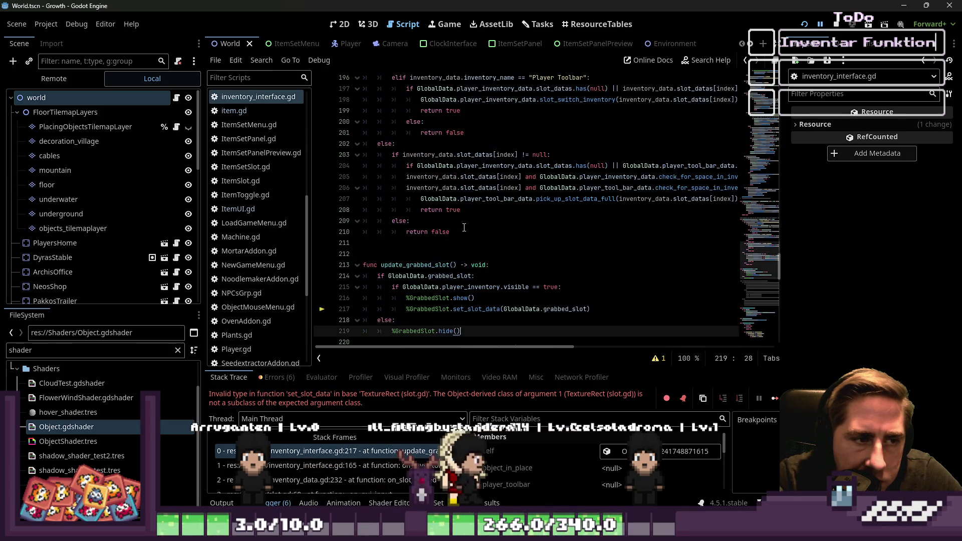
{"action": "scroll", "coordinate": [465, 228], "scroll_direction": "down", "scroll_amount": 2}
{"action": "left_click_drag", "start_coordinate": [473, 260], "coordinate": [354, 198]}
{"action": "scroll", "coordinate": [411, 200], "scroll_direction": "down", "scroll_amount": 4}
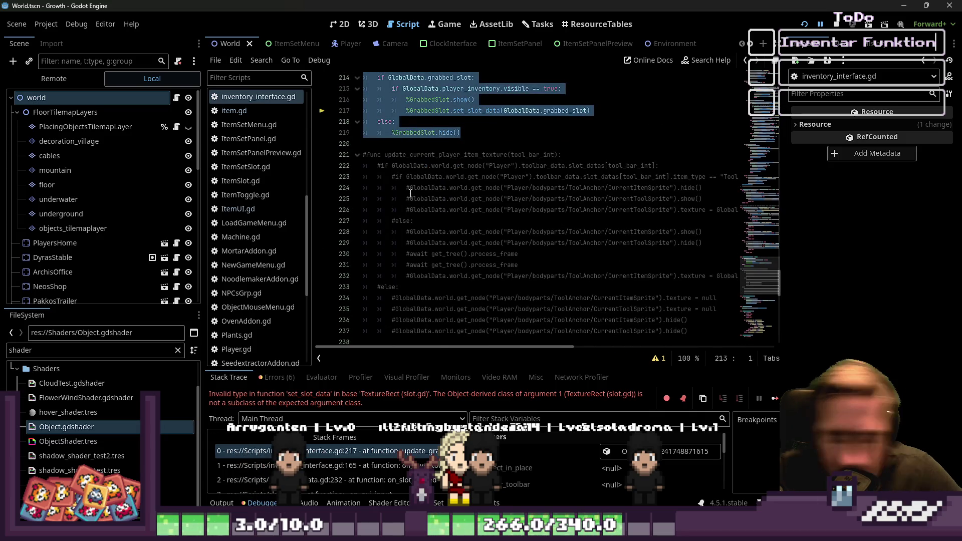
{"action": "key", "text": "ctrl+k"}
Step: Comment out the update_grabbed_slot calls on lines 147, 156 and 165
{"action": "left_click", "coordinate": [529, 176]}
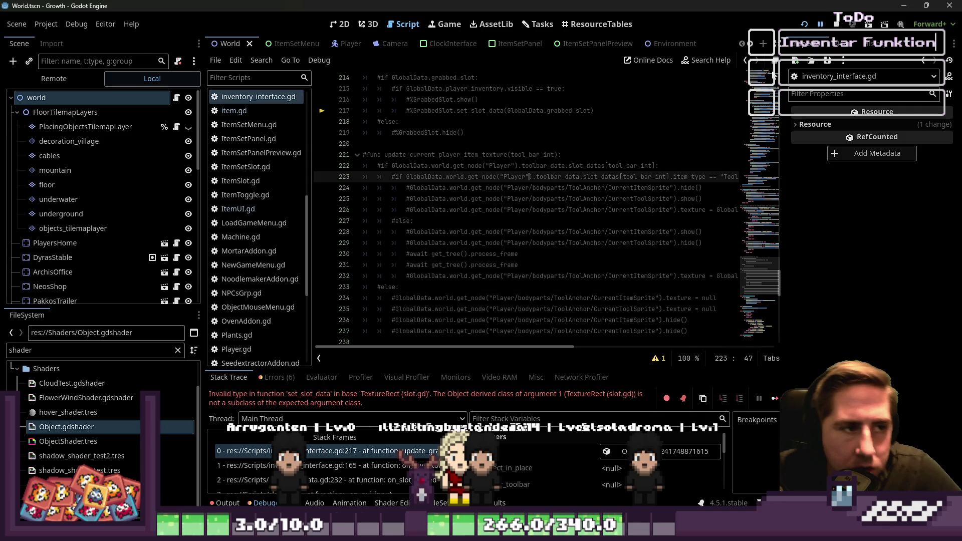
{"action": "scroll", "coordinate": [535, 209], "scroll_direction": "up", "scroll_amount": 14}
{"action": "scroll", "coordinate": [535, 209], "scroll_direction": "up", "scroll_amount": 9}
{"action": "left_click", "coordinate": [494, 100]}
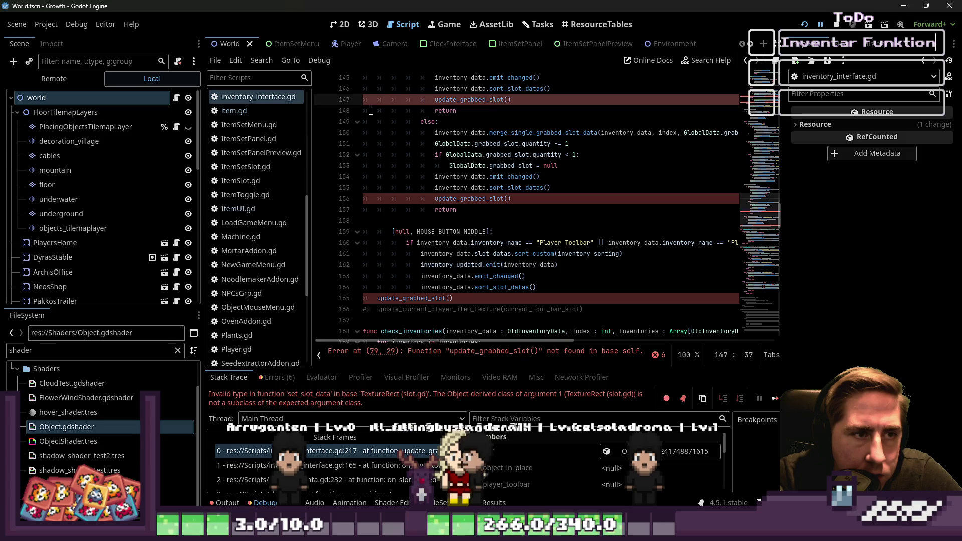
{"action": "key", "text": "ctrl+k"}
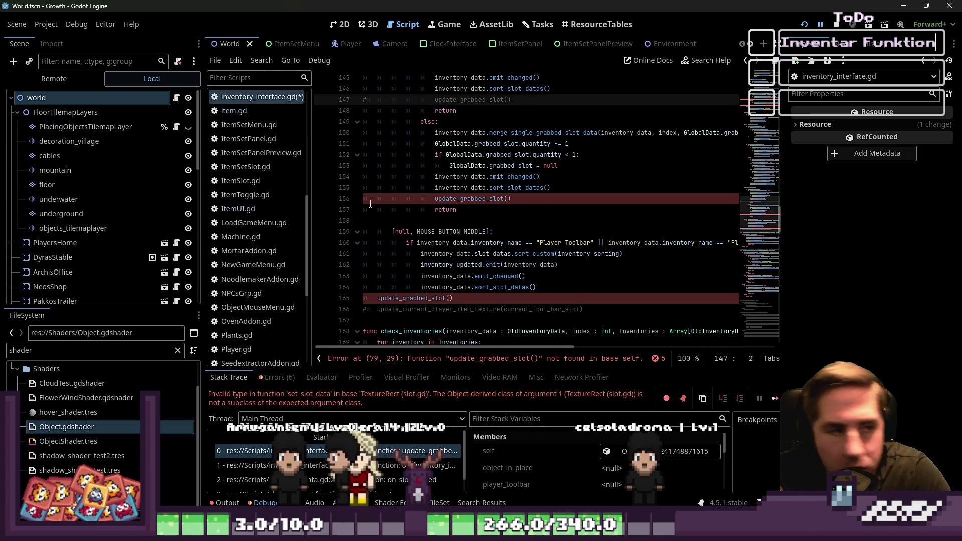
{"action": "left_click", "coordinate": [369, 199]}
{"action": "key", "text": "ctrl+k"}
{"action": "left_click", "coordinate": [368, 301]}
{"action": "scroll", "coordinate": [368, 300], "scroll_direction": "down", "scroll_amount": 1}
{"action": "key", "text": "ctrl+k"}
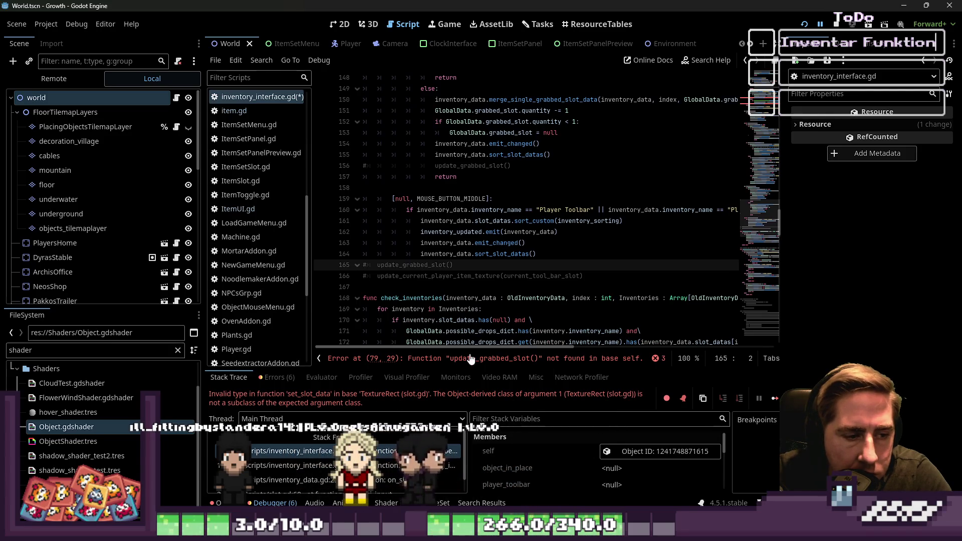
Step: Comment out the reported update_grabbed_slot calls near lines 79, 83 and 244
{"action": "left_click", "coordinate": [373, 358]}
{"action": "left_click", "coordinate": [364, 211]}
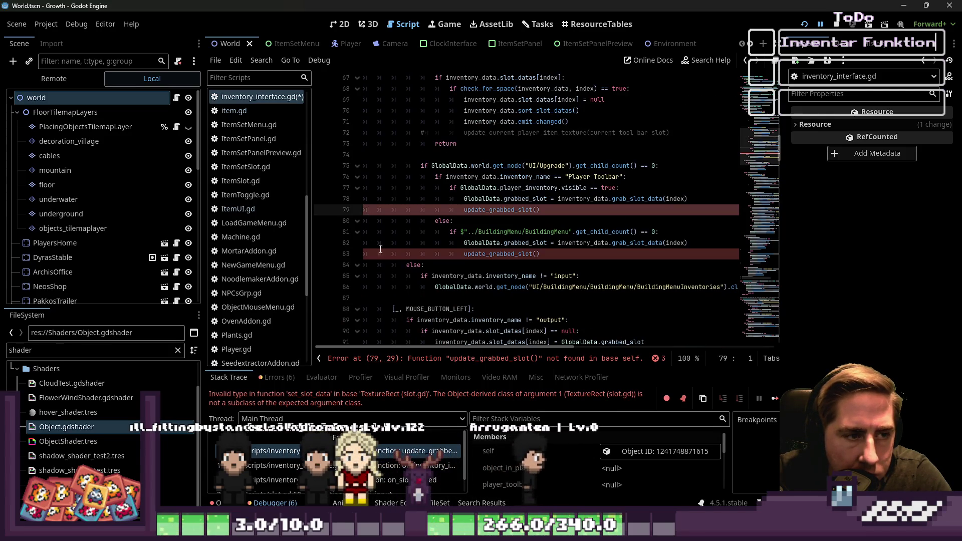
{"action": "key", "text": "Down"}
{"action": "key", "text": "Down"}
{"action": "key", "text": "Down"}
{"action": "key", "text": "ctrl+k"}
{"action": "left_click", "coordinate": [439, 355]}
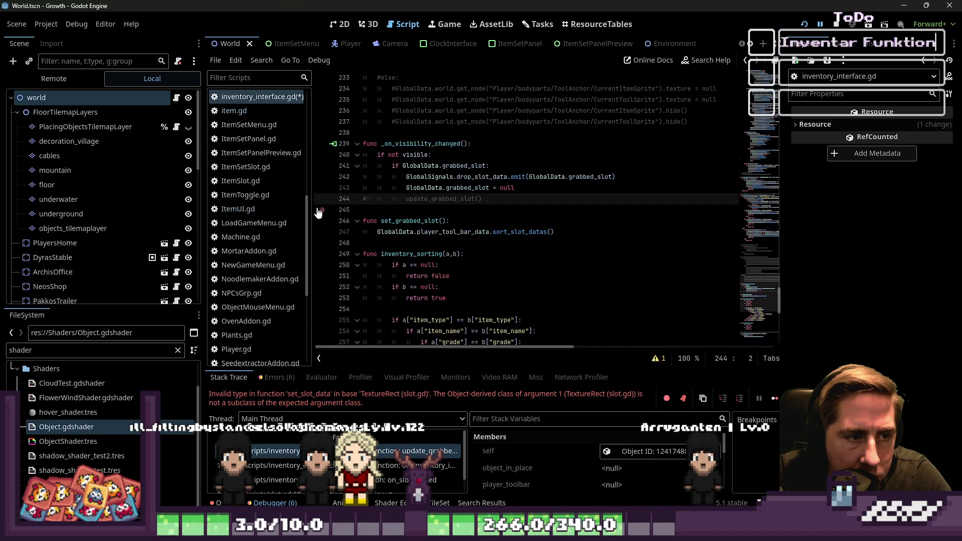
{"action": "scroll", "coordinate": [168, 142], "scroll_direction": "down", "scroll_amount": 3}
{"action": "scroll", "coordinate": [154, 179], "scroll_direction": "down", "scroll_amount": 5}
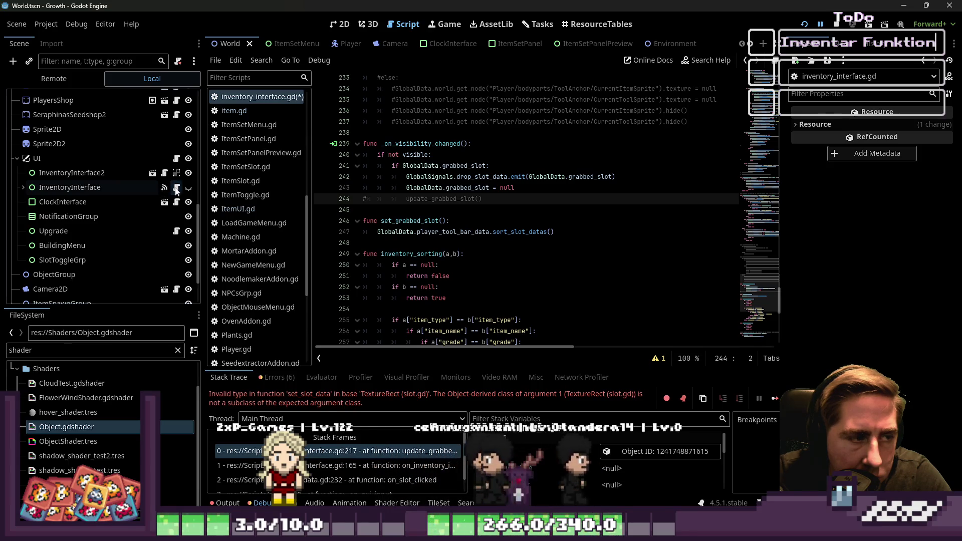
{"action": "right_click", "coordinate": [150, 194]}
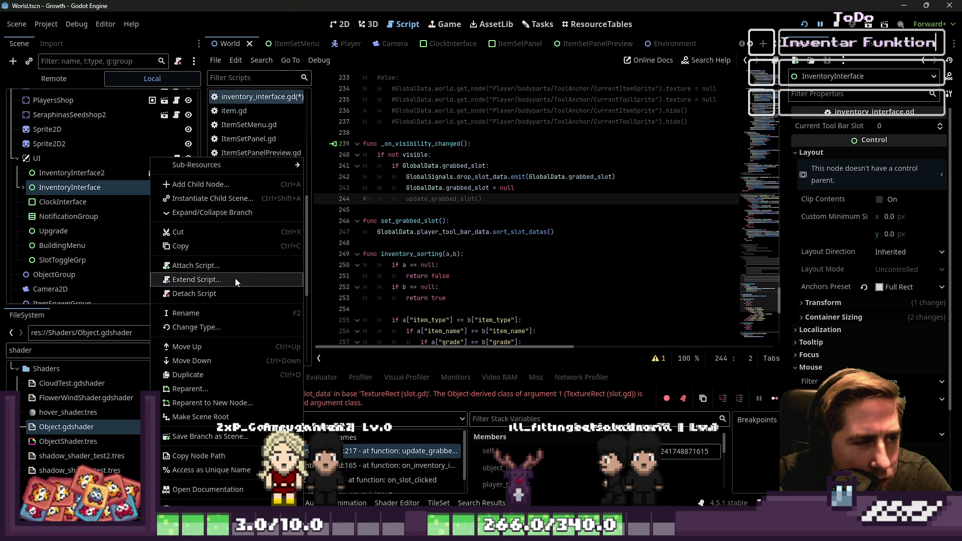
Step: Detach the InventoryInterface script, save, and run the game with a new character named 'sd'
{"action": "left_click", "coordinate": [207, 294]}
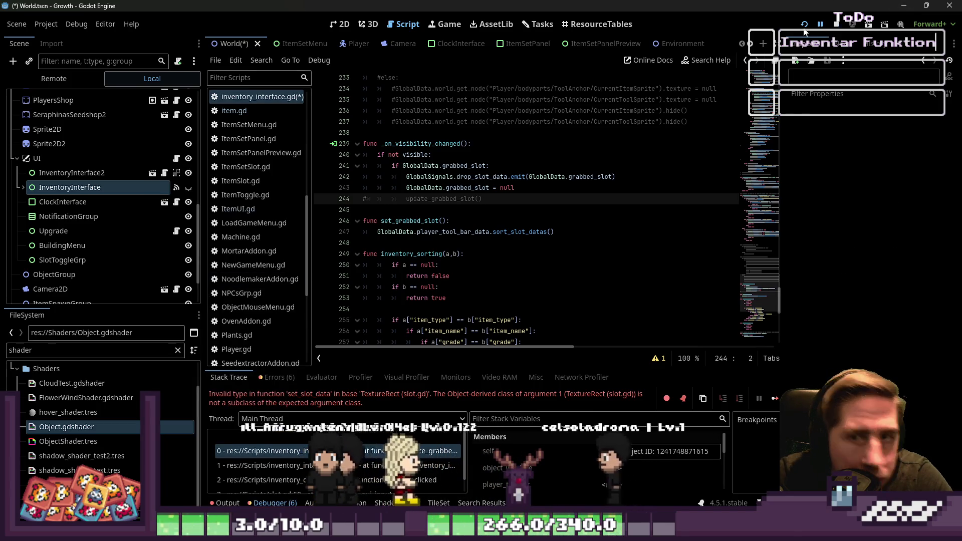
{"action": "left_click", "coordinate": [805, 25]}
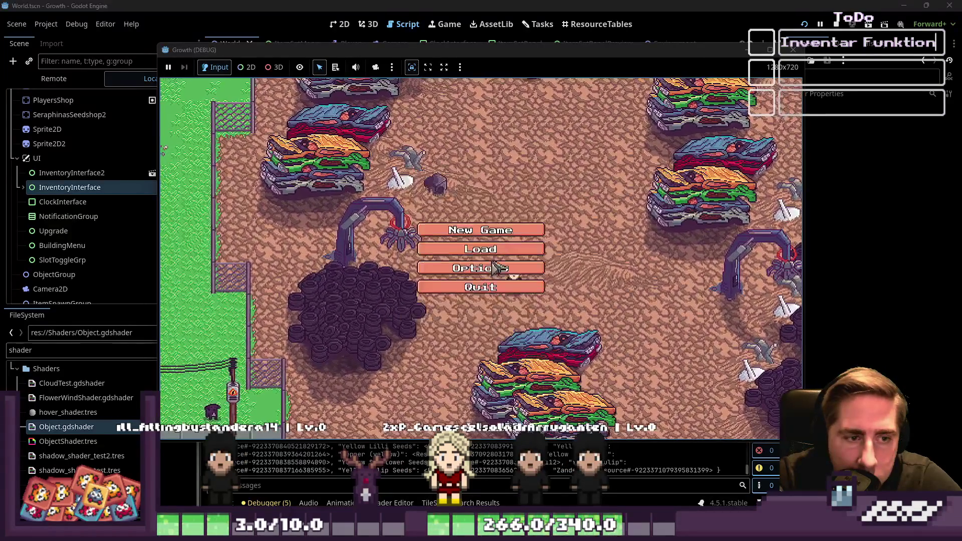
{"action": "left_click", "coordinate": [497, 231]}
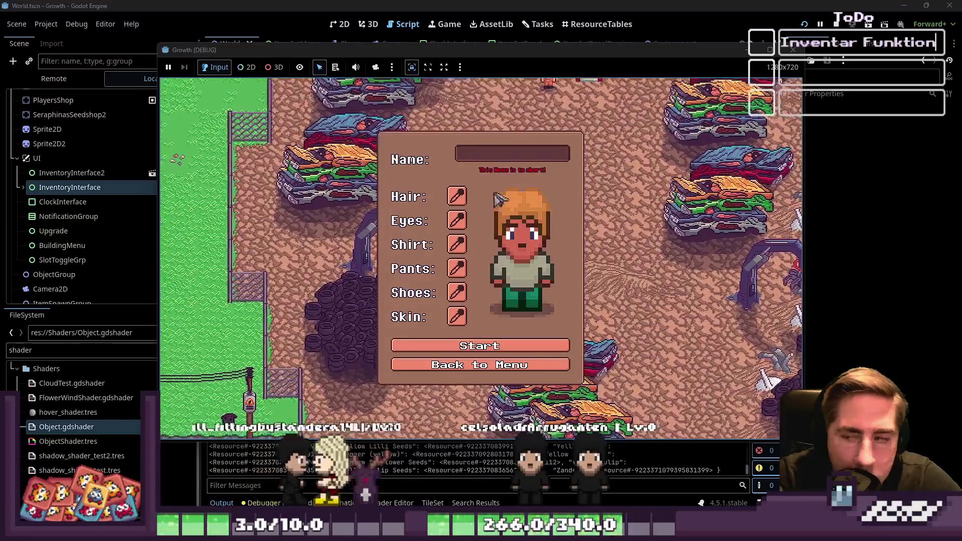
{"action": "type", "text": "sd"}
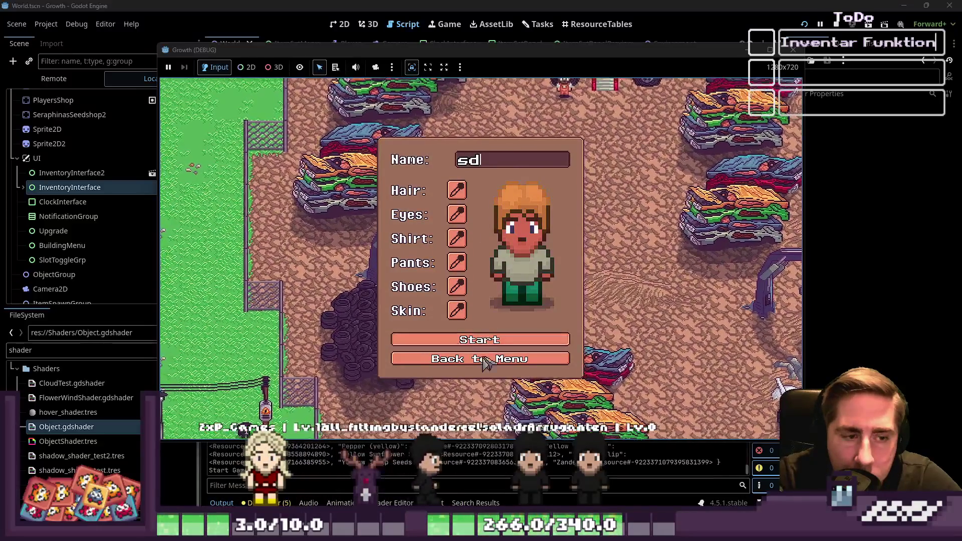
{"action": "left_click", "coordinate": [479, 345]}
Step: Comment out the fence_checker emit on line 66 of World.gd
{"action": "left_click", "coordinate": [411, 231]}
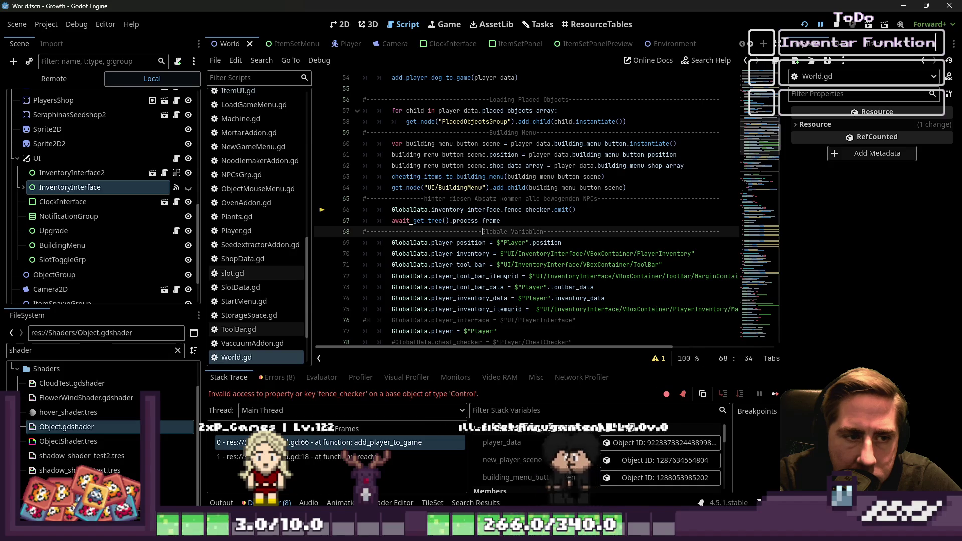
{"action": "left_click", "coordinate": [367, 213]}
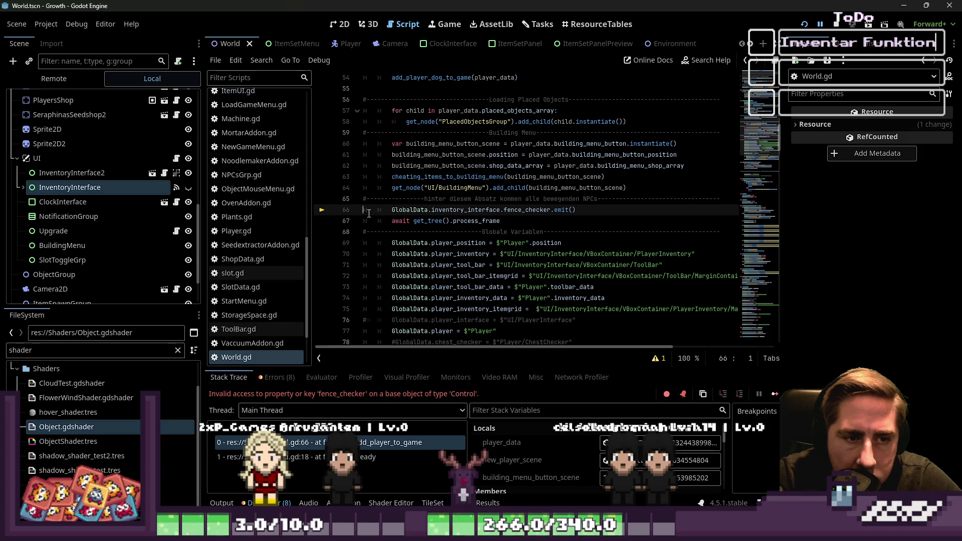
{"action": "type", "text": "#"}
{"action": "left_click", "coordinate": [393, 254]}
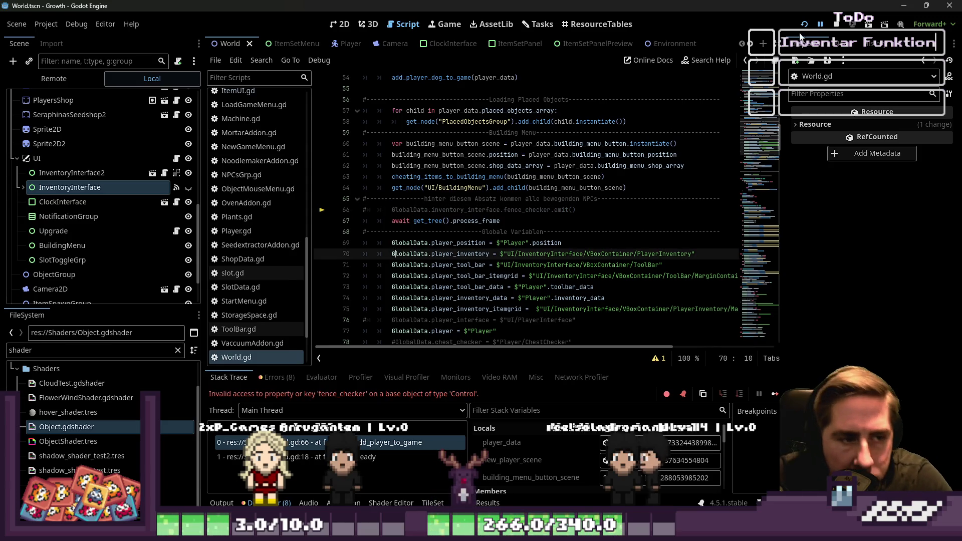
Step: Rerun the game, create character 'utz', walk around, and open the building menu to trigger the error
{"action": "left_click", "coordinate": [803, 25]}
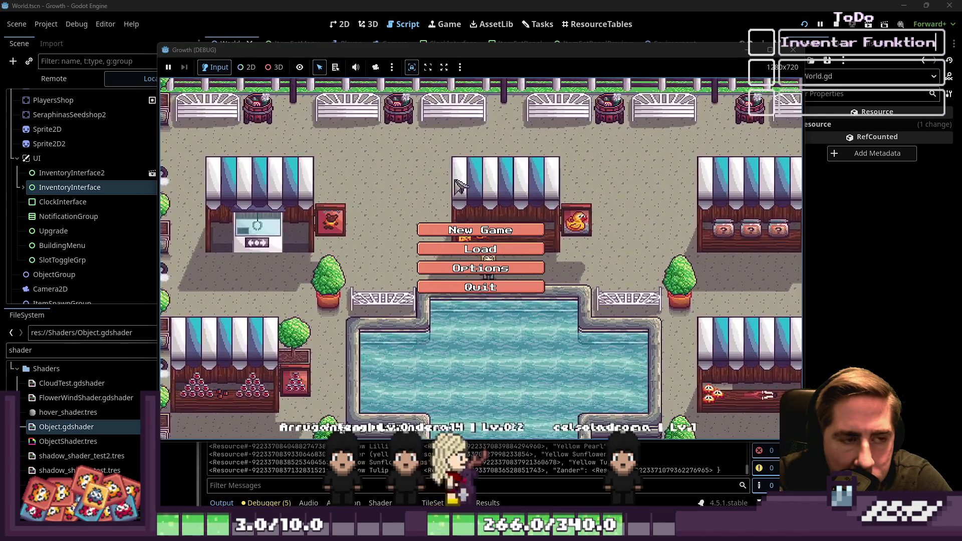
{"action": "left_click", "coordinate": [482, 231]}
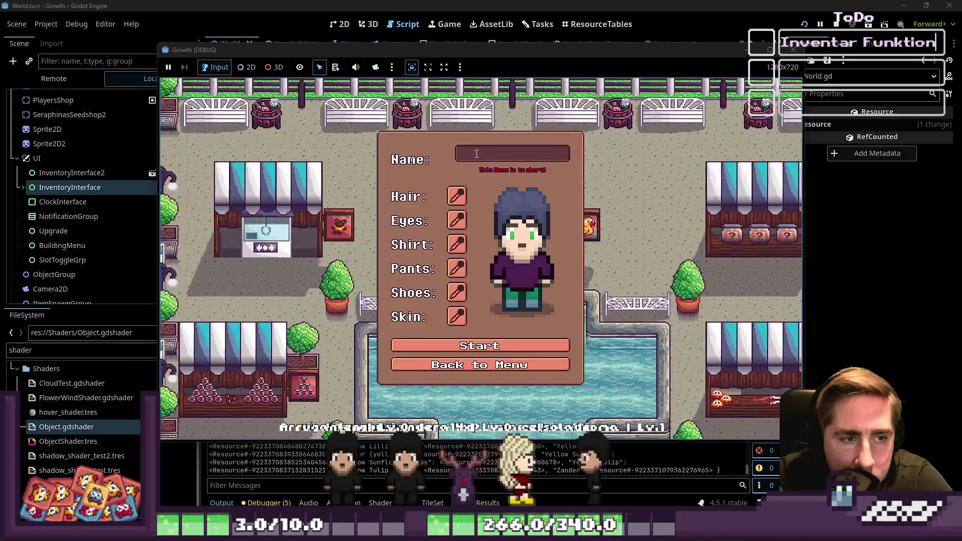
{"action": "left_click", "coordinate": [477, 153]}
{"action": "type", "text": "utz"}
{"action": "left_click", "coordinate": [480, 346]}
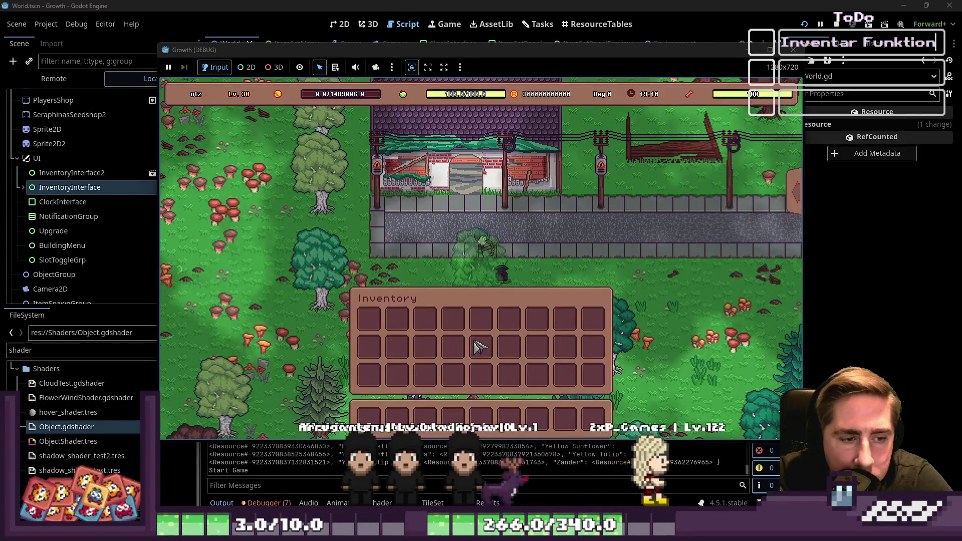
{"action": "key", "text": "w"}
{"action": "key", "text": "d"}
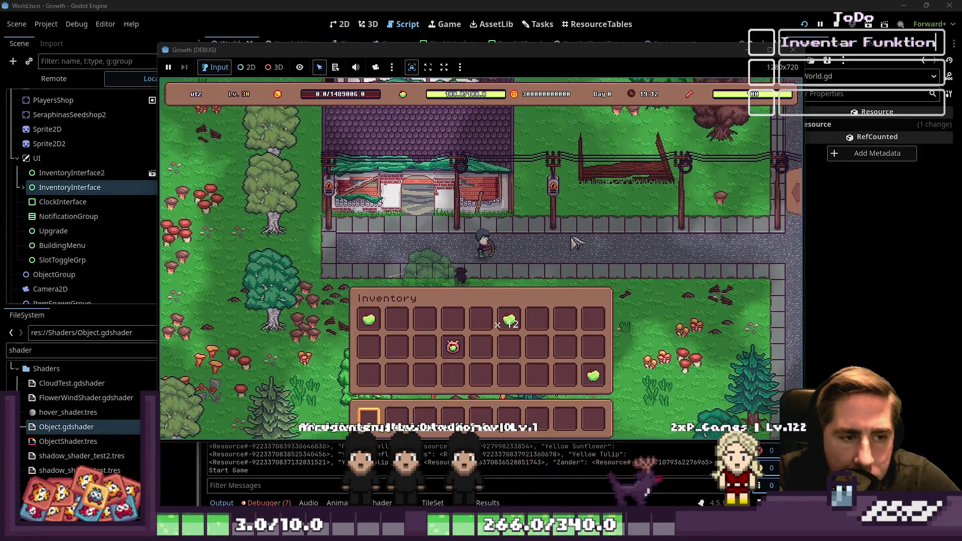
{"action": "key", "text": "s"}
{"action": "left_click", "coordinate": [797, 198]}
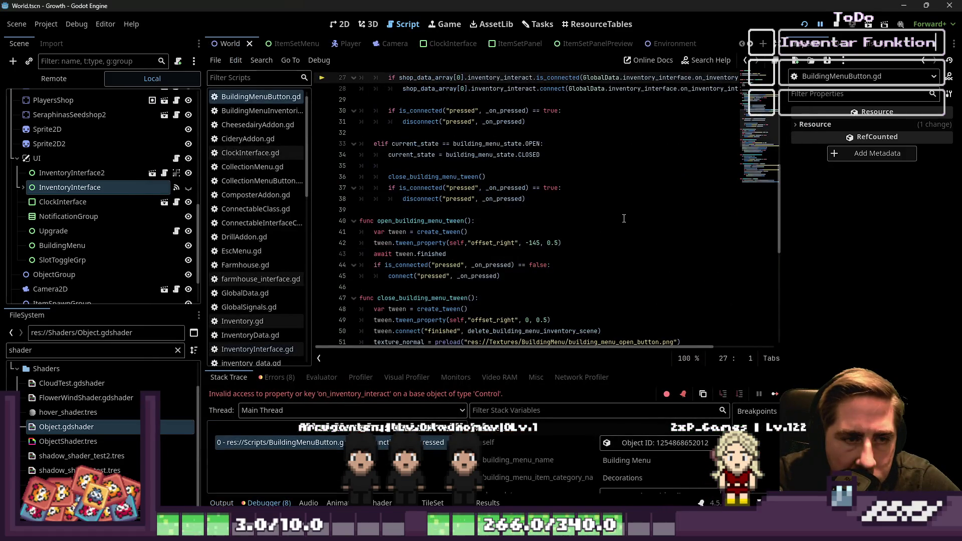
Step: Narrow the script list and inspector to widen BuildingMenuButton.gd's code, with the caret on line 32
{"action": "scroll", "coordinate": [625, 219], "scroll_direction": "up", "scroll_amount": 2}
{"action": "scroll", "coordinate": [624, 219], "scroll_direction": "up", "scroll_amount": 1}
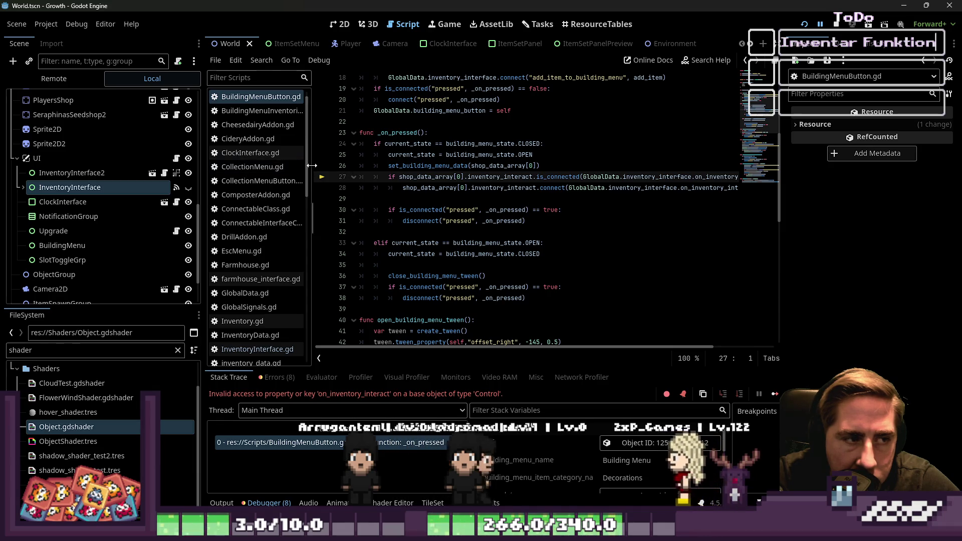
{"action": "left_click_drag", "start_coordinate": [312, 166], "coordinate": [252, 167]}
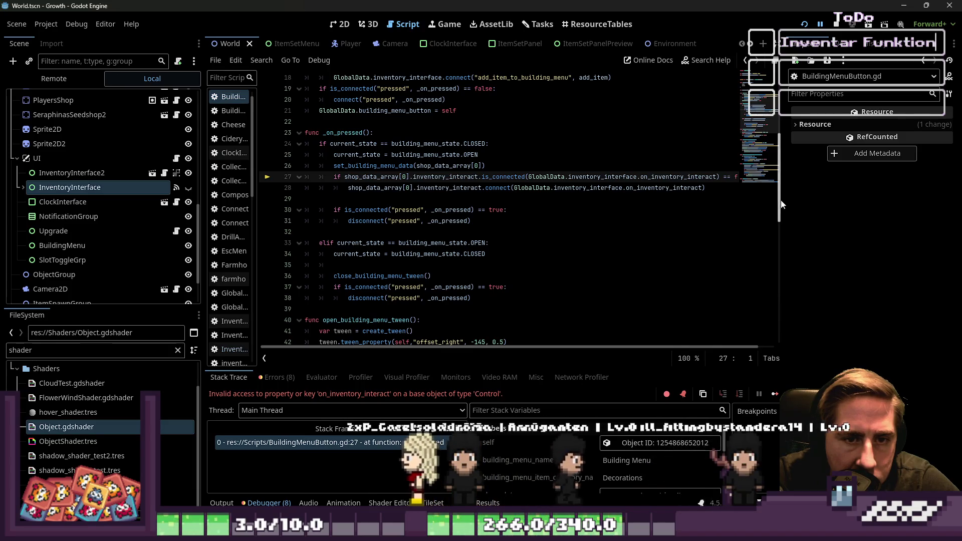
{"action": "left_click_drag", "start_coordinate": [786, 222], "coordinate": [881, 219]}
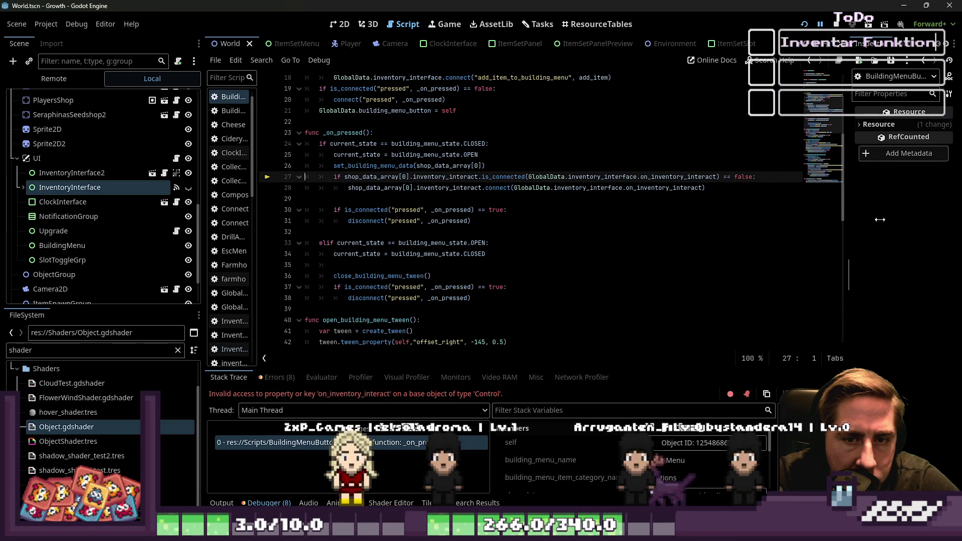
{"action": "left_click", "coordinate": [728, 229]}
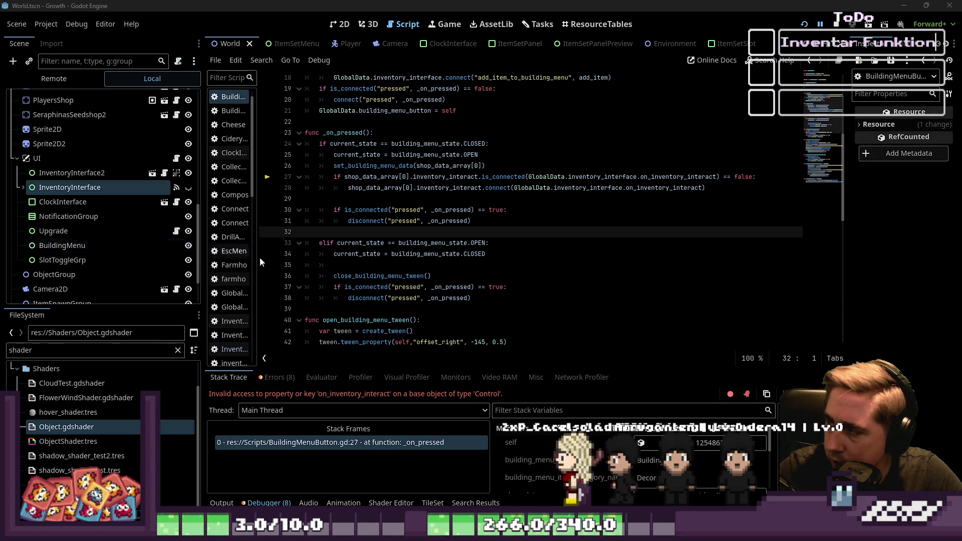
{"action": "left_click", "coordinate": [384, 242]}
{"action": "left_click", "coordinate": [384, 201]}
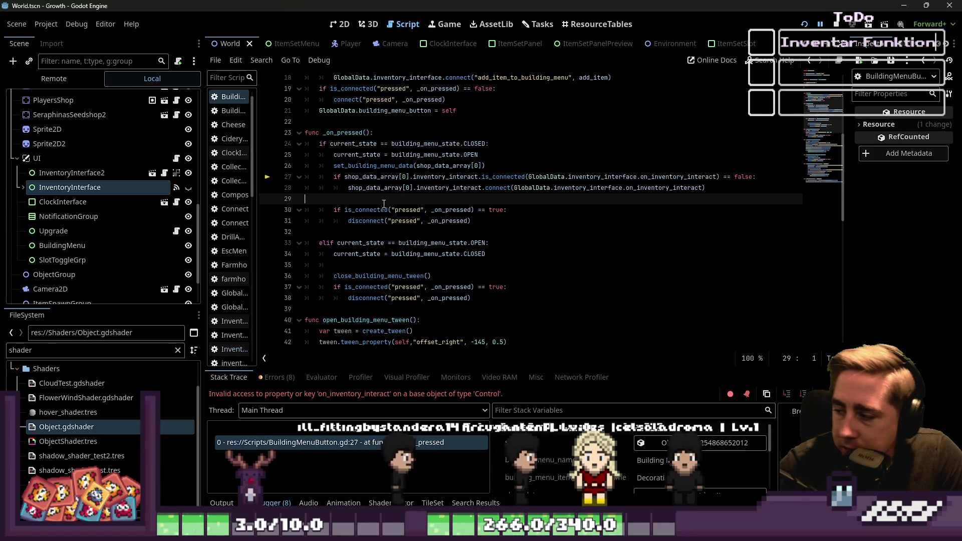
{"action": "left_click", "coordinate": [351, 121]}
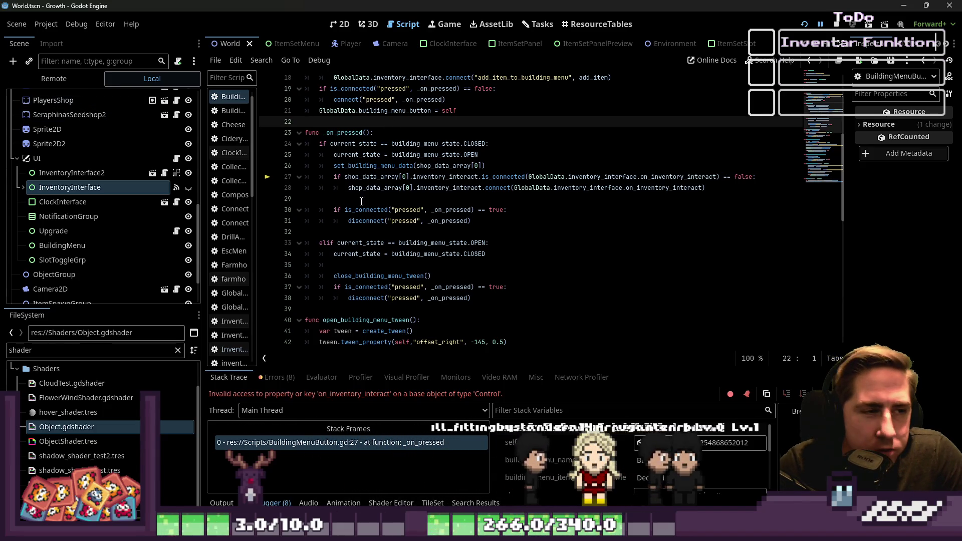
{"action": "left_click", "coordinate": [336, 199]}
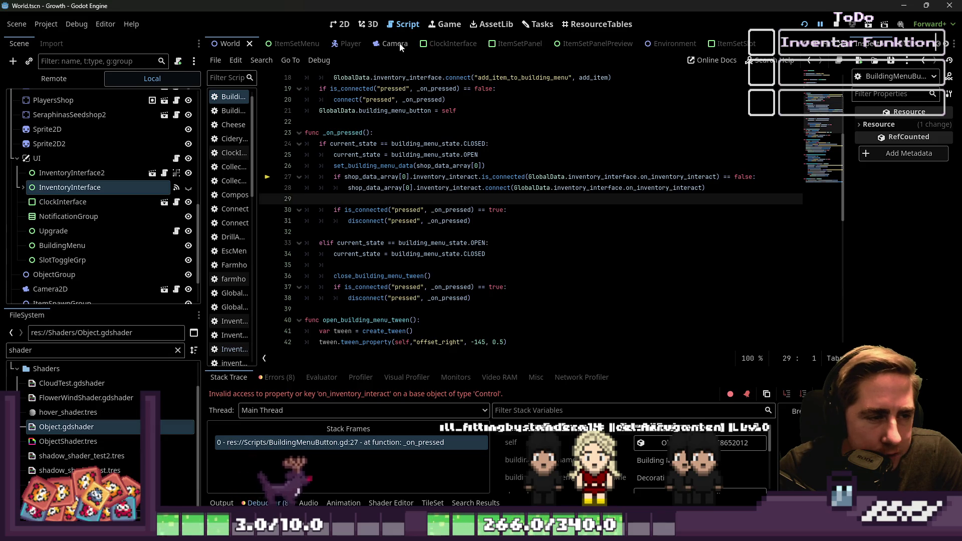
{"action": "left_click", "coordinate": [351, 26]}
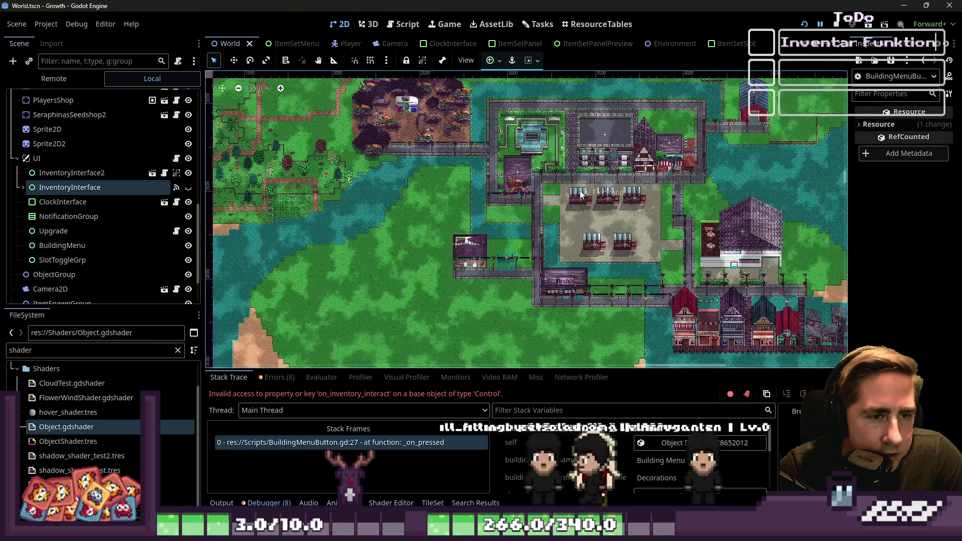
{"action": "left_click", "coordinate": [539, 24]}
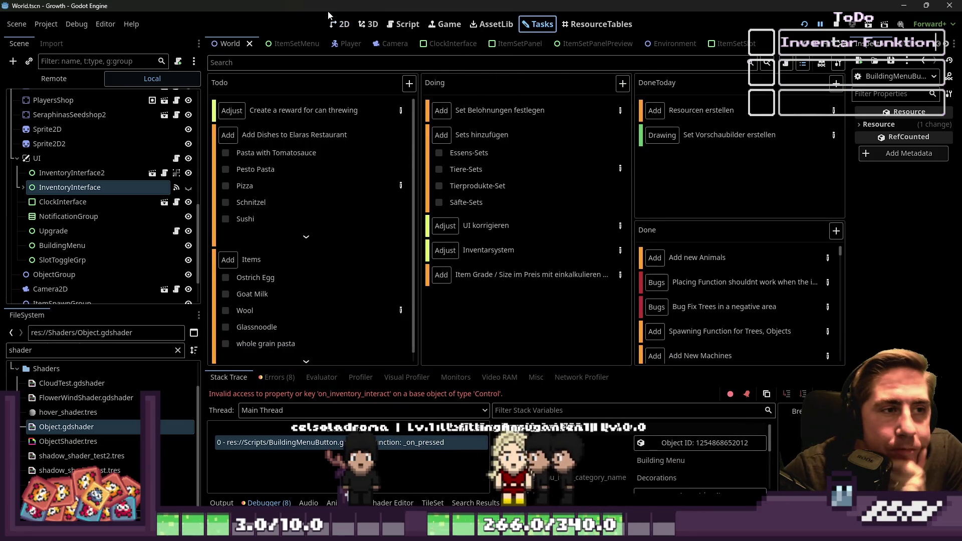
{"action": "left_click", "coordinate": [338, 24]}
{"action": "left_click", "coordinate": [403, 25]}
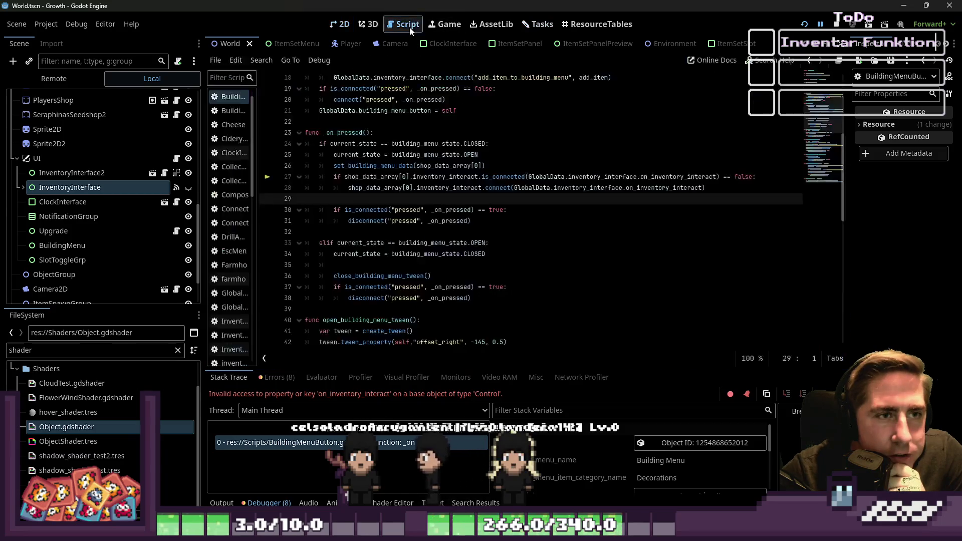
{"action": "scroll", "coordinate": [472, 174], "scroll_direction": "up", "scroll_amount": 3}
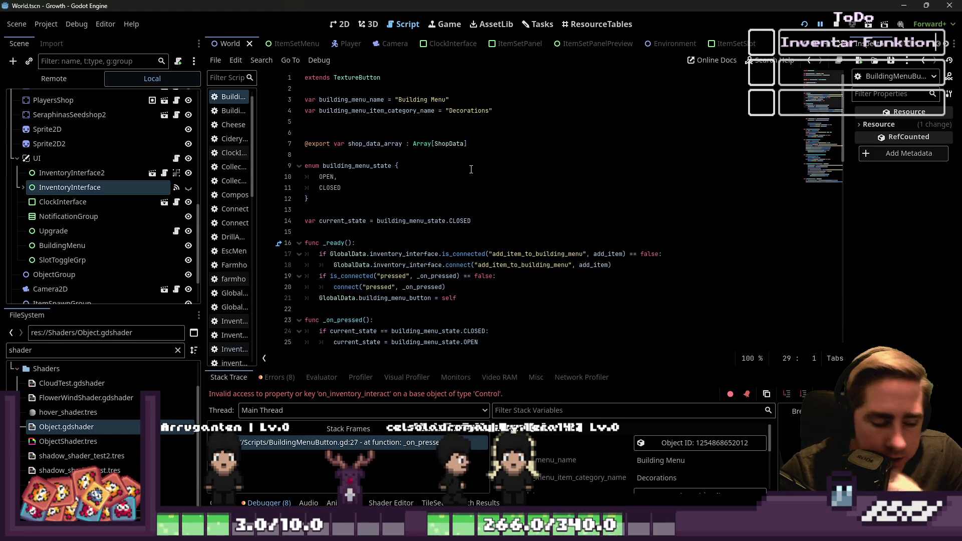
Step: Add a PanelContainer and nest a MarginContainer inside it
{"action": "key", "text": "Up"}
{"action": "key", "text": "Return"}
{"action": "key", "text": "ctrl+a"}
{"action": "type", "text": "Ma"}
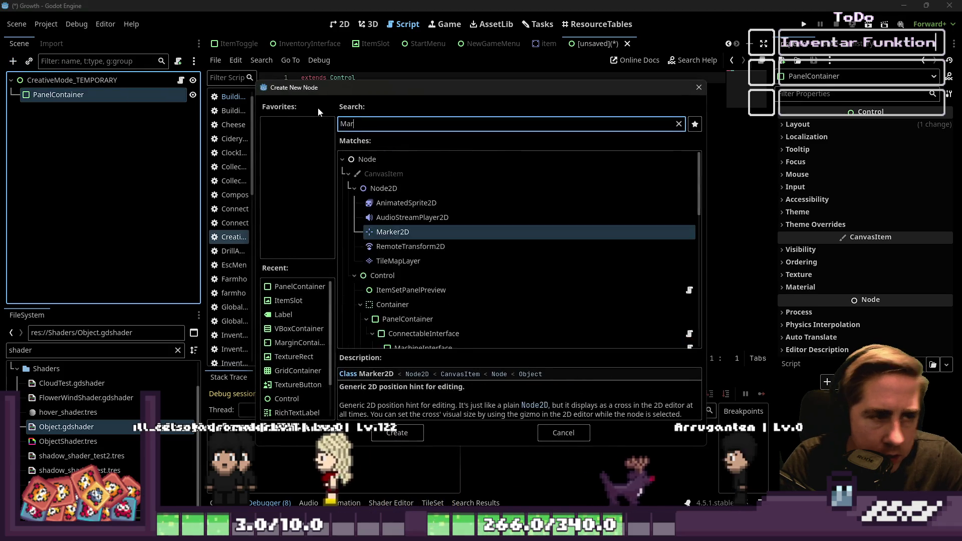
{"action": "type", "text": "rgin"}
{"action": "key", "text": "Return"}
Step: Add a GridContainer and a ScrollContainer under the MarginContainer
{"action": "key", "text": "ctrl+a"}
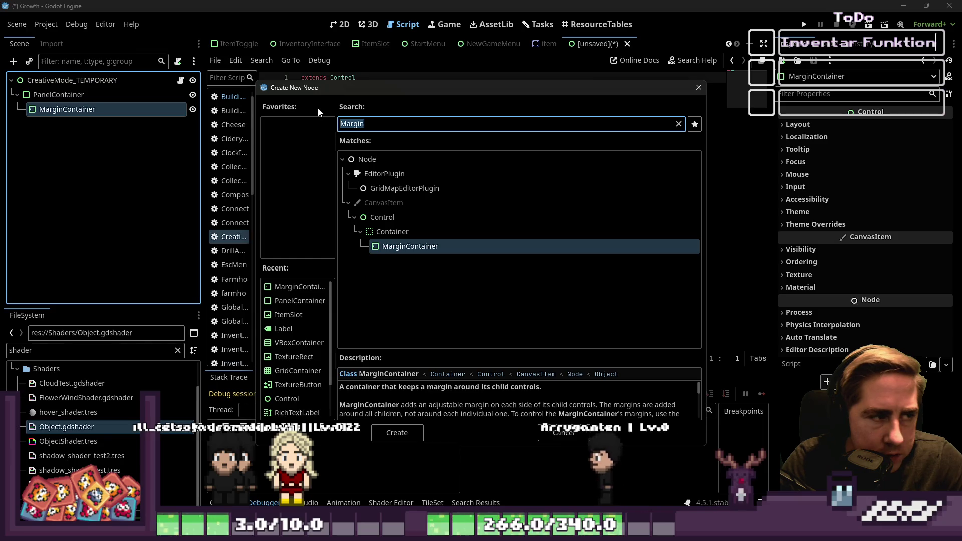
{"action": "type", "text": "I"}
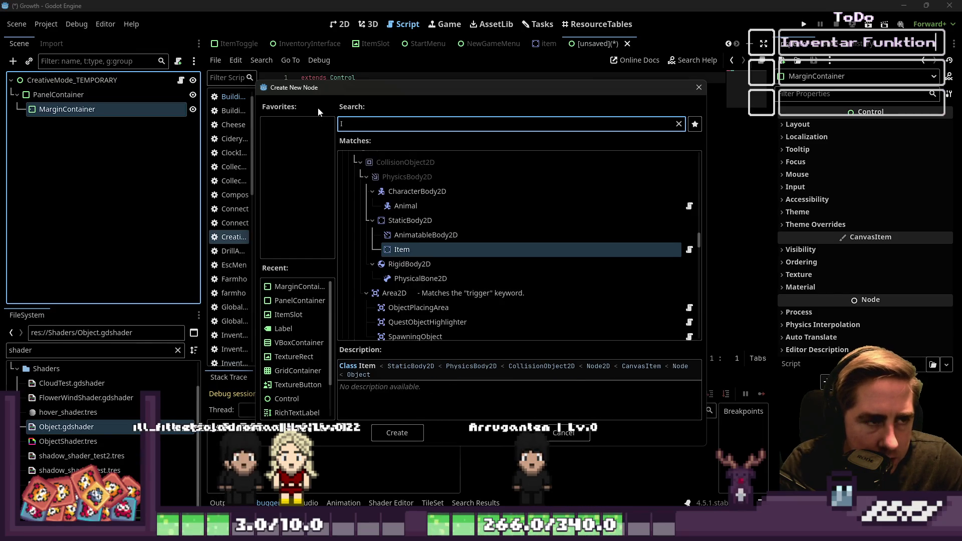
{"action": "key", "text": "BackSpace"}
{"action": "type", "text": "Grid"}
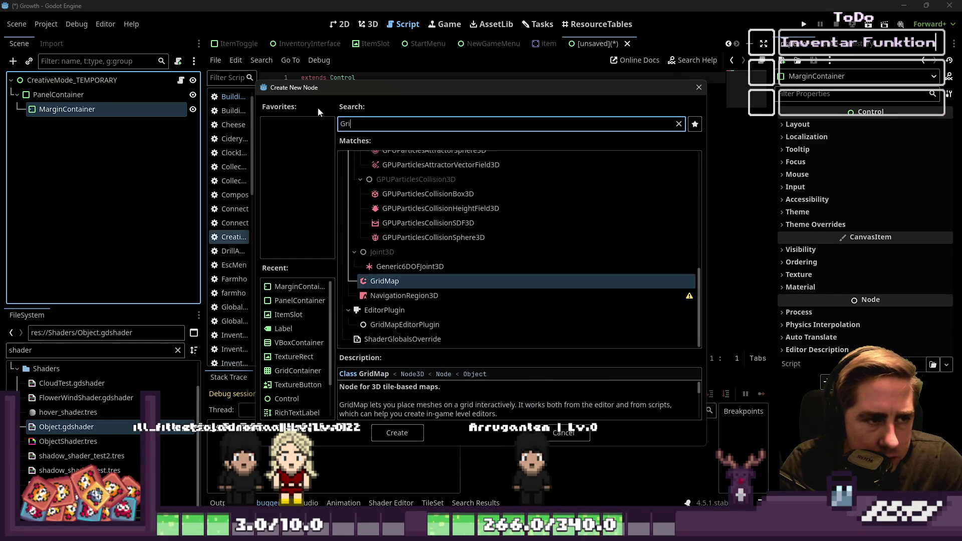
{"action": "type", "text": "Cont"}
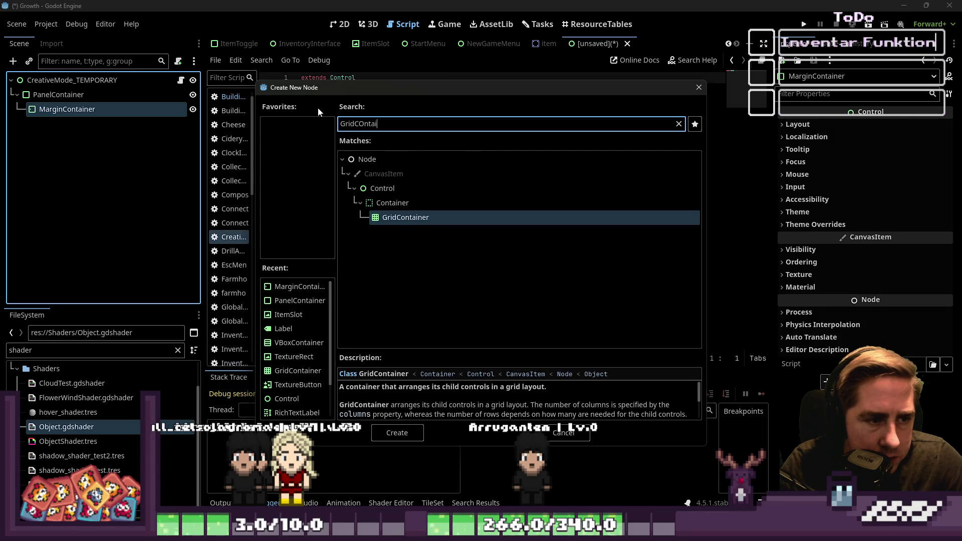
{"action": "key", "text": "Return"}
{"action": "key", "text": "ctrl+a"}
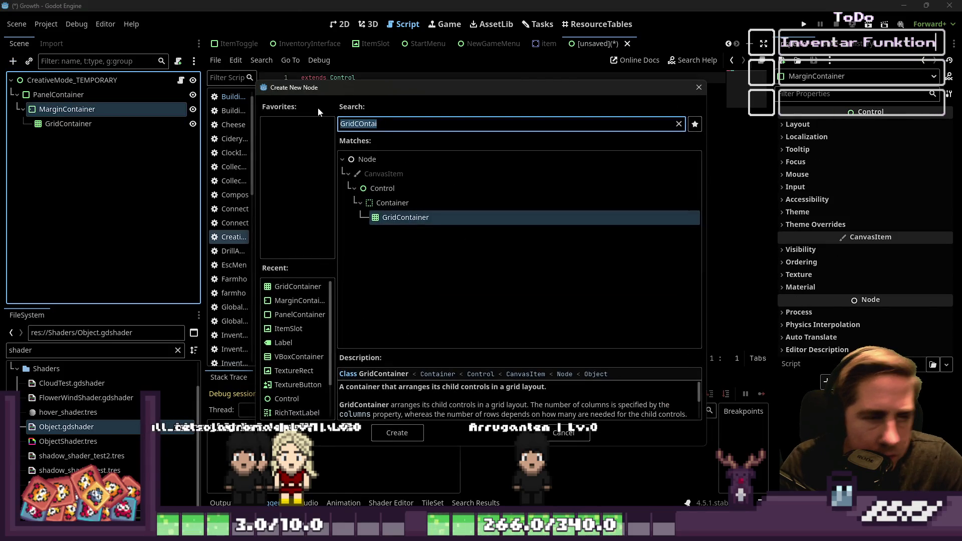
{"action": "type", "text": "Scrol"}
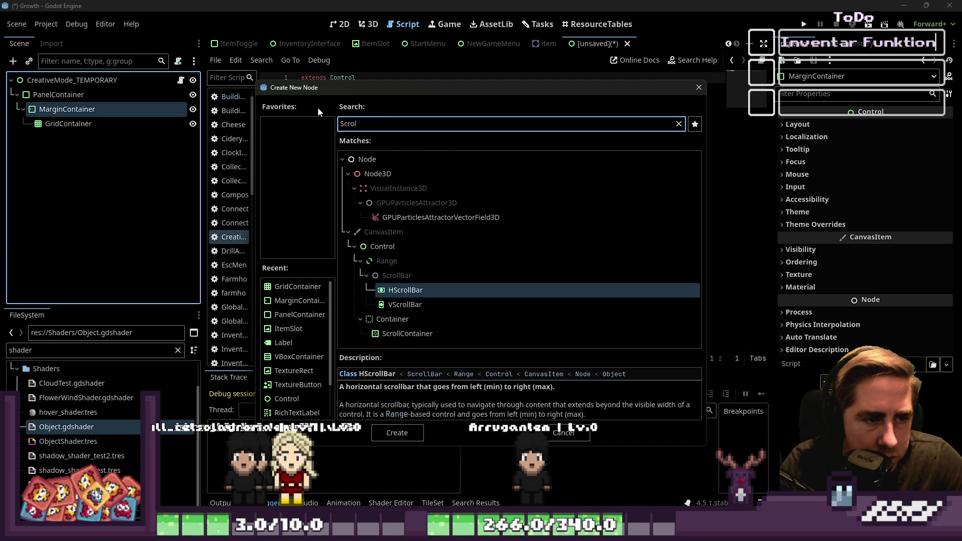
{"action": "key", "text": "Down"}
{"action": "key", "text": "Down"}
{"action": "key", "text": "Return"}
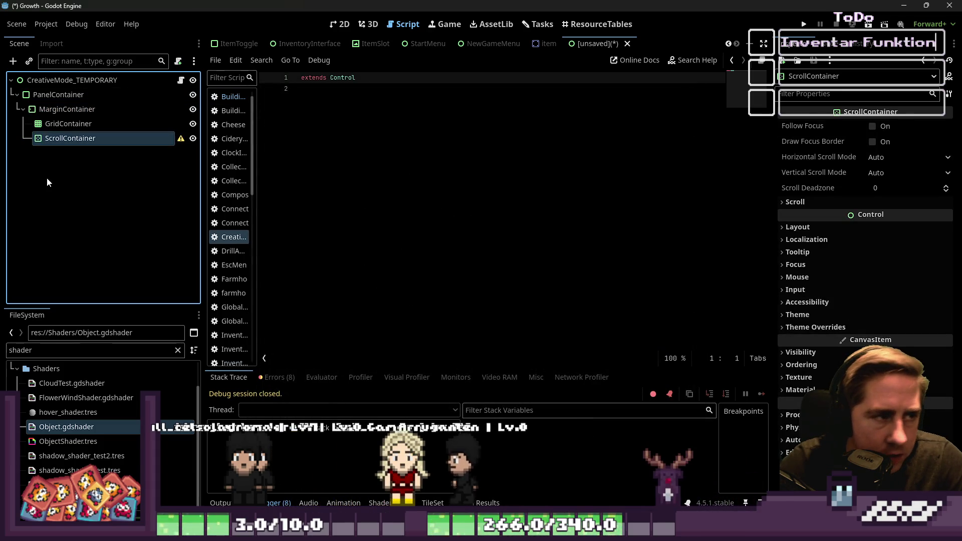
Step: Reparent the GridContainer inside the ScrollContainer
{"action": "left_click_drag", "start_coordinate": [57, 128], "coordinate": [58, 120]}
{"action": "left_click", "coordinate": [343, 25]}
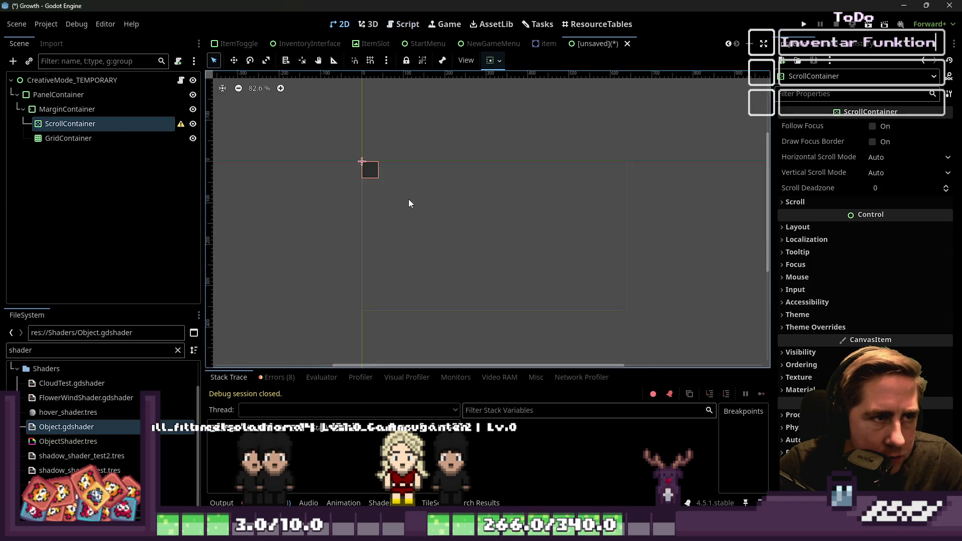
{"action": "double_click", "coordinate": [70, 126]}
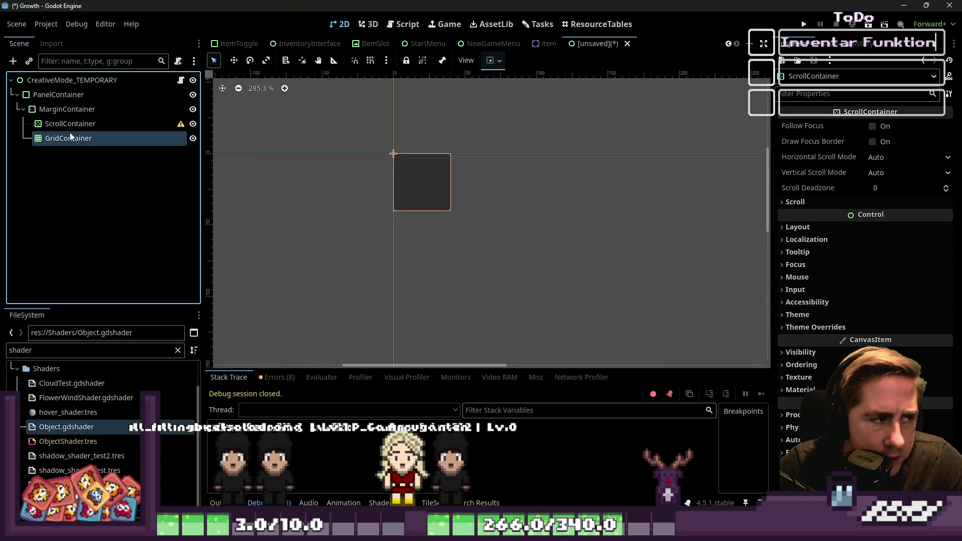
{"action": "left_click_drag", "start_coordinate": [119, 137], "coordinate": [86, 126]}
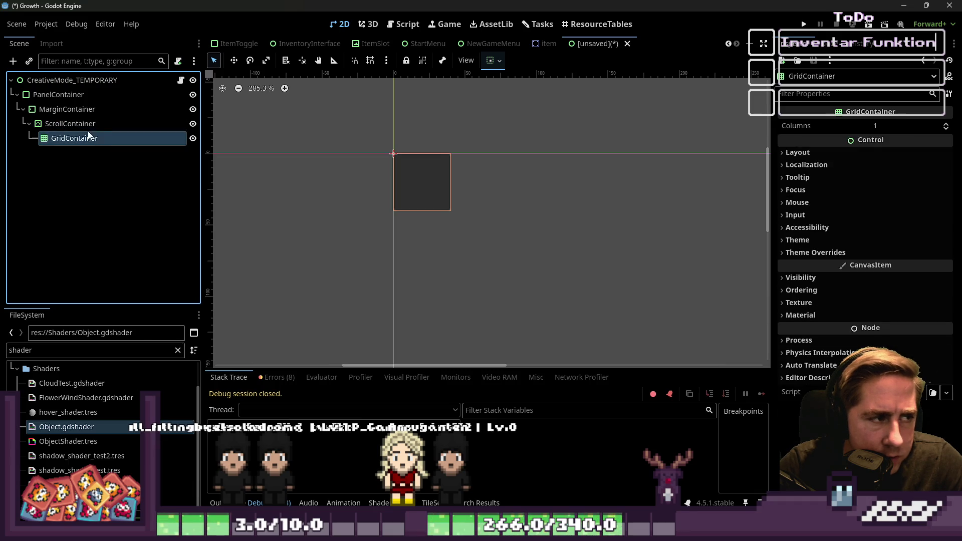
{"action": "left_click", "coordinate": [95, 129]}
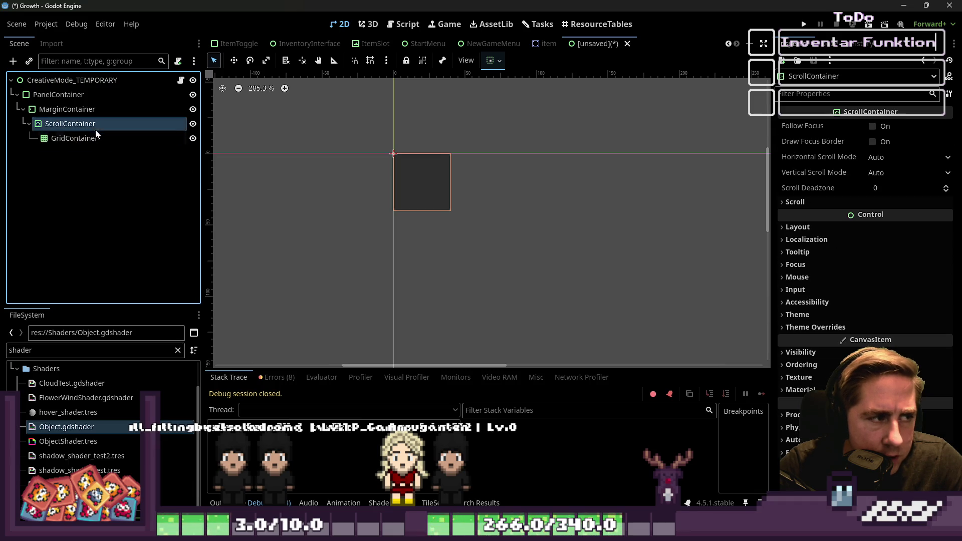
Step: Set the ScrollContainer's Custom Minimum Size width to 500
{"action": "left_click", "coordinate": [829, 201]}
{"action": "left_click", "coordinate": [816, 296]}
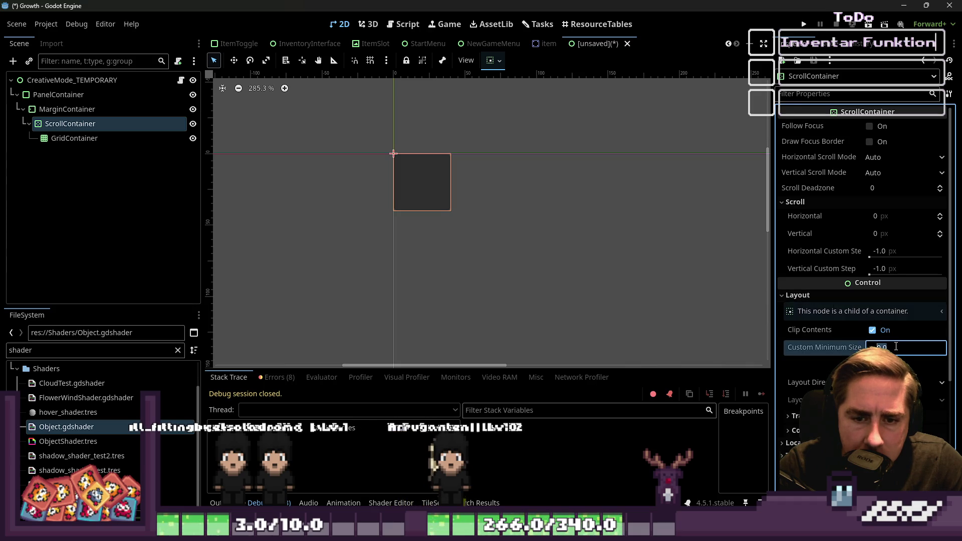
{"action": "type", "text": "500"}
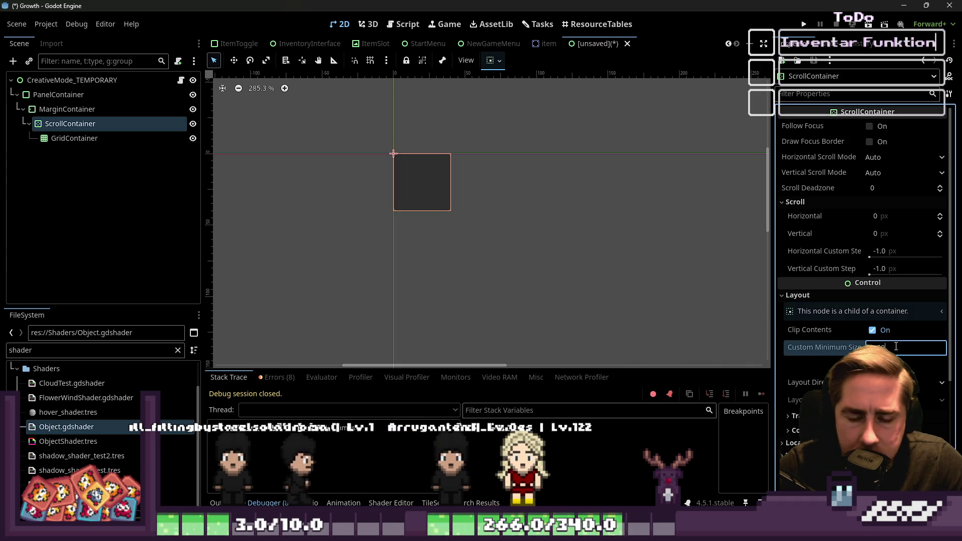
{"action": "key", "text": "Tab"}
{"action": "scroll", "coordinate": [389, 267], "scroll_direction": "down", "scroll_amount": 3}
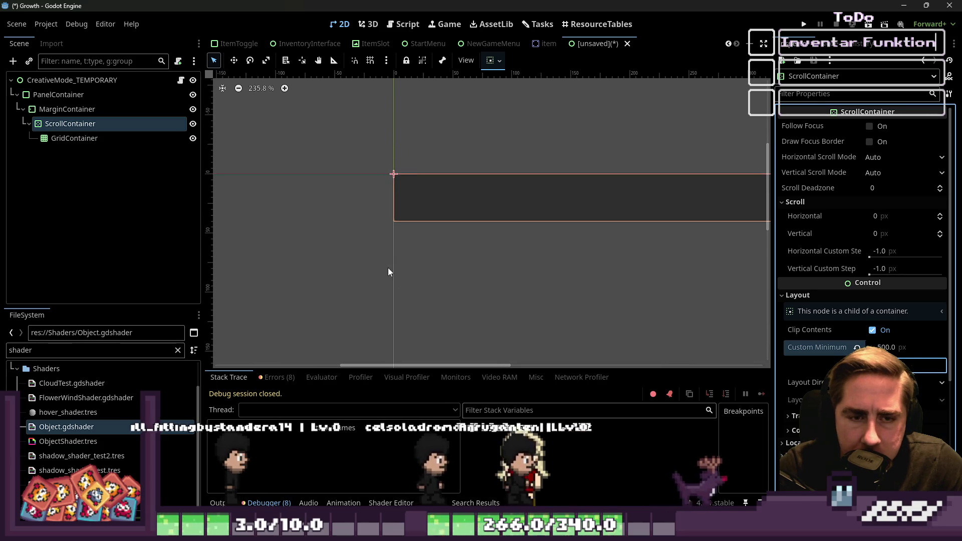
{"action": "scroll", "coordinate": [551, 224], "scroll_direction": "down", "scroll_amount": 3}
{"action": "scroll", "coordinate": [716, 245], "scroll_direction": "up", "scroll_amount": 2}
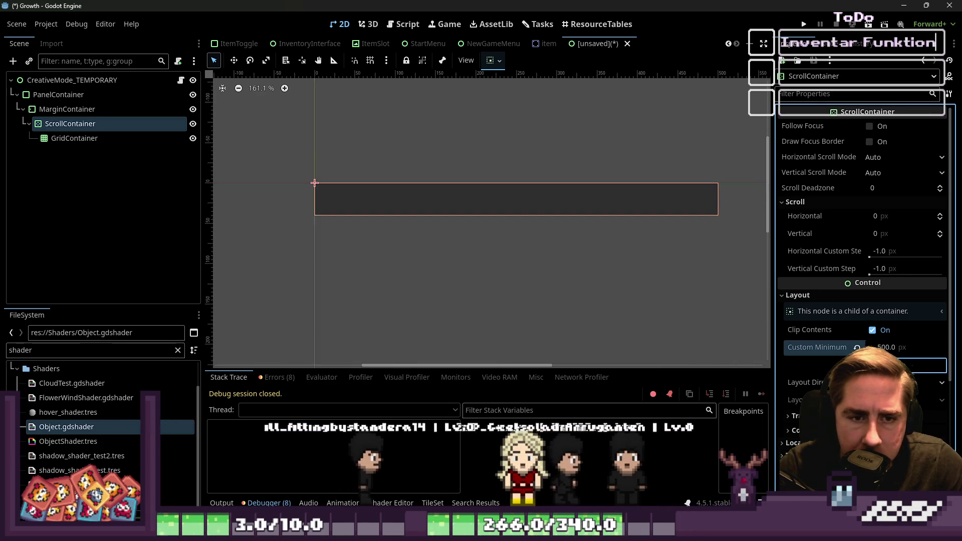
Step: Instance ItemSlot.tscn from the FileSystem under the GridContainer
{"action": "left_click", "coordinate": [79, 139]}
{"action": "key", "text": "ctrl+a"}
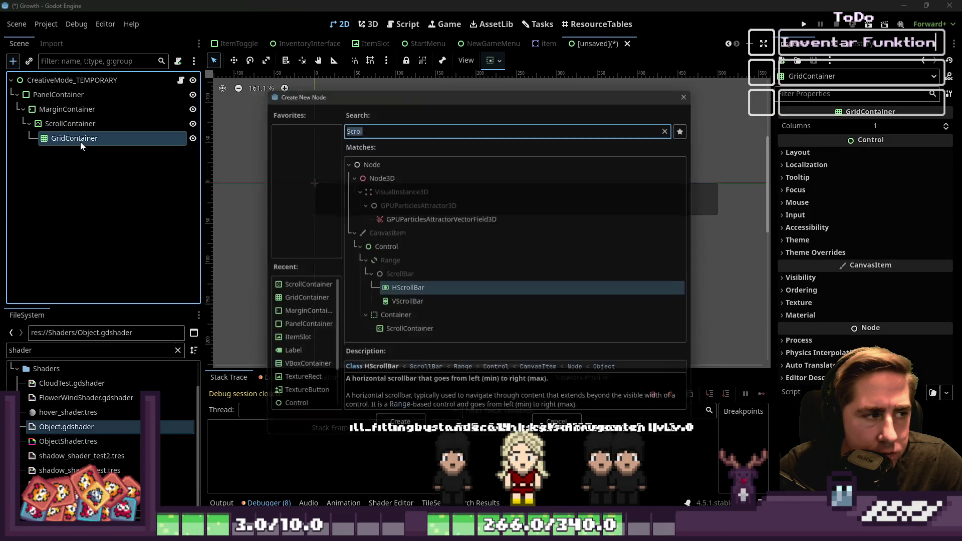
{"action": "scroll", "coordinate": [488, 185], "scroll_direction": "down", "scroll_amount": 5}
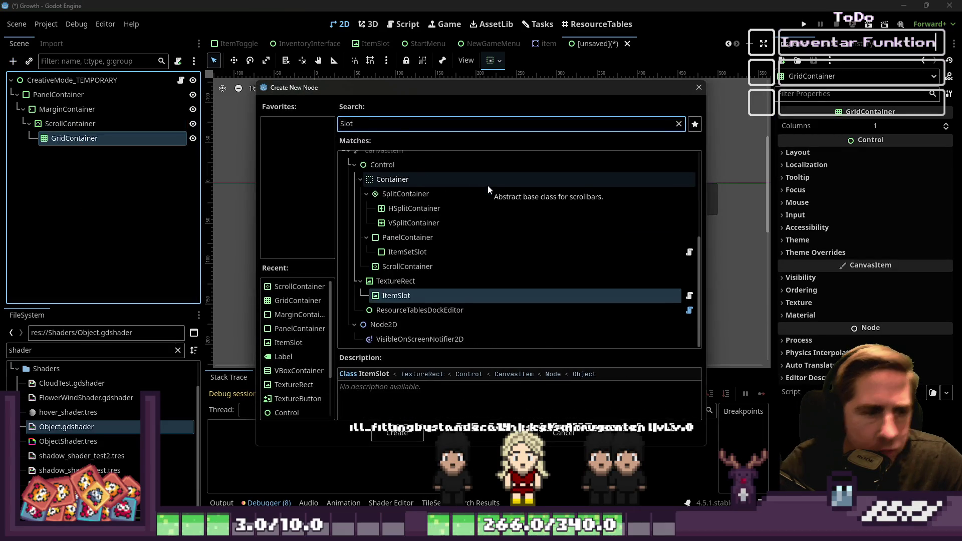
{"action": "key", "text": "Escape"}
{"action": "triple_click", "coordinate": [53, 349]}
{"action": "type", "text": "ItemSlot"}
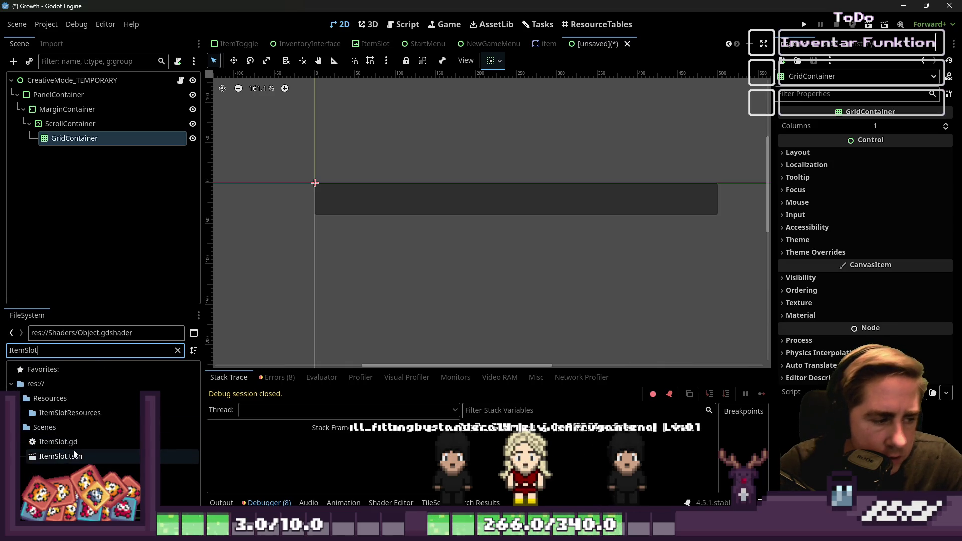
{"action": "left_click", "coordinate": [41, 461]}
{"action": "left_click_drag", "start_coordinate": [94, 143], "coordinate": [95, 146]}
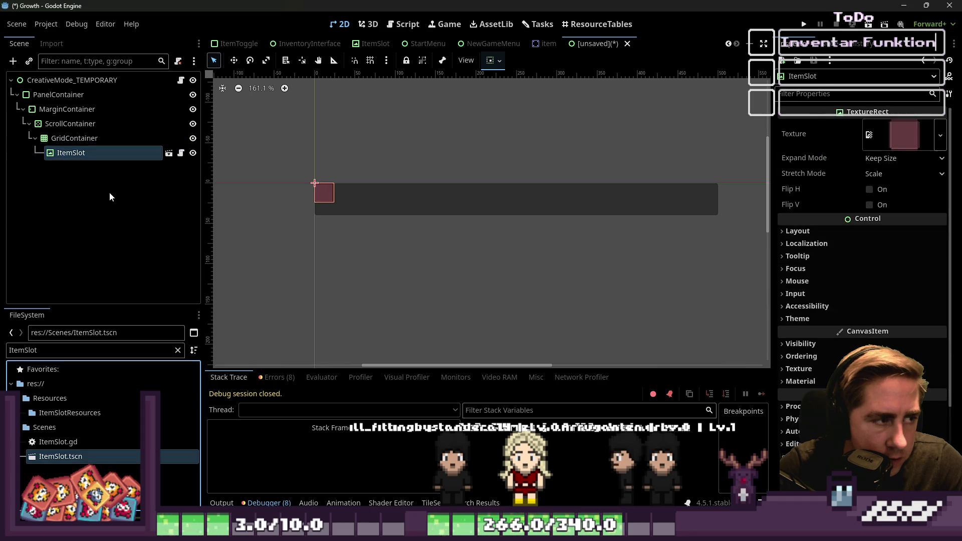
{"action": "left_click", "coordinate": [526, 322]}
Step: Duplicate the ItemSlot into ten copies and increase the GridContainer's column count
{"action": "key", "text": "ctrl+d"}
{"action": "key", "text": "ctrl+d"}
{"action": "key", "text": "ctrl+d"}
{"action": "key", "text": "ctrl+d"}
{"action": "key", "text": "ctrl+d"}
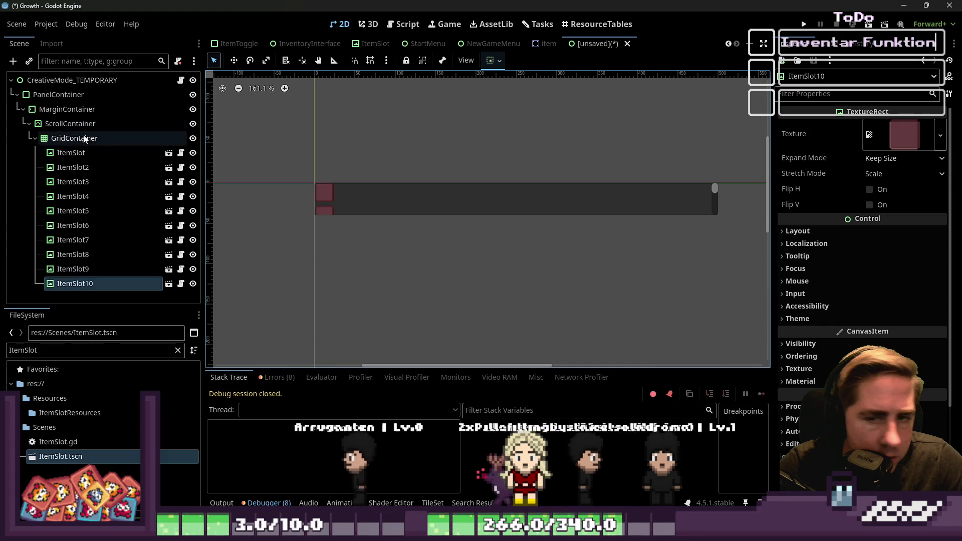
{"action": "left_click", "coordinate": [71, 123]}
{"action": "left_click", "coordinate": [74, 138]}
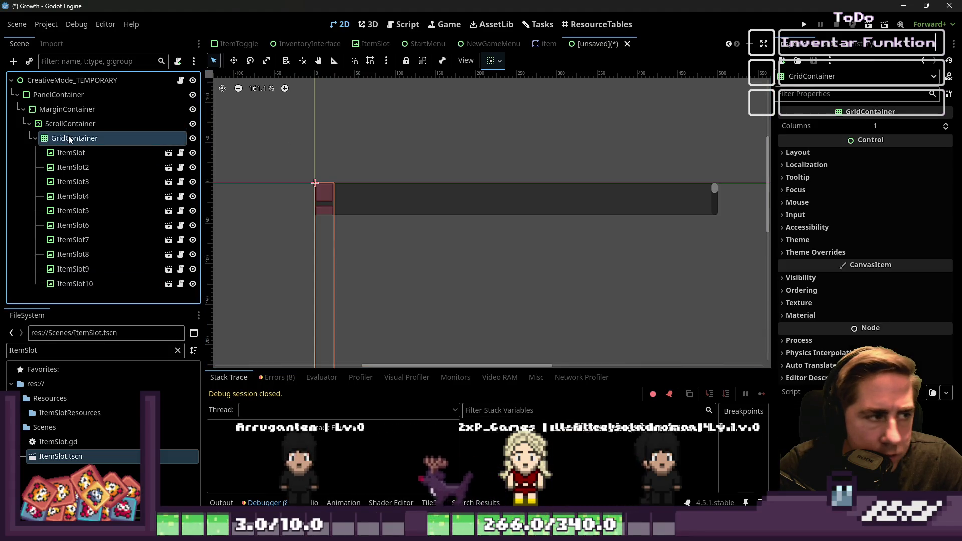
{"action": "left_click", "coordinate": [947, 125]}
{"action": "left_click", "coordinate": [947, 125]}
{"action": "left_click", "coordinate": [947, 125]}
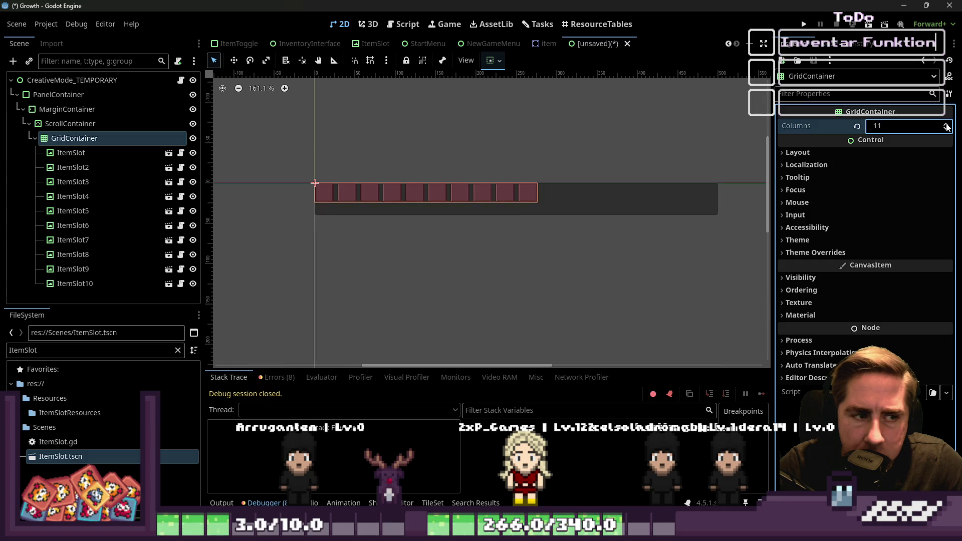
Step: Duplicate the ten ItemSlots to grow the grid toward fifty slots
{"action": "left_click", "coordinate": [70, 153]}
{"action": "left_click", "coordinate": [74, 283], "text": "shift"}
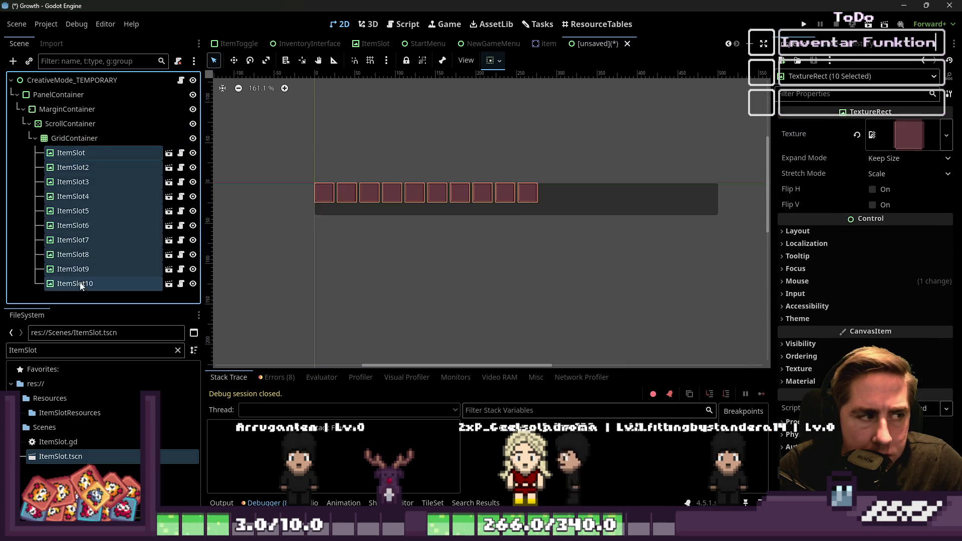
{"action": "key", "text": "ctrl+d"}
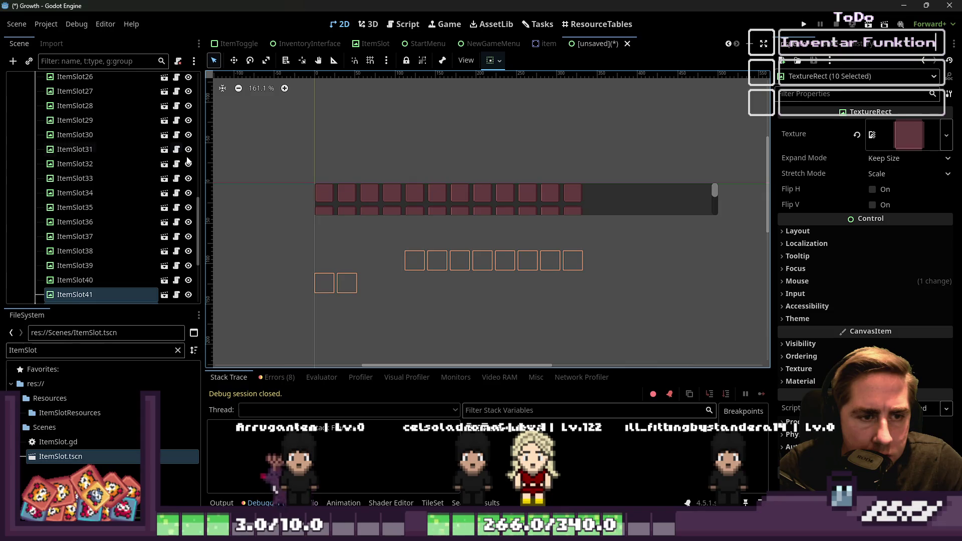
{"action": "scroll", "coordinate": [253, 186], "scroll_direction": "up", "scroll_amount": 4}
{"action": "scroll", "coordinate": [134, 174], "scroll_direction": "up", "scroll_amount": 10}
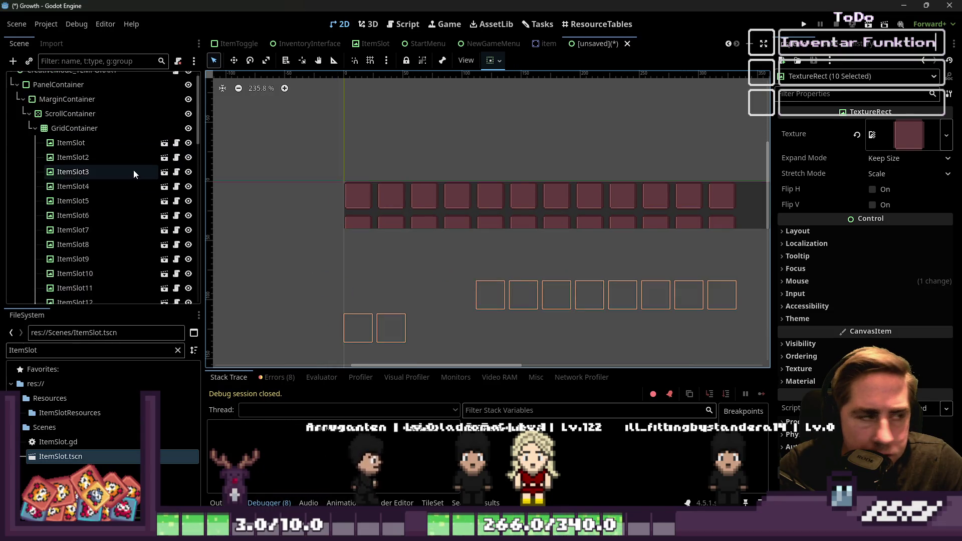
{"action": "left_click", "coordinate": [74, 138]}
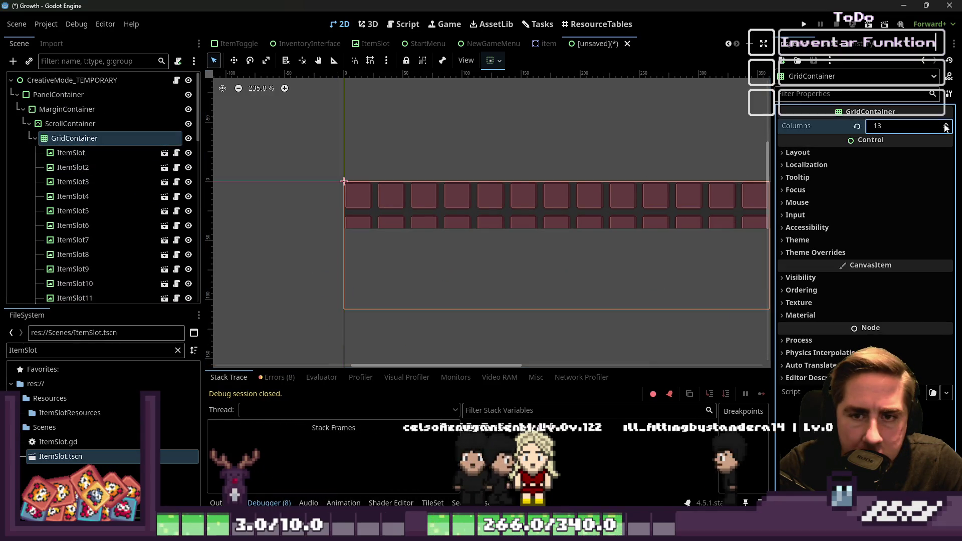
{"action": "scroll", "coordinate": [408, 200], "scroll_direction": "down", "scroll_amount": 5}
{"action": "left_click", "coordinate": [530, 205]}
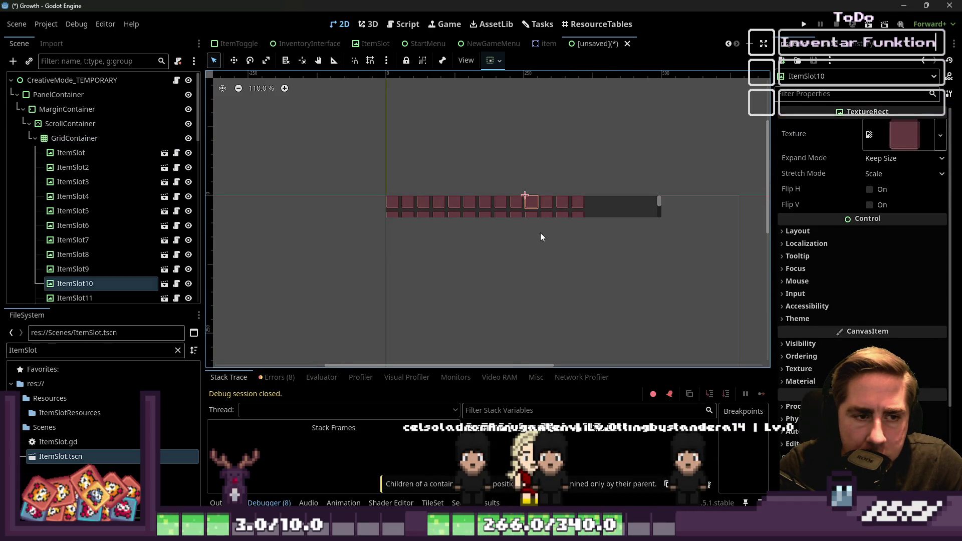
Step: Resize the PanelContainer with its canvas handles to show four rows of slots
{"action": "left_click", "coordinate": [58, 94]}
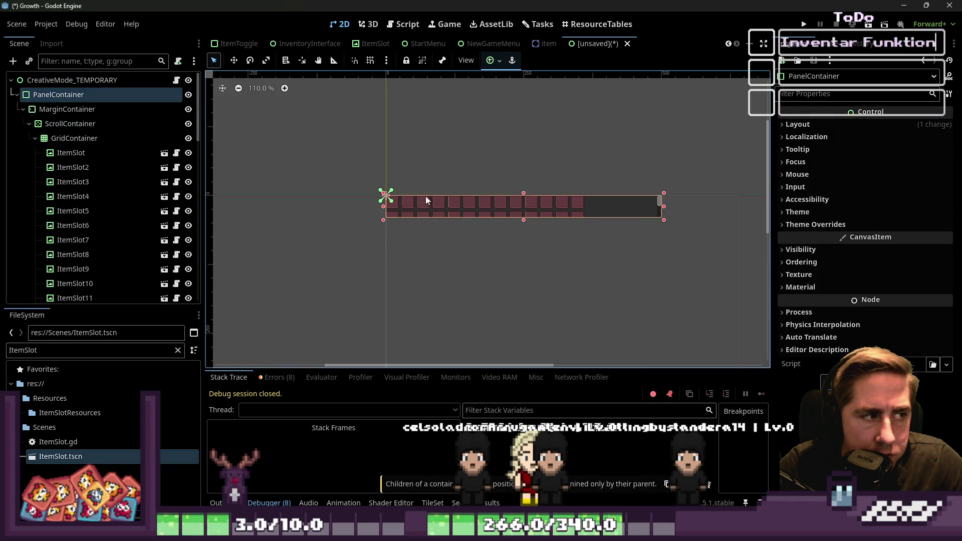
{"action": "left_click_drag", "start_coordinate": [665, 223], "coordinate": [726, 354]}
{"action": "left_click_drag", "start_coordinate": [387, 198], "coordinate": [449, 230]}
{"action": "scroll", "coordinate": [577, 291], "scroll_direction": "up", "scroll_amount": 3}
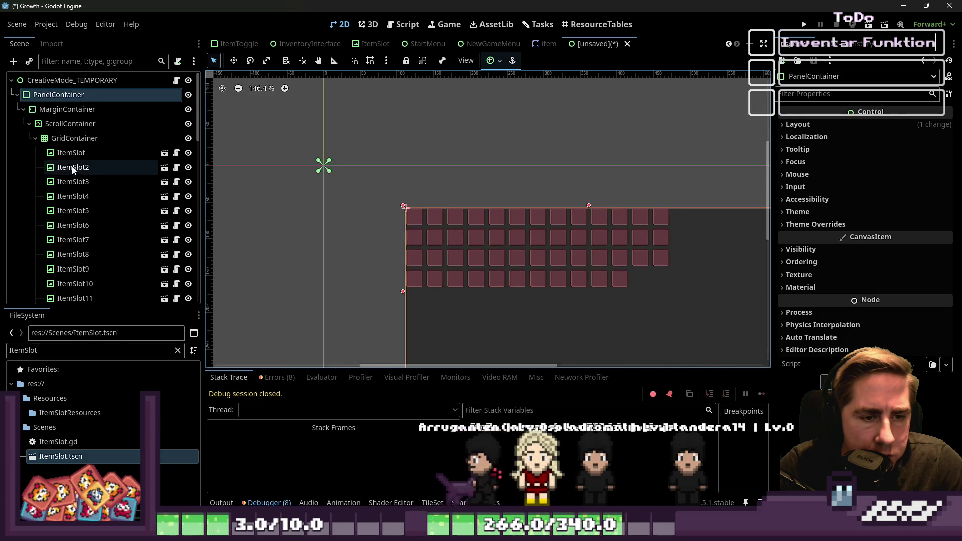
Step: Select all fifty ItemSlots, then select the ScrollContainer
{"action": "left_click", "coordinate": [75, 152]}
{"action": "scroll", "coordinate": [130, 172], "scroll_direction": "down", "scroll_amount": 10}
{"action": "scroll", "coordinate": [101, 243], "scroll_direction": "down", "scroll_amount": 5}
{"action": "left_click", "coordinate": [75, 294], "text": "shift"}
{"action": "scroll", "coordinate": [293, 201], "scroll_direction": "down", "scroll_amount": 1}
{"action": "scroll", "coordinate": [293, 202], "scroll_direction": "down", "scroll_amount": 3}
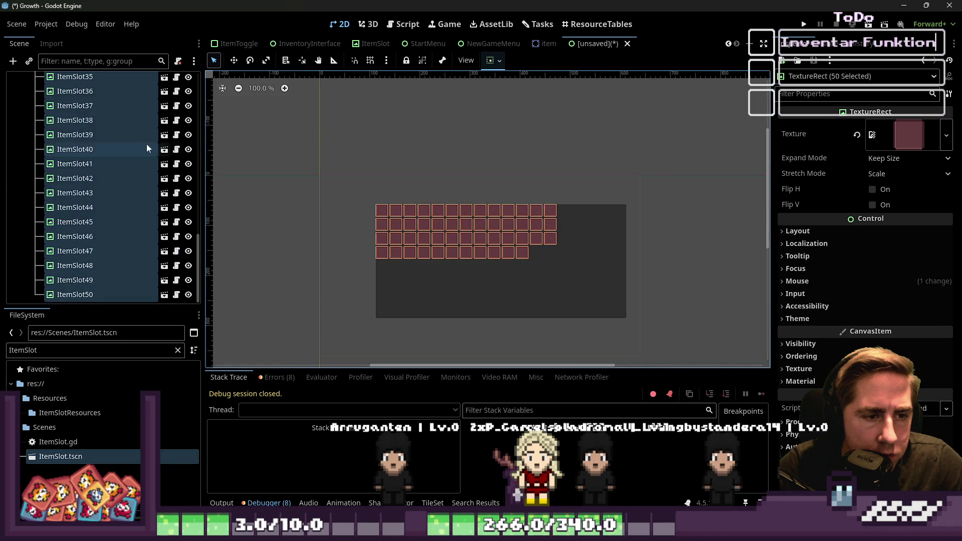
{"action": "scroll", "coordinate": [111, 150], "scroll_direction": "up", "scroll_amount": 10}
{"action": "left_click", "coordinate": [70, 123]}
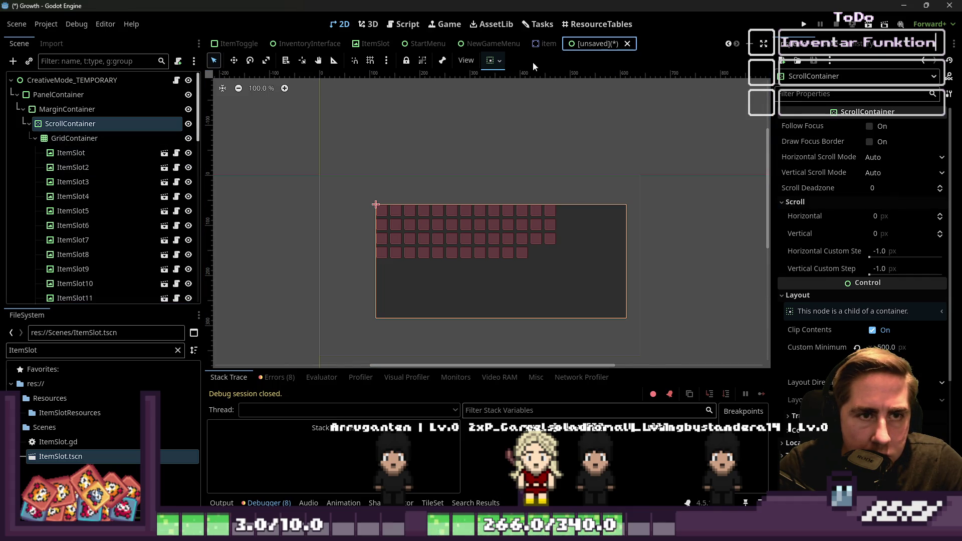
Step: Keep the ScrollContainer filling vertically and center the MarginContainer vertically
{"action": "left_click", "coordinate": [494, 60]}
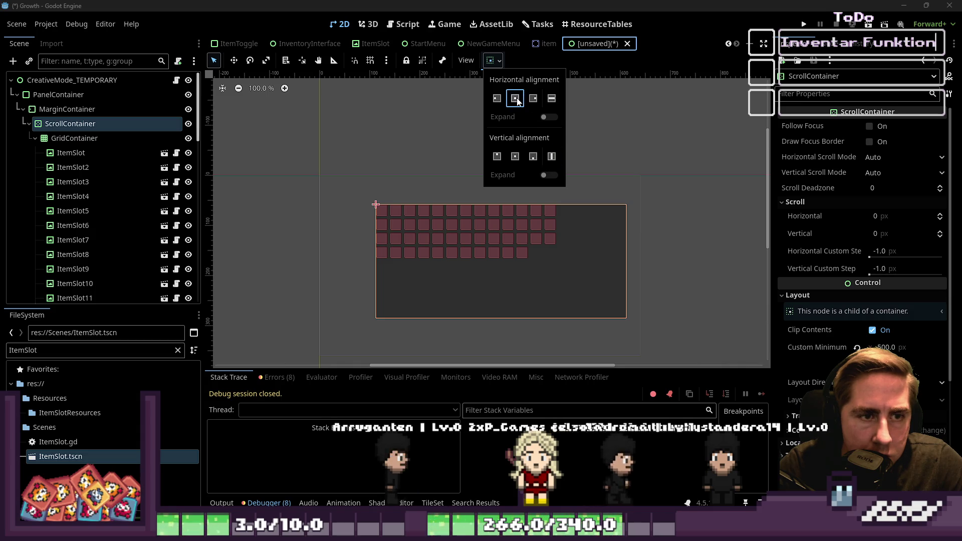
{"action": "left_click", "coordinate": [515, 157]}
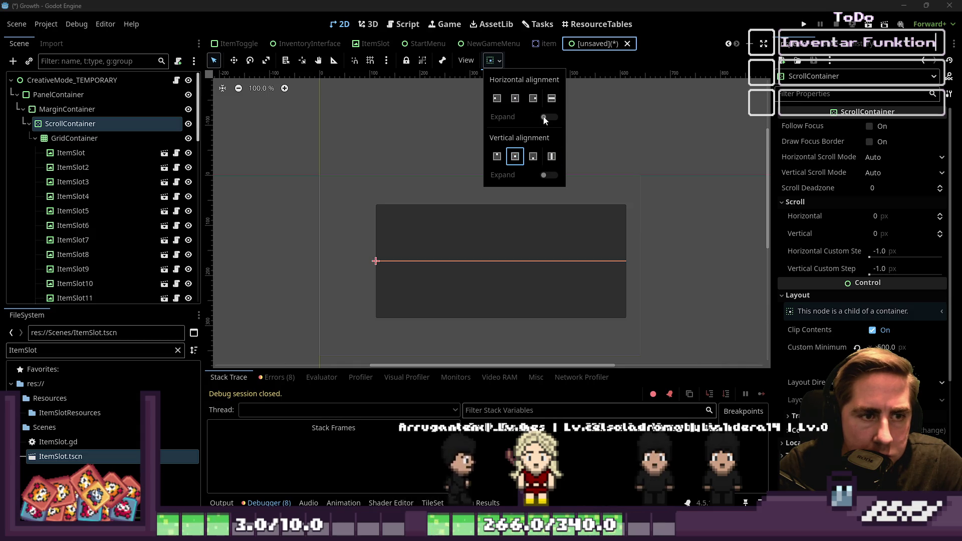
{"action": "left_click", "coordinate": [553, 157]}
{"action": "left_click", "coordinate": [100, 110]}
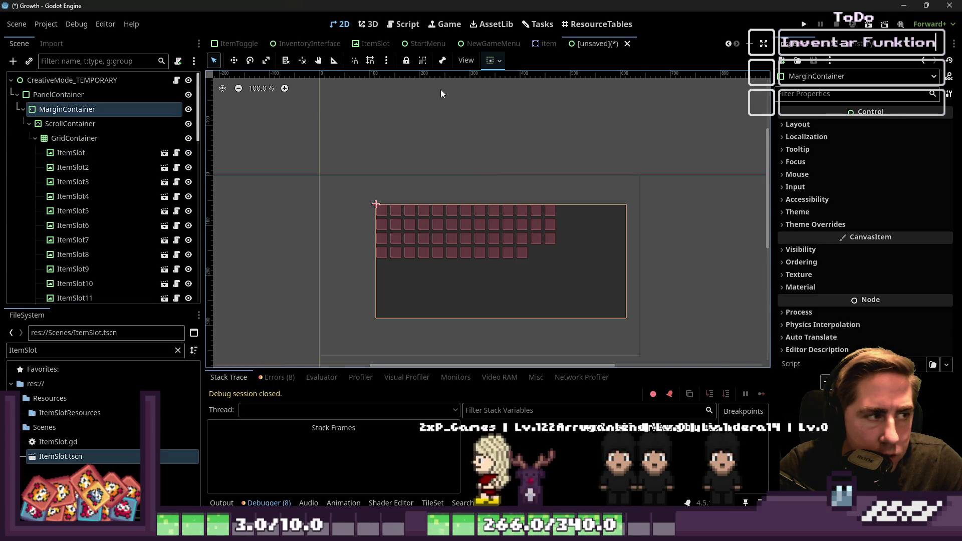
{"action": "left_click", "coordinate": [493, 61]}
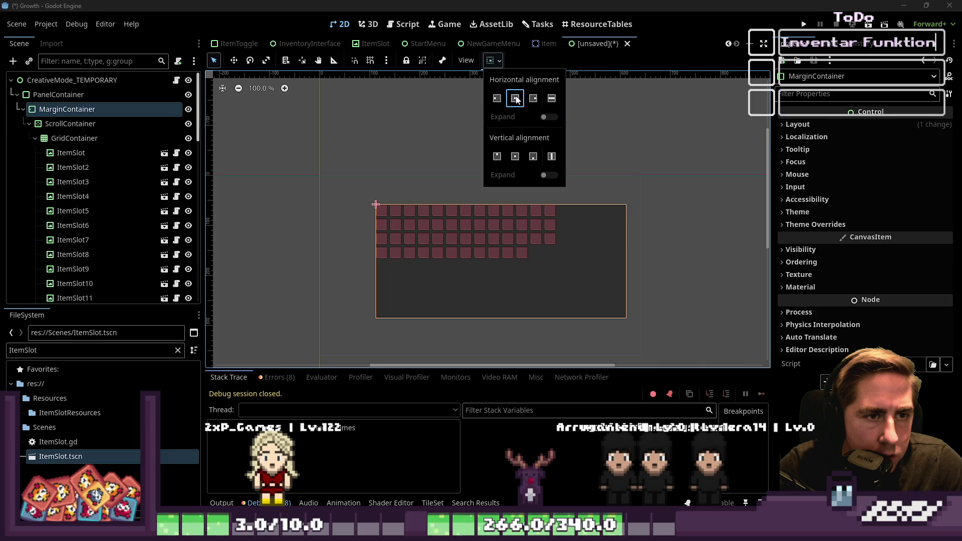
{"action": "left_click", "coordinate": [516, 156]}
Step: Set the ScrollContainer's minimum size to 500 by 200
{"action": "left_click", "coordinate": [106, 138]}
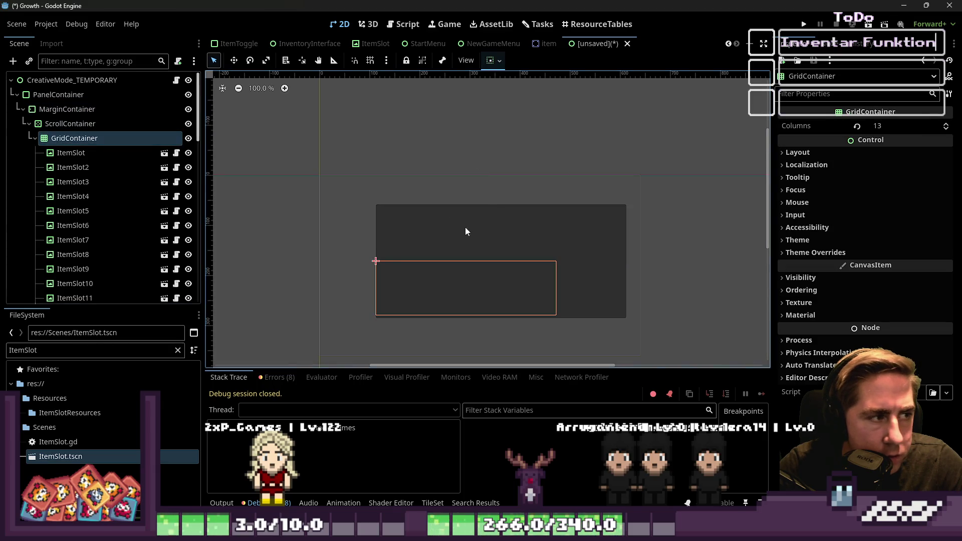
{"action": "left_click", "coordinate": [100, 124]}
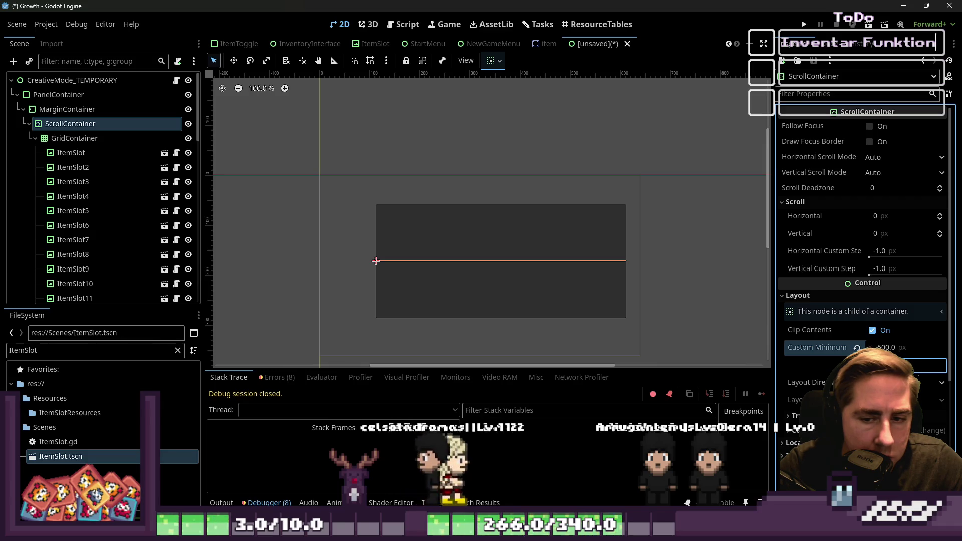
{"action": "key", "text": "Return"}
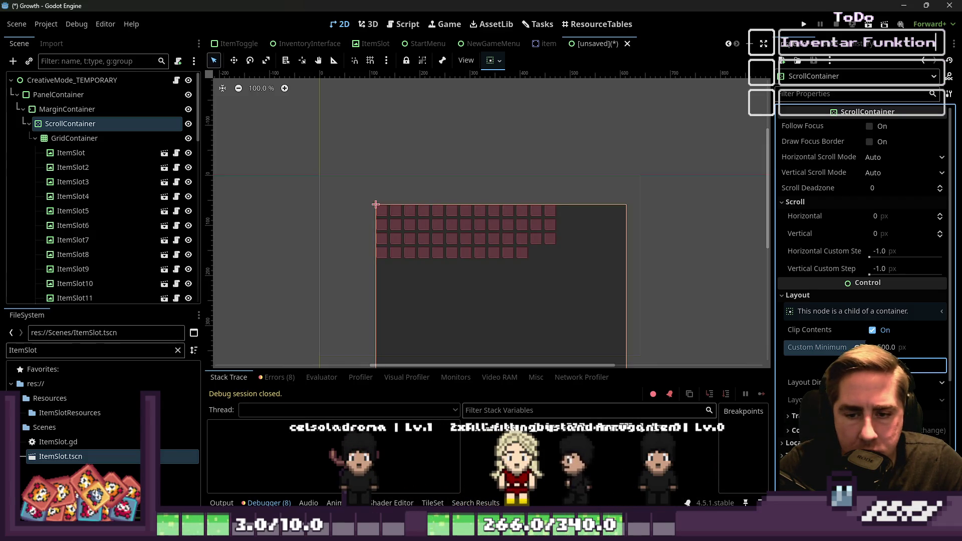
{"action": "scroll", "coordinate": [348, 247], "scroll_direction": "down", "scroll_amount": 3}
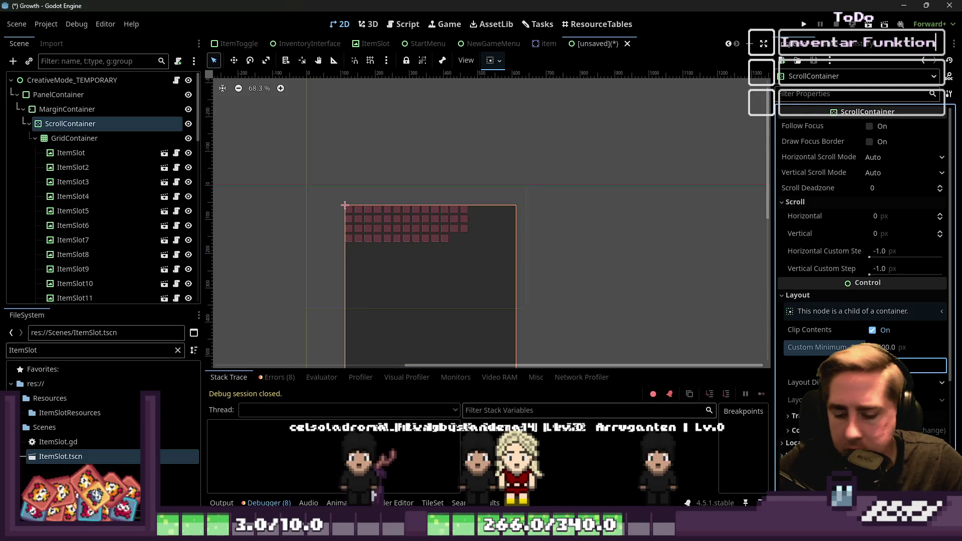
{"action": "key", "text": "Return"}
{"action": "scroll", "coordinate": [240, 231], "scroll_direction": "up", "scroll_amount": 4}
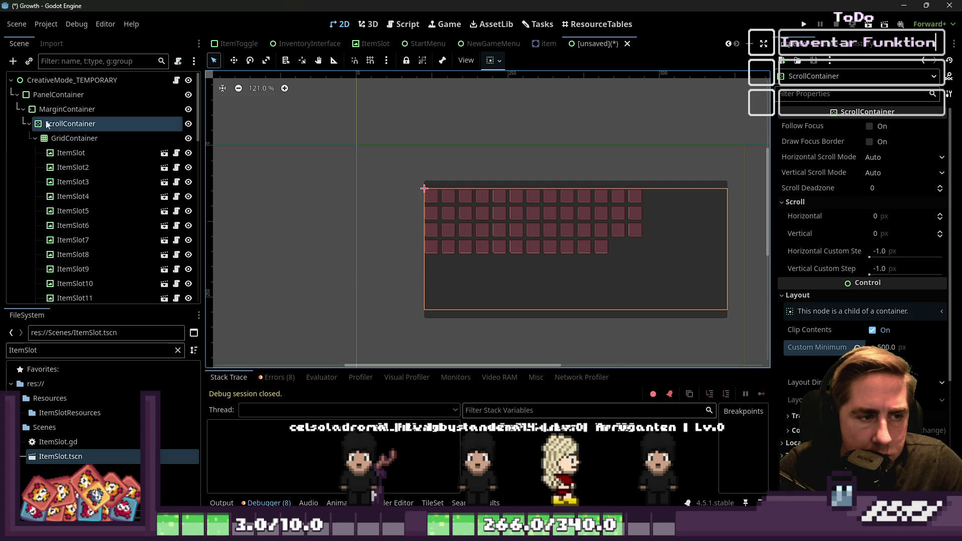
Step: Apply the Center anchor preset to the PanelContainer
{"action": "left_click", "coordinate": [441, 243]}
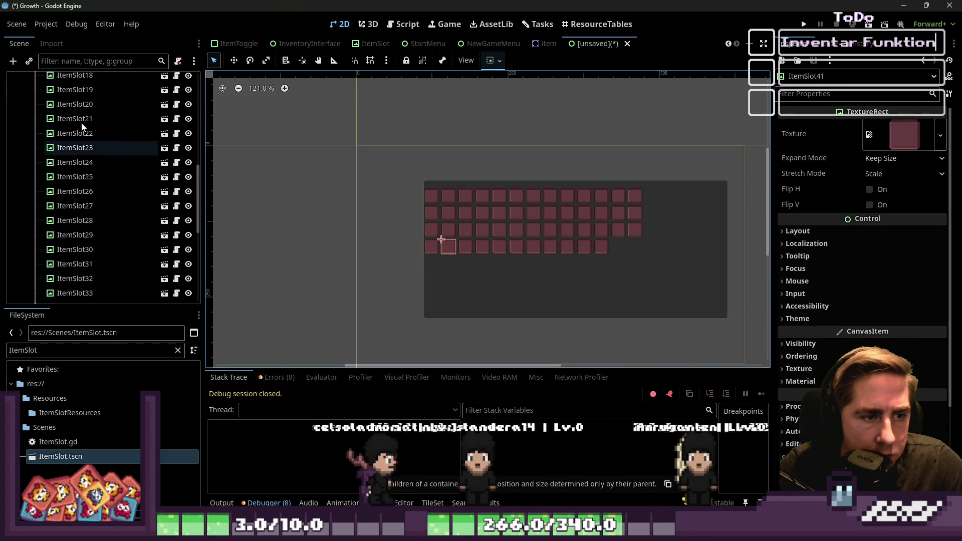
{"action": "scroll", "coordinate": [83, 125], "scroll_direction": "up", "scroll_amount": 10}
{"action": "left_click", "coordinate": [70, 109]}
{"action": "left_click", "coordinate": [79, 97]}
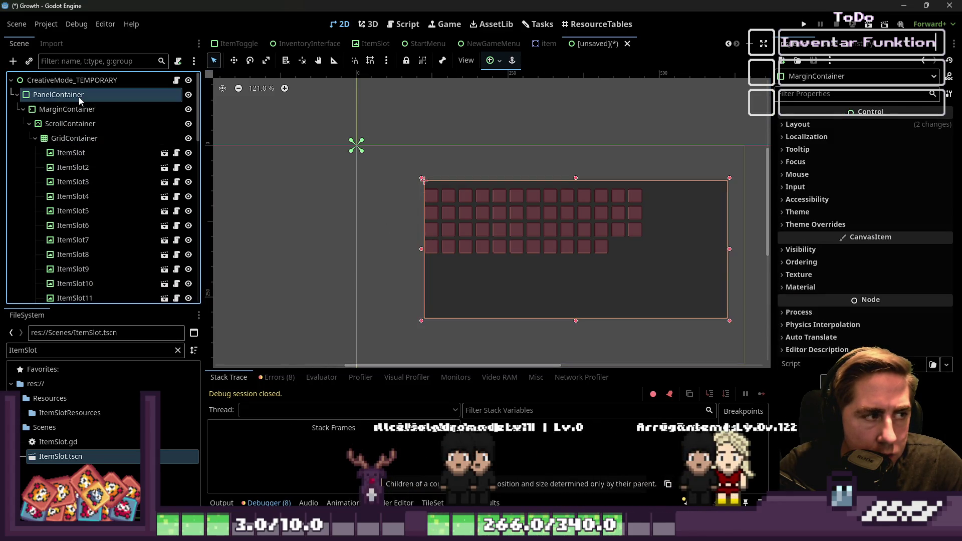
{"action": "left_click", "coordinate": [511, 61]}
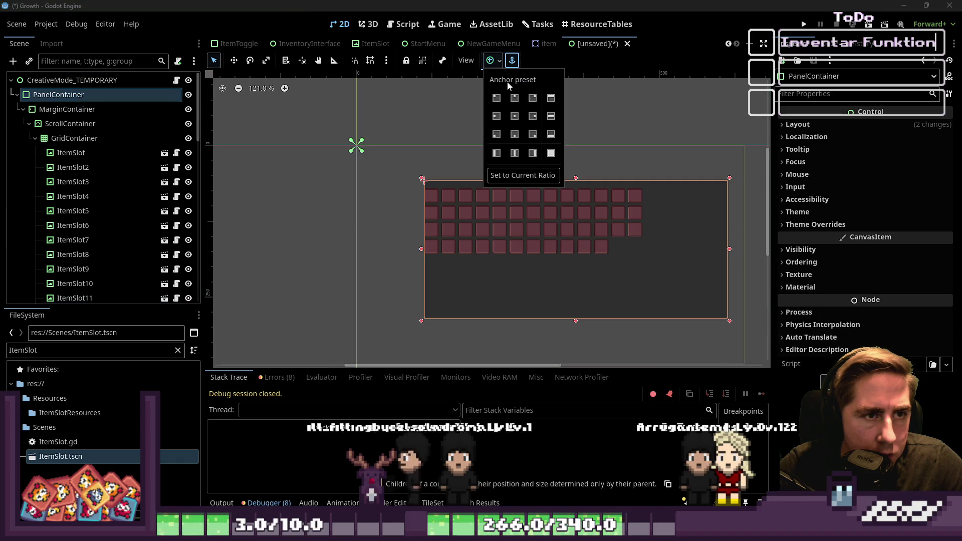
{"action": "left_click", "coordinate": [515, 119]}
{"action": "scroll", "coordinate": [362, 196], "scroll_direction": "down", "scroll_amount": 4}
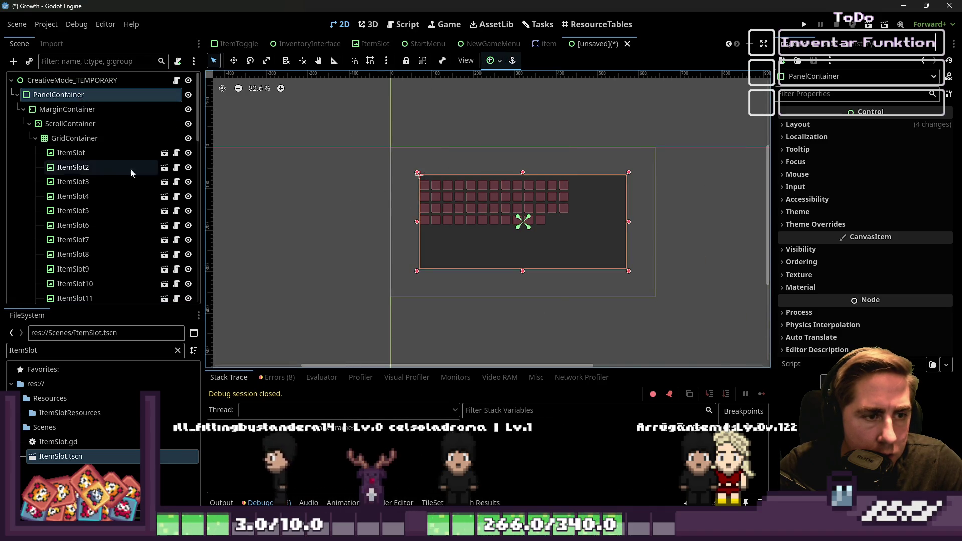
{"action": "left_click", "coordinate": [67, 109]}
{"action": "left_click", "coordinate": [807, 224]}
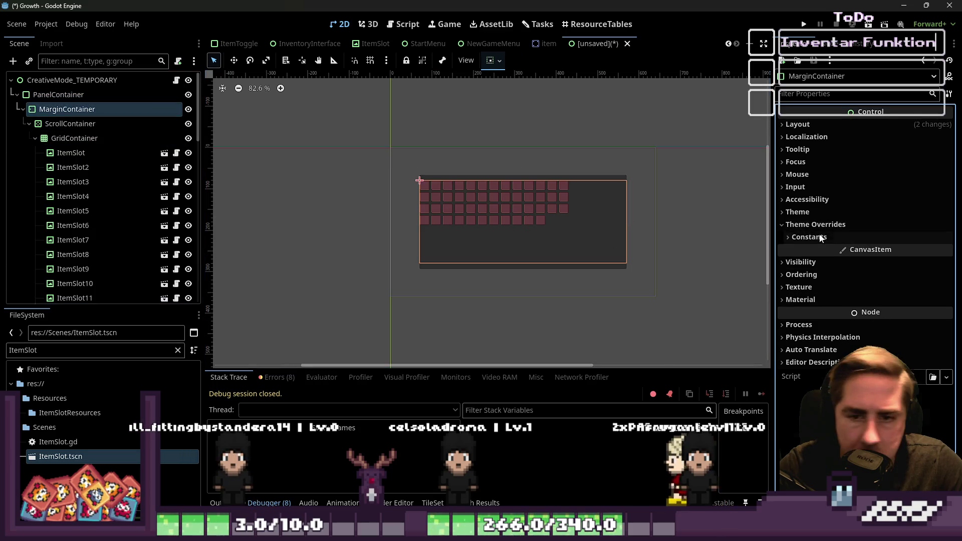
Step: Set the MarginContainer's left, top, right and bottom margin constants to 10
{"action": "left_click", "coordinate": [809, 237]}
{"action": "left_click", "coordinate": [913, 249]}
{"action": "type", "text": "10"}
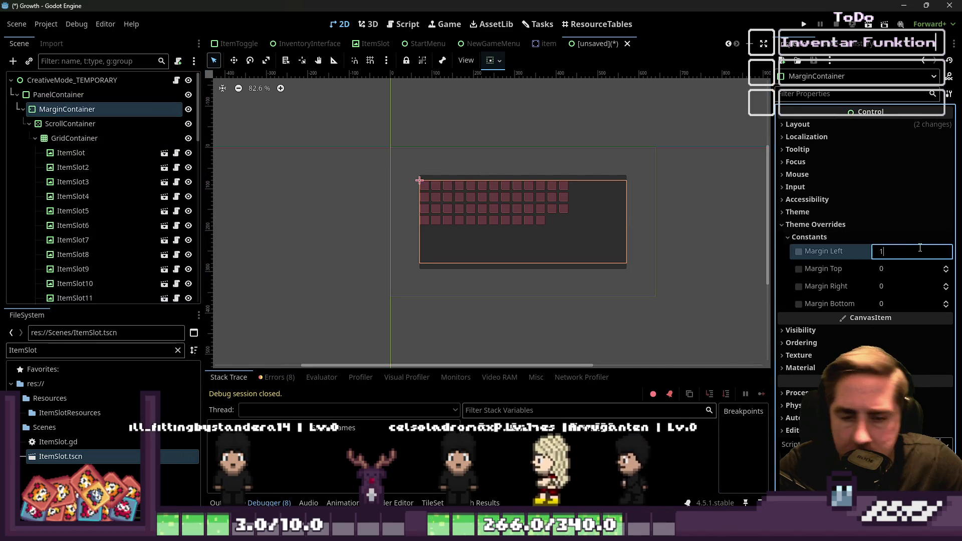
{"action": "key", "text": "Tab"}
{"action": "type", "text": "10"}
{"action": "key", "text": "Tab"}
{"action": "type", "text": "10"}
{"action": "key", "text": "Tab"}
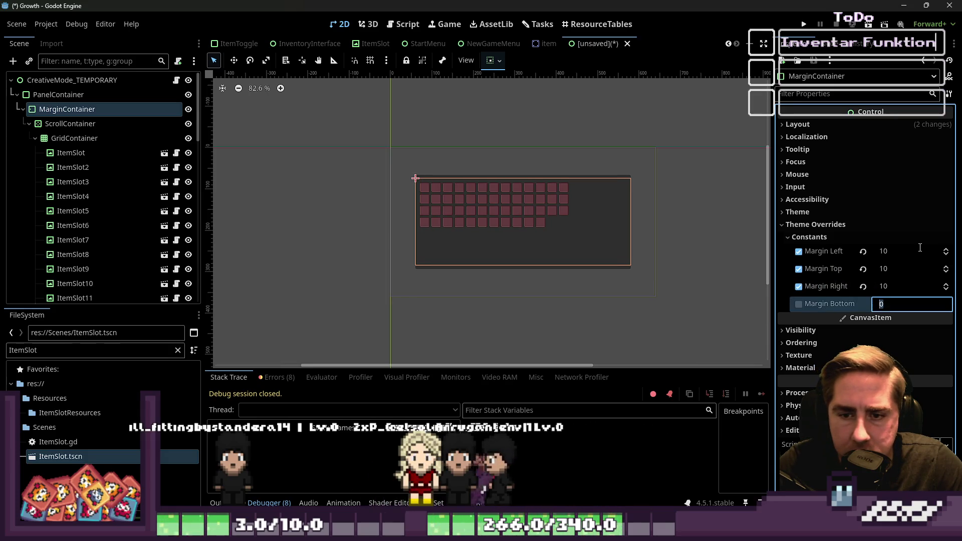
{"action": "key", "text": "Return"}
Step: Raise the GridContainer's Columns to 18
{"action": "left_click", "coordinate": [77, 120]}
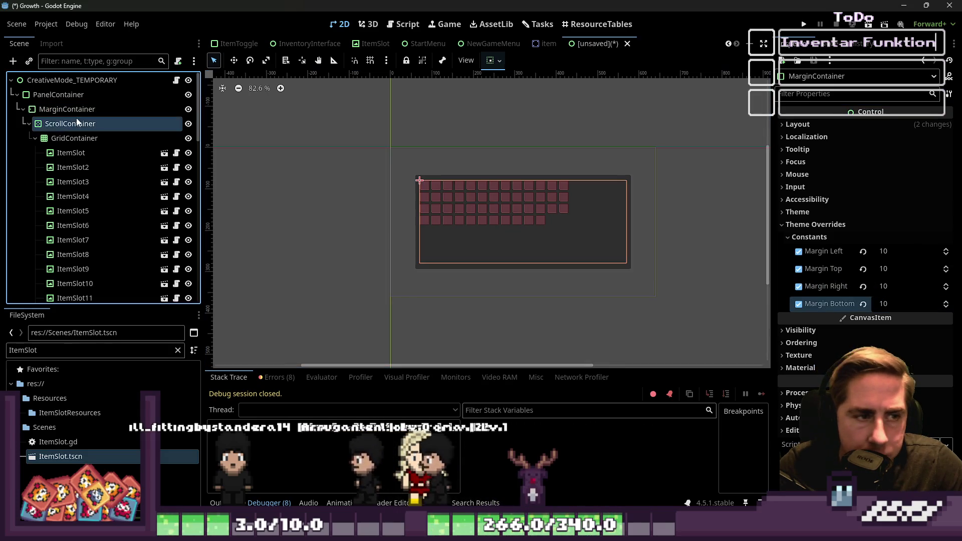
{"action": "left_click", "coordinate": [91, 112]}
{"action": "left_click", "coordinate": [75, 124]}
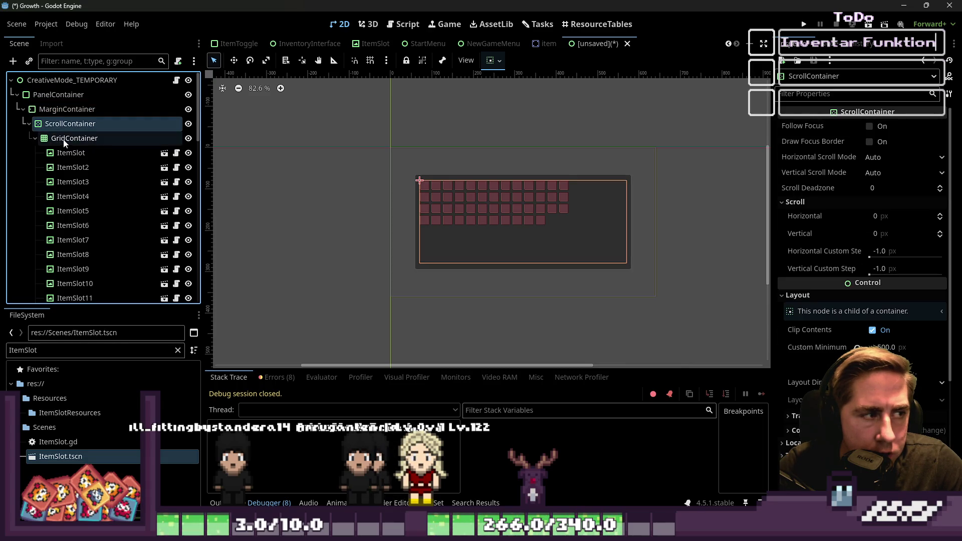
{"action": "left_click", "coordinate": [65, 144]}
{"action": "scroll", "coordinate": [567, 186], "scroll_direction": "up", "scroll_amount": 2}
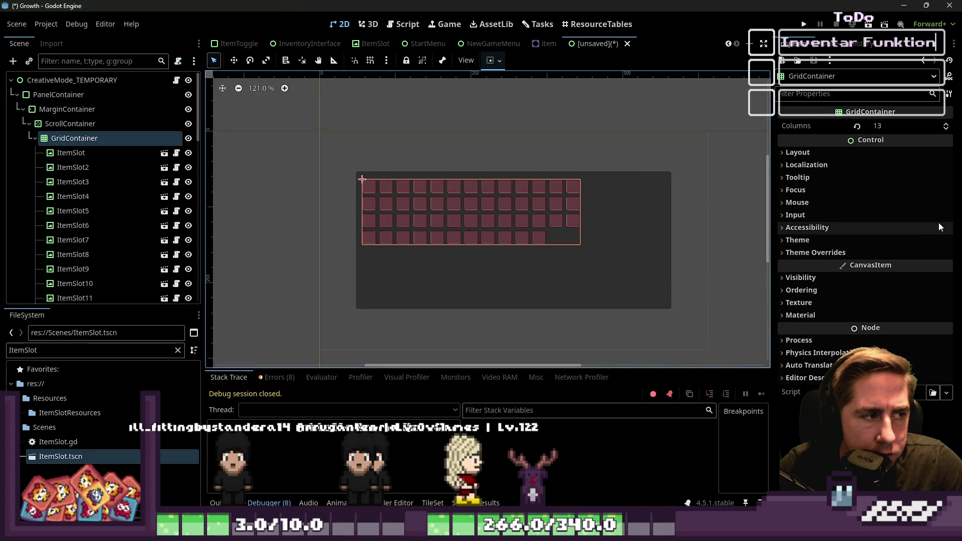
{"action": "left_click", "coordinate": [946, 124]}
{"action": "left_click", "coordinate": [946, 124]}
{"action": "left_click", "coordinate": [946, 124]}
{"action": "left_click", "coordinate": [947, 124]}
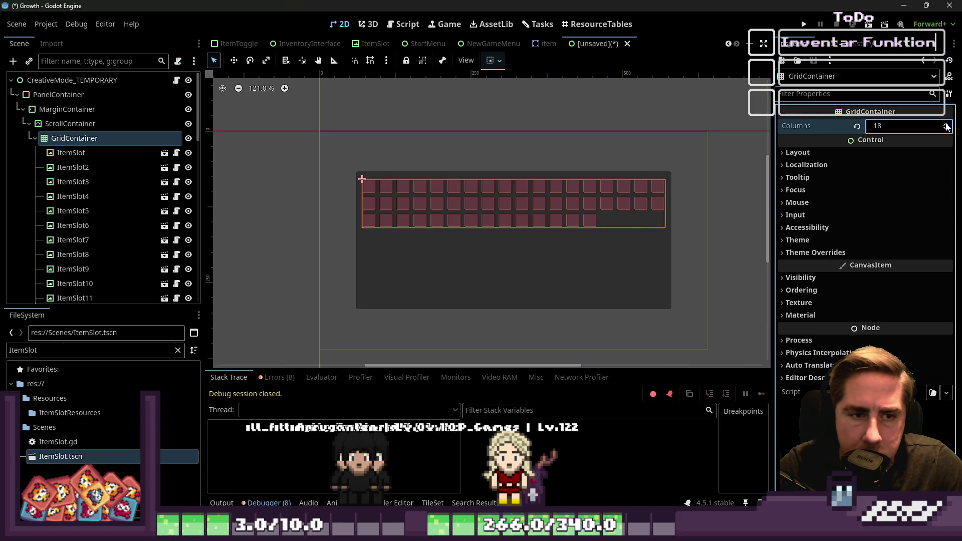
Step: Select all 50 ItemSlots and confirm deleting them
{"action": "left_click", "coordinate": [113, 154]}
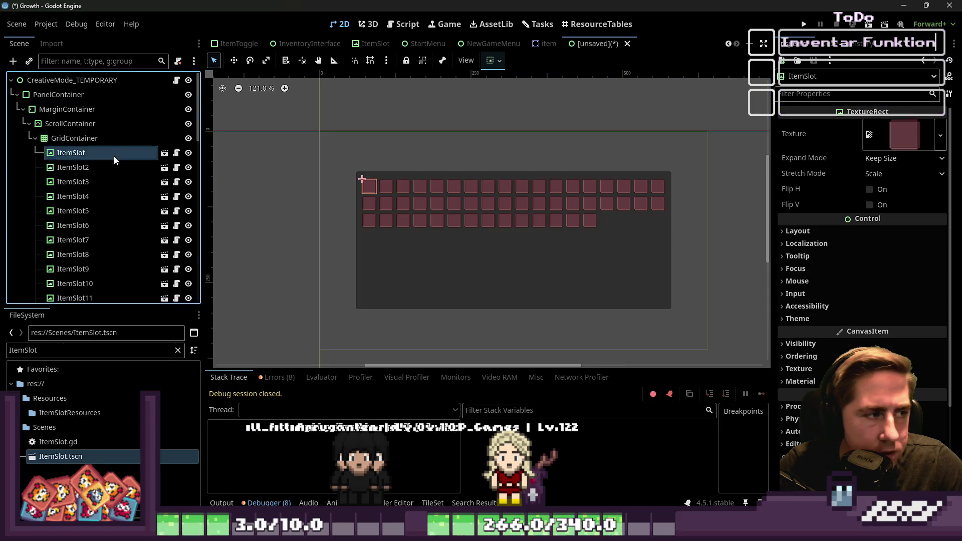
{"action": "scroll", "coordinate": [80, 230], "scroll_direction": "down", "scroll_amount": 5}
{"action": "scroll", "coordinate": [79, 230], "scroll_direction": "down", "scroll_amount": 5}
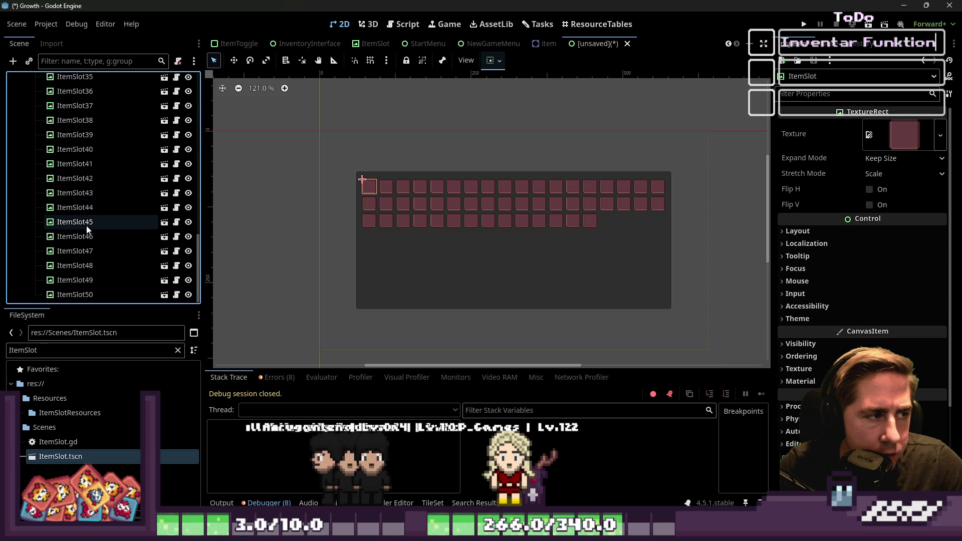
{"action": "left_click", "coordinate": [81, 296], "text": "shift"}
{"action": "key", "text": "Delete"}
{"action": "key", "text": "Return"}
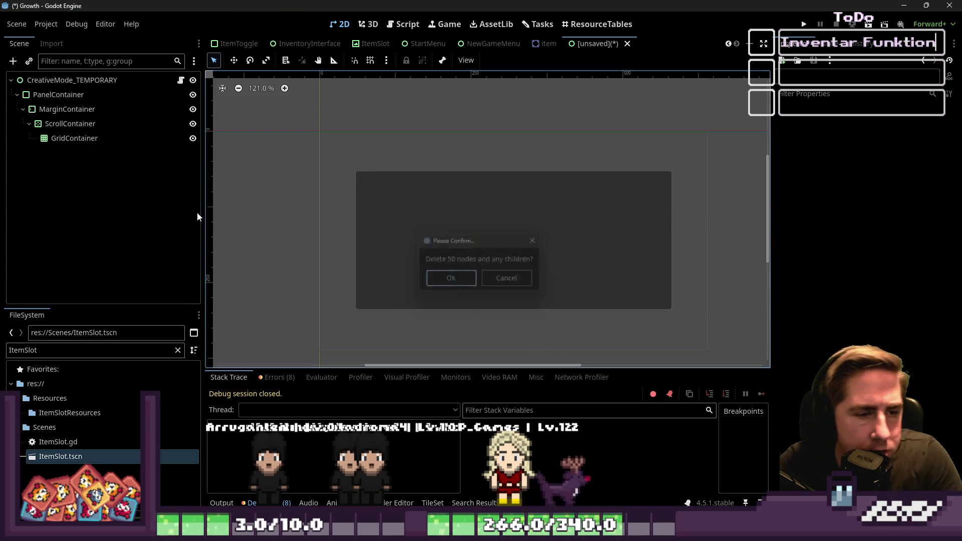
Step: Open the CreativeMode_TEMPORARY root node's script and add a _ready() function
{"action": "left_click", "coordinate": [172, 79]}
{"action": "left_click", "coordinate": [181, 80]}
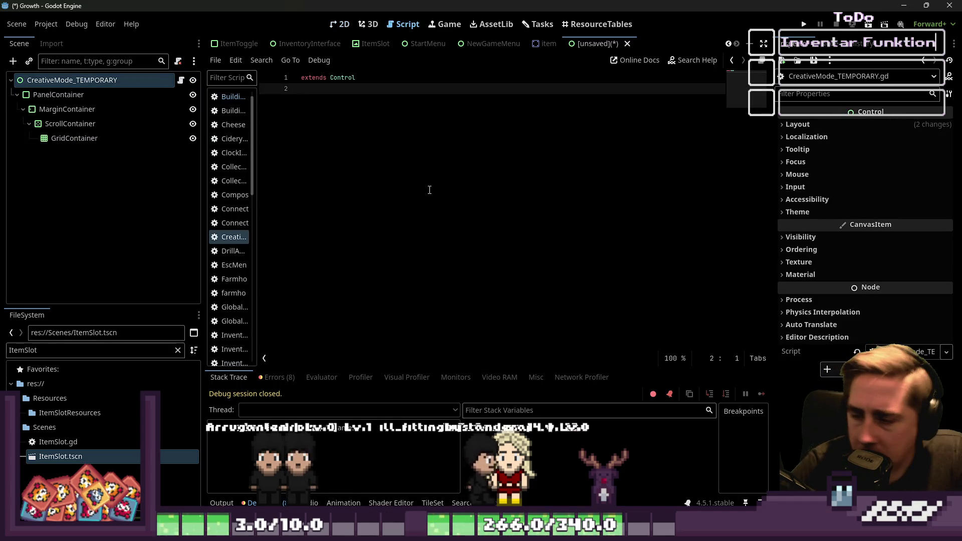
{"action": "key", "text": "Return"}
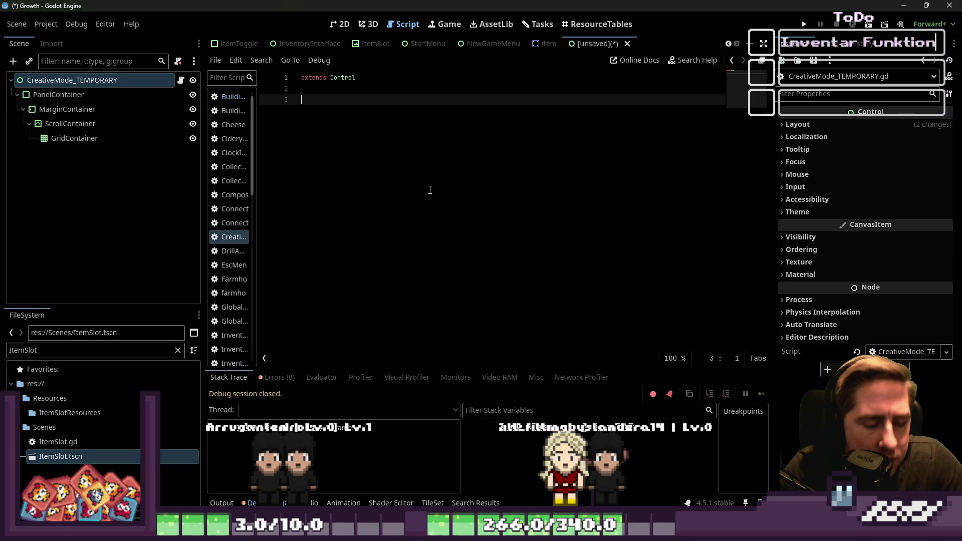
{"action": "type", "text": "_re"}
{"action": "key", "text": "Return"}
{"action": "key", "text": "Return"}
{"action": "key", "text": "Return"}
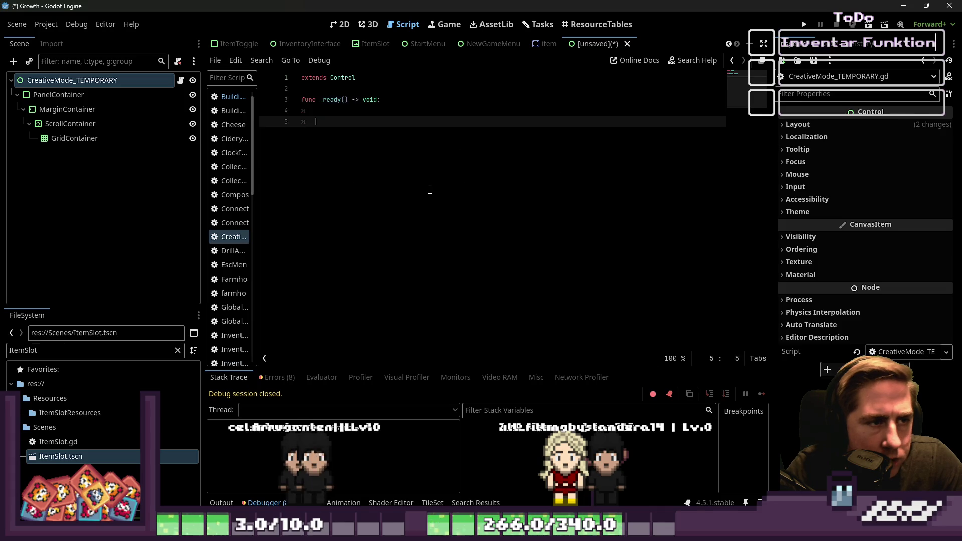
{"action": "key", "text": "BackSpace"}
{"action": "key", "text": "BackSpace"}
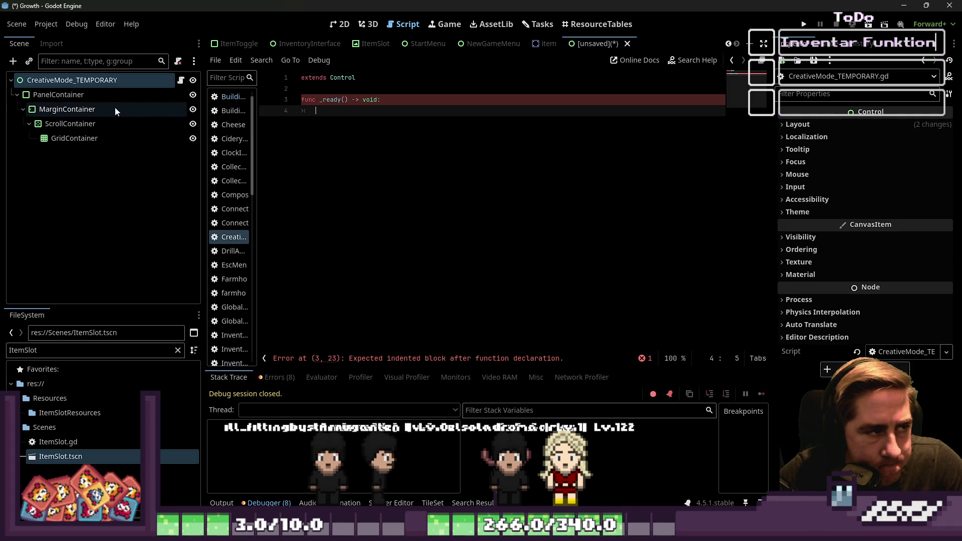
Step: Make the _ready() body call create_items()
{"action": "left_click", "coordinate": [355, 99]}
{"action": "left_click", "coordinate": [358, 114]}
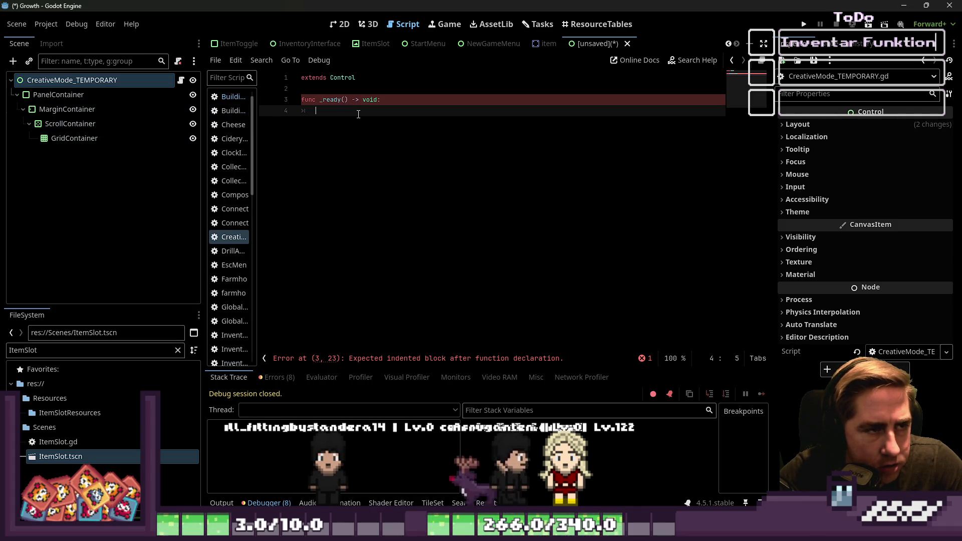
{"action": "type", "text": "create_items("}
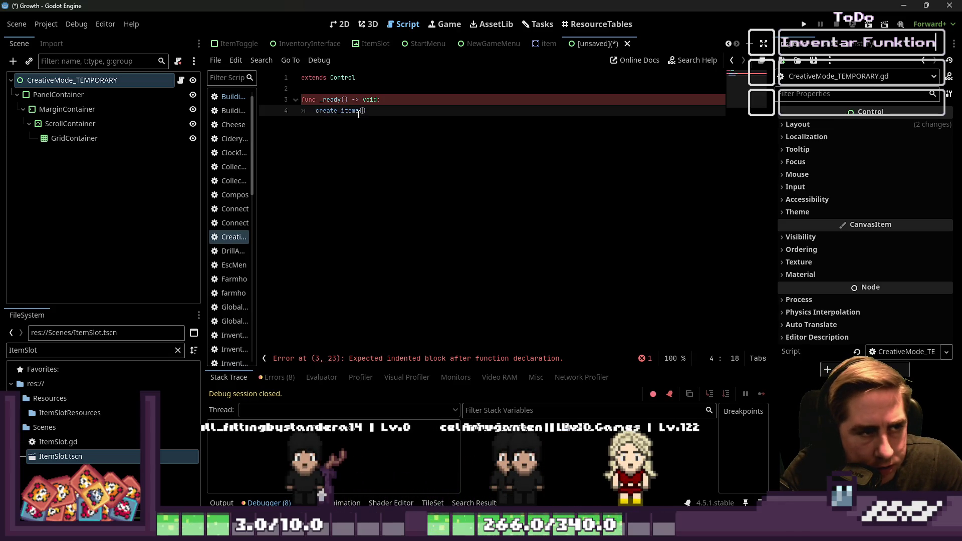
{"action": "key", "text": "End"}
{"action": "key", "text": "shift+Home"}
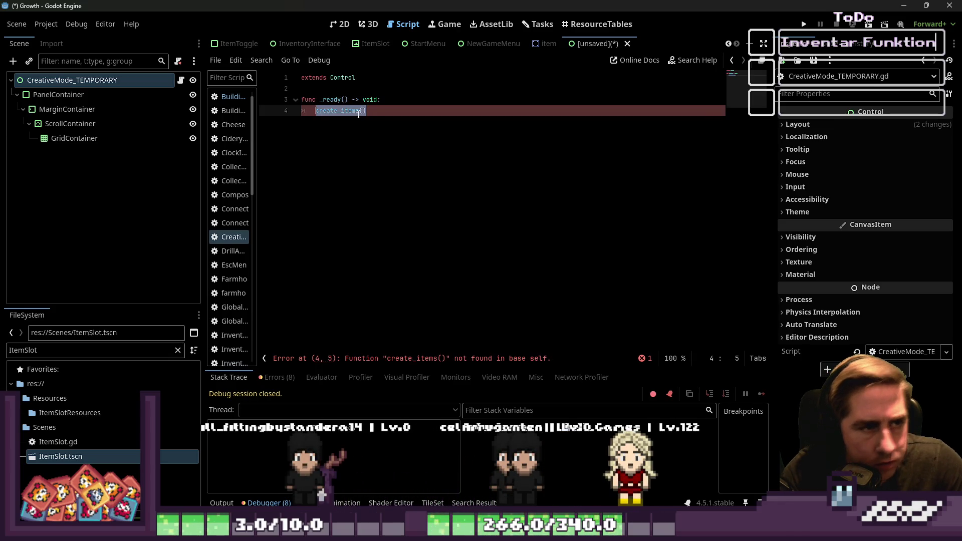
Step: Declare func create_items() -> void: and begin a for item loop in its body
{"action": "key", "text": "Return"}
{"action": "key", "text": "Return"}
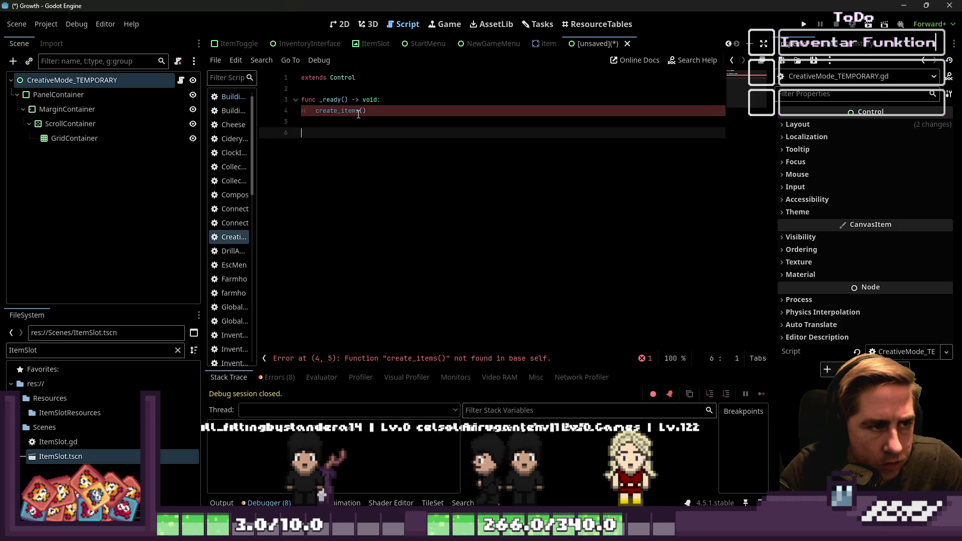
{"action": "type", "text": "void:"}
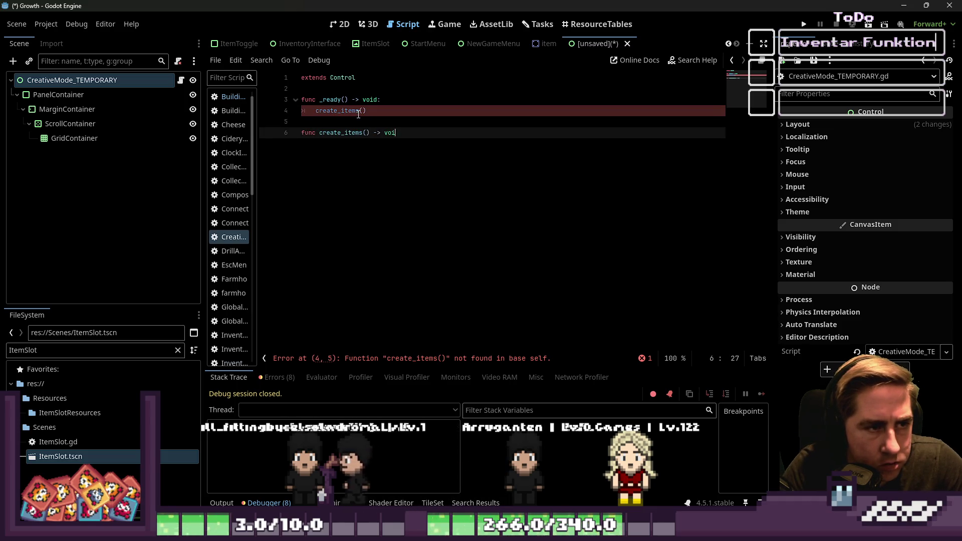
{"action": "key", "text": "Return"}
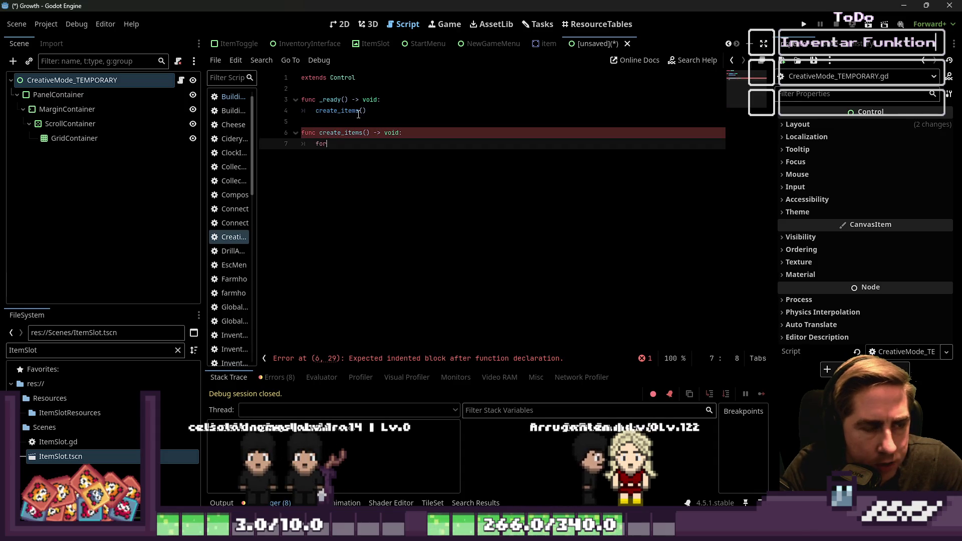
{"action": "type", "text": "item in"}
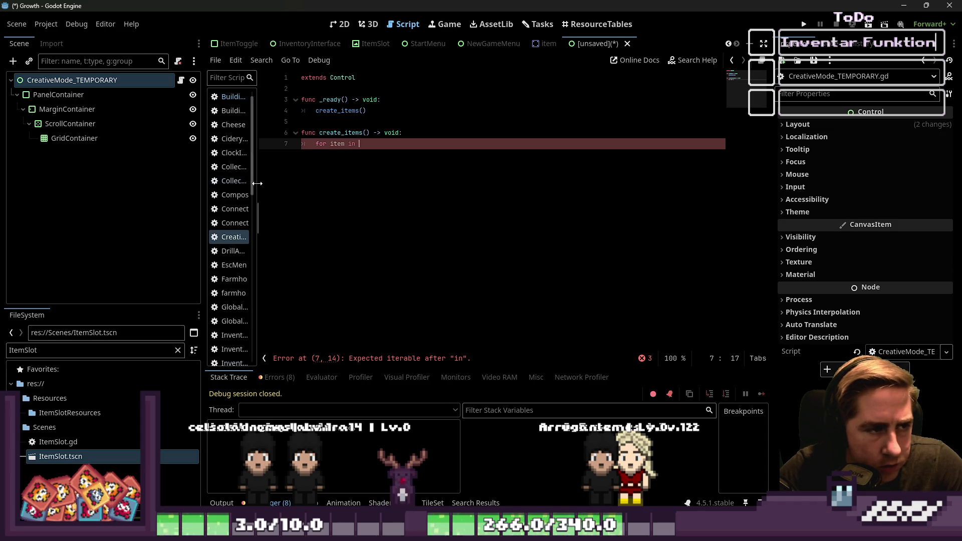
{"action": "left_click_drag", "start_coordinate": [257, 184], "coordinate": [345, 202]}
{"action": "scroll", "coordinate": [246, 231], "scroll_direction": "down", "scroll_amount": 10}
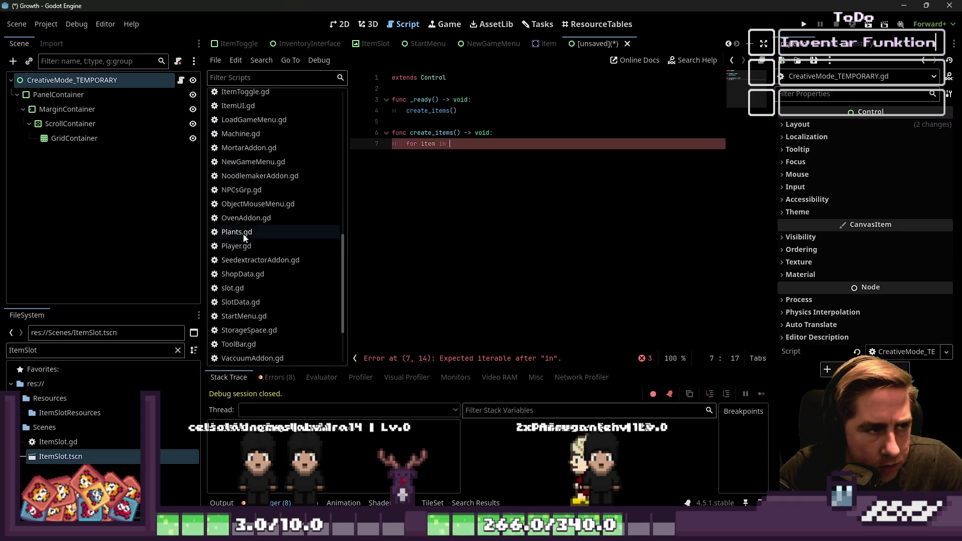
Step: Open World.gd in the code editor and go to line 48
{"action": "left_click", "coordinate": [237, 286]}
{"action": "scroll", "coordinate": [566, 216], "scroll_direction": "up", "scroll_amount": 15}
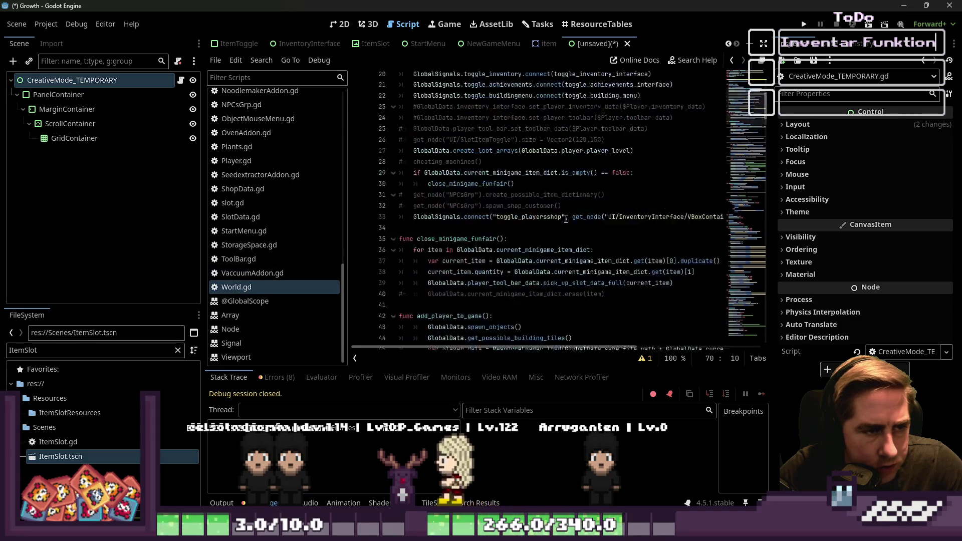
{"action": "left_click_drag", "start_coordinate": [351, 196], "coordinate": [271, 199]}
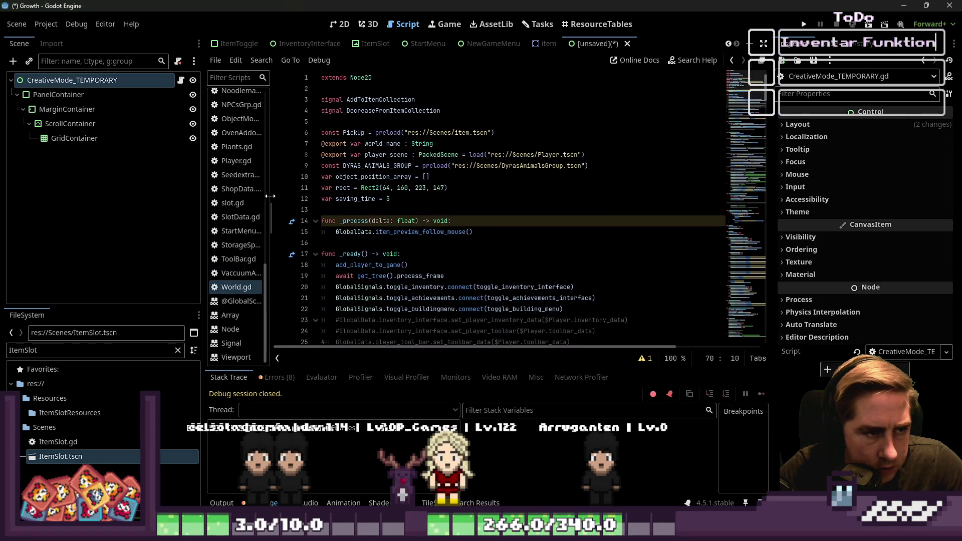
{"action": "scroll", "coordinate": [405, 197], "scroll_direction": "down", "scroll_amount": 12}
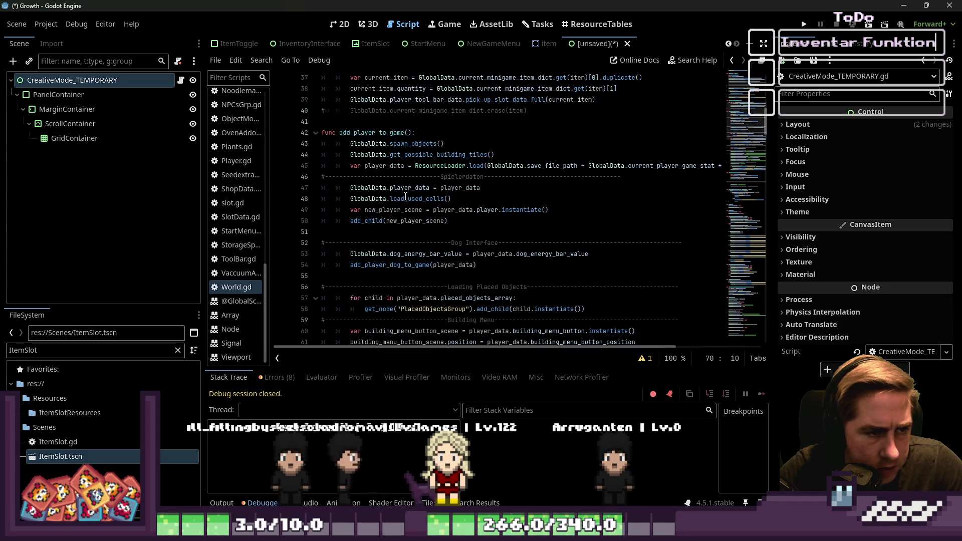
{"action": "left_click", "coordinate": [411, 198]}
Step: Search World.gd for building_menu and step through matches to the cheating function
{"action": "key", "text": "ctrl+f"}
{"action": "scroll", "coordinate": [411, 197], "scroll_direction": "down", "scroll_amount": 5}
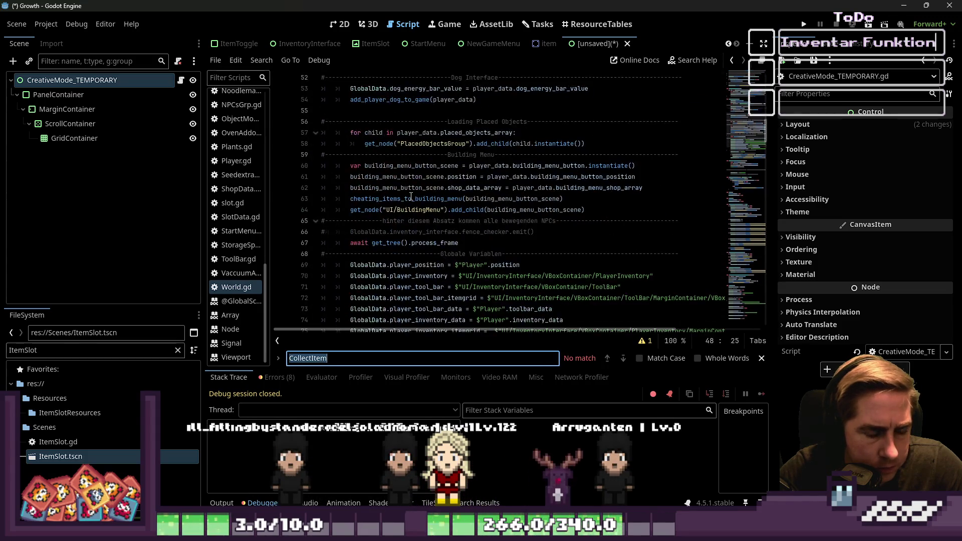
{"action": "type", "text": "slot_data"}
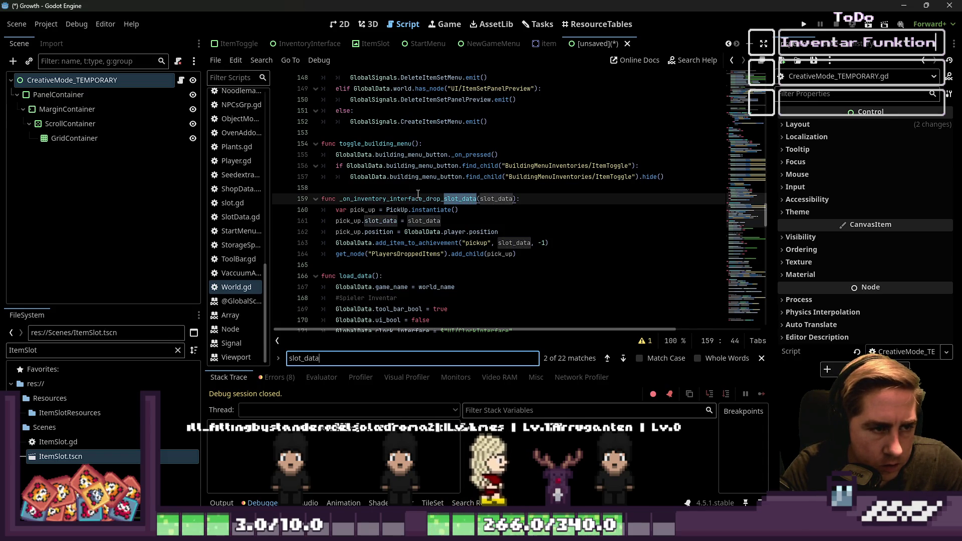
{"action": "key", "text": "BackSpace"}
{"action": "key", "text": "BackSpace"}
{"action": "key", "text": "BackSpace"}
{"action": "scroll", "coordinate": [471, 146], "scroll_direction": "down", "scroll_amount": 6}
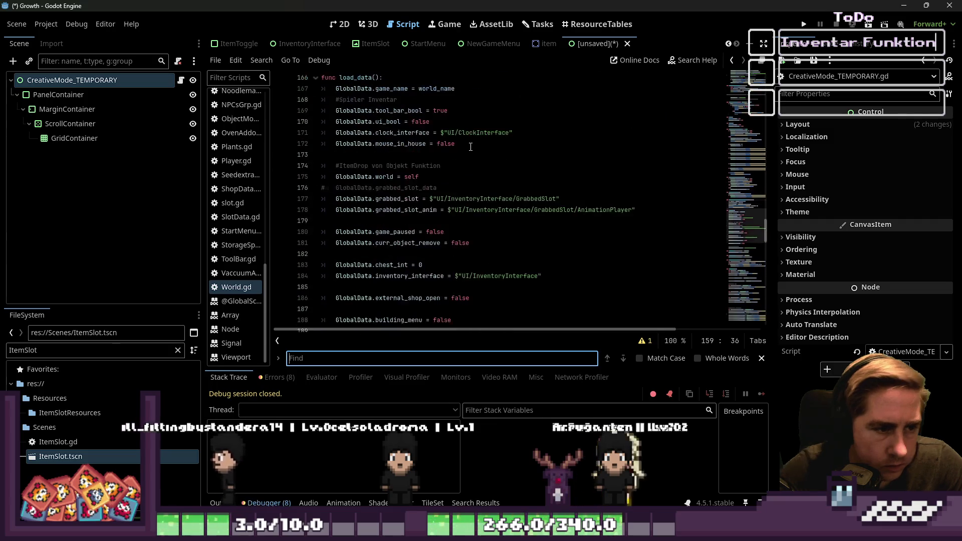
{"action": "scroll", "coordinate": [461, 160], "scroll_direction": "up", "scroll_amount": 15}
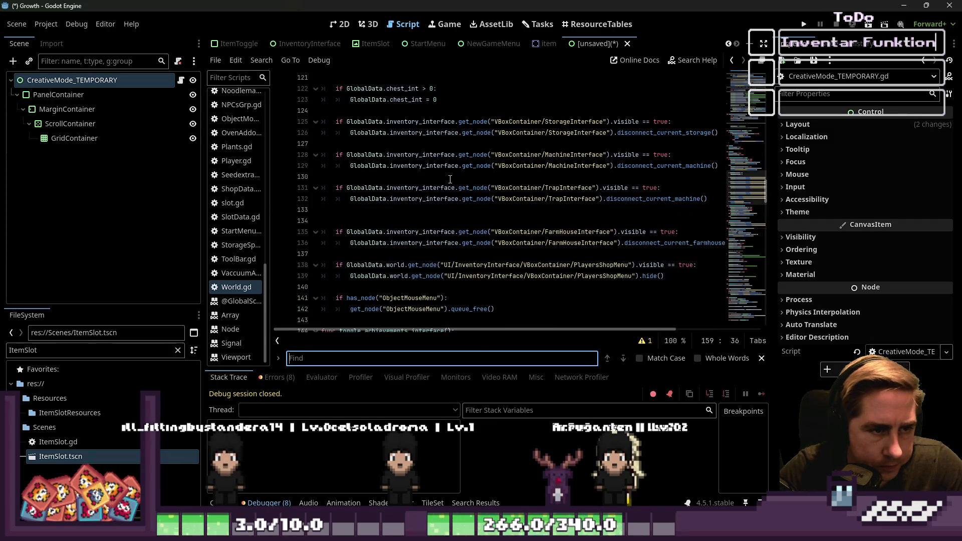
{"action": "type", "text": "building_menu"}
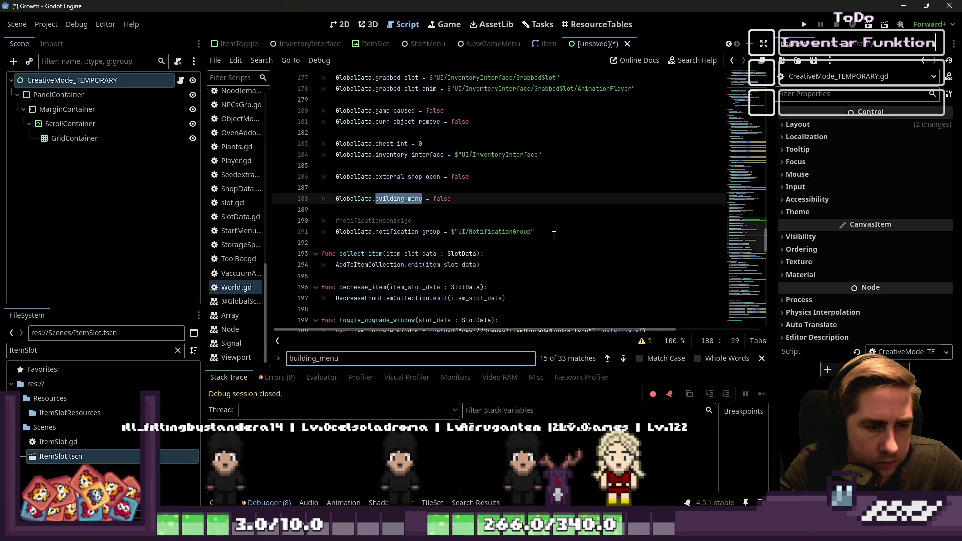
{"action": "left_click", "coordinate": [624, 359]}
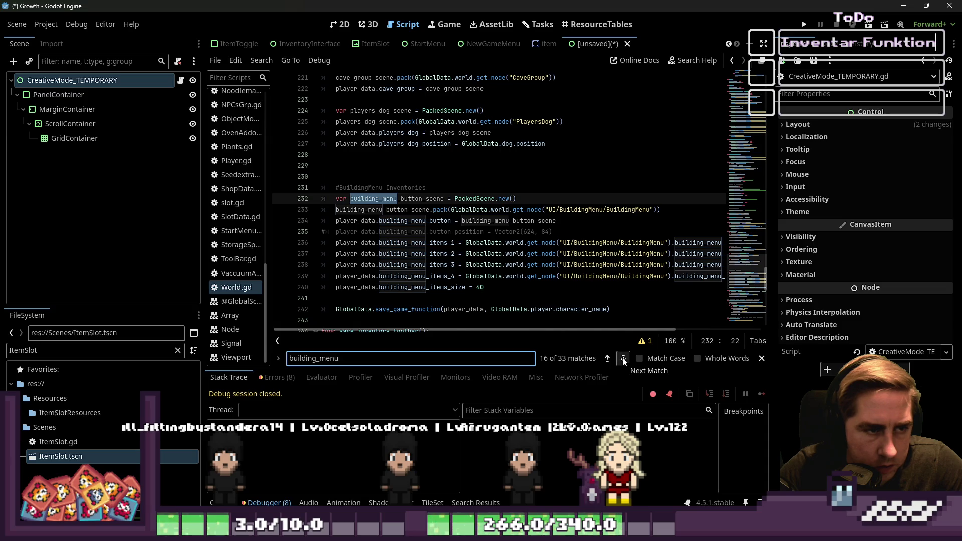
{"action": "left_click", "coordinate": [624, 359]}
{"action": "left_click", "coordinate": [624, 359]}
{"action": "left_click", "coordinate": [624, 359]}
{"action": "left_click", "coordinate": [624, 359]}
{"action": "left_click", "coordinate": [624, 359]}
{"action": "left_click", "coordinate": [625, 359]}
{"action": "left_click", "coordinate": [625, 359]}
{"action": "left_click", "coordinate": [624, 359]}
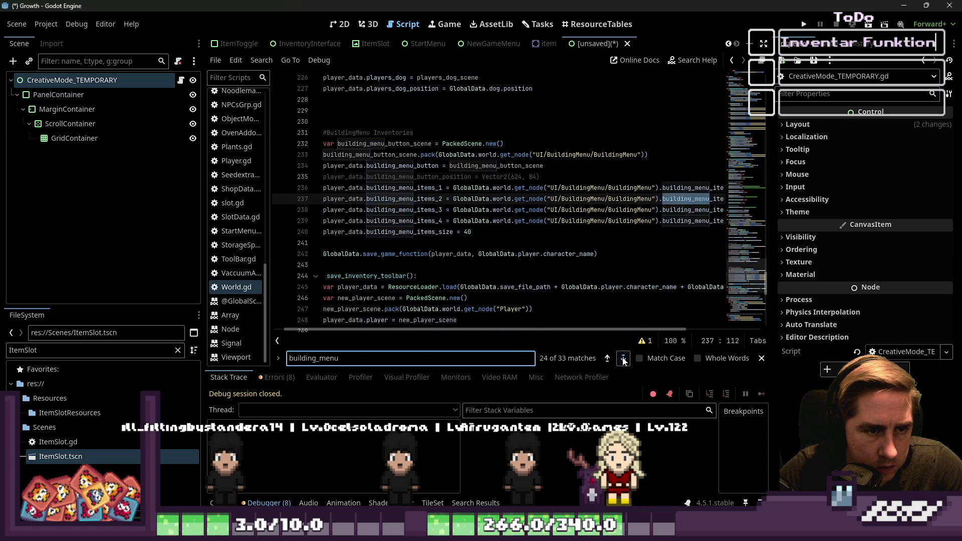
{"action": "left_click", "coordinate": [625, 359]}
{"action": "left_click", "coordinate": [624, 359]}
{"action": "left_click", "coordinate": [624, 359]}
{"action": "left_click", "coordinate": [624, 359]}
{"action": "left_click", "coordinate": [624, 359]}
{"action": "left_click", "coordinate": [625, 359]}
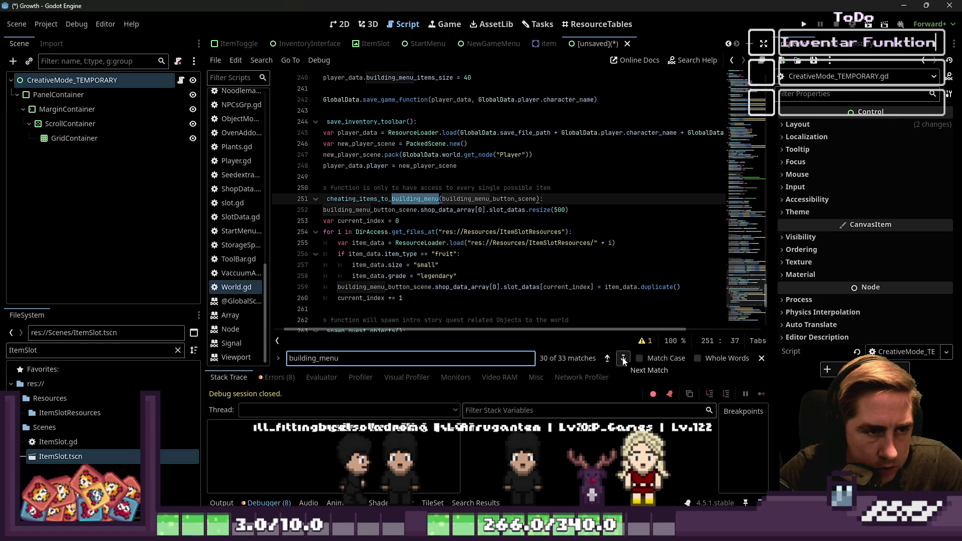
Step: Cut the cheating_items_to_building_menu function and its comment out of World.gd
{"action": "left_click", "coordinate": [392, 222]}
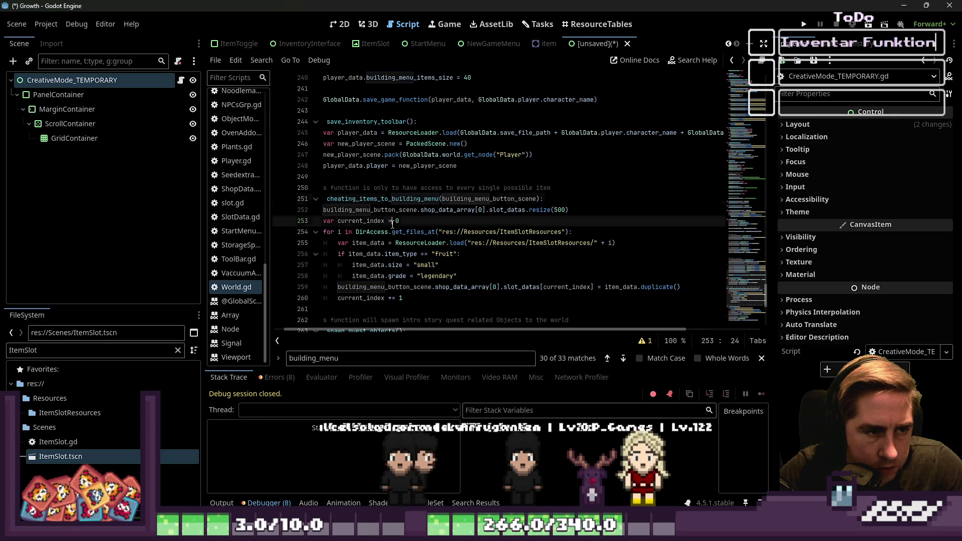
{"action": "left_click", "coordinate": [436, 188]}
{"action": "mouse_move", "coordinate": [413, 299]}
{"action": "left_mouse_down"}
{"action": "mouse_move", "coordinate": [381, 215]}
{"action": "mouse_move", "coordinate": [322, 189]}
{"action": "left_mouse_up"}
{"action": "key", "text": "ctrl+c"}
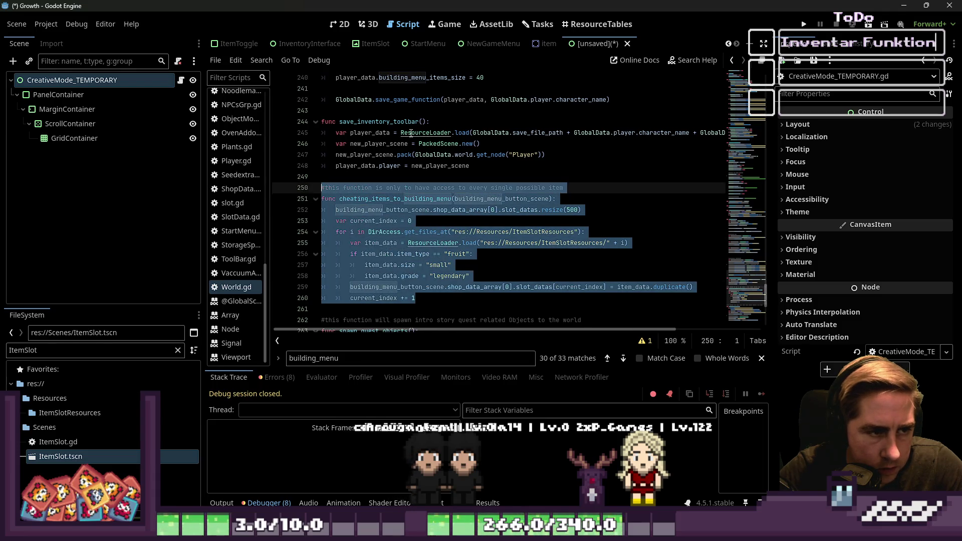
{"action": "key", "text": "BackSpace"}
{"action": "key", "text": "BackSpace"}
{"action": "key", "text": "BackSpace"}
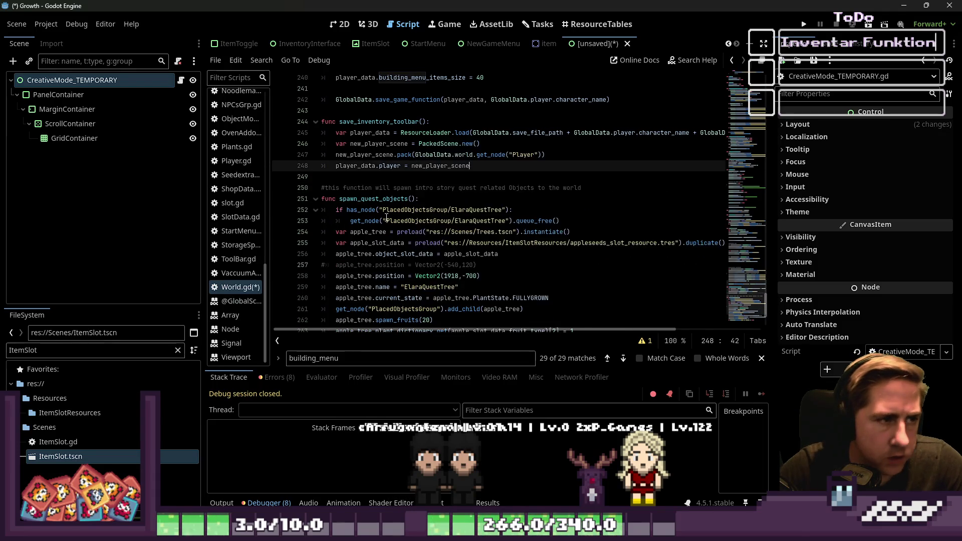
{"action": "key", "text": "ctrl+s"}
{"action": "key", "text": "Escape"}
Step: Save the new scene into the Scenes folder under the name CreativeModeTemporary.tscn
{"action": "key", "text": "ctrl+s"}
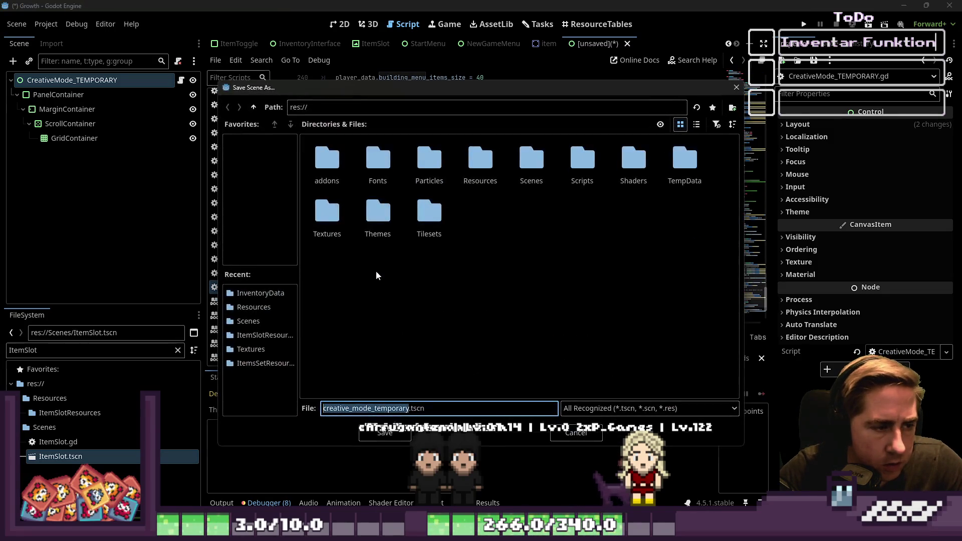
{"action": "double_click", "coordinate": [532, 160]}
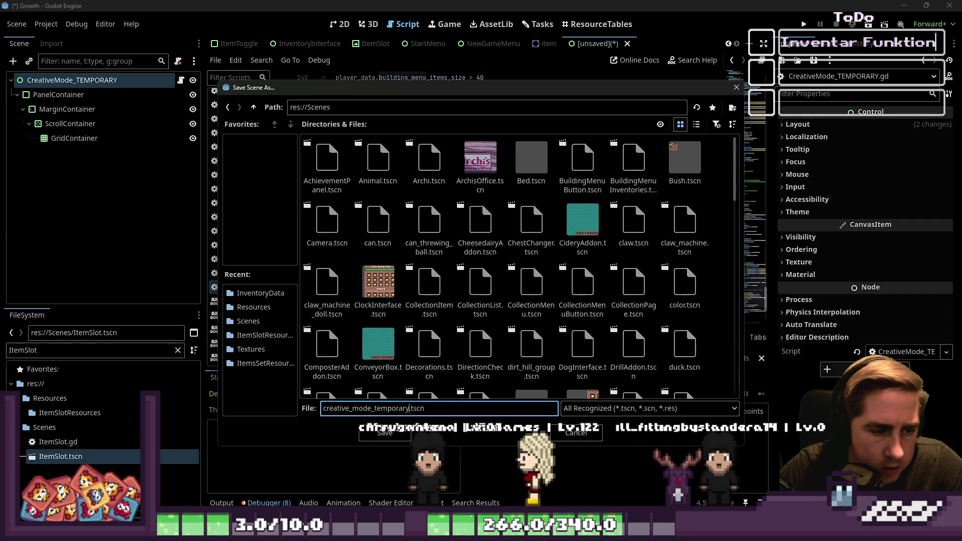
{"action": "type", "text": "Creativ"}
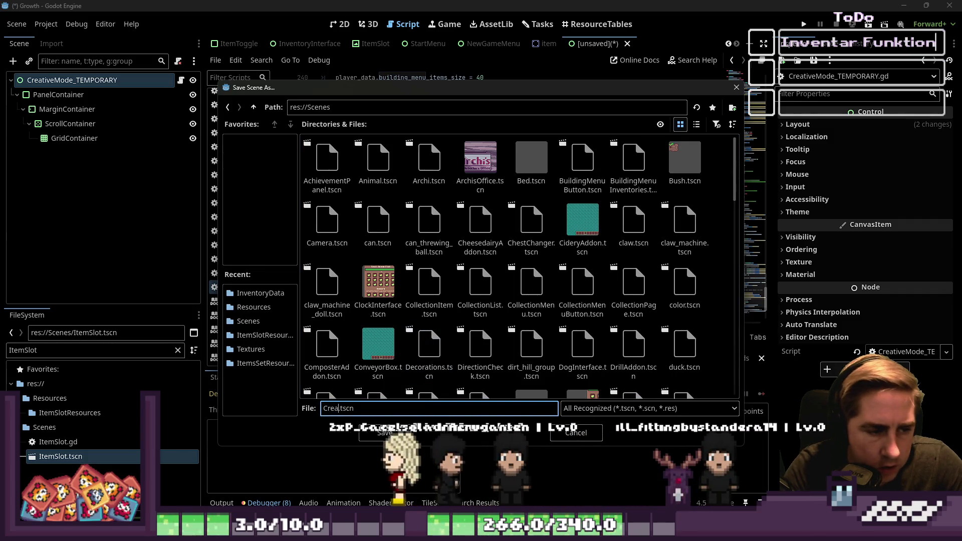
{"action": "type", "text": "eModeTempo"}
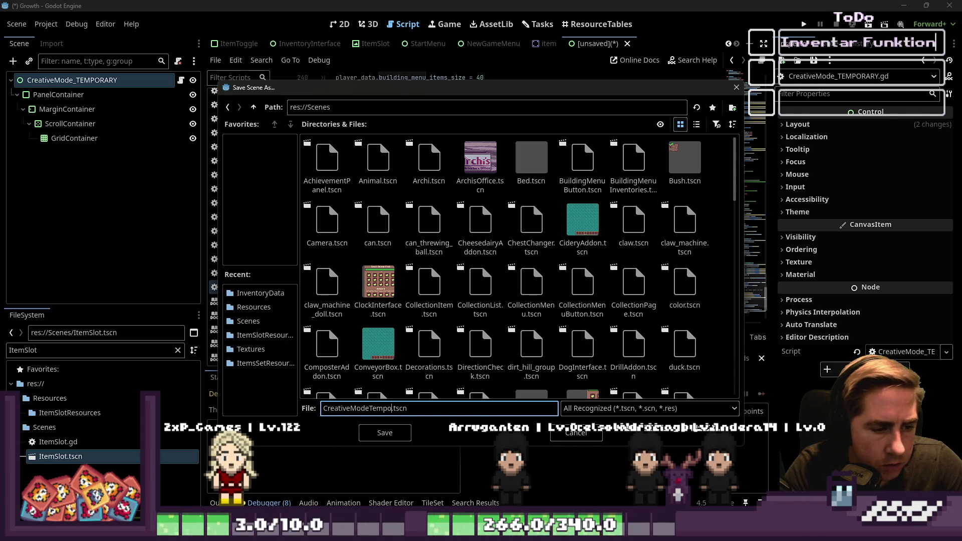
{"action": "key", "text": "Return"}
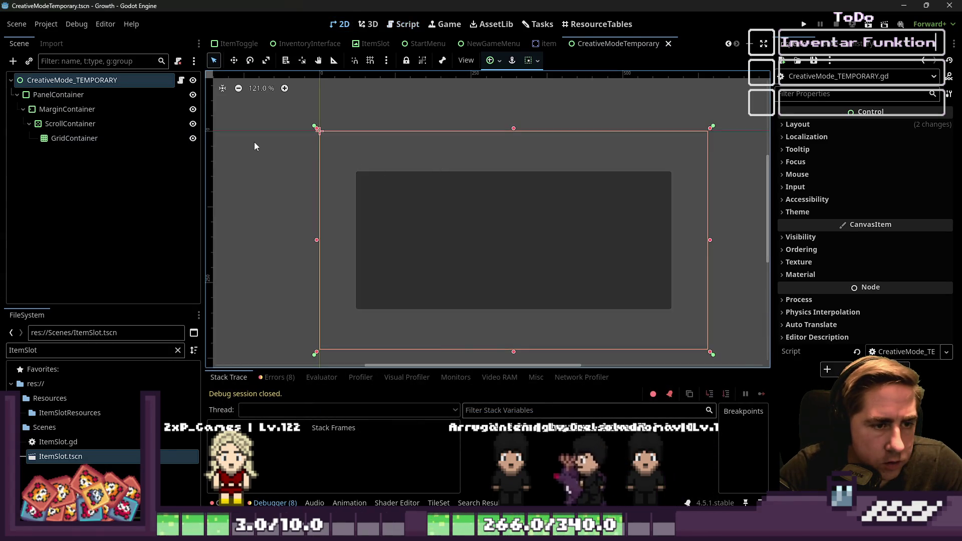
Step: Paste the cut item-loading function over the create_items stub in CreativeMode_TEMPORARY.gd
{"action": "left_click", "coordinate": [98, 149]}
{"action": "left_click", "coordinate": [180, 80]}
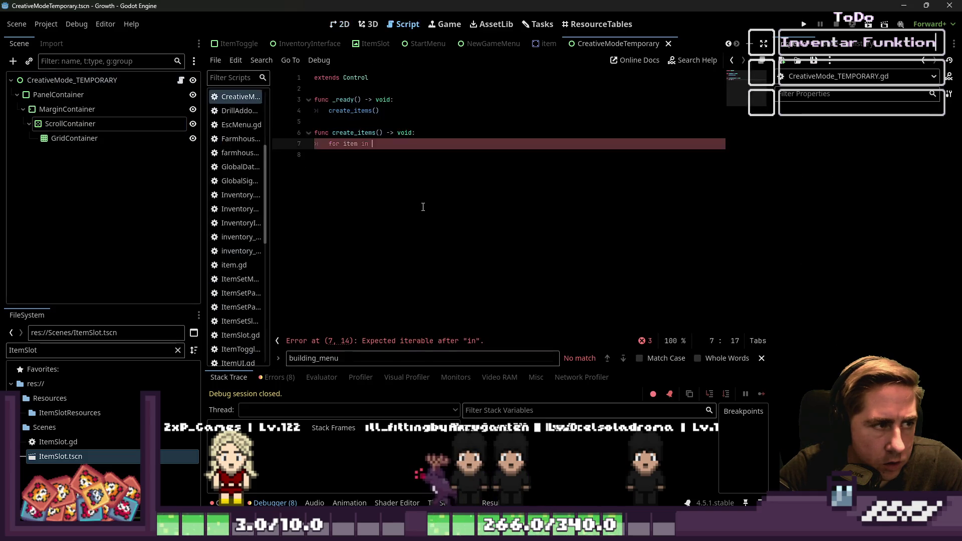
{"action": "key", "text": "shift+Home"}
{"action": "key", "text": "shift+Up"}
{"action": "key", "text": "ctrl+v"}
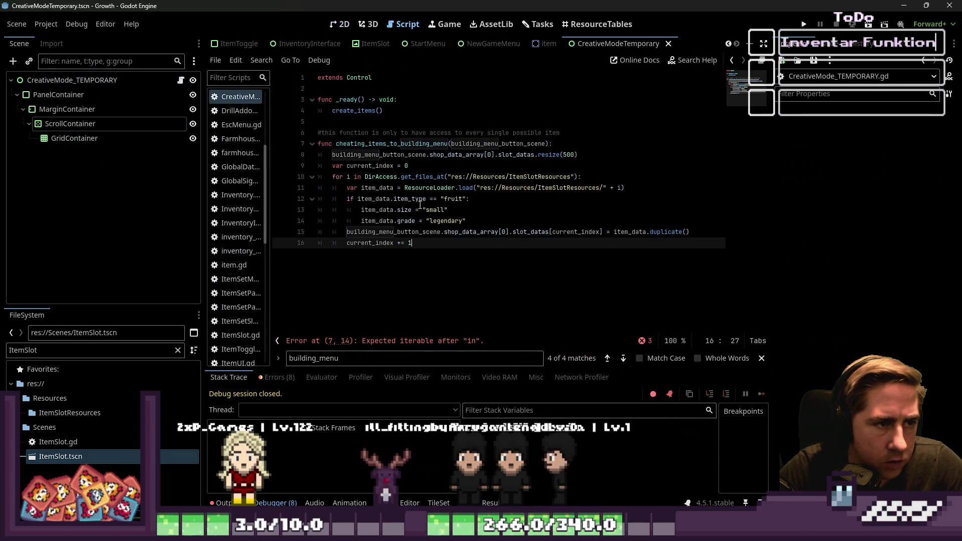
{"action": "key", "text": "Up"}
{"action": "key", "text": "Up"}
{"action": "key", "text": "Up"}
{"action": "key", "text": "Up"}
Step: Rename the pasted function to create_items and select the undeclared building_menu_button_scene name
{"action": "key", "text": "ctrl+Left"}
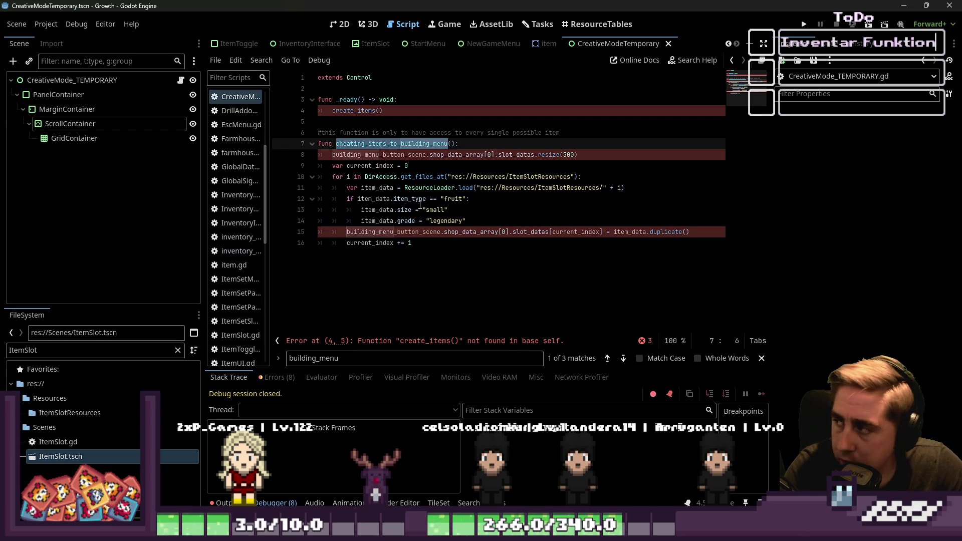
{"action": "type", "text": "eate_items"}
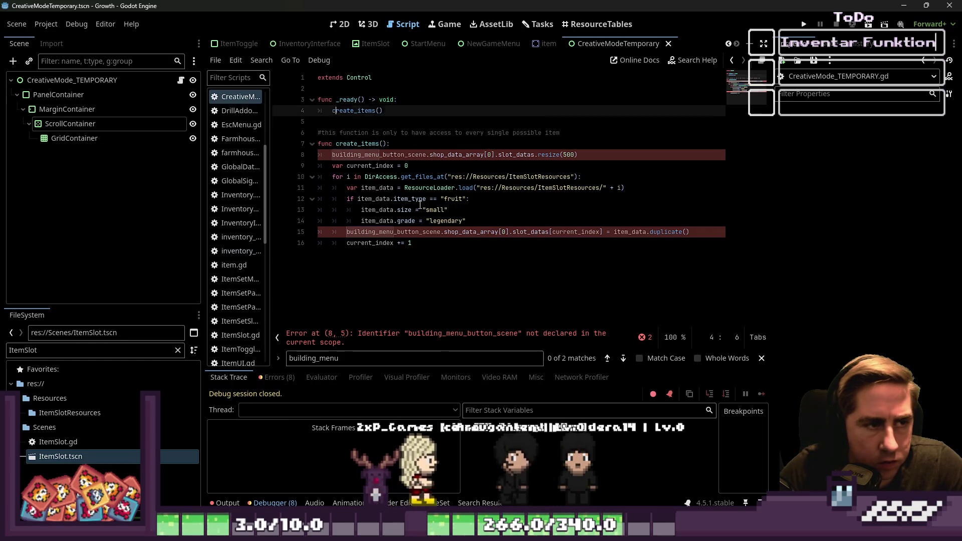
{"action": "key", "text": "Down"}
{"action": "key", "text": "Home"}
{"action": "key", "text": "ctrl+shift+Right"}
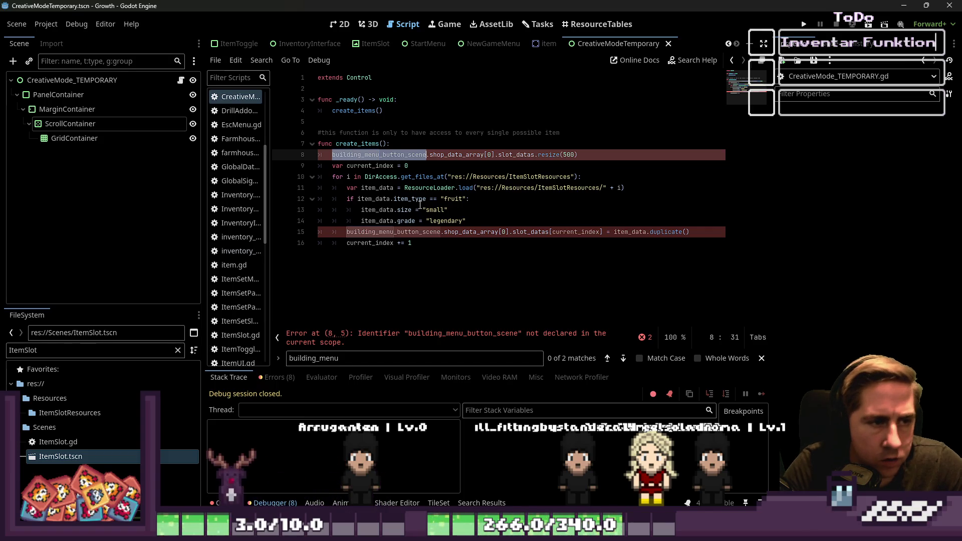
Step: Add a blank line below extends Control and start a var declaration
{"action": "key", "text": "Up"}
{"action": "key", "text": "Up"}
{"action": "key", "text": "Up"}
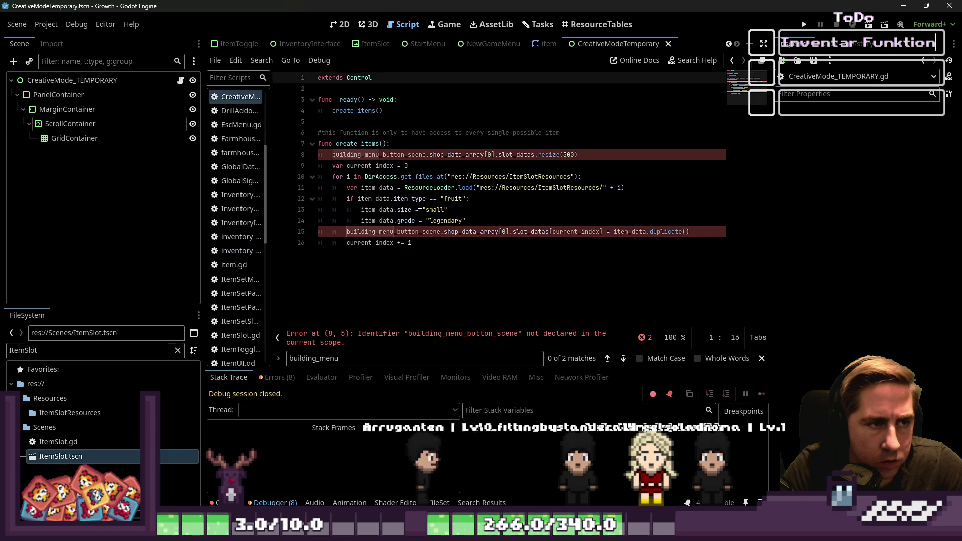
{"action": "key", "text": "Return"}
{"action": "key", "text": "Return"}
{"action": "type", "text": "var"}
{"action": "key", "text": "BackSpace"}
{"action": "key", "text": "BackSpace"}
{"action": "key", "text": "BackSpace"}
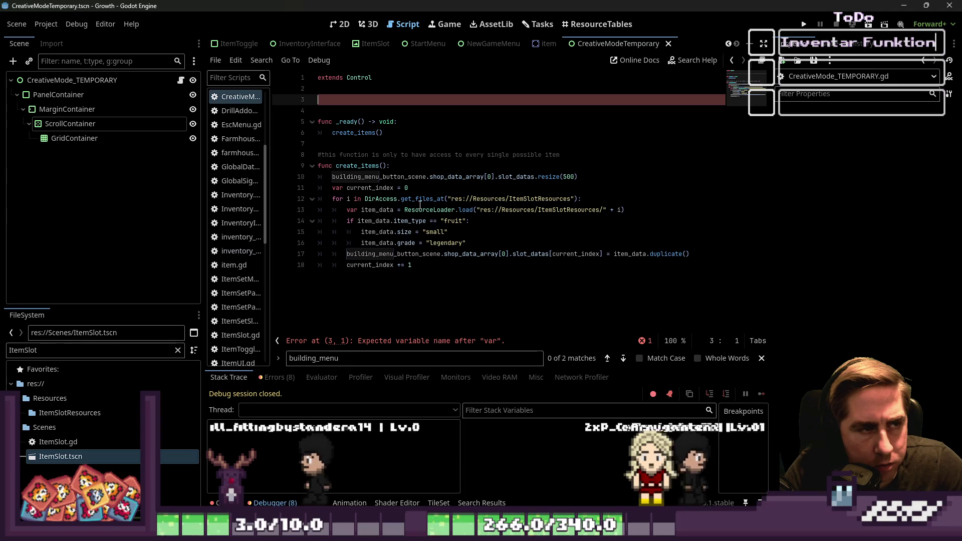
{"action": "type", "text": "@export var cheating_items_a"}
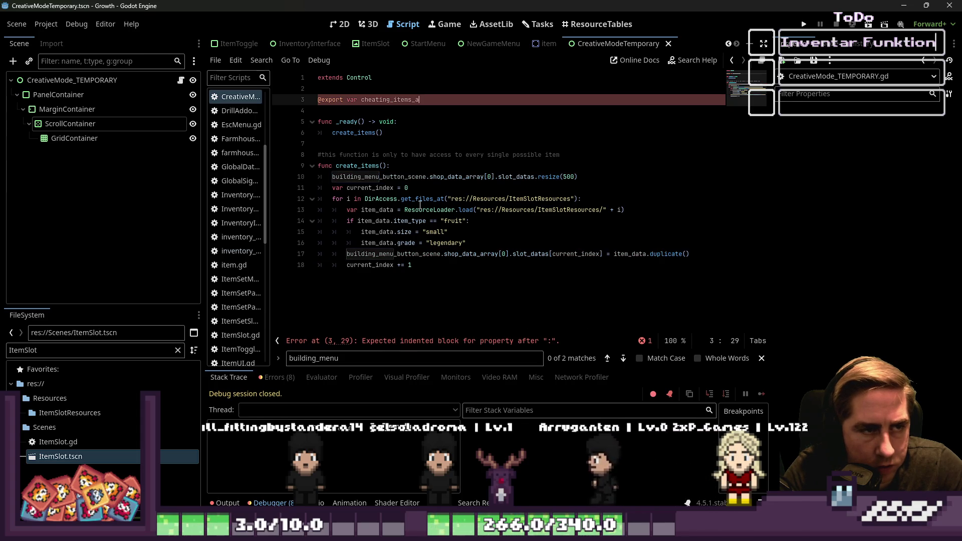
{"action": "type", "text": "rray : Array[SlotData"}
{"action": "key", "text": "Down"}
{"action": "key", "text": "Down"}
{"action": "key", "text": "Down"}
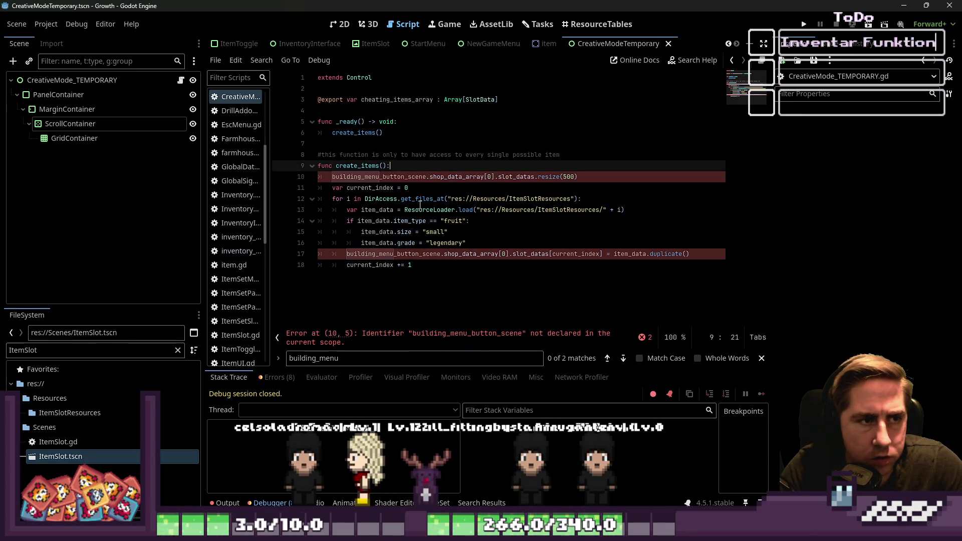
{"action": "key", "text": "Up"}
{"action": "key", "text": "Up"}
{"action": "key", "text": "Up"}
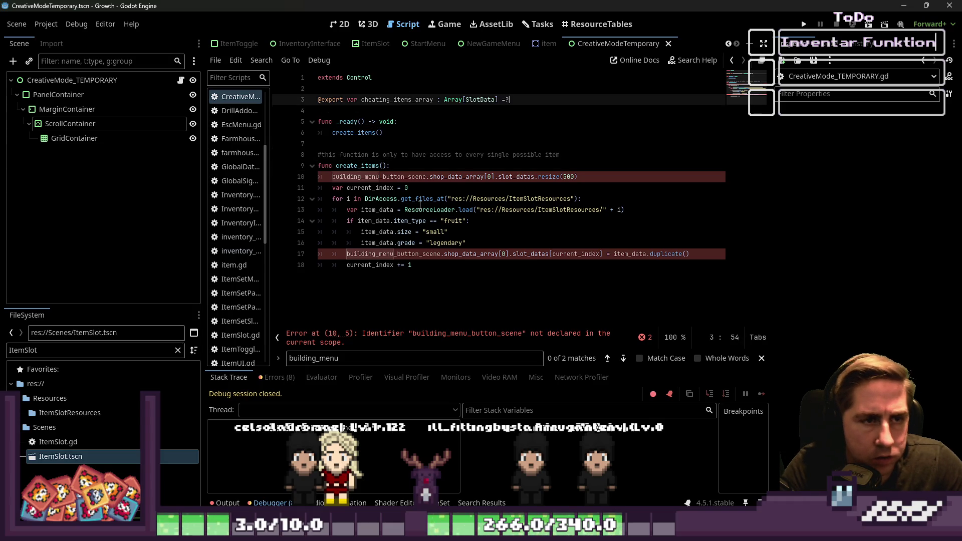
{"action": "key", "text": "BackSpace"}
{"action": "type", "text": "["}
{"action": "key", "text": "ctrl+Left"}
{"action": "key", "text": "ctrl+Left"}
{"action": "key", "text": "ctrl+Left"}
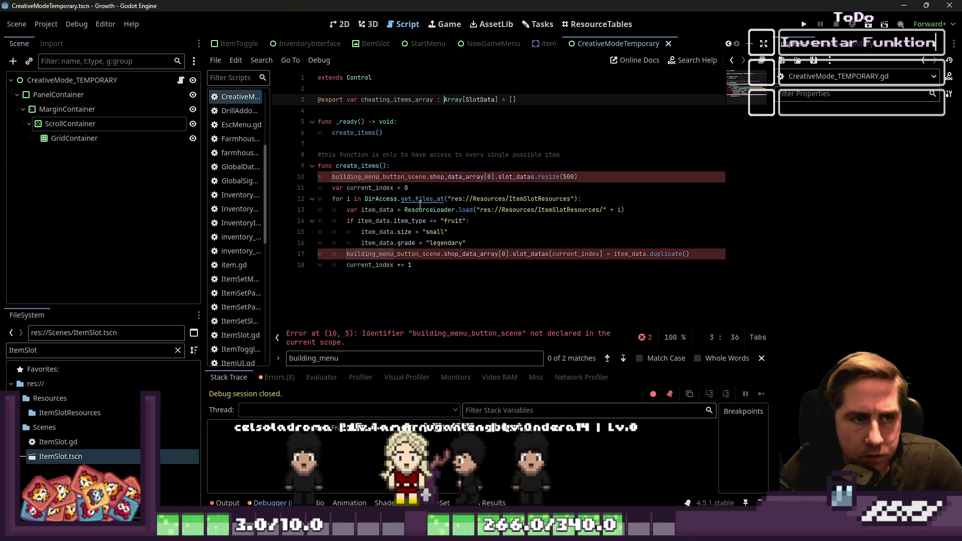
Step: Make line 10 resize cheating_items_array directly, removing slot_datas
{"action": "key", "text": "Down"}
{"action": "key", "text": "Down"}
{"action": "key", "text": "Down"}
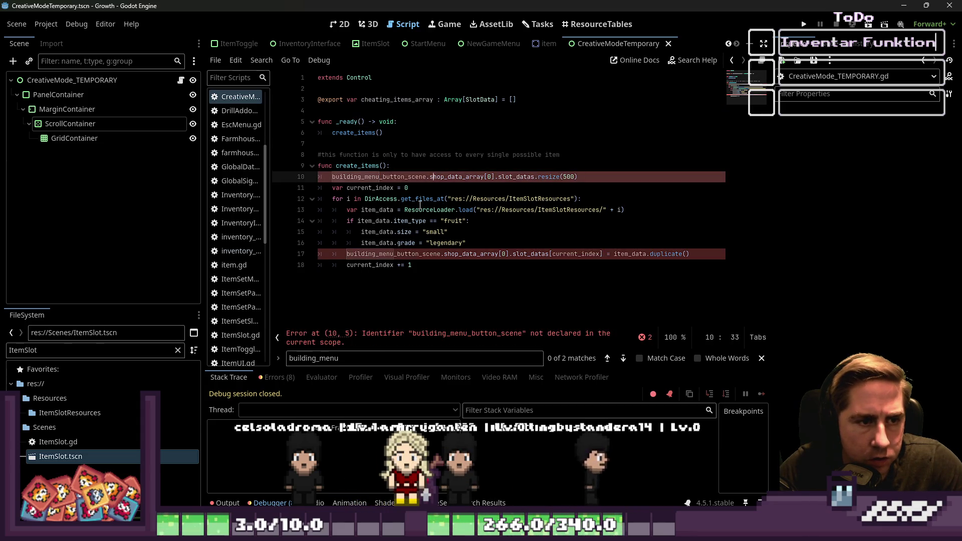
{"action": "key", "text": "Home"}
{"action": "key", "text": "Home"}
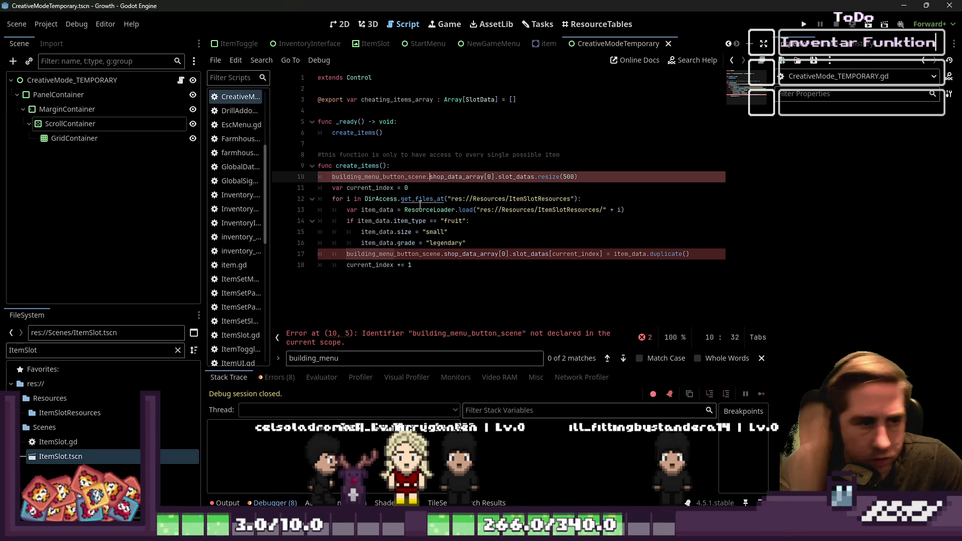
{"action": "key", "text": "ctrl+shift+Right"}
{"action": "key", "text": "ctrl+shift+Right"}
{"action": "key", "text": "ctrl+shift+Right"}
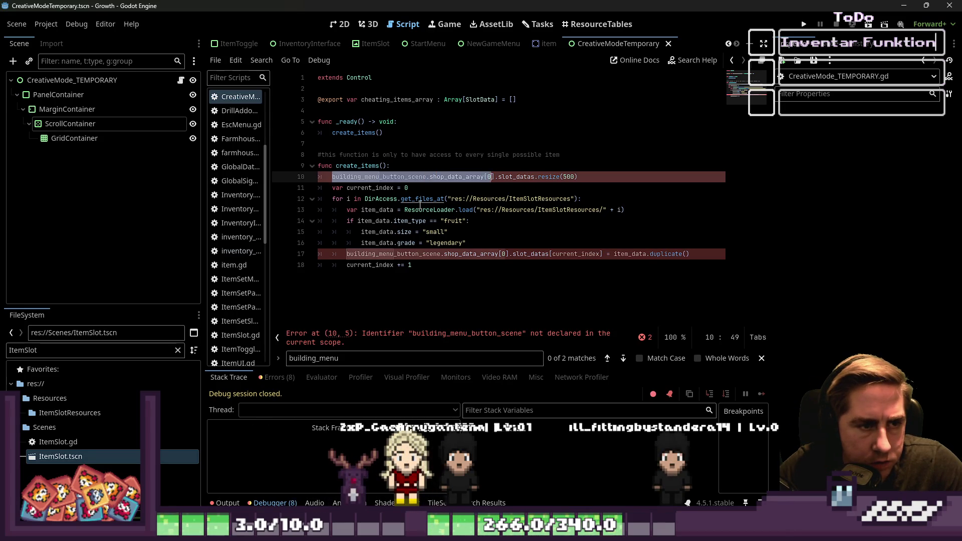
{"action": "type", "text": "cheating_items_array"}
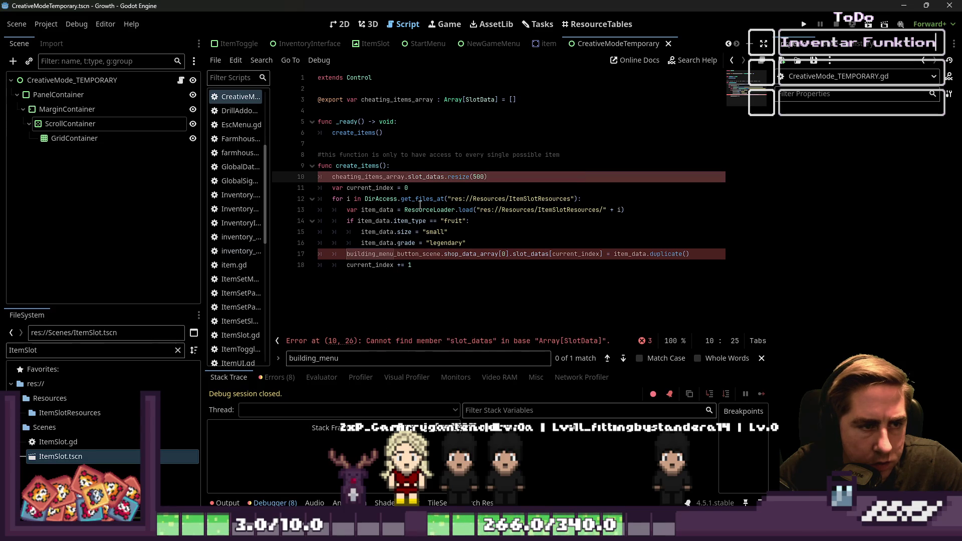
{"action": "key", "text": "Right"}
{"action": "key", "text": "ctrl+Delete"}
{"action": "key", "text": "Delete"}
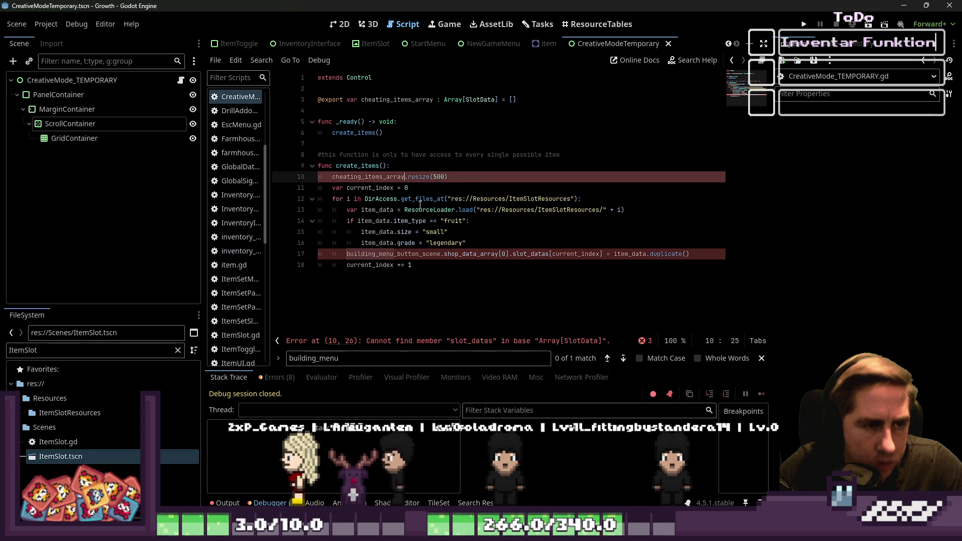
Step: Replace the old building_menu array expression on line 17 with cheating_items_array
{"action": "left_click", "coordinate": [420, 204]}
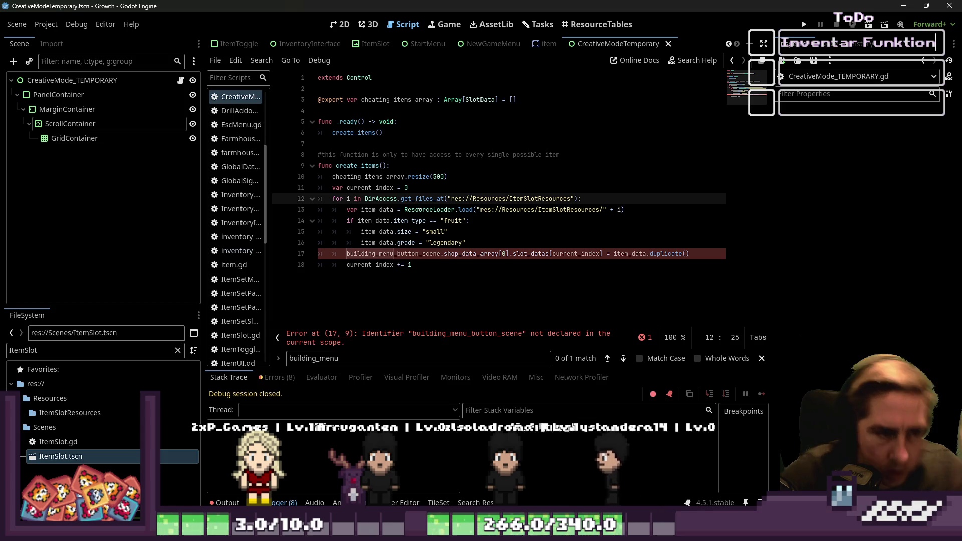
{"action": "key", "text": "Down"}
{"action": "key", "text": "Down"}
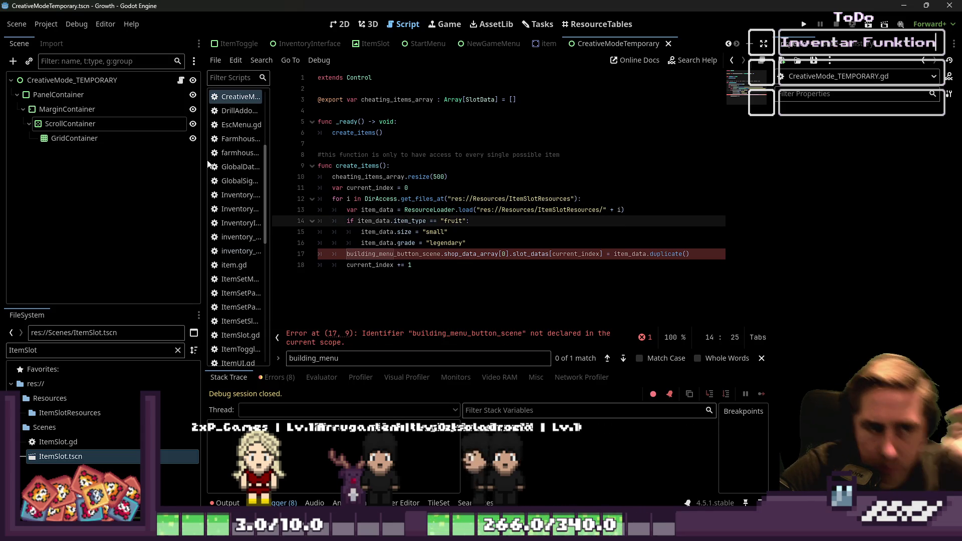
{"action": "left_click", "coordinate": [412, 253]}
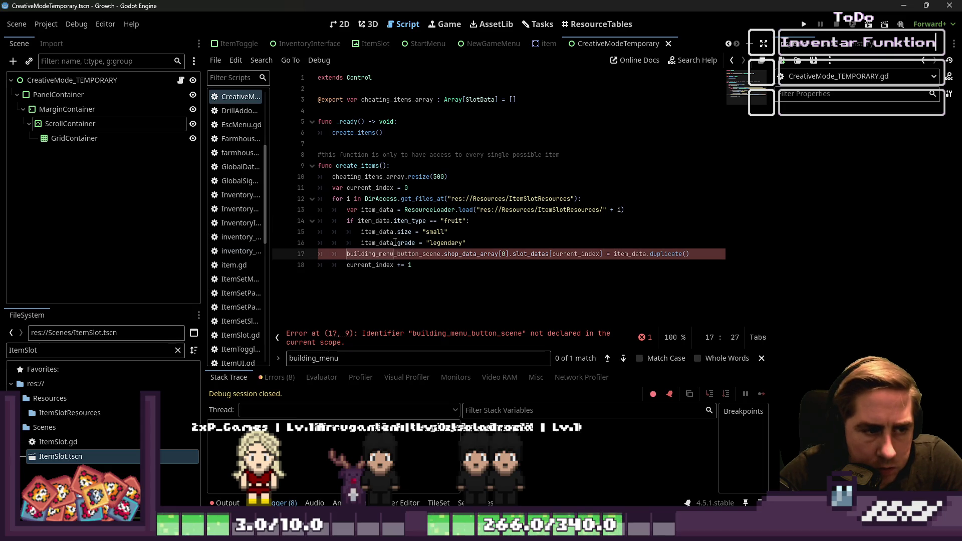
{"action": "left_click", "coordinate": [386, 220]}
{"action": "left_click", "coordinate": [382, 258]}
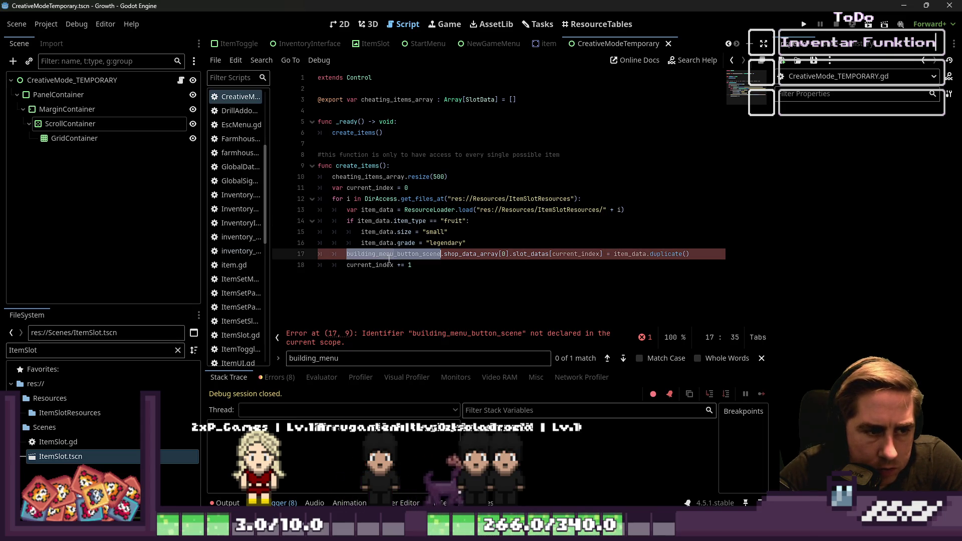
{"action": "left_click", "coordinate": [470, 254]}
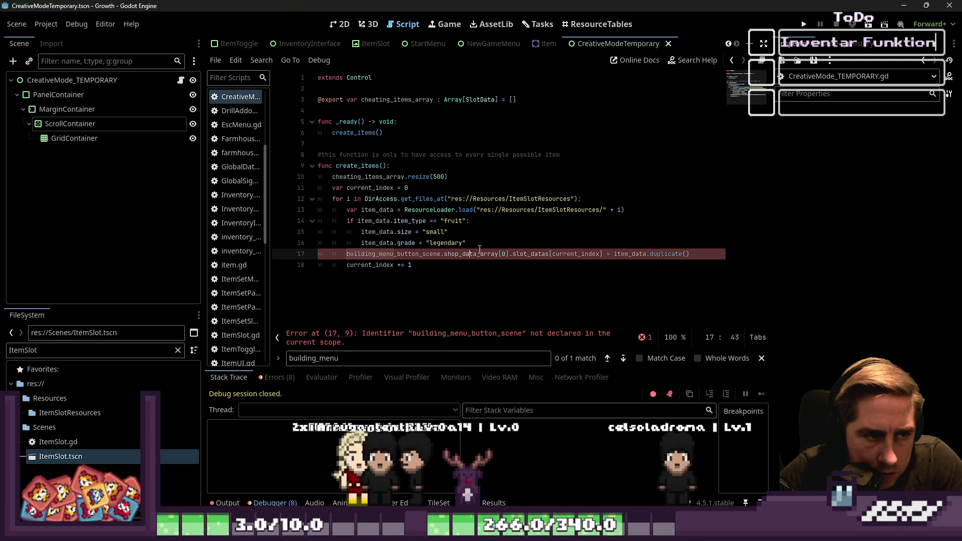
{"action": "left_click", "coordinate": [467, 253]}
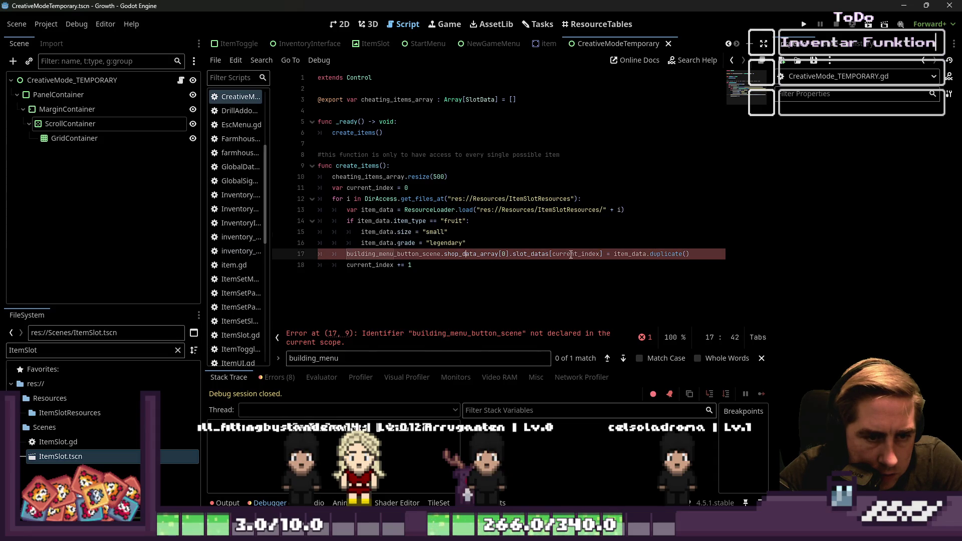
{"action": "left_click", "coordinate": [356, 190]}
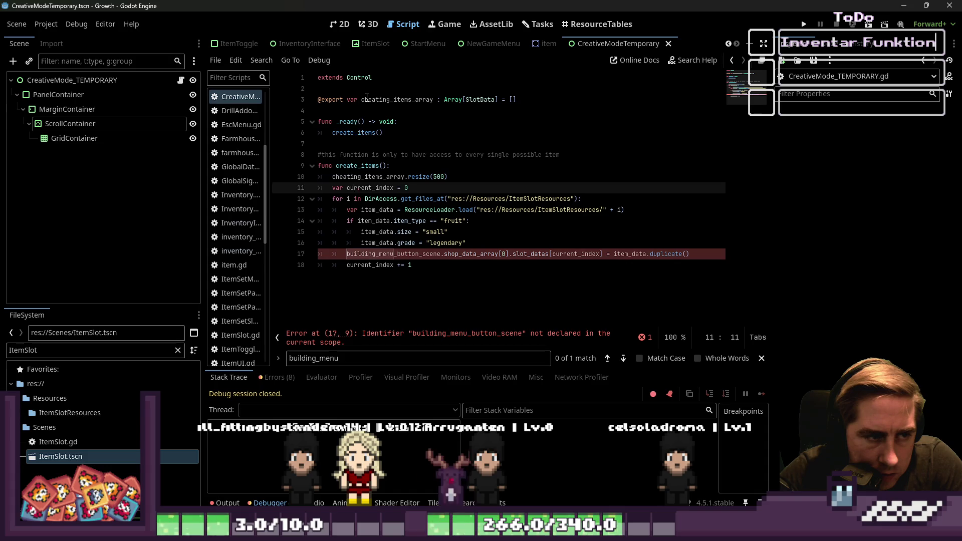
{"action": "left_click", "coordinate": [372, 97]}
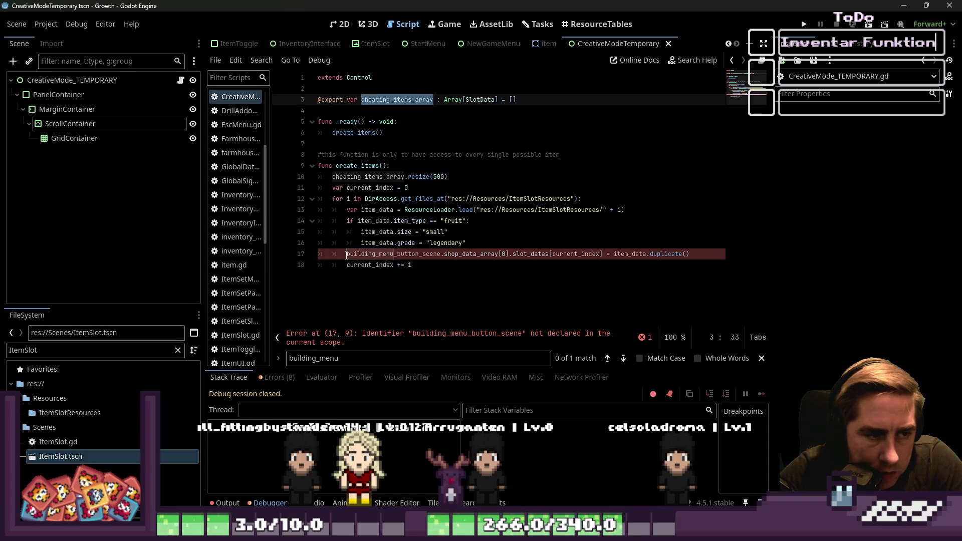
{"action": "left_click_drag", "start_coordinate": [347, 255], "coordinate": [419, 255]}
{"action": "left_click_drag", "start_coordinate": [508, 254], "coordinate": [509, 255]}
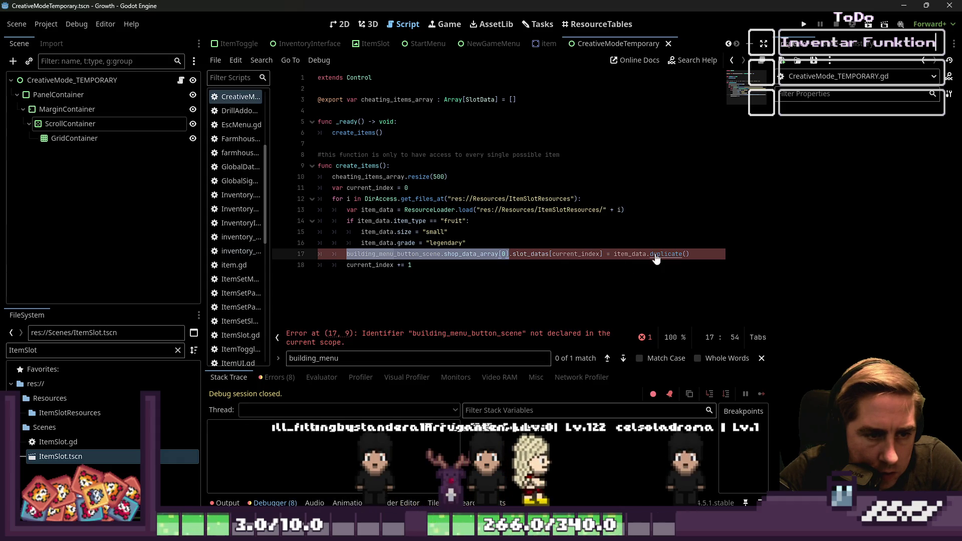
{"action": "type", "text": "cheating_items_array"}
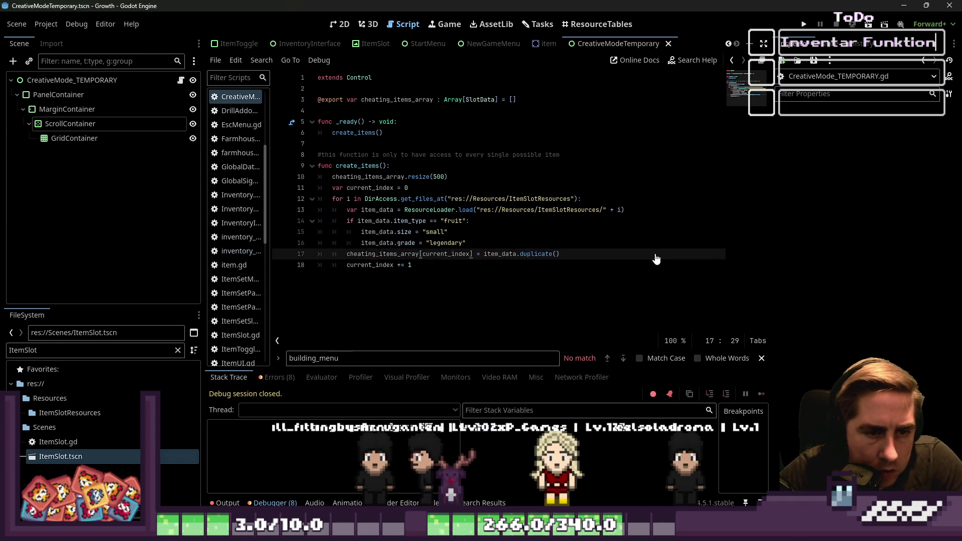
Step: Add func create_slots() -> void: with a for item in cheating_items_array loop
{"action": "left_click", "coordinate": [370, 264]}
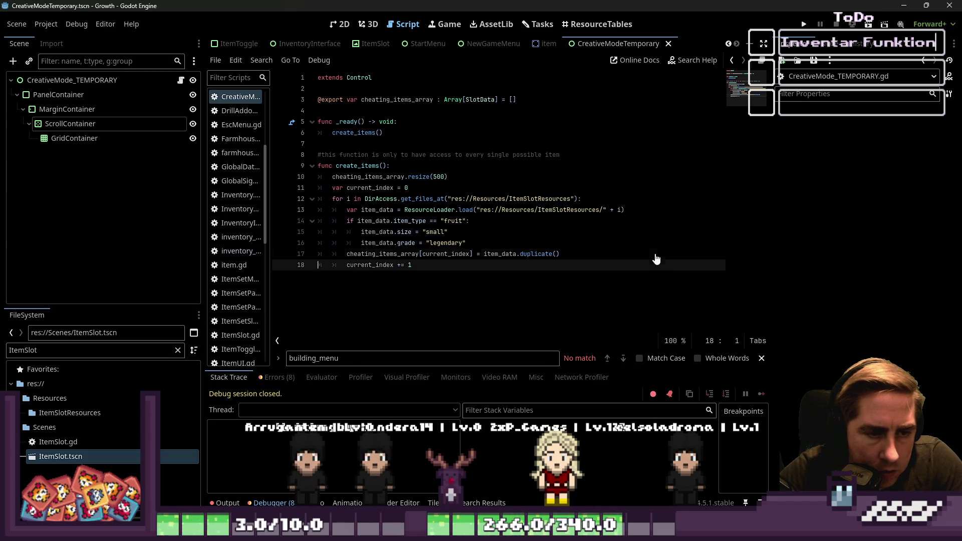
{"action": "key", "text": "Return"}
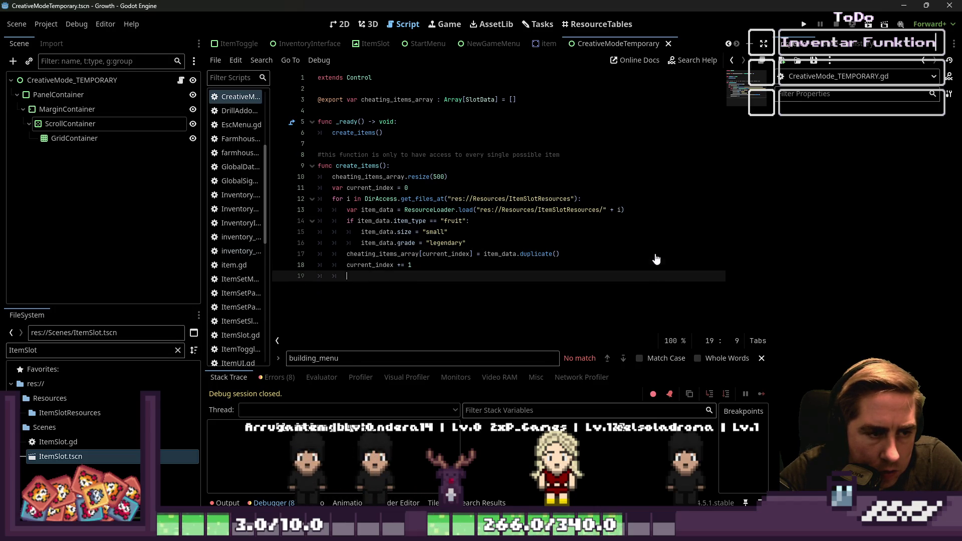
{"action": "key", "text": "Return"}
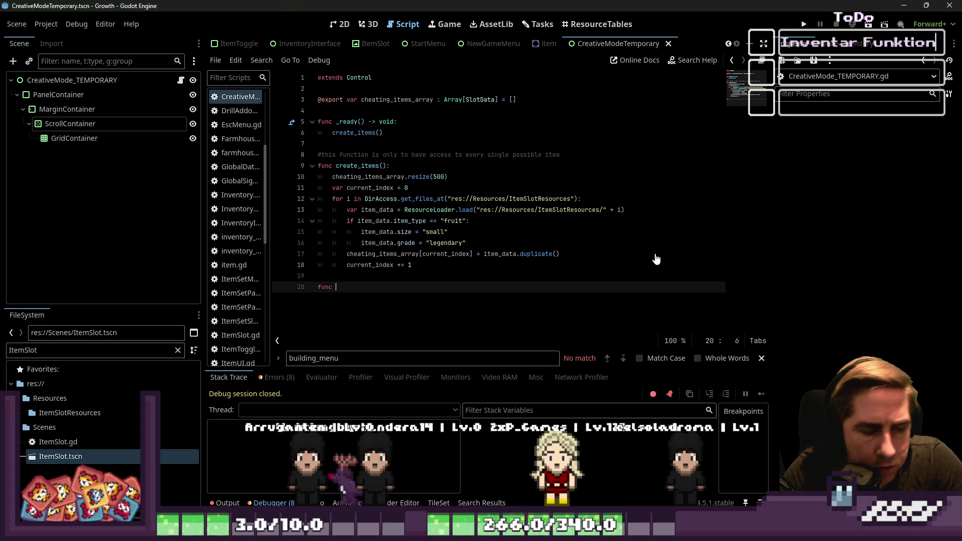
{"action": "type", "text": "create_slots() "}
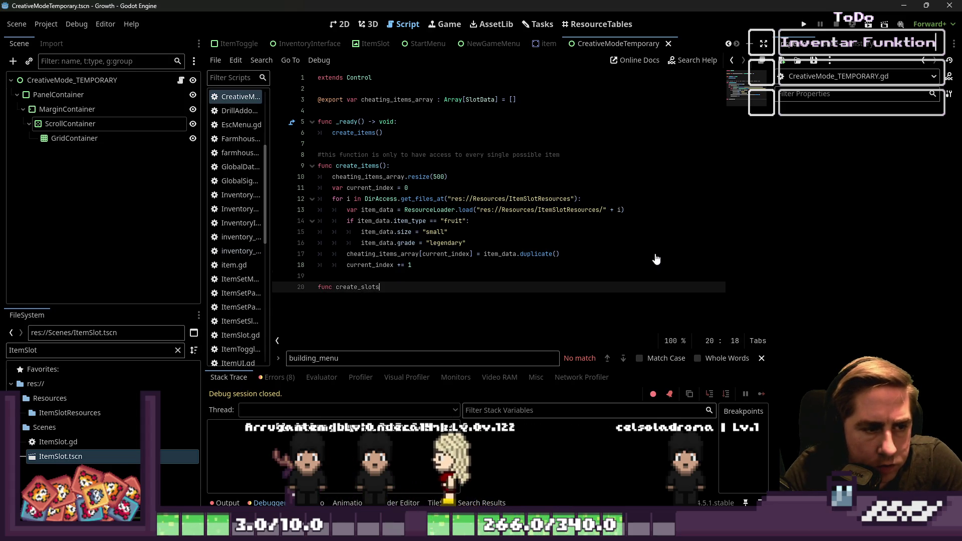
{"action": "type", "text": "-> void:"}
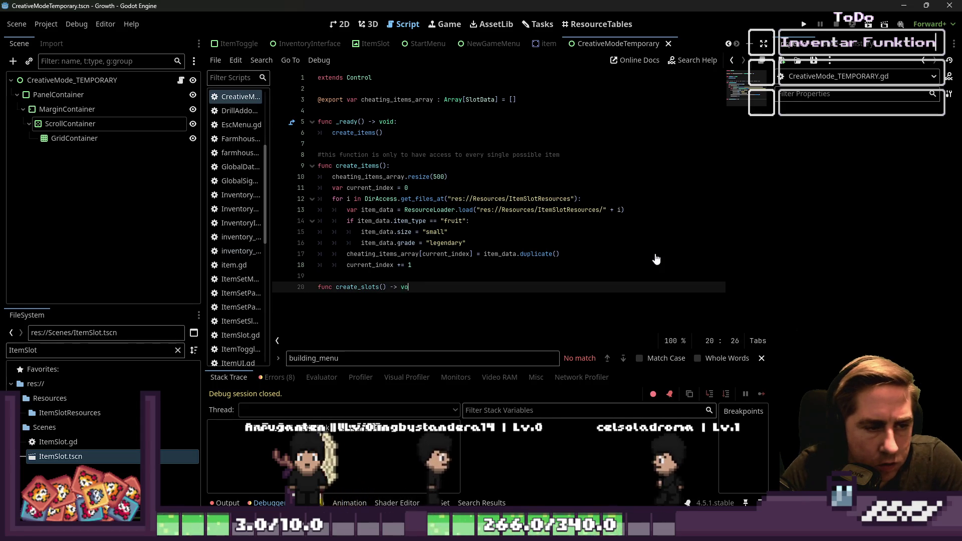
{"action": "key", "text": "Return"}
{"action": "type", "text": "for item"}
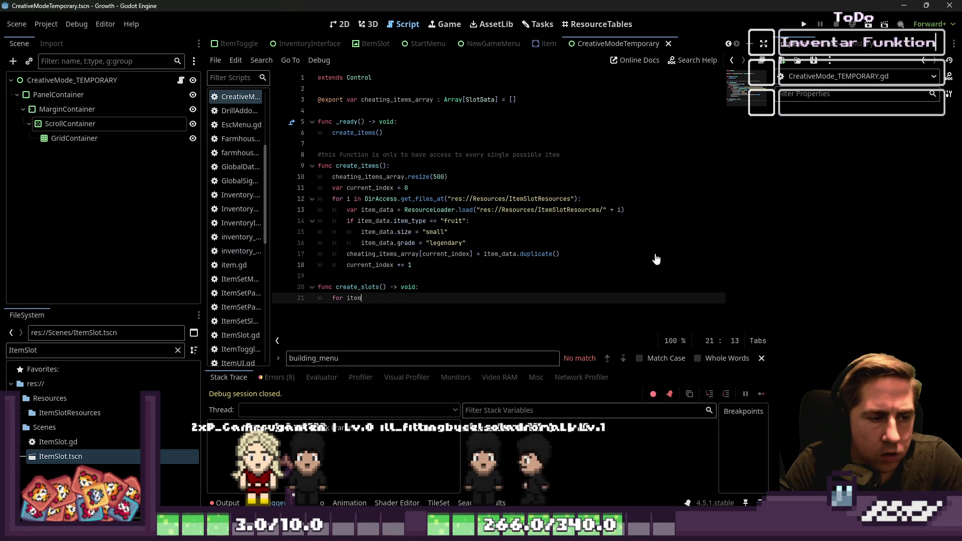
{"action": "type", "text": " in ch"}
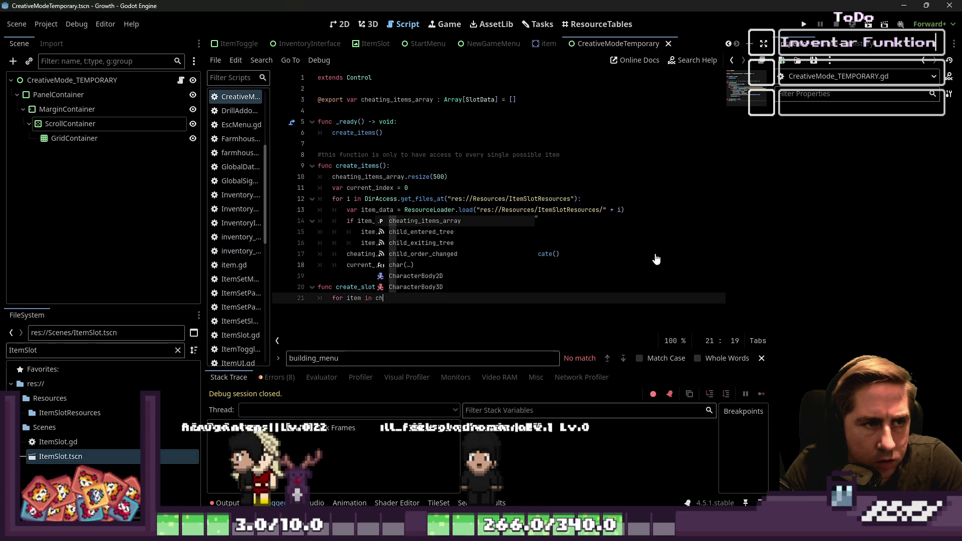
{"action": "key", "text": "Return"}
{"action": "key", "text": "Return"}
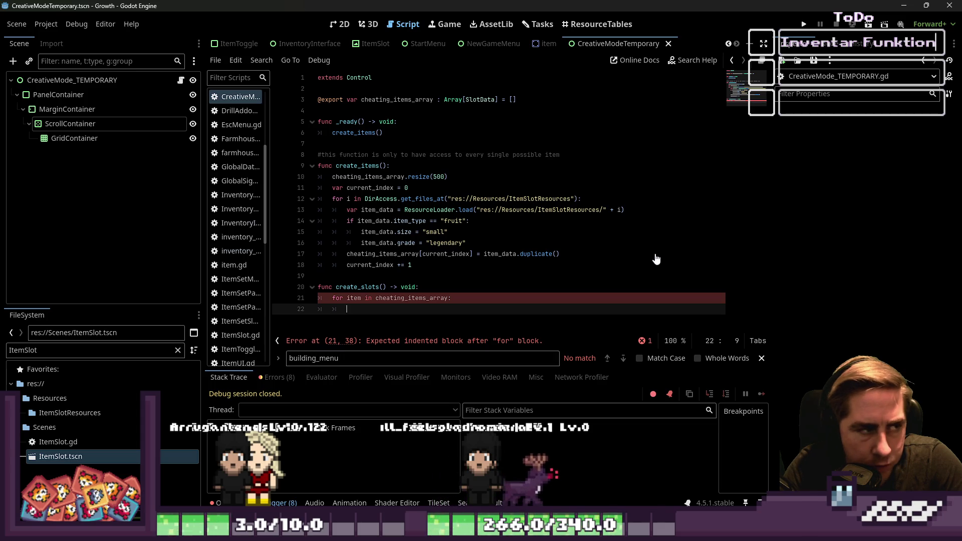
Step: Inside the loop, declare var new_slot : ItemSlot = preload("res://Scenes/ItemSlot.tscn").instantiate()
{"action": "type", "text": "var new_"}
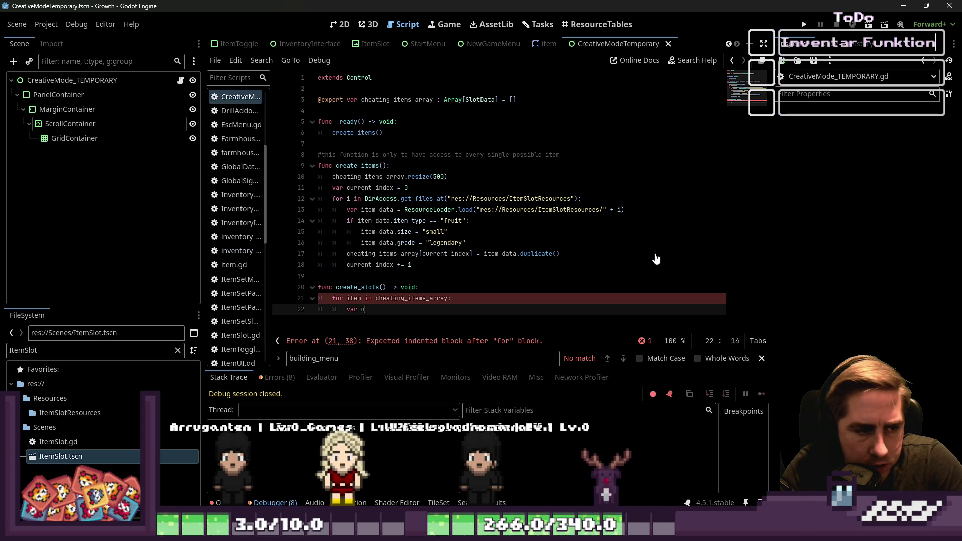
{"action": "type", "text": "slot : "}
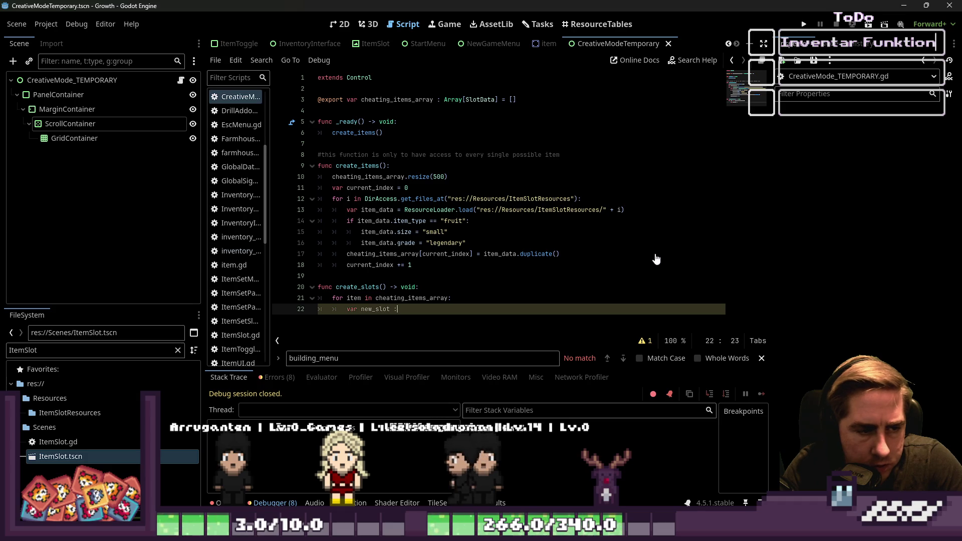
{"action": "type", "text": "ItemSlo"}
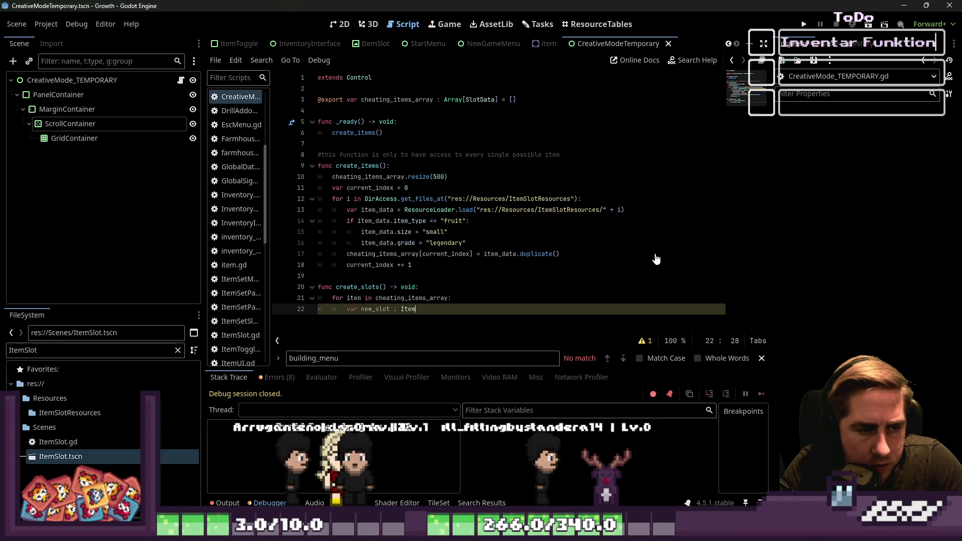
{"action": "type", "text": "t ="}
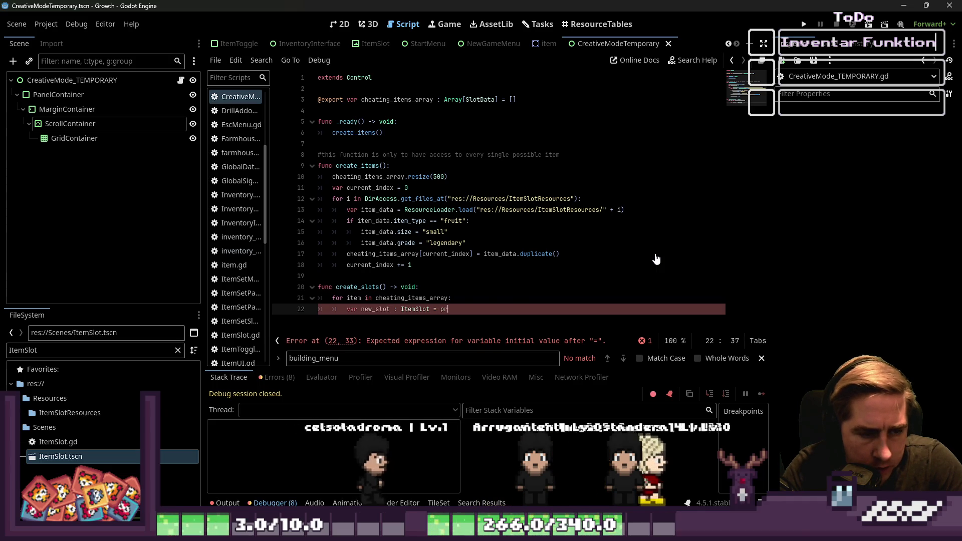
{"action": "type", "text": "prel"}
{"action": "key", "text": "Return"}
{"action": "type", "text": "\"res://ItemSlot"}
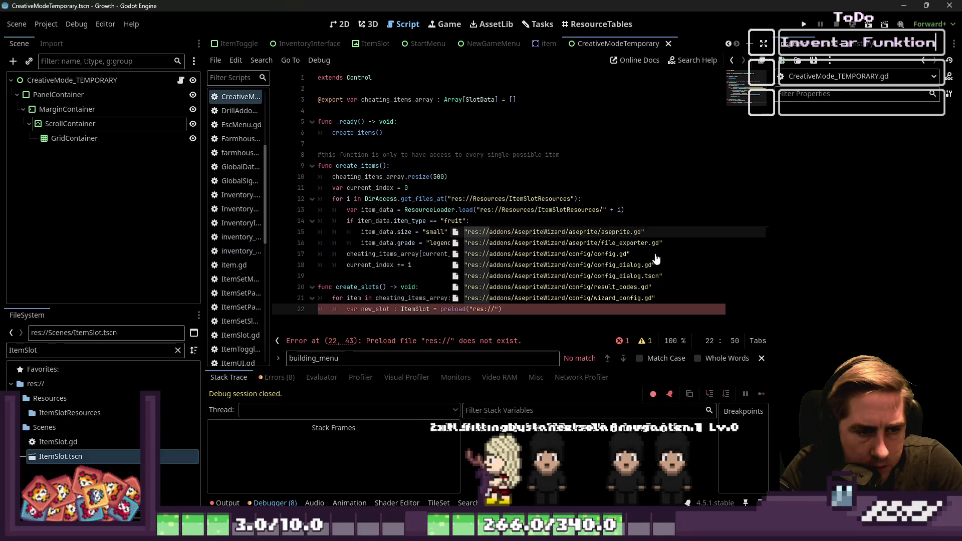
{"action": "key", "text": "Down"}
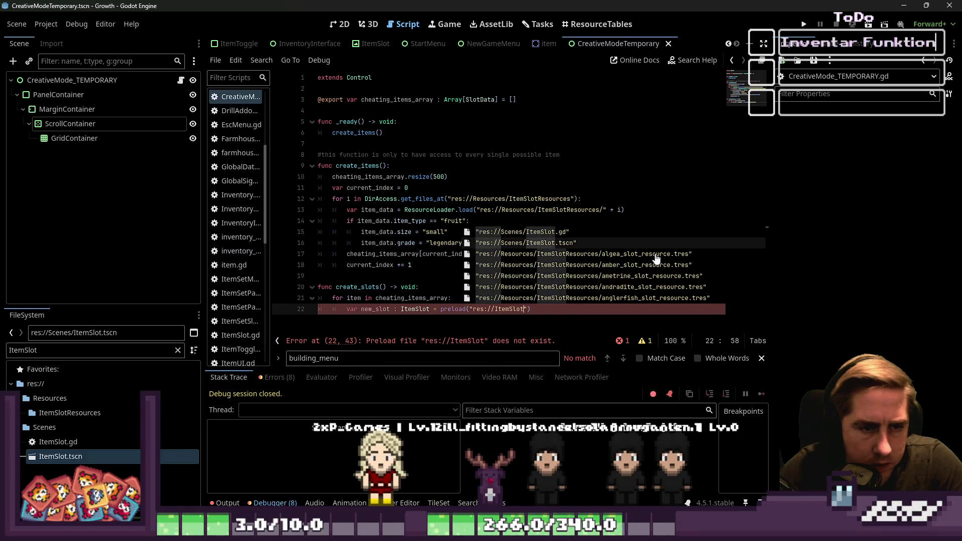
{"action": "key", "text": "Return"}
{"action": "type", "text": ").inst"}
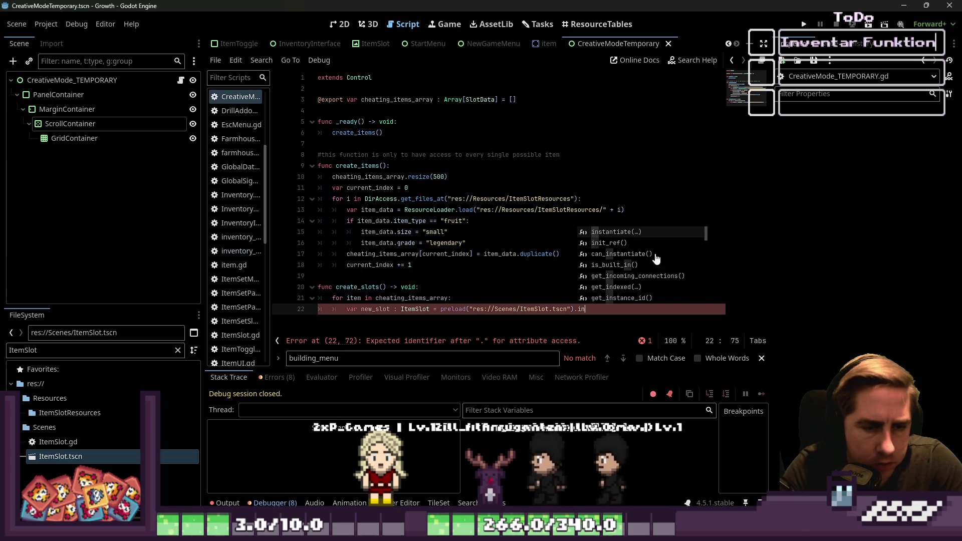
{"action": "key", "text": "Return"}
{"action": "key", "text": "Return"}
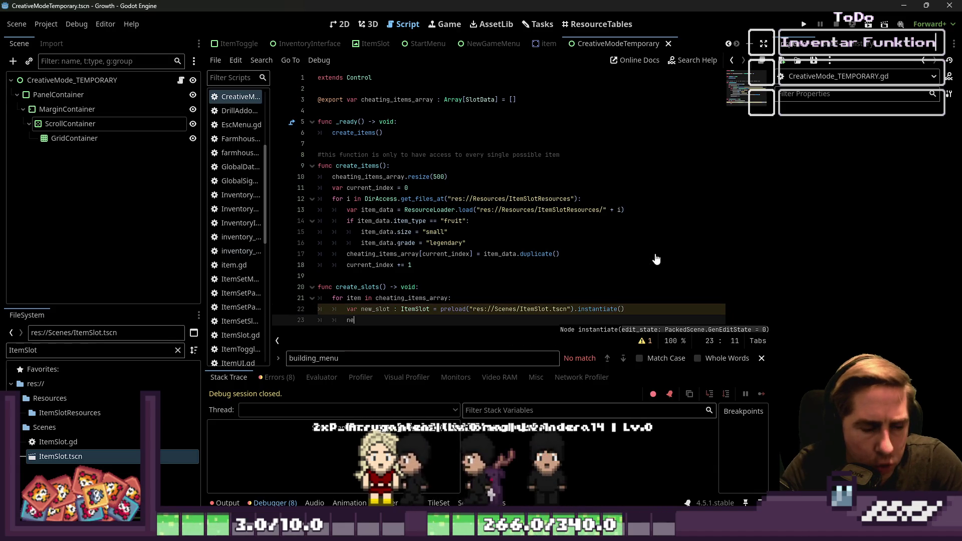
Step: Write new_slot.set_slot(cheating_items_array[item_index]) on line 23 of create_slots
{"action": "type", "text": "new_slot."}
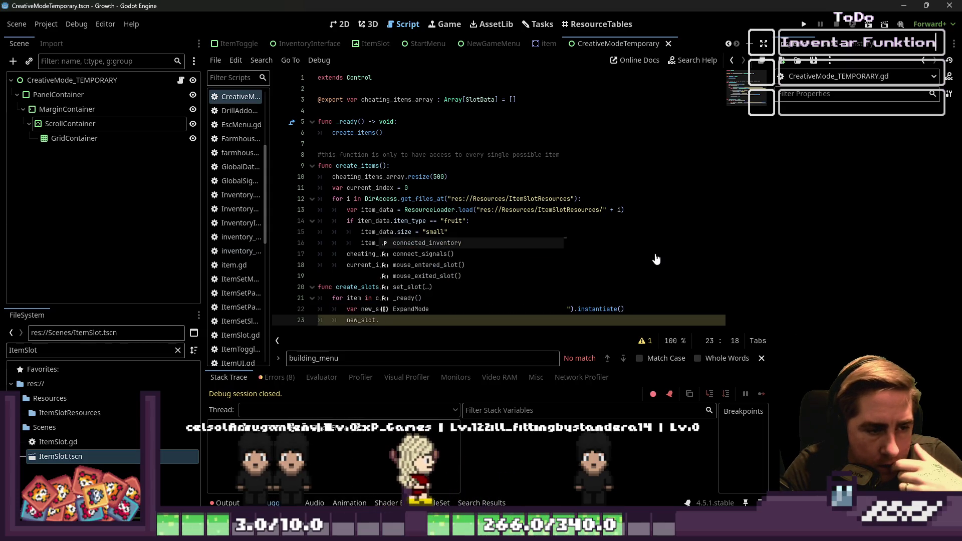
{"action": "key", "text": "Escape"}
{"action": "key", "text": "Escape"}
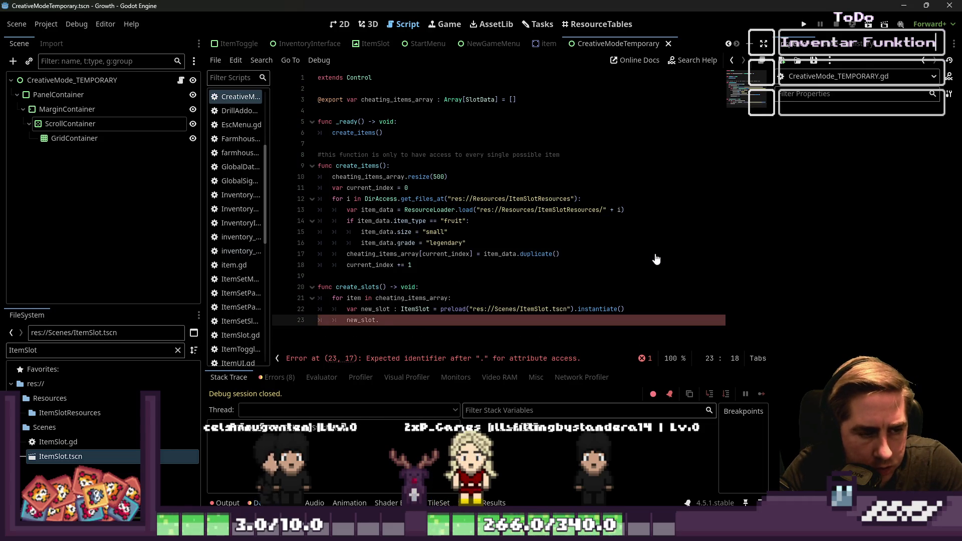
{"action": "key", "text": "ctrl+space"}
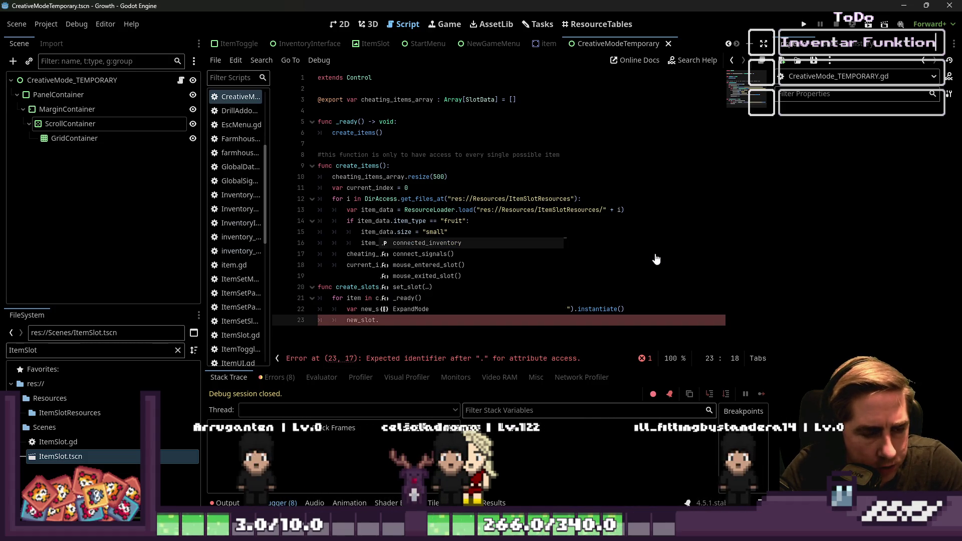
{"action": "key", "text": "BackSpace"}
{"action": "key", "text": "BackSpace"}
{"action": "key", "text": "BackSpace"}
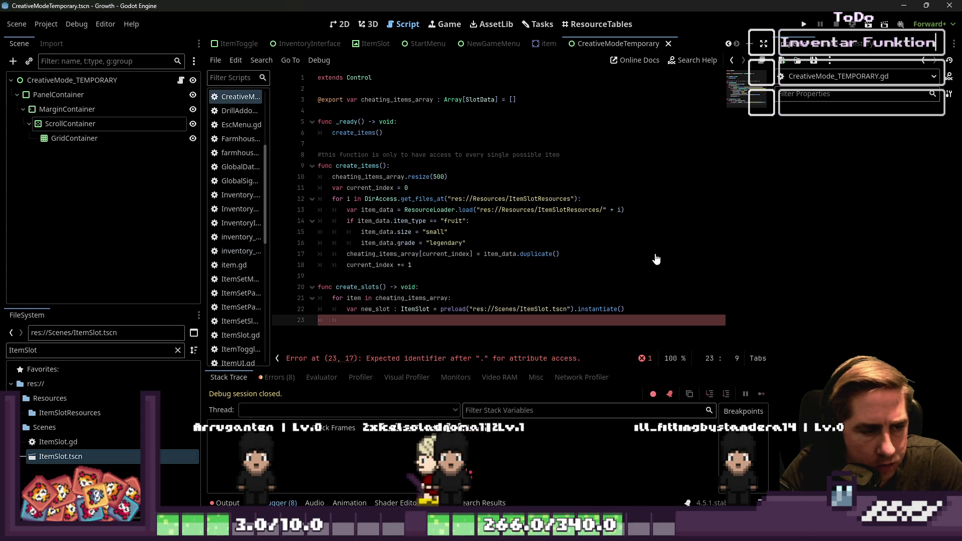
{"action": "type", "text": "w_slot."}
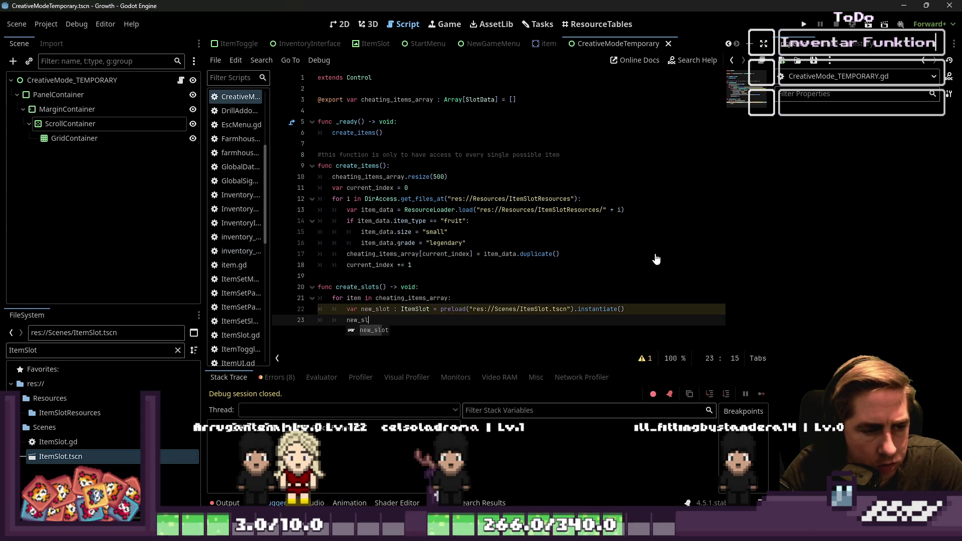
{"action": "type", "text": "slot"}
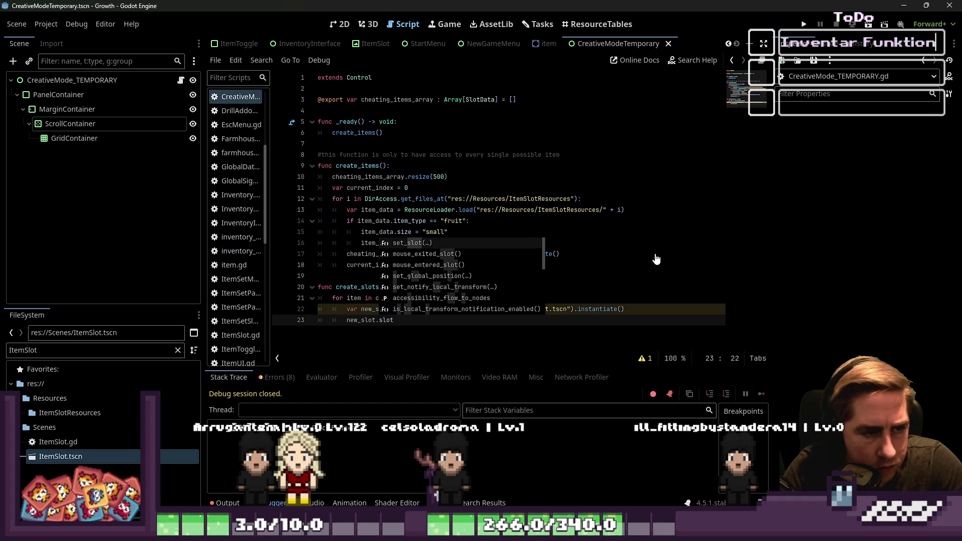
{"action": "key", "text": "Return"}
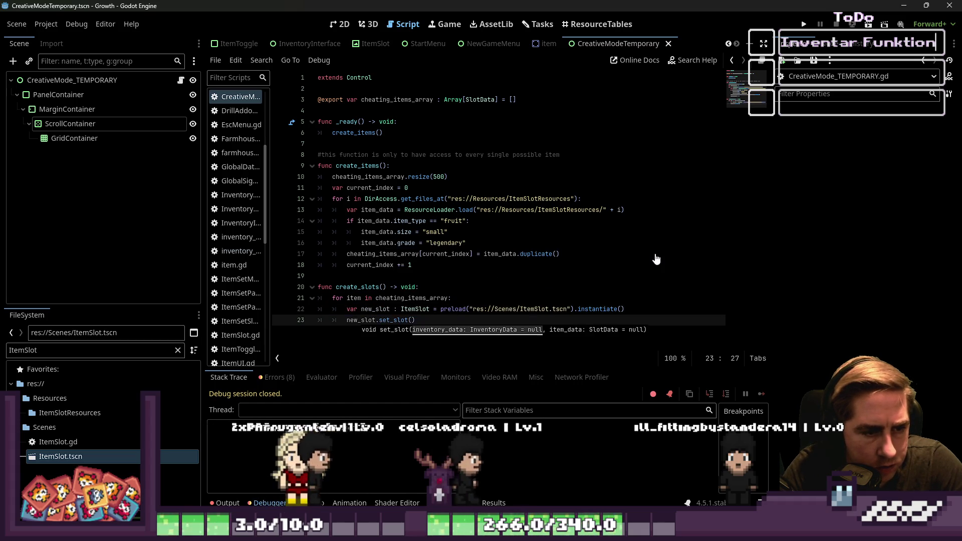
{"action": "type", "text": "cheati"}
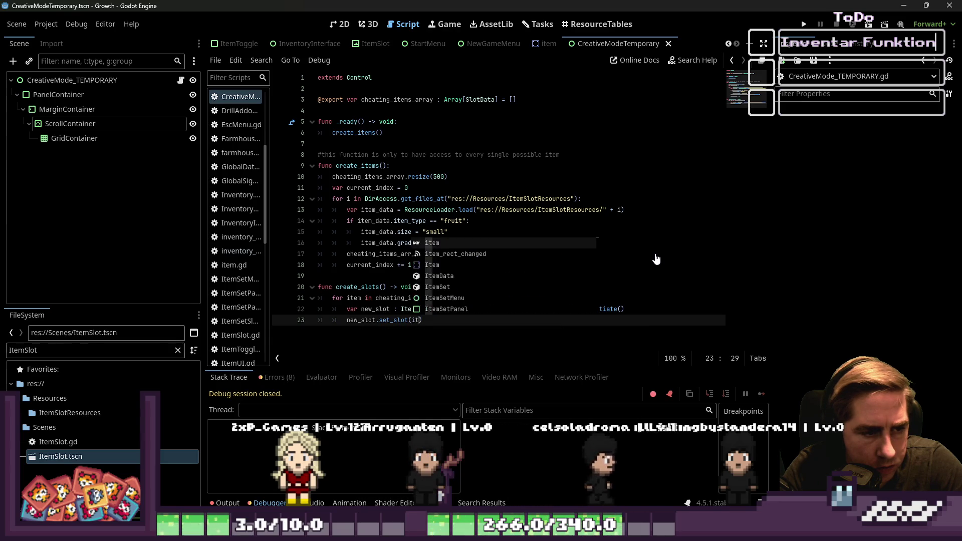
{"action": "type", "text": "ng_items."}
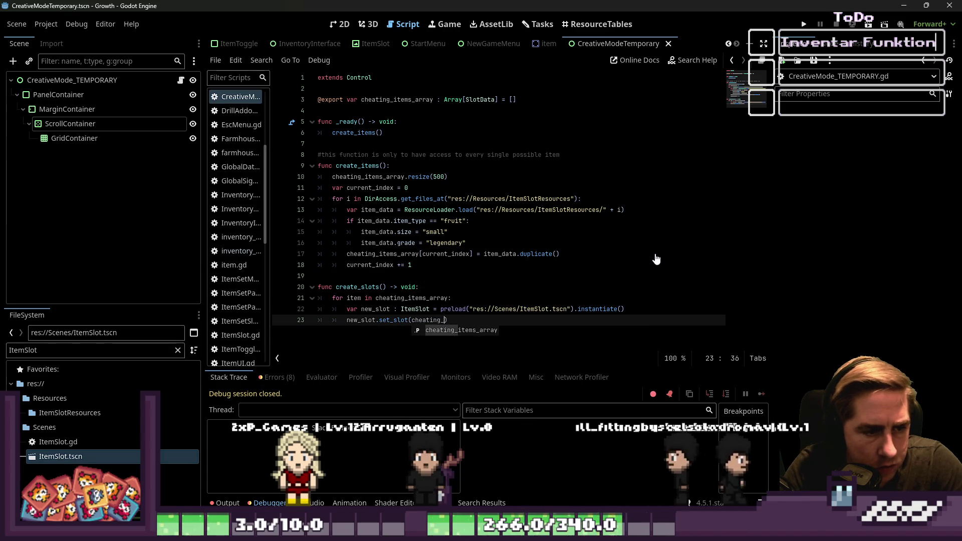
{"action": "key", "text": "BackSpace"}
{"action": "type", "text": "_array"}
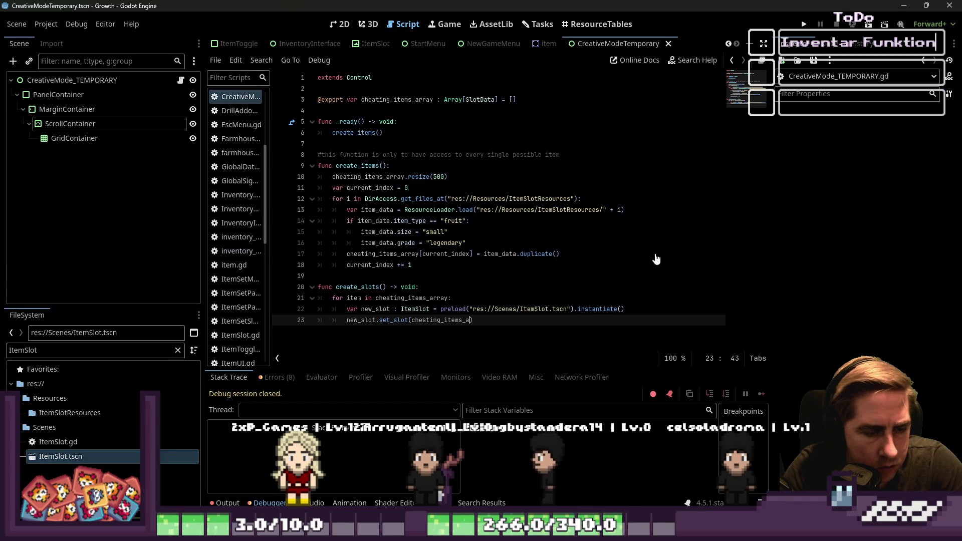
{"action": "type", "text": "[item_index"}
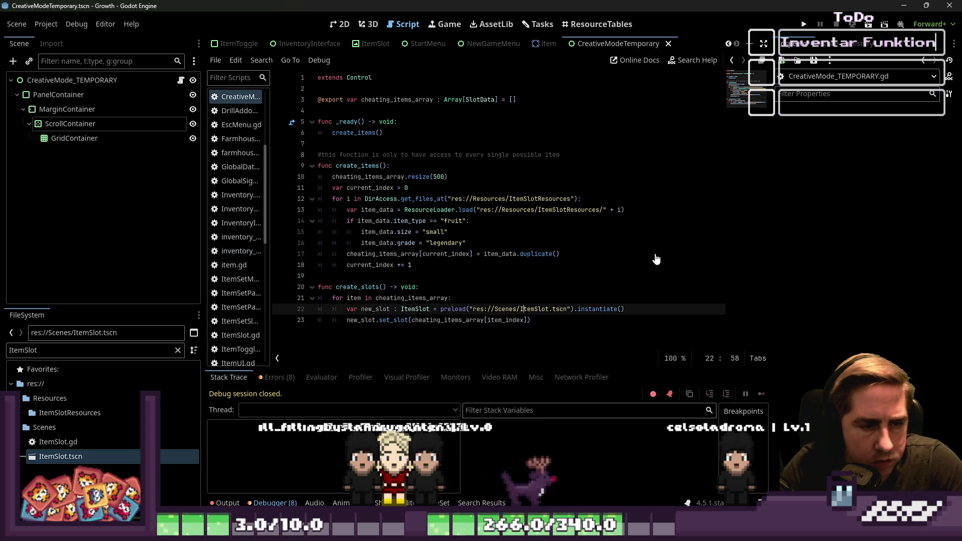
{"action": "key", "text": "Up"}
{"action": "key", "text": "Up"}
{"action": "key", "text": "Left"}
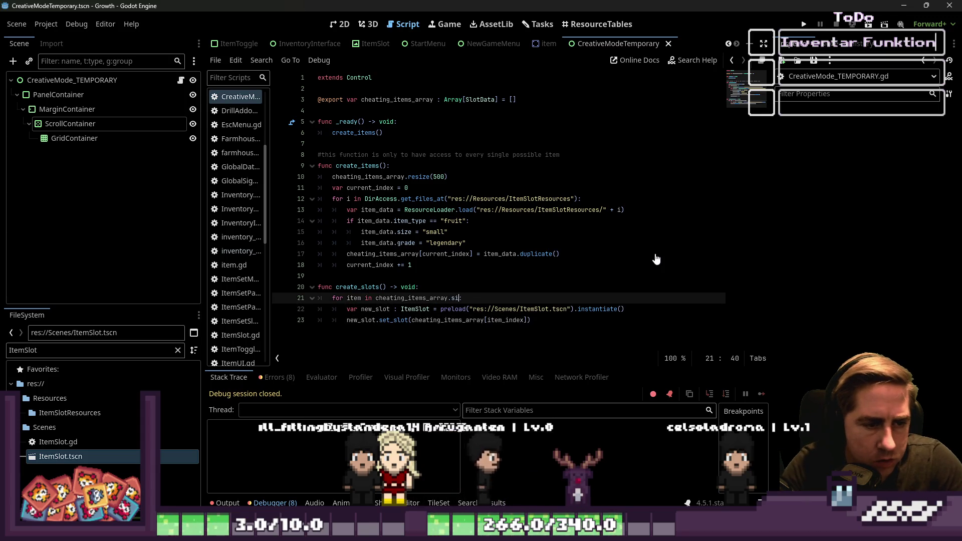
Step: Change the create_slots loop to iterate item_index over cheating_items_array.size()
{"action": "type", "text": "e"}
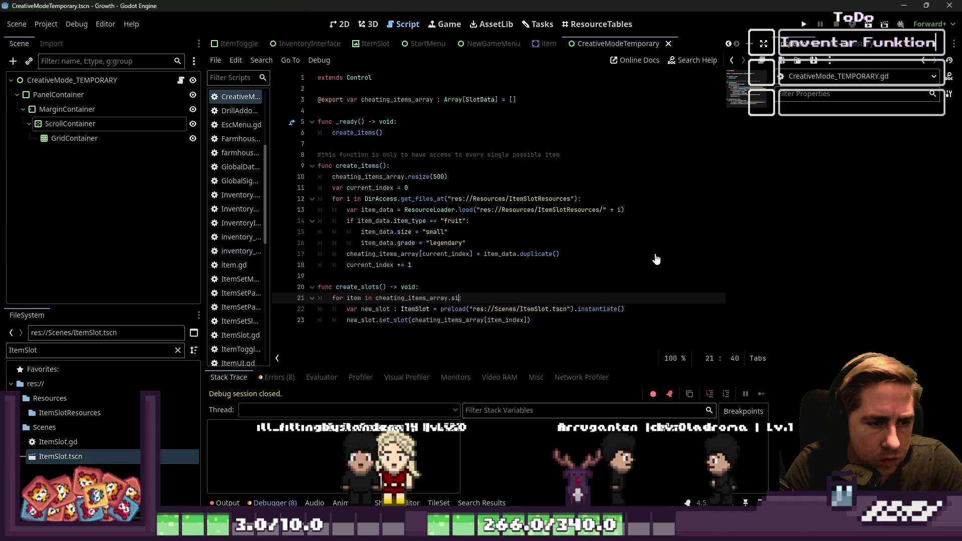
{"action": "type", "text": "():"}
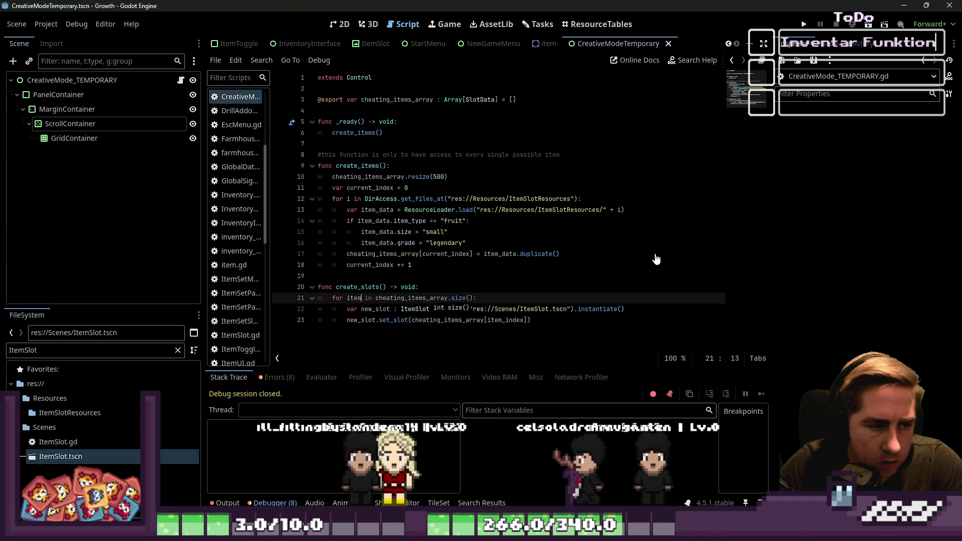
{"action": "type", "text": "_index"}
{"action": "key", "text": "Down"}
{"action": "left_click", "coordinate": [503, 319]}
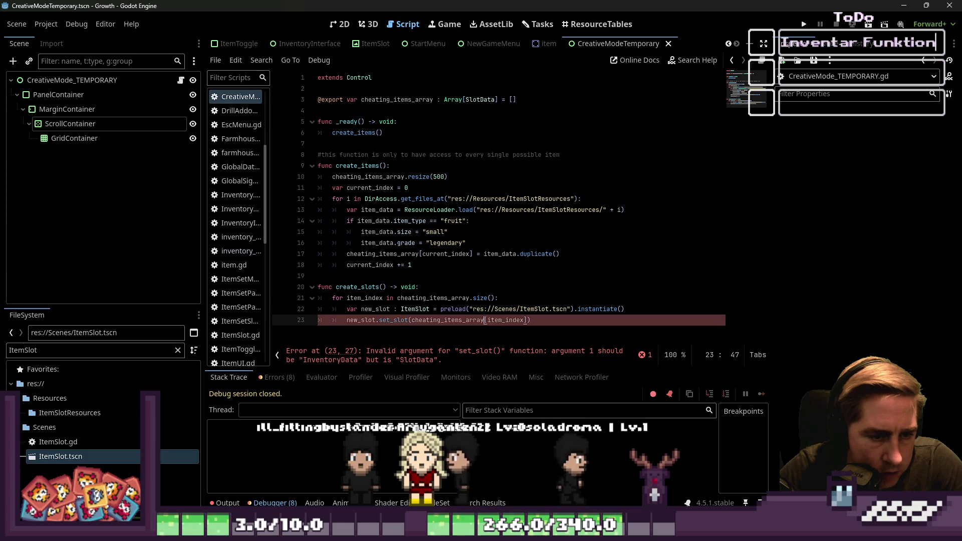
{"action": "key", "text": "Left"}
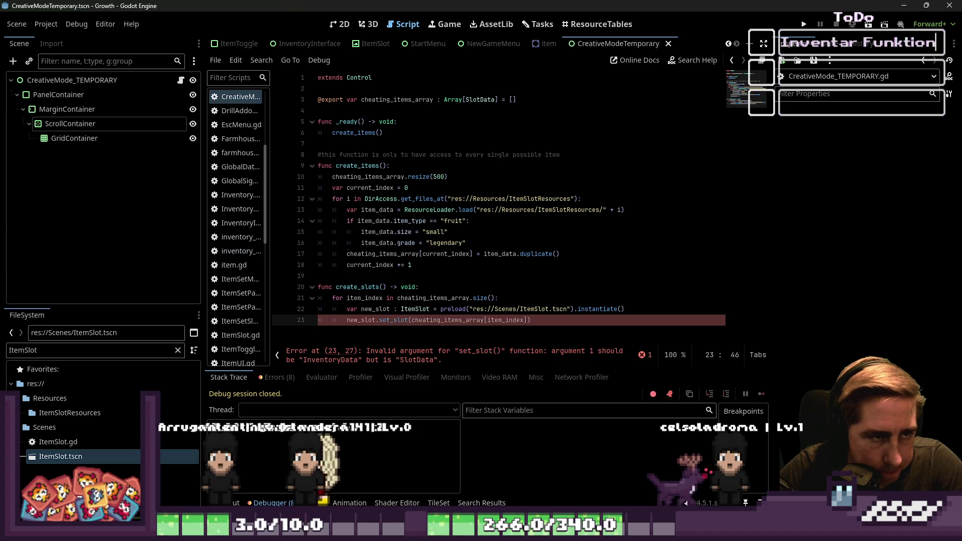
Step: Retype the exported variable on line 3 as InventoryData with no default value
{"action": "left_click", "coordinate": [451, 99]}
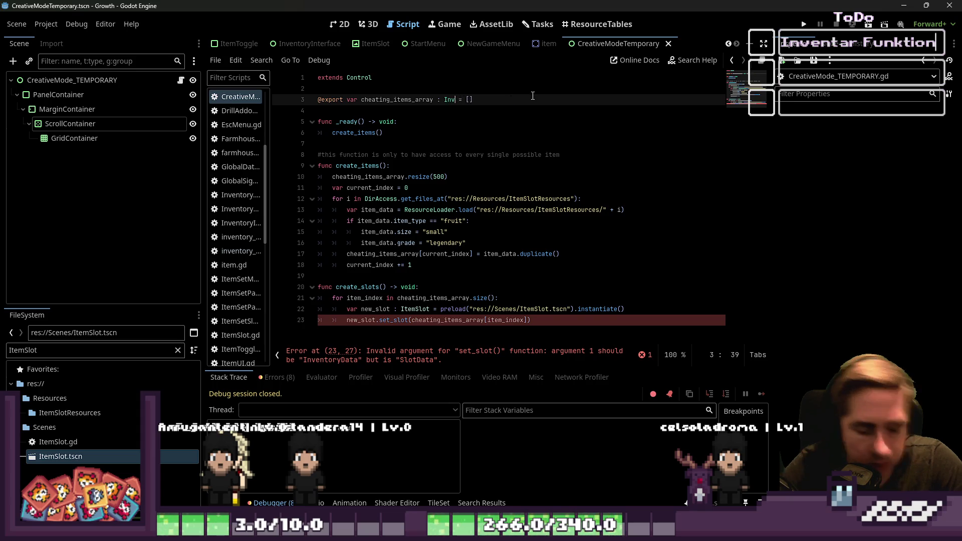
{"action": "type", "text": "y_data"}
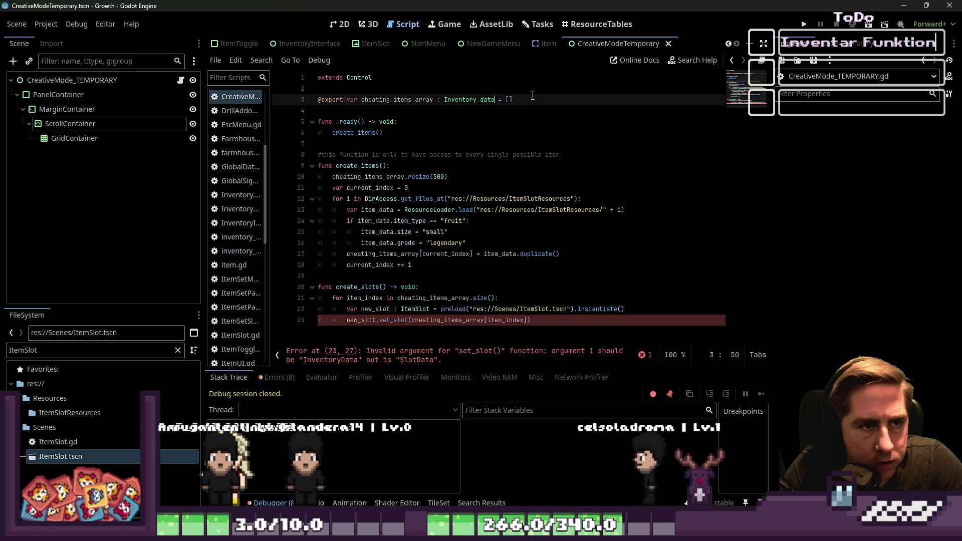
{"action": "key", "text": "BackSpace"}
{"action": "key", "text": "BackSpace"}
{"action": "key", "text": "BackSpace"}
{"action": "type", "text": "Data"}
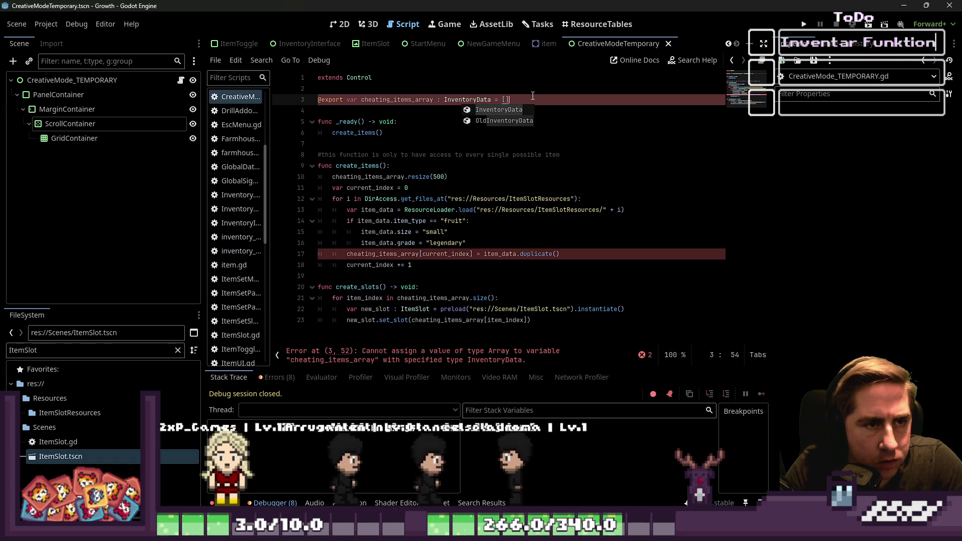
{"action": "left_click", "coordinate": [533, 99]}
{"action": "key", "text": "BackSpace"}
{"action": "key", "text": "BackSpace"}
{"action": "key", "text": "BackSpace"}
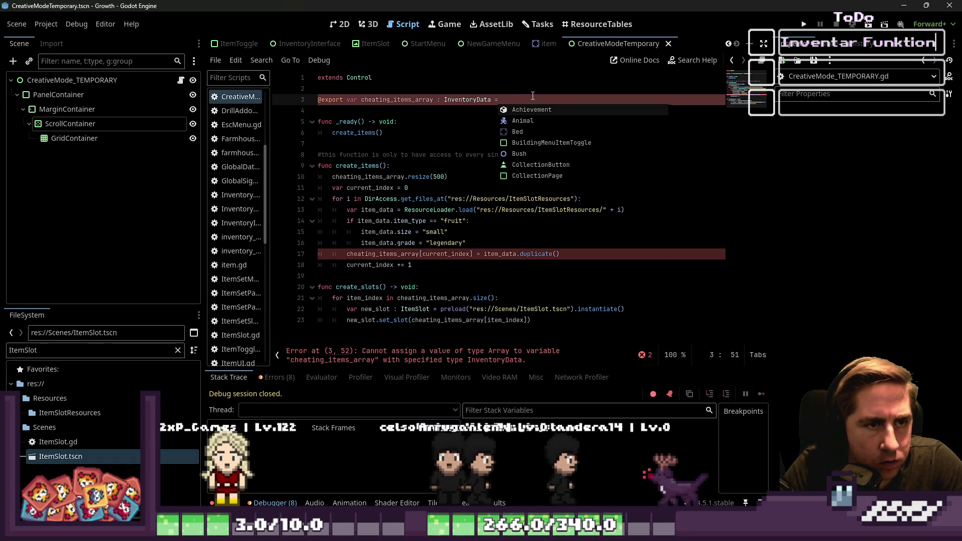
{"action": "key", "text": "BackSpace"}
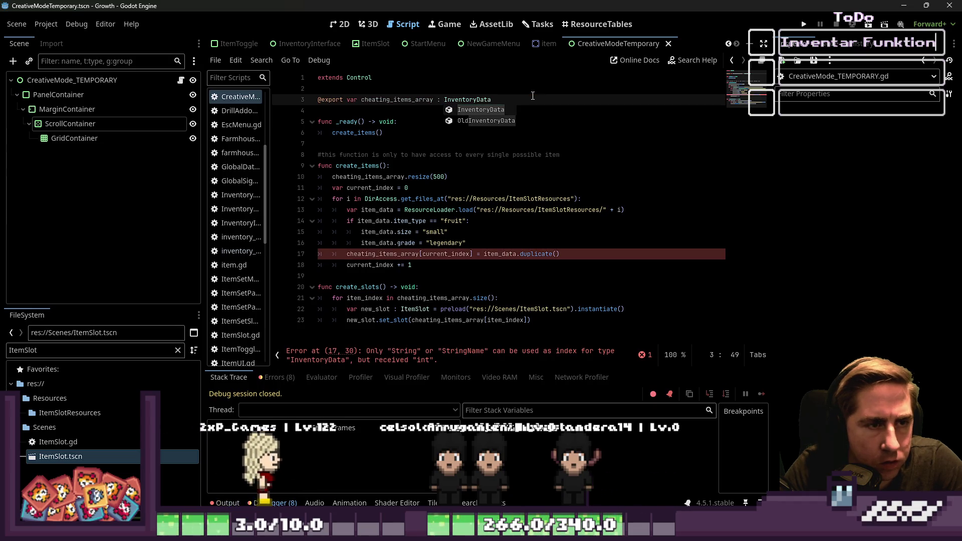
{"action": "type", "text": "= I"}
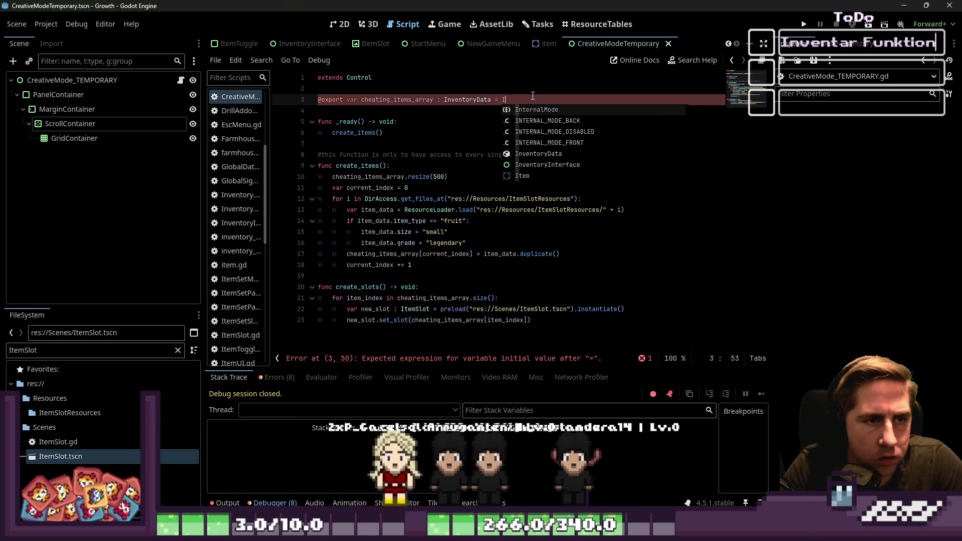
{"action": "key", "text": "BackSpace"}
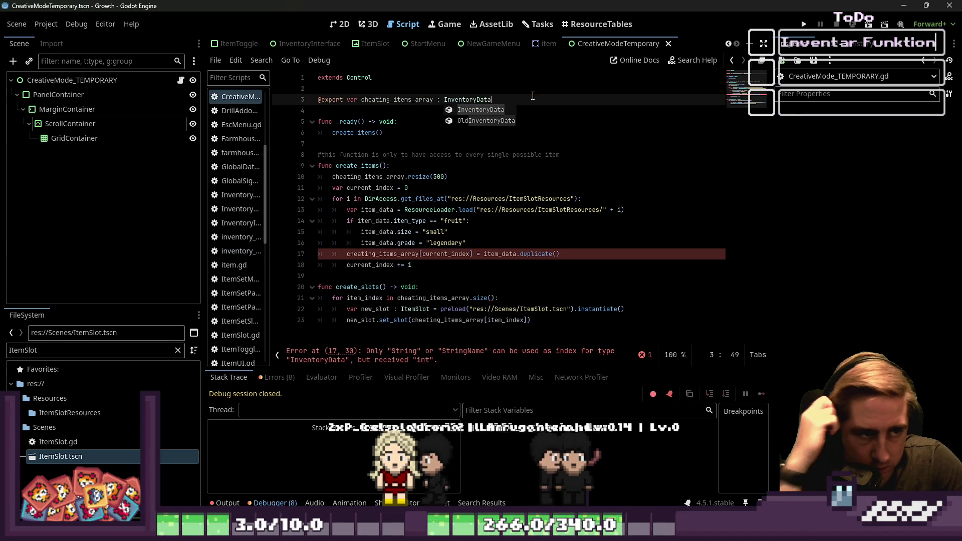
{"action": "key", "text": "Escape"}
Step: Add a new first line in create_items referencing cheating_items_array
{"action": "key", "text": "Down"}
{"action": "key", "text": "Down"}
{"action": "key", "text": "Down"}
{"action": "key", "text": "Down"}
{"action": "key", "text": "Down"}
{"action": "key", "text": "Down"}
{"action": "key", "text": "End"}
{"action": "key", "text": "Return"}
{"action": "type", "text": "chj"}
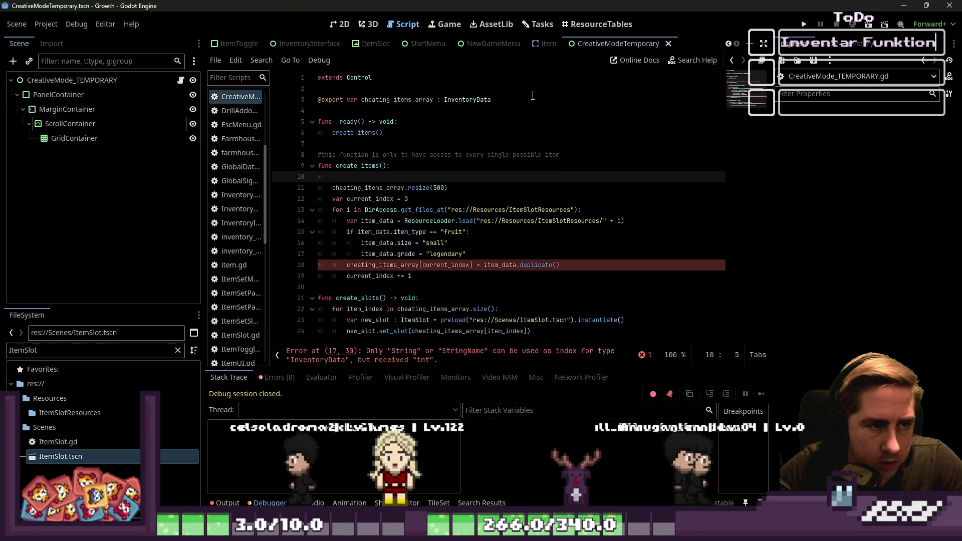
{"action": "type", "text": "eating_items_array"}
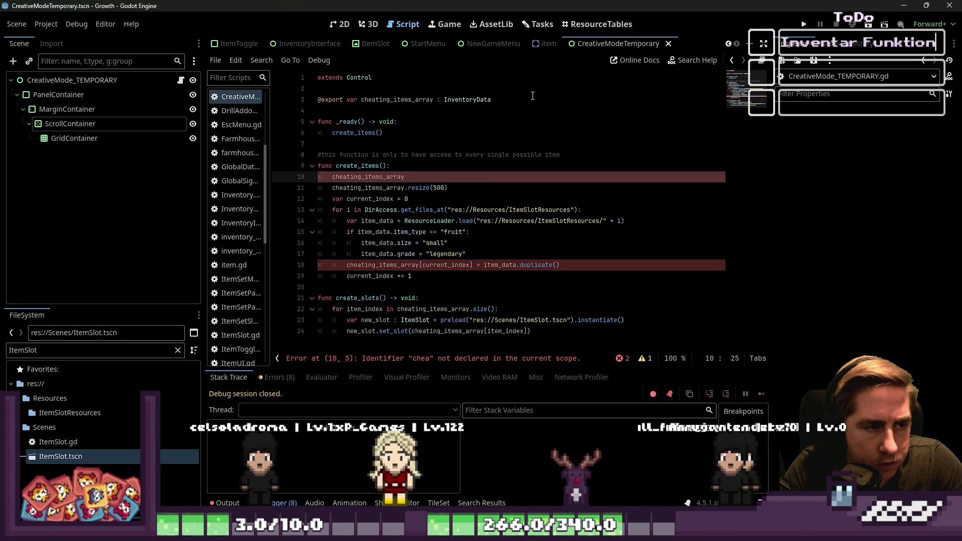
{"action": "key", "text": "Return"}
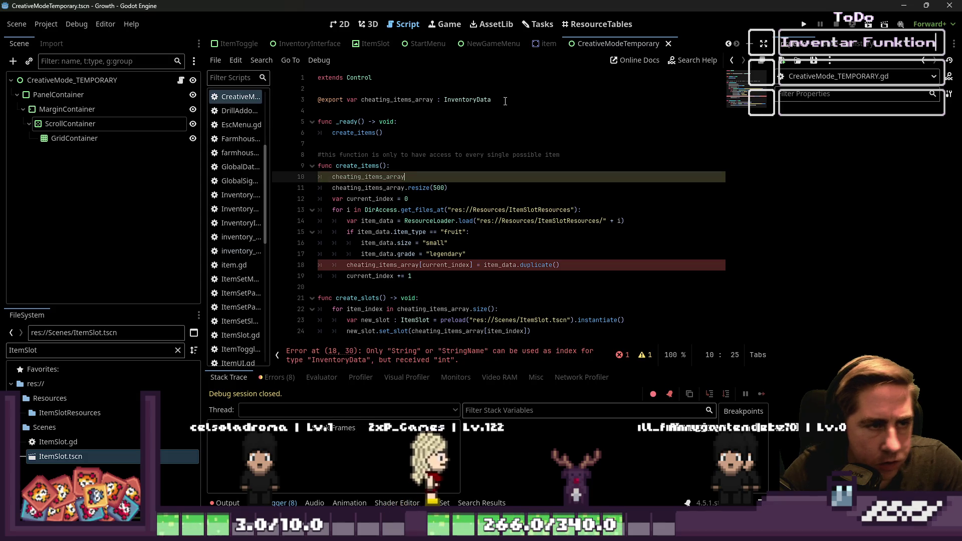
Step: Rename the exported variable from cheating_items_array to cheating_items
{"action": "left_click", "coordinate": [435, 99]}
{"action": "key", "text": "BackSpace"}
{"action": "key", "text": "BackSpace"}
{"action": "key", "text": "BackSpace"}
{"action": "key", "text": "ctrl+shift+Left"}
{"action": "key", "text": "Down"}
{"action": "key", "text": "Down"}
{"action": "key", "text": "Down"}
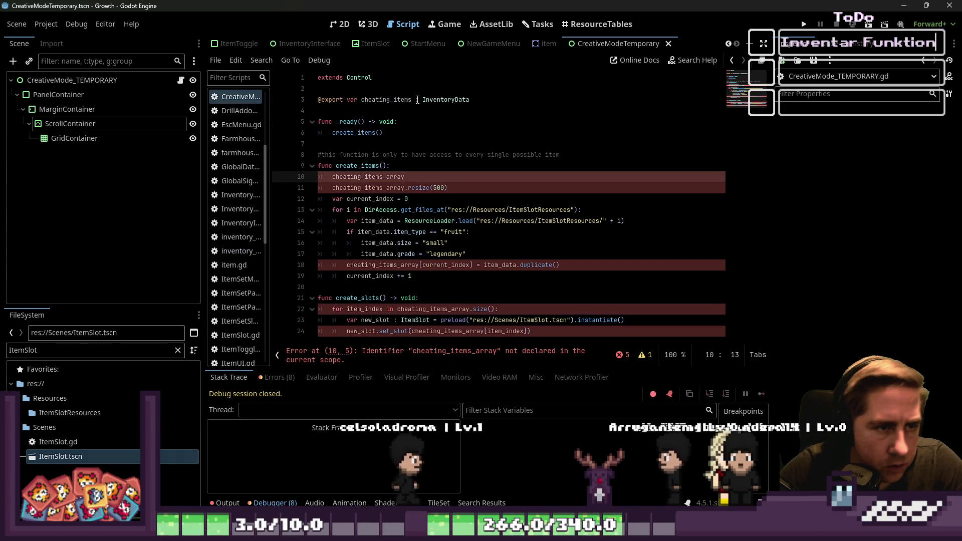
Step: Rename the variable to cheating_items_inventory and initialize it with InventoryData.new()
{"action": "left_click", "coordinate": [415, 99]}
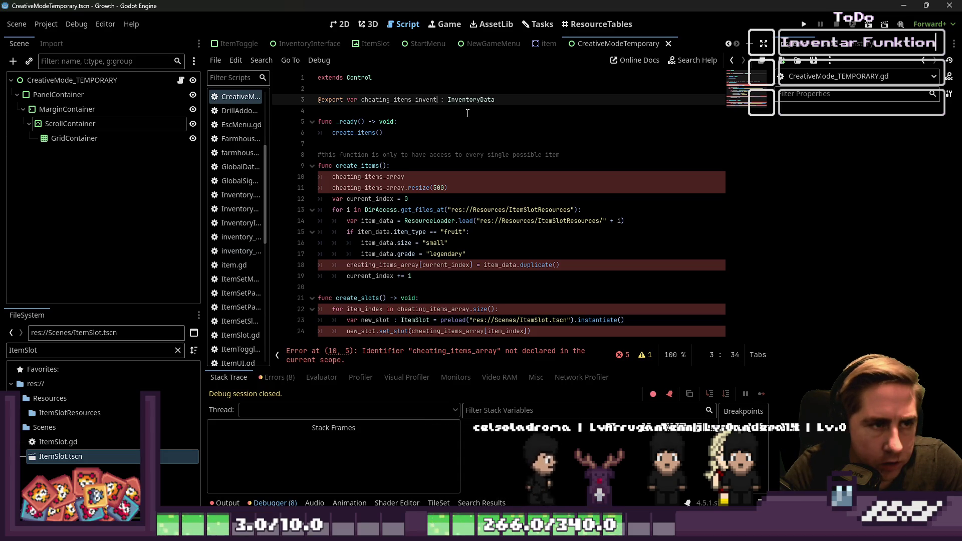
{"action": "type", "text": "nventory"}
{"action": "key", "text": "Down"}
{"action": "key", "text": "Down"}
{"action": "key", "text": "Down"}
{"action": "key", "text": "Down"}
{"action": "key", "text": "Down"}
{"action": "key", "text": "Down"}
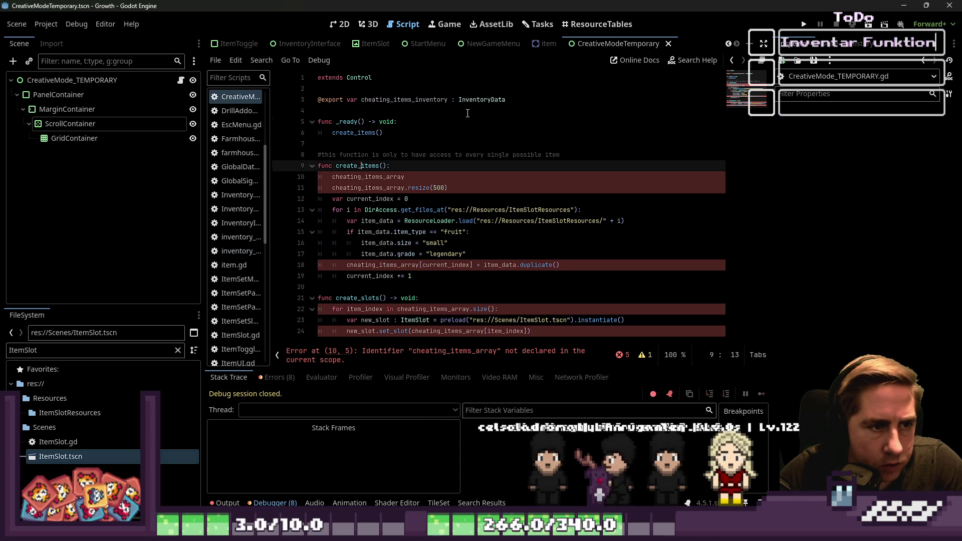
{"action": "key", "text": "Up"}
{"action": "key", "text": "End"}
{"action": "key", "text": "BackSpace"}
{"action": "key", "text": "BackSpace"}
{"action": "key", "text": "BackSpace"}
{"action": "type", "text": "inventory"}
{"action": "key", "text": "Right"}
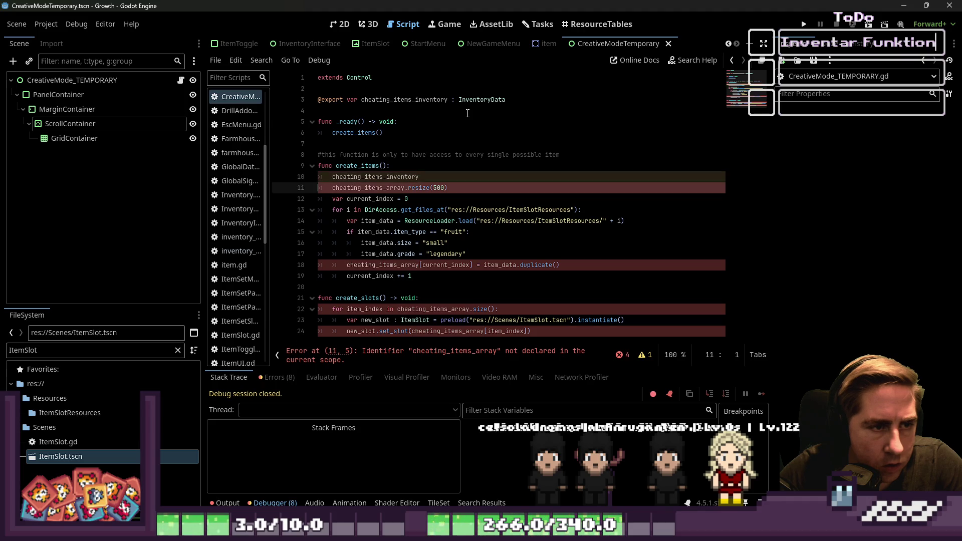
{"action": "key", "text": "Left"}
{"action": "key", "text": "Left"}
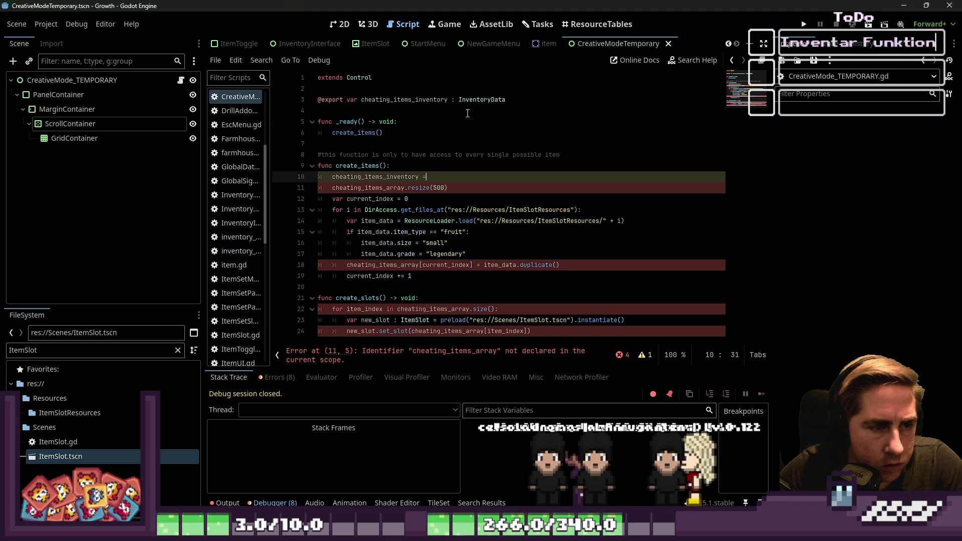
{"action": "type", "text": "= Item"}
{"action": "key", "text": "BackSpace"}
{"action": "key", "text": "BackSpace"}
{"action": "key", "text": "BackSpace"}
{"action": "type", "text": "InventoryData."}
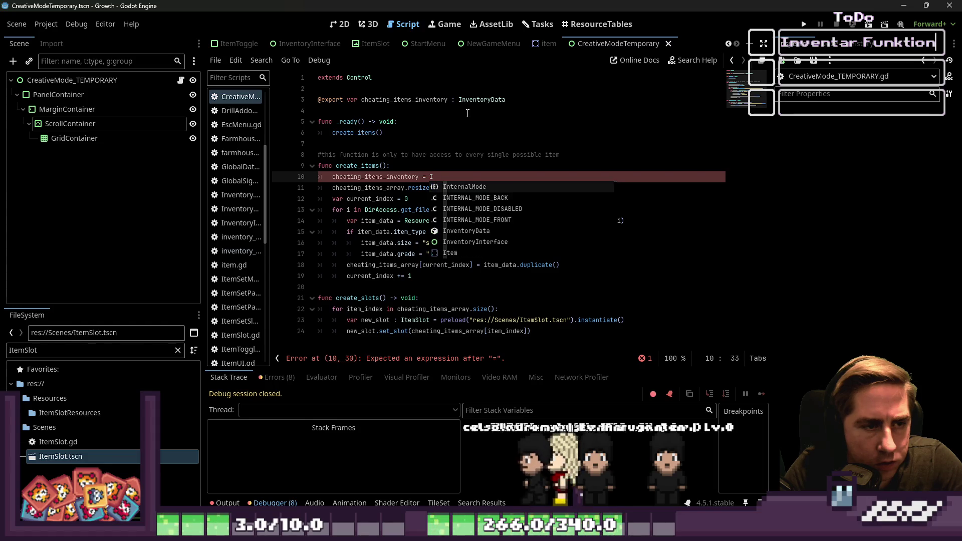
{"action": "type", "text": "new"}
{"action": "key", "text": "Return"}
Step: Make lines 11 and 18 resize and fill cheating_items_inventory.items instead of the old array
{"action": "key", "text": "Down"}
{"action": "key", "text": "ctrl+BackSpace"}
{"action": "type", "text": "inventory"}
{"action": "key", "text": "Left"}
{"action": "key", "text": "Left"}
{"action": "key", "text": "Left"}
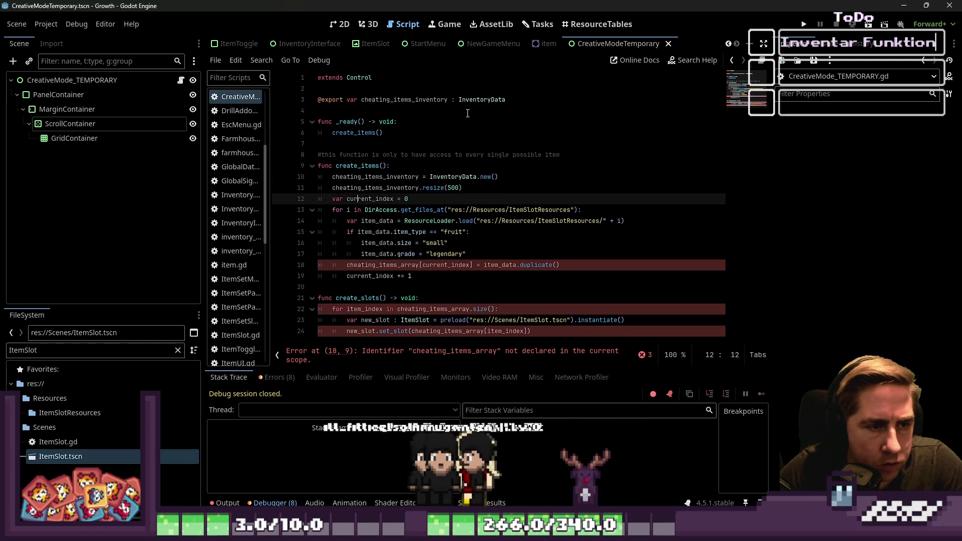
{"action": "type", "text": ".it"}
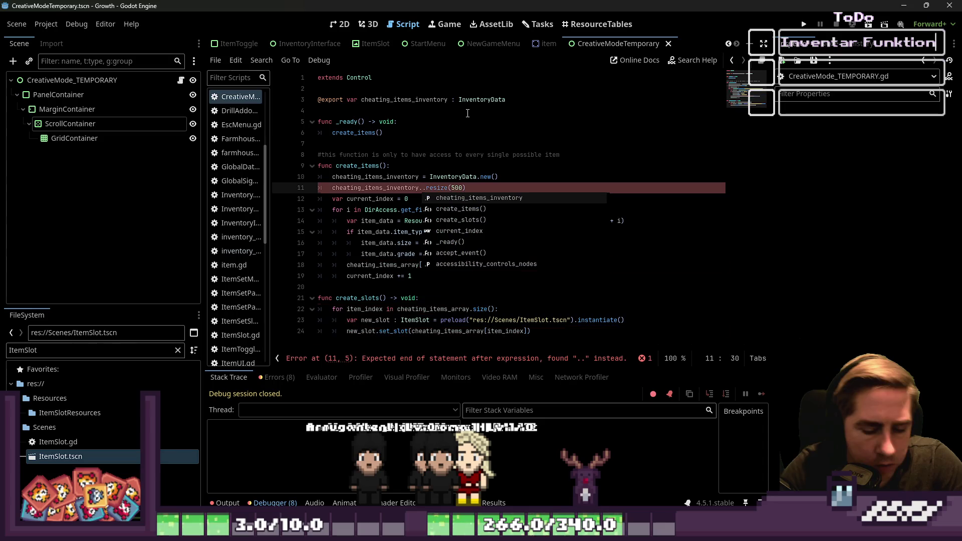
{"action": "key", "text": "Escape"}
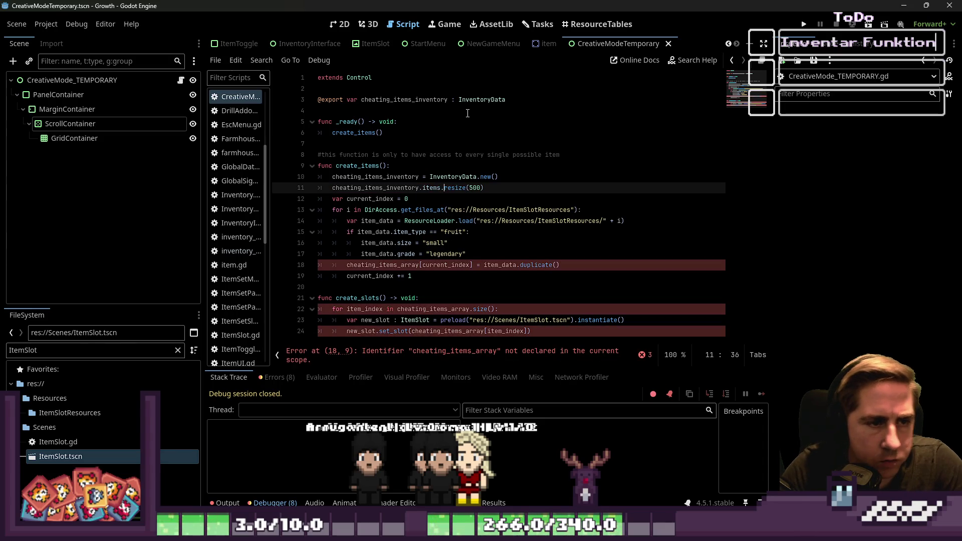
{"action": "key", "text": "Down"}
{"action": "key", "text": "Down"}
{"action": "key", "text": "Down"}
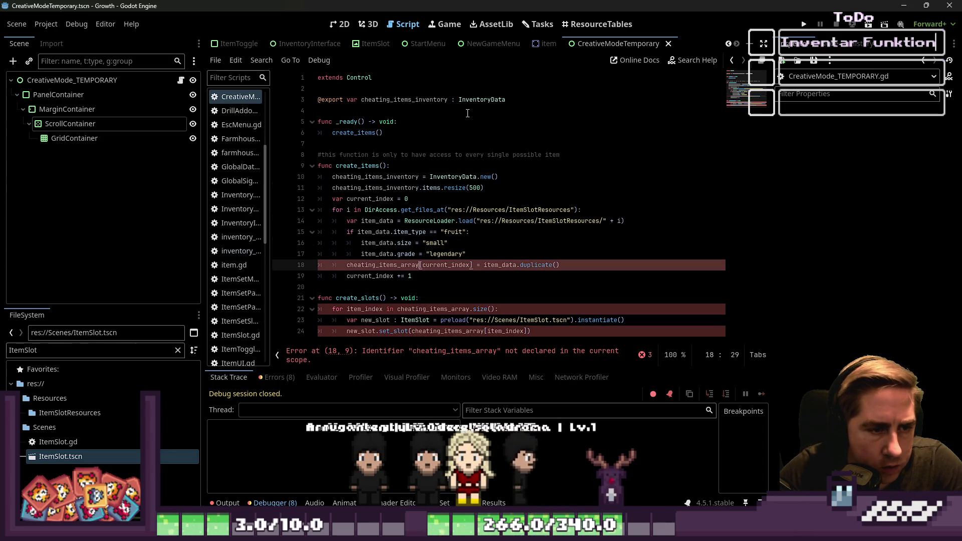
{"action": "type", "text": "items"}
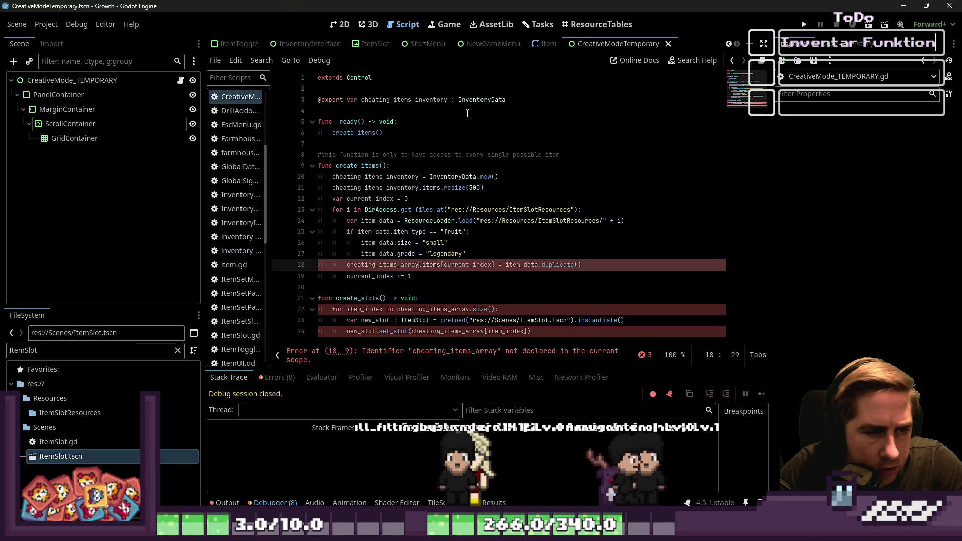
{"action": "key", "text": "BackSpace"}
{"action": "key", "text": "BackSpace"}
{"action": "key", "text": "BackSpace"}
{"action": "key", "text": "ctrl+Right"}
{"action": "key", "text": "ctrl+Right"}
{"action": "key", "text": "ctrl+Right"}
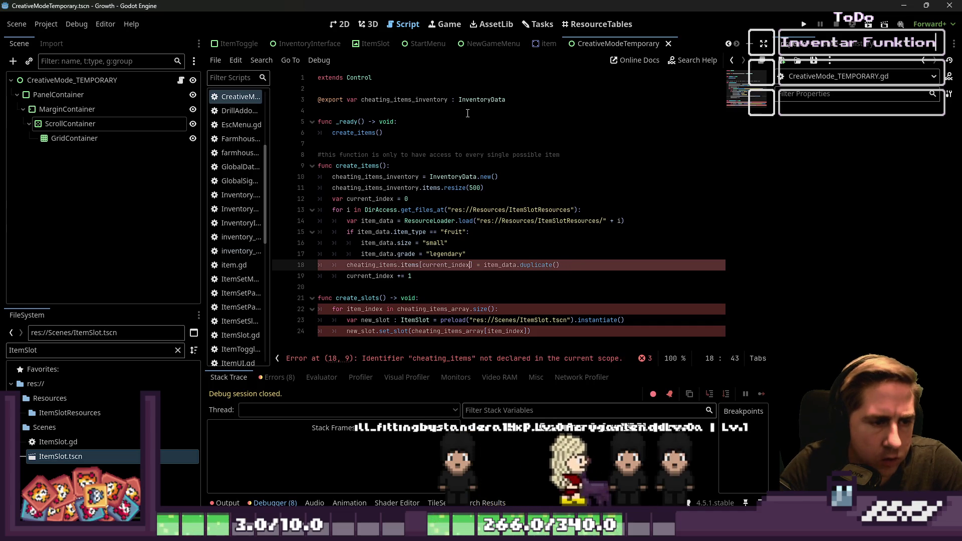
{"action": "key", "text": "Up"}
{"action": "key", "text": "Up"}
{"action": "key", "text": "Down"}
{"action": "key", "text": "Down"}
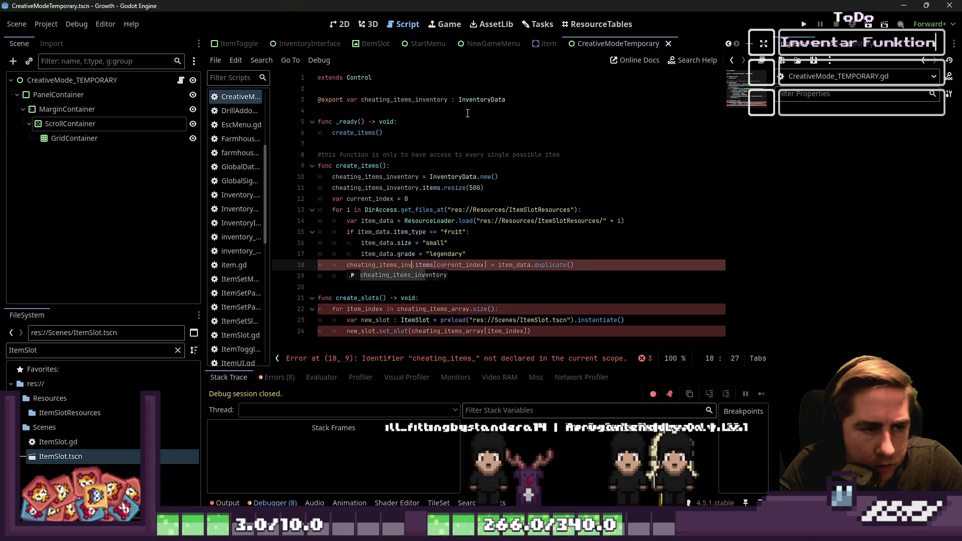
{"action": "type", "text": "vento"}
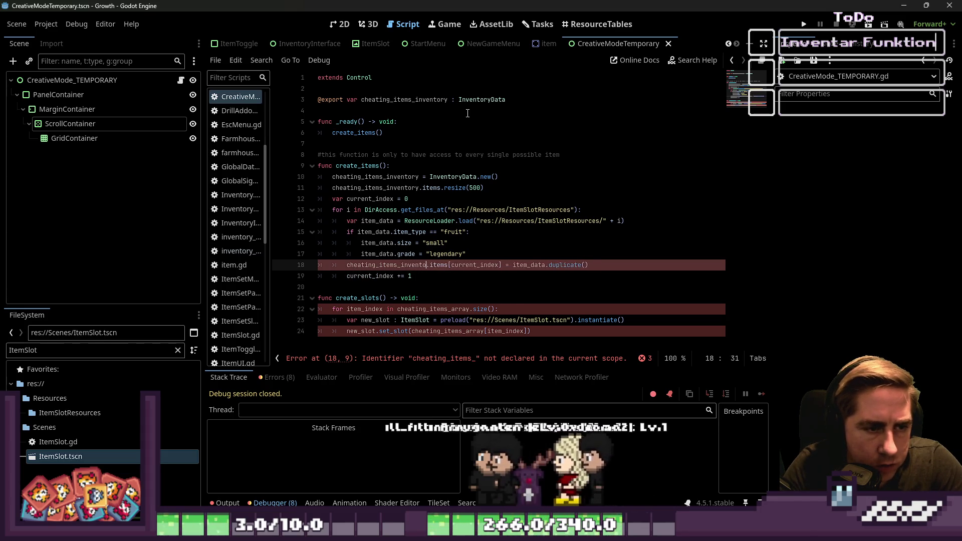
{"action": "type", "text": "ry"}
{"action": "key", "text": "Down"}
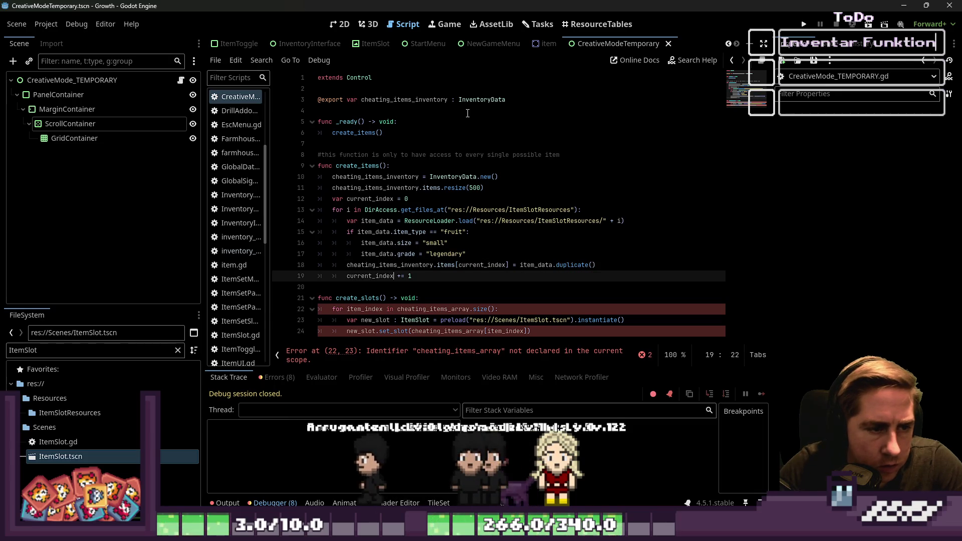
{"action": "key", "text": "Down"}
{"action": "key", "text": "Down"}
{"action": "key", "text": "Down"}
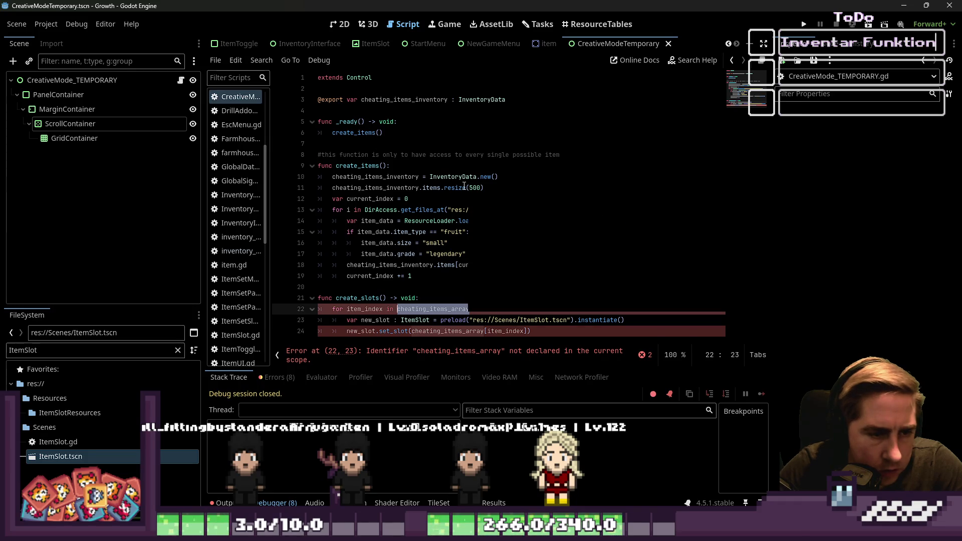
Step: Make the create_slots loop iterate over cheating_items_inventory.items.size()
{"action": "type", "text": "m_.size():"}
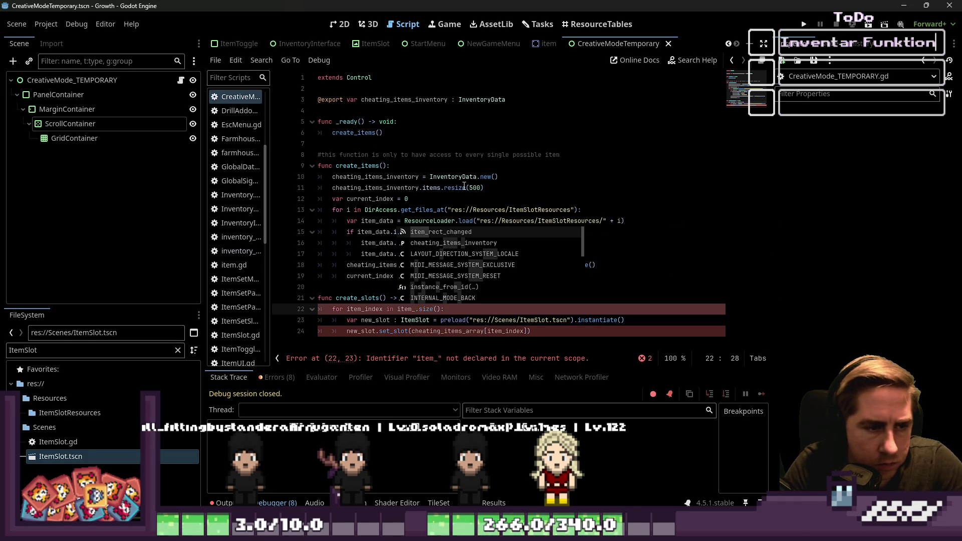
{"action": "key", "text": "BackSpace"}
{"action": "key", "text": "BackSpace"}
{"action": "key", "text": "BackSpace"}
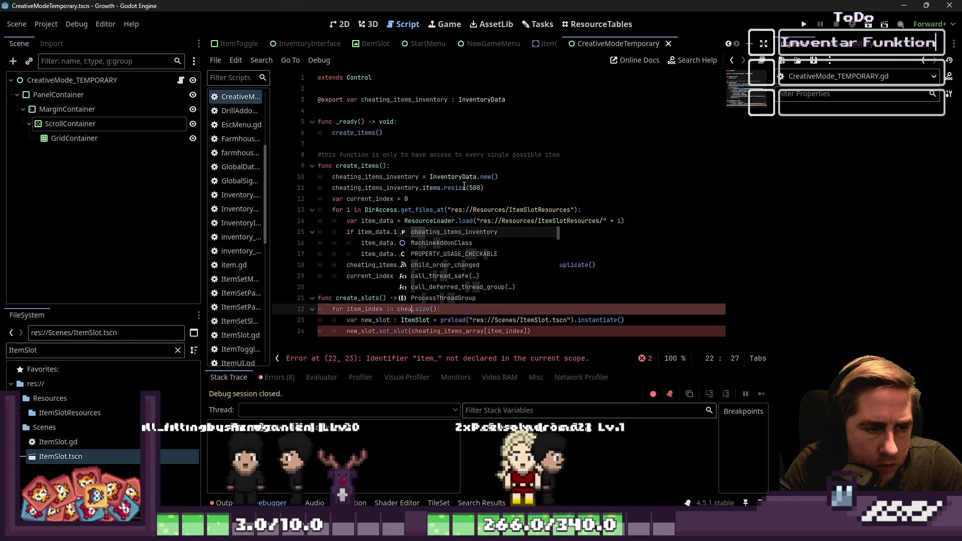
{"action": "type", "text": "cheating_items_inventory"}
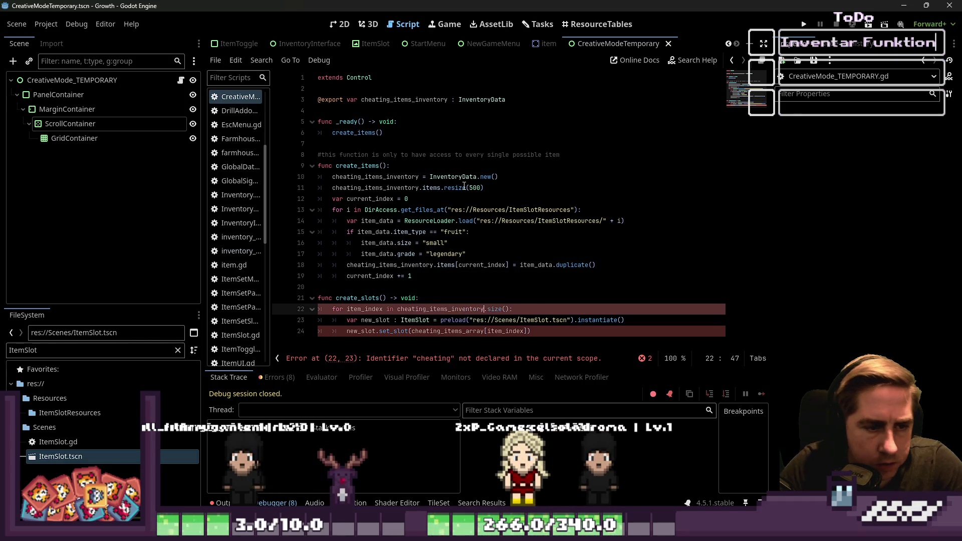
{"action": "type", "text": "."}
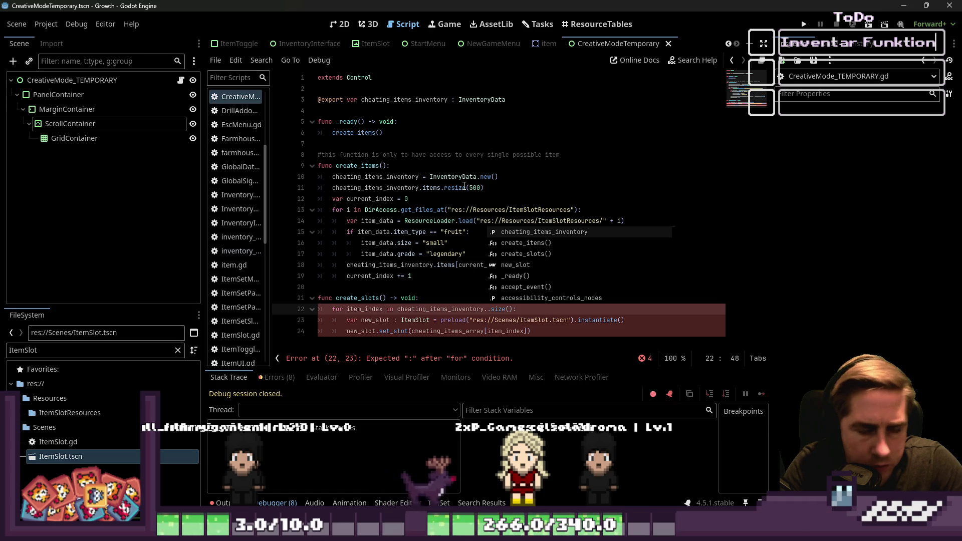
{"action": "type", "text": "s"}
{"action": "left_click", "coordinate": [466, 309]}
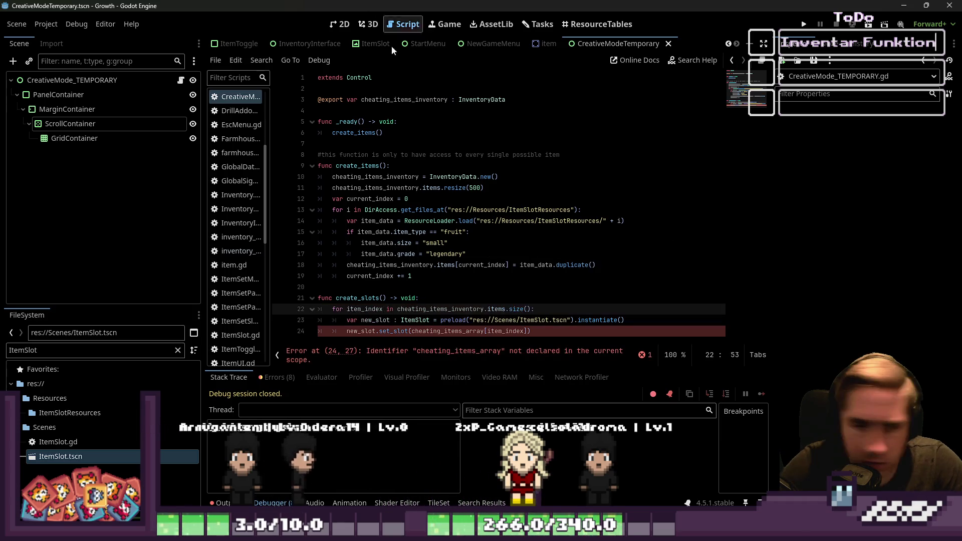
Step: Pass cheating_items_inventory and cheating_items_inventory.items[item_index] to set_slot on line 24
{"action": "left_click", "coordinate": [448, 331]}
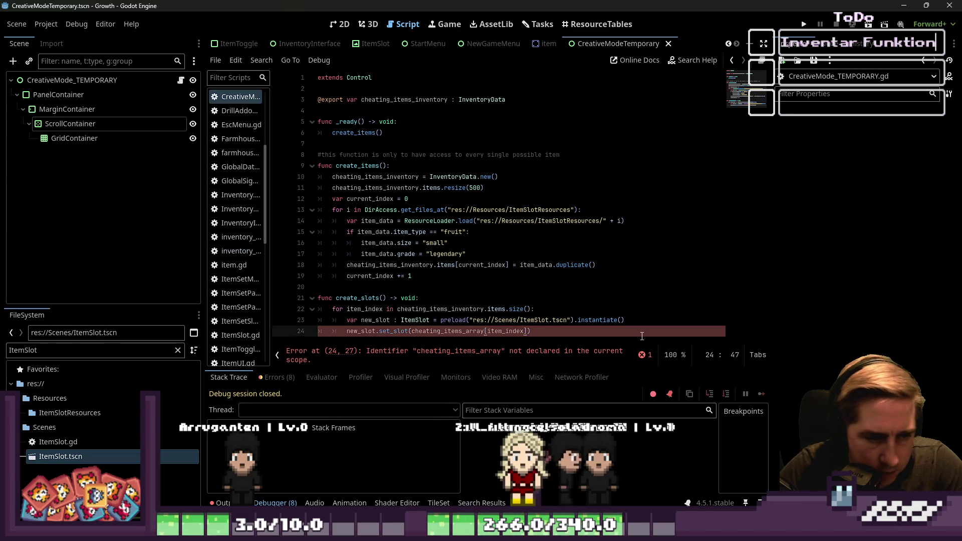
{"action": "key", "text": "BackSpace"}
{"action": "key", "text": "ctrl+shift+Right"}
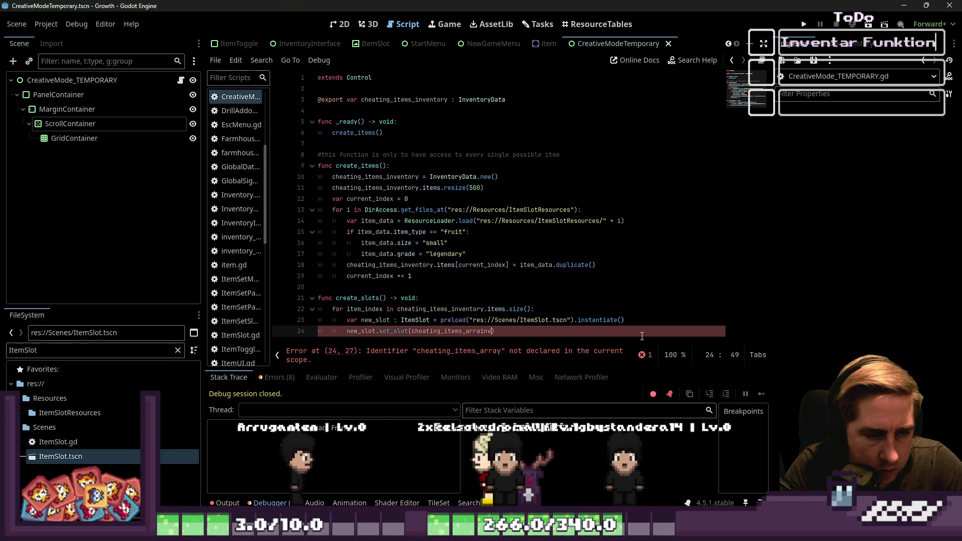
{"action": "type", "text": "i"}
{"action": "key", "text": "BackSpace"}
{"action": "type", "text": "_inventory,"}
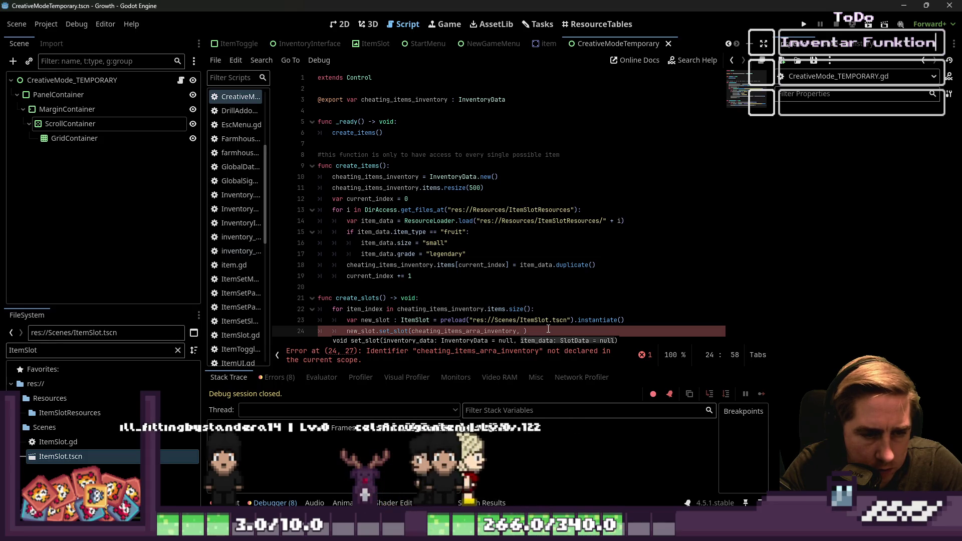
{"action": "type", "text": "cheating_items_inventory"}
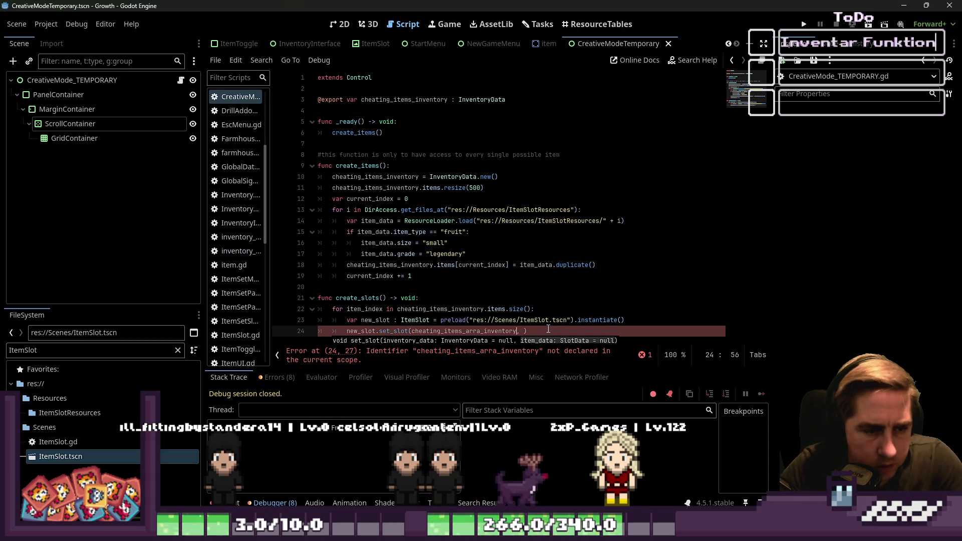
{"action": "type", "text": "cheating_items_inventory.i"}
{"action": "key", "text": "Return"}
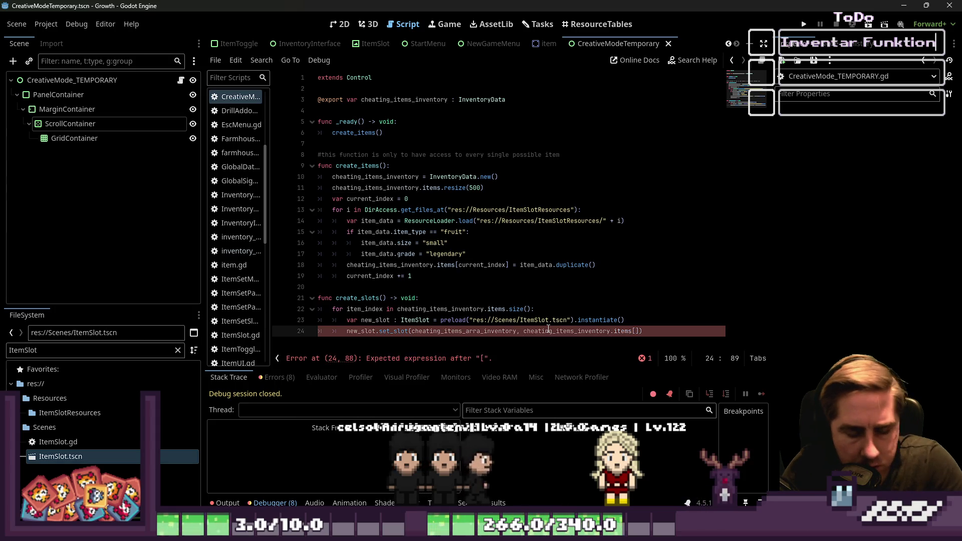
{"action": "type", "text": "tem_"}
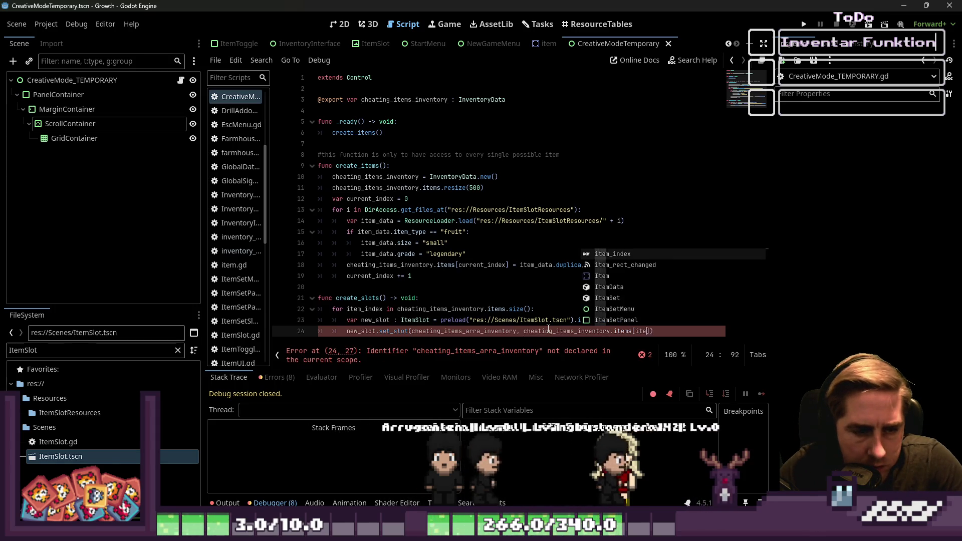
{"action": "type", "text": "index"}
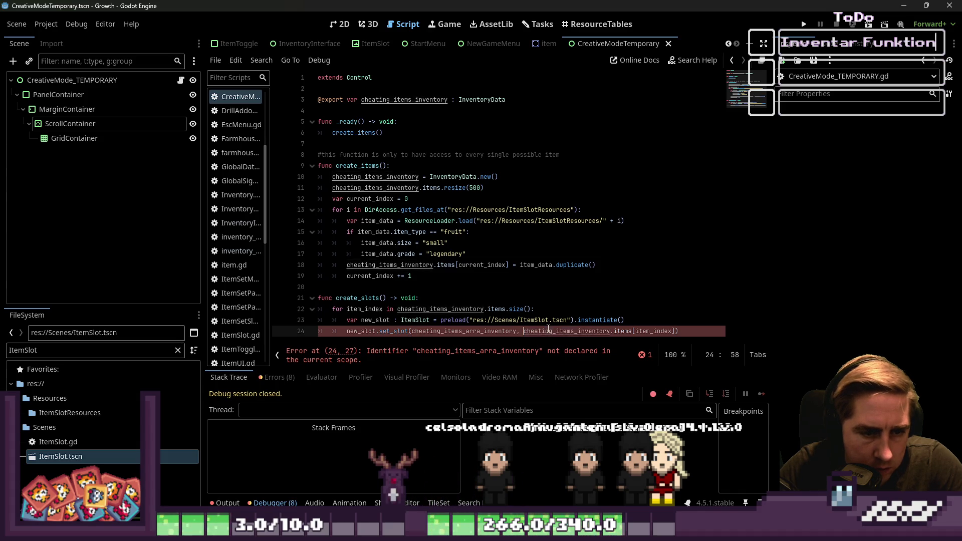
{"action": "key", "text": "ctrl+shift+Right"}
{"action": "type", "text": "cheating_items_inventory"}
{"action": "key", "text": "End"}
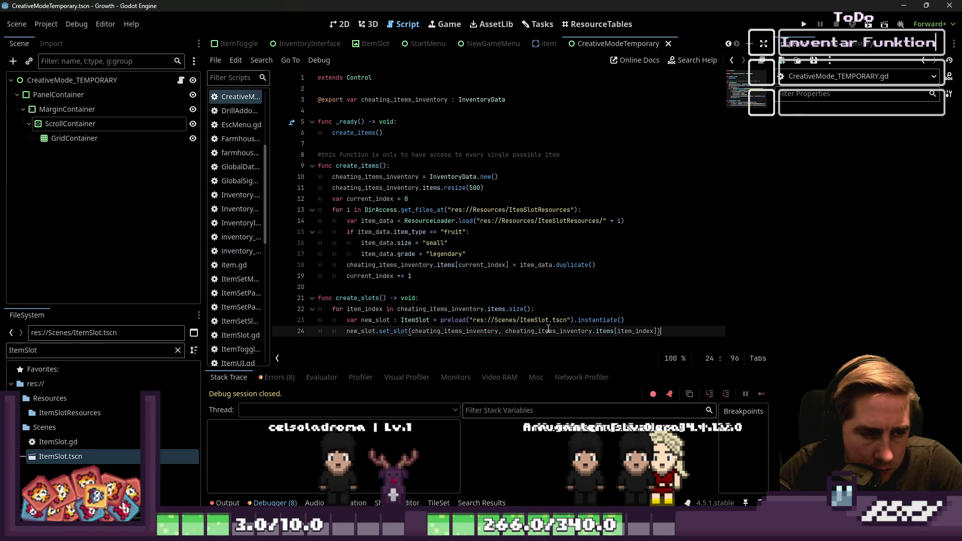
Step: Add a create_slots() call after create_items() in _ready and run the current scene
{"action": "key", "text": "Return"}
{"action": "key", "text": "Return"}
{"action": "key", "text": "BackSpace"}
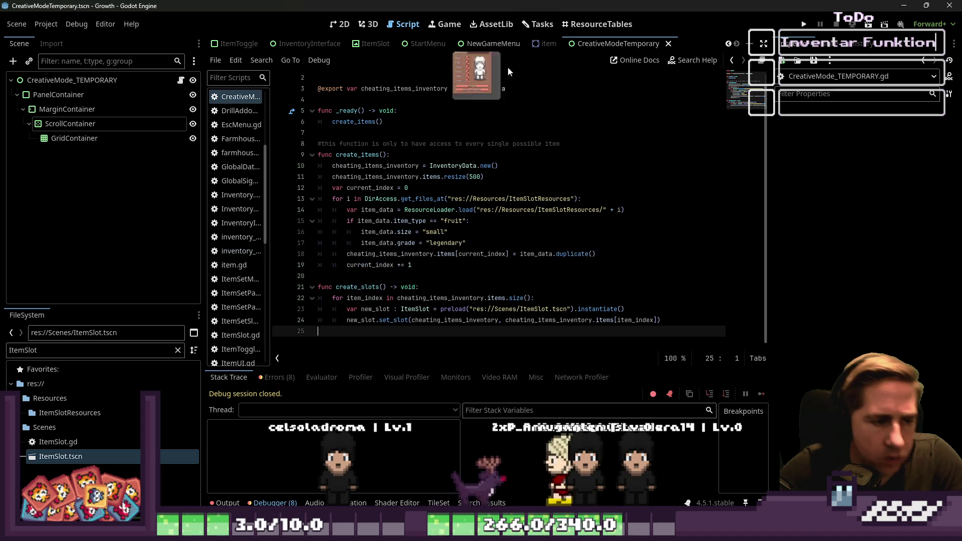
{"action": "left_click_drag", "start_coordinate": [387, 290], "coordinate": [336, 289]}
{"action": "key", "text": "ctrl+c"}
{"action": "left_click", "coordinate": [428, 120]}
{"action": "key", "text": "Return"}
{"action": "key", "text": "ctrl+v"}
{"action": "left_click", "coordinate": [434, 118]}
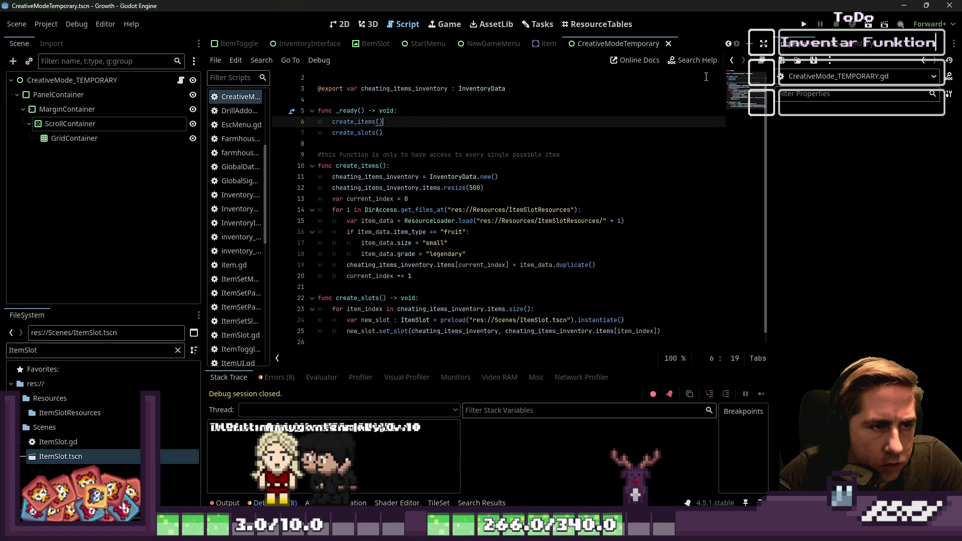
{"action": "left_click", "coordinate": [869, 25]}
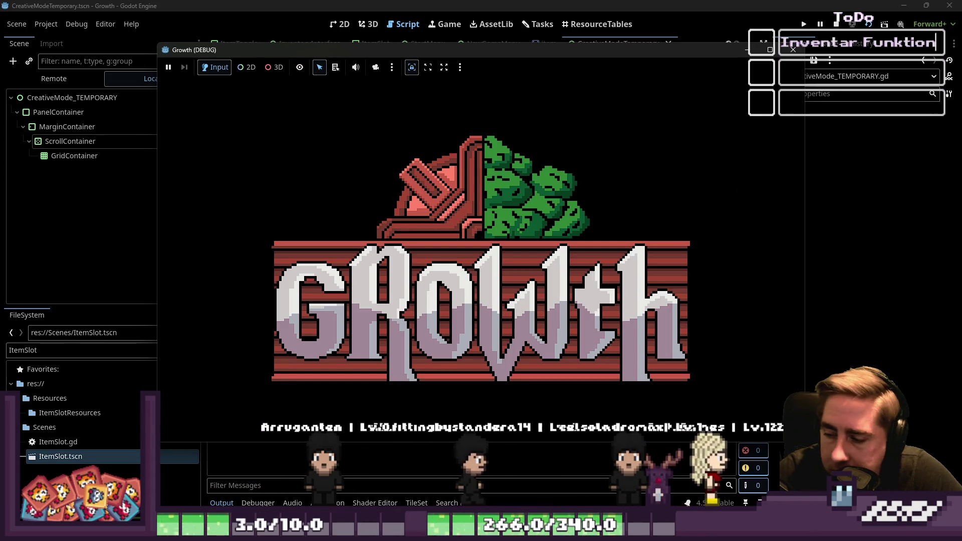
Step: Close the running Growth debug game window
{"action": "left_click", "coordinate": [793, 50]}
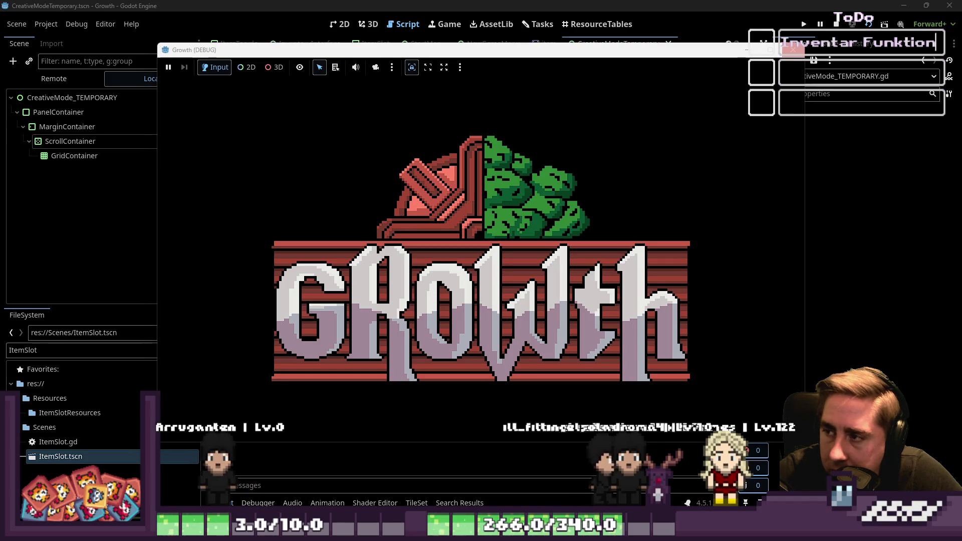
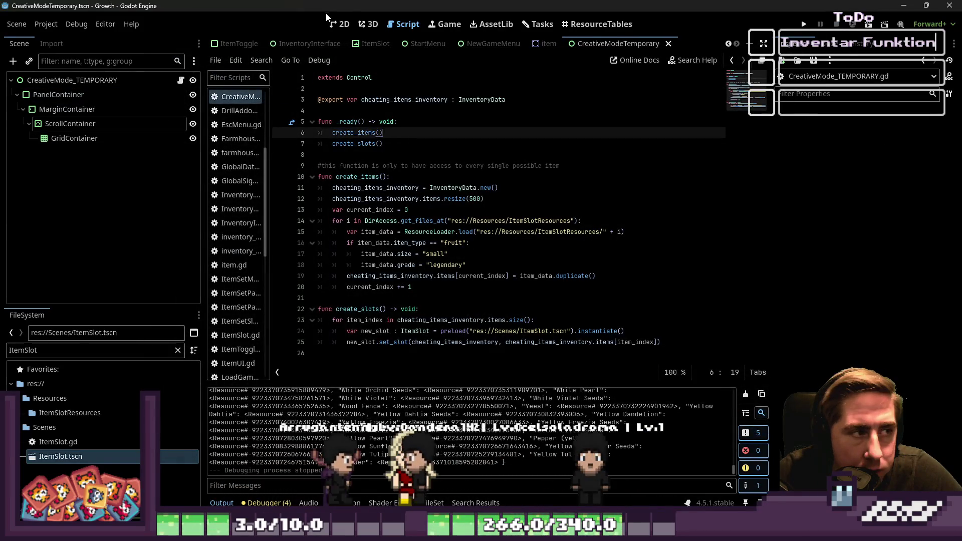
Step: Copy the CreativeMode_TEMPORARY node and paste it into the World scene
{"action": "left_click", "coordinate": [339, 24]}
{"action": "left_click", "coordinate": [78, 84]}
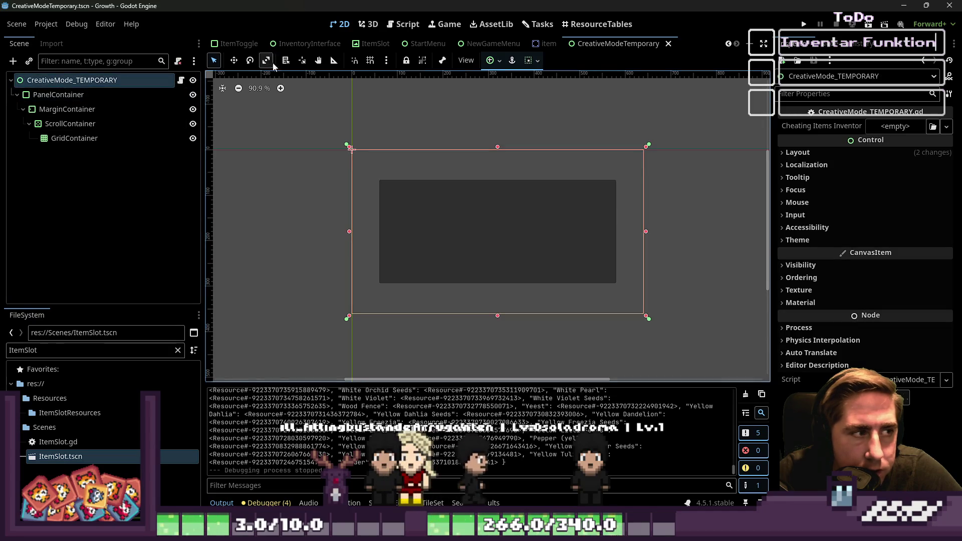
{"action": "scroll", "coordinate": [240, 43], "scroll_direction": "up", "scroll_amount": 6}
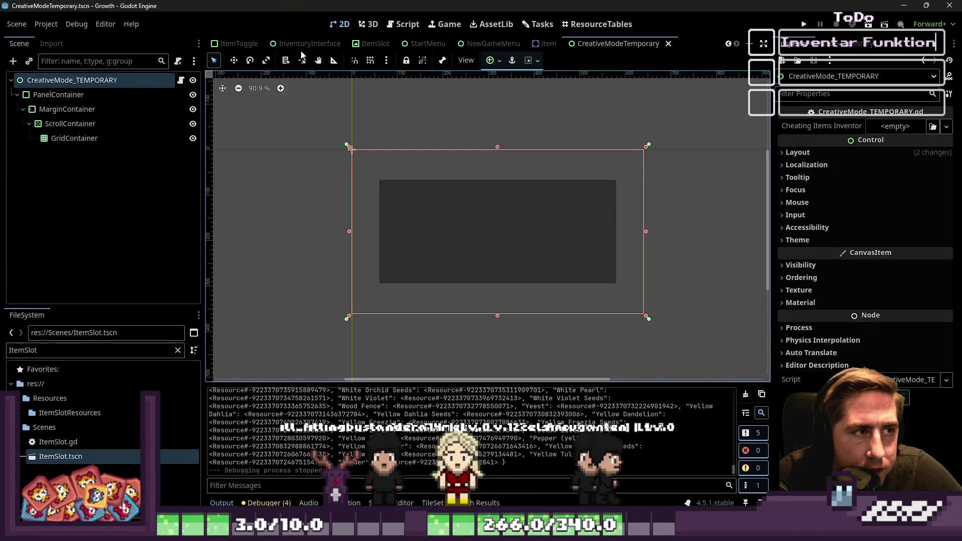
{"action": "left_click", "coordinate": [226, 48]}
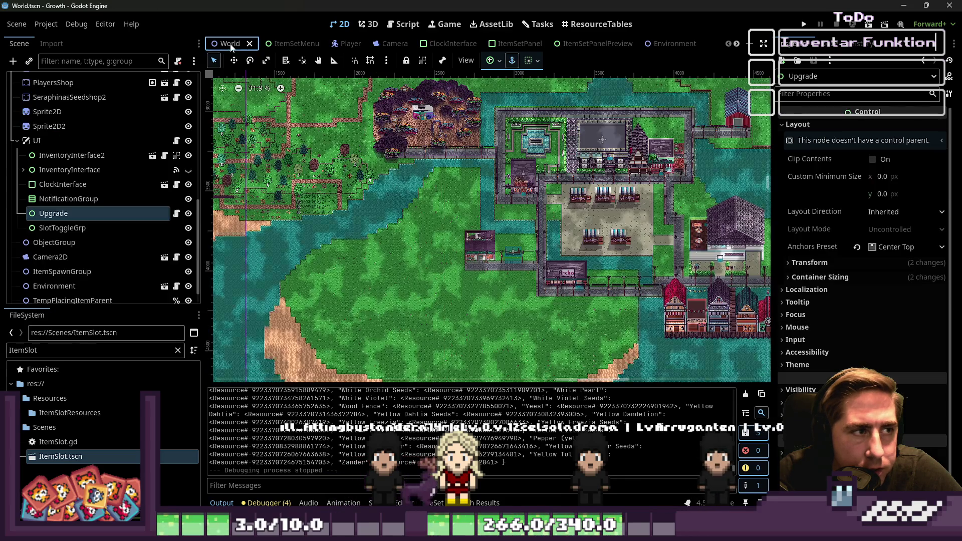
{"action": "scroll", "coordinate": [480, 249], "scroll_direction": "down", "scroll_amount": 3}
{"action": "scroll", "coordinate": [422, 176], "scroll_direction": "up", "scroll_amount": 11}
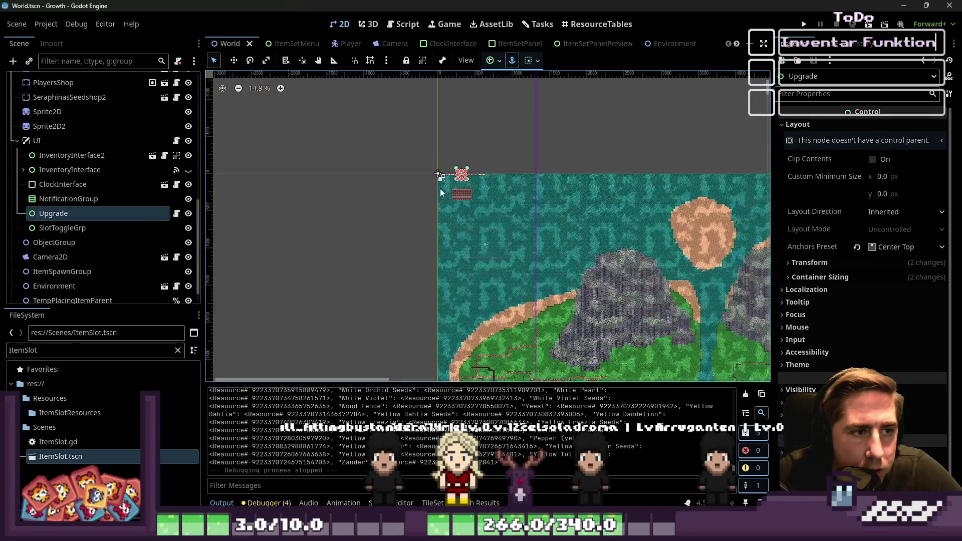
{"action": "key", "text": "ctrl+v"}
Step: Try dragging the pasted creative-mode panel onto the map, then undo the move and paste
{"action": "scroll", "coordinate": [370, 130], "scroll_direction": "up", "scroll_amount": 3}
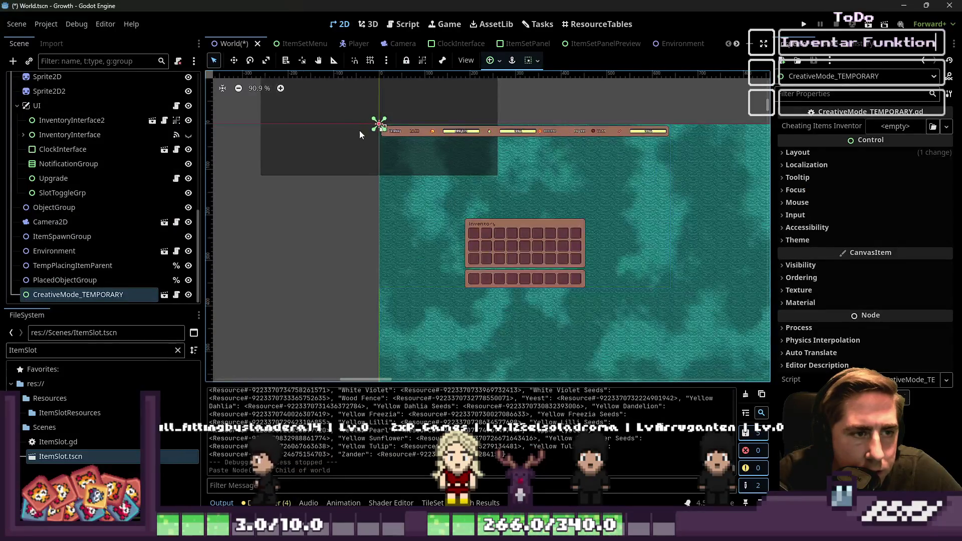
{"action": "left_click", "coordinate": [233, 60]}
{"action": "scroll", "coordinate": [298, 181], "scroll_direction": "down", "scroll_amount": 3}
{"action": "mouse_move", "coordinate": [298, 181]}
{"action": "left_mouse_down"}
{"action": "mouse_move", "coordinate": [314, 160]}
{"action": "mouse_move", "coordinate": [391, 176]}
{"action": "mouse_move", "coordinate": [382, 181]}
{"action": "left_mouse_up"}
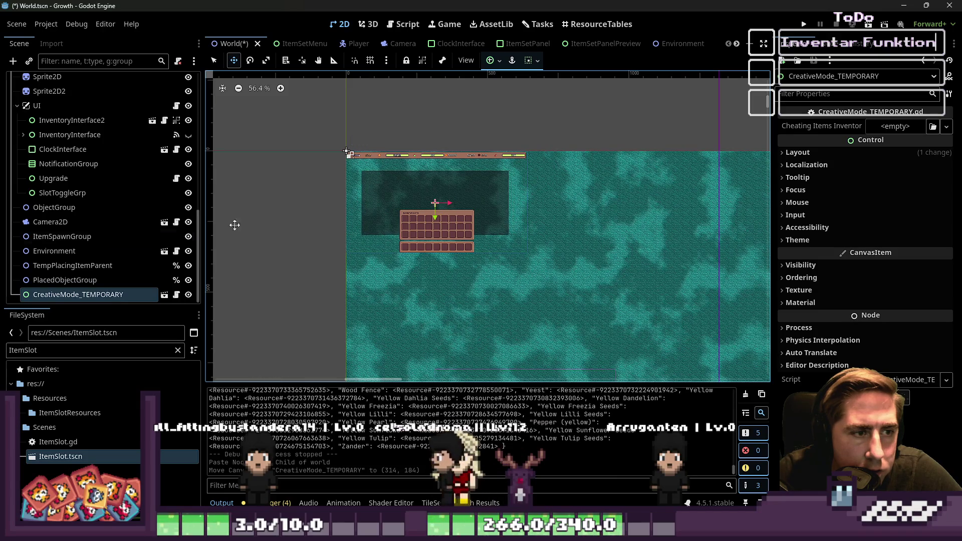
{"action": "key", "text": "ctrl+z"}
{"action": "key", "text": "ctrl+z"}
Step: Paste CreativeMode_TEMPORARY under the UI node, save World, and run the game
{"action": "left_click", "coordinate": [47, 119]}
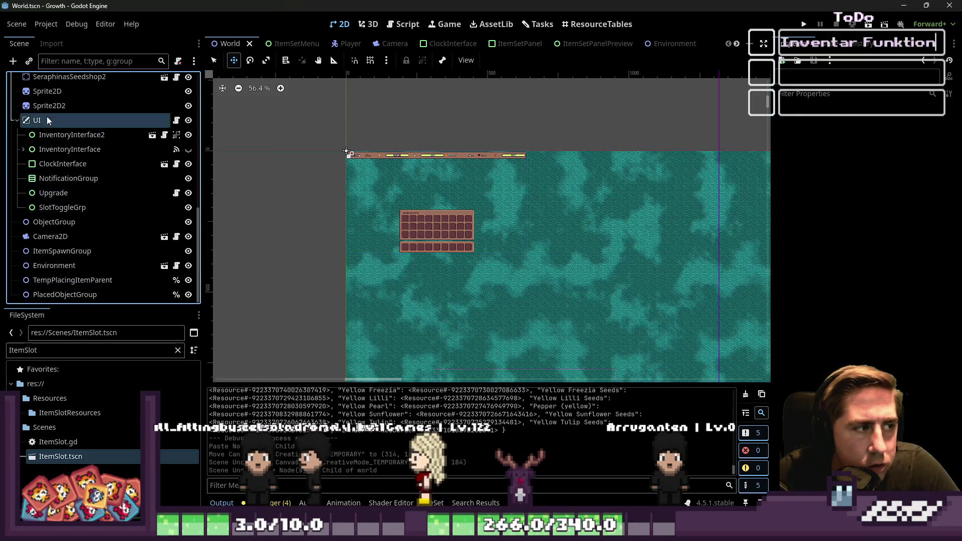
{"action": "key", "text": "ctrl+v"}
{"action": "scroll", "coordinate": [398, 187], "scroll_direction": "up", "scroll_amount": 2}
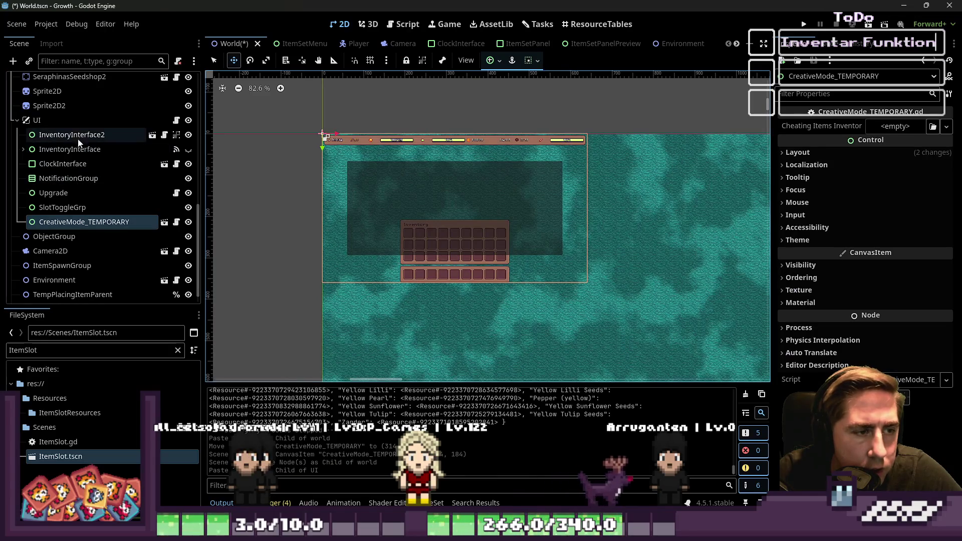
{"action": "left_click", "coordinate": [82, 125]}
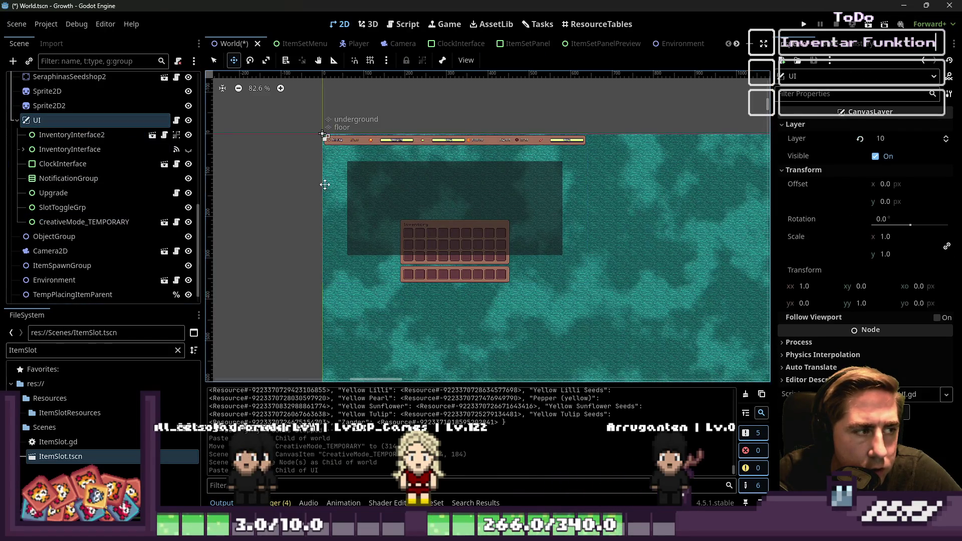
{"action": "left_click", "coordinate": [295, 178]}
{"action": "key", "text": "ctrl+s"}
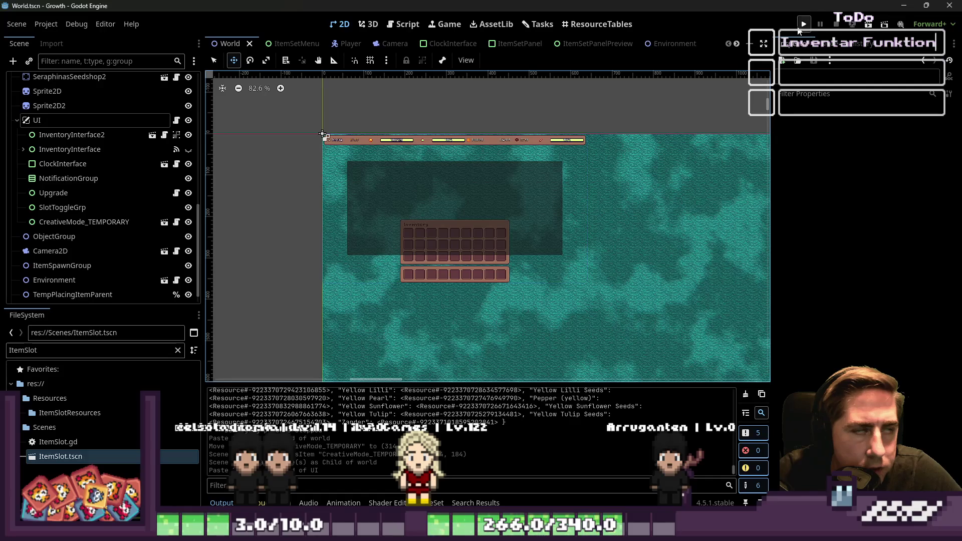
{"action": "left_click", "coordinate": [800, 29]}
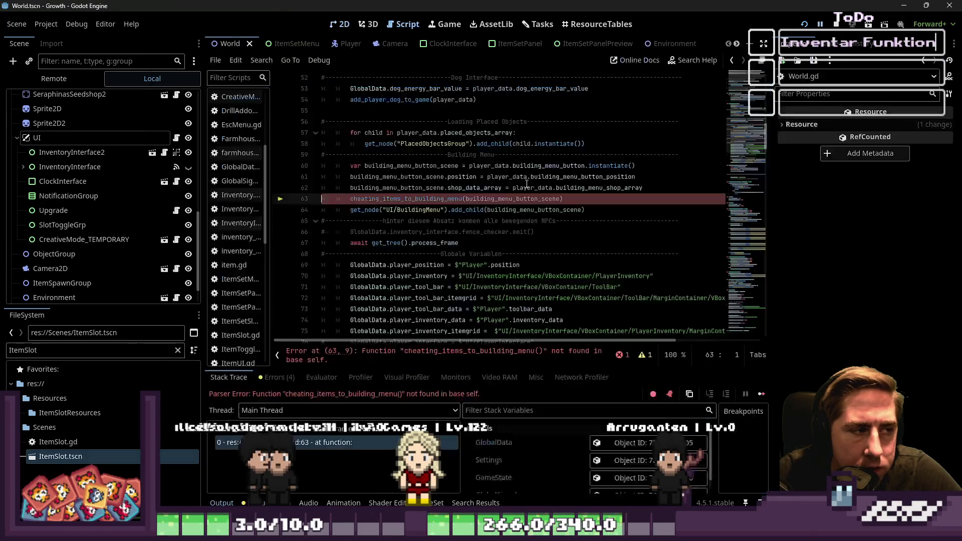
Step: Comment out the cheating_items_to_building_menu call on World.gd line 63 and relaunch the game
{"action": "left_click", "coordinate": [394, 199]}
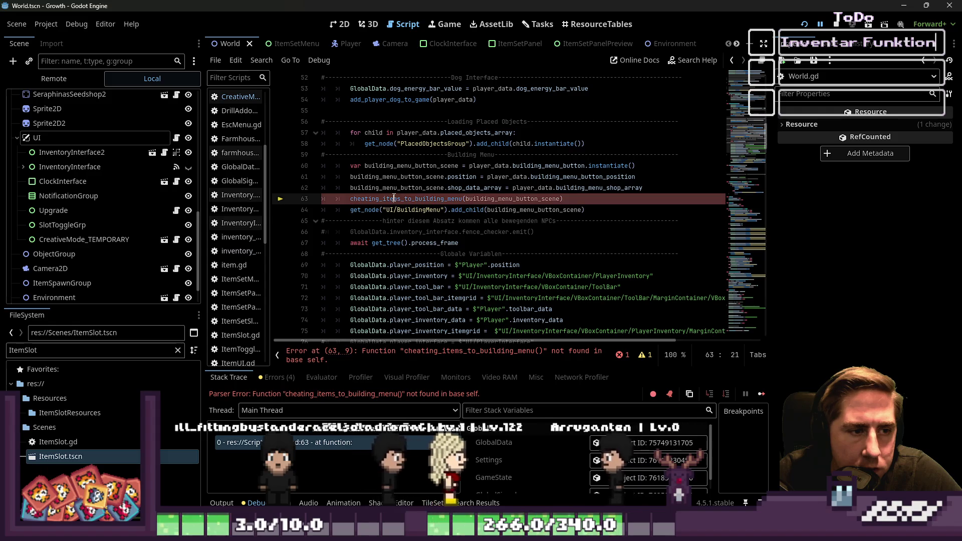
{"action": "key", "text": "Home"}
{"action": "key", "text": "Home"}
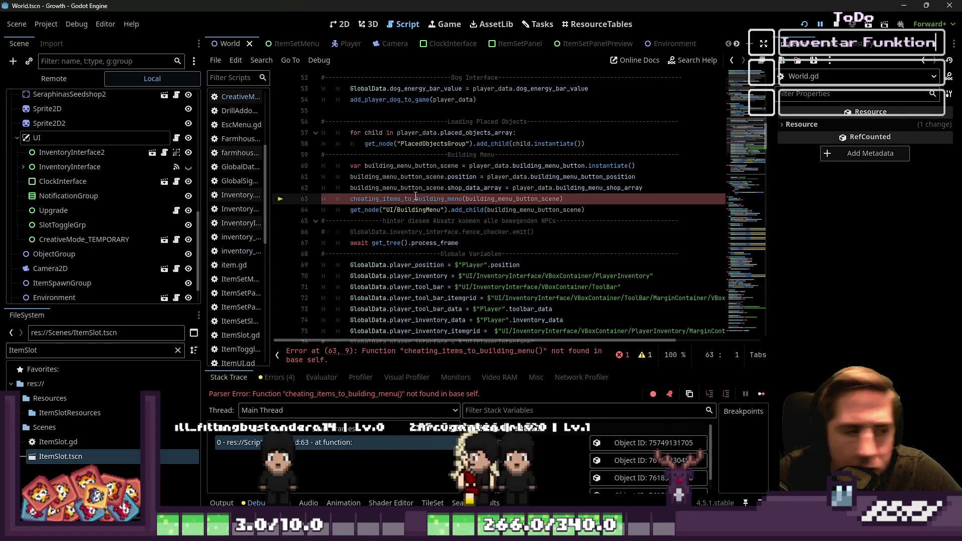
{"action": "left_click", "coordinate": [476, 155]}
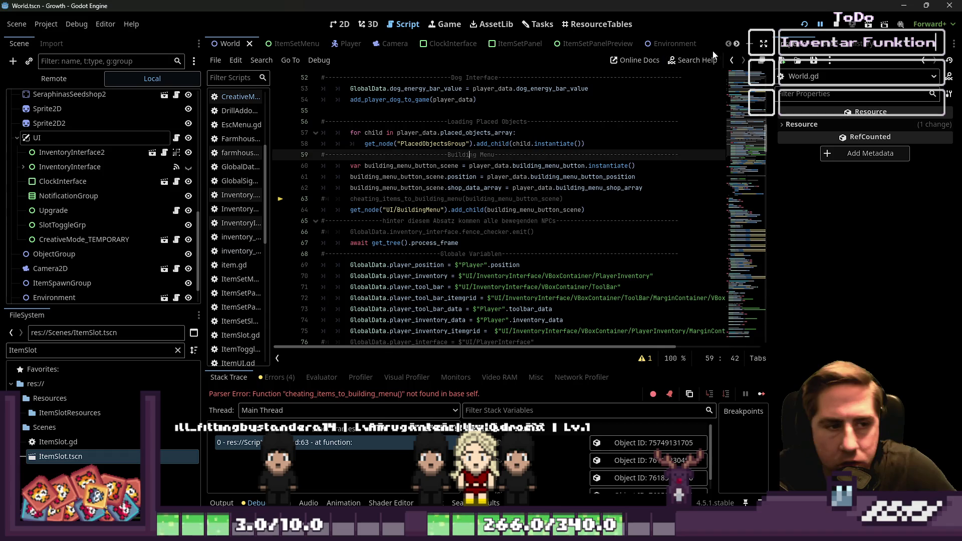
{"action": "left_click", "coordinate": [836, 24]}
{"action": "left_click", "coordinate": [802, 25]}
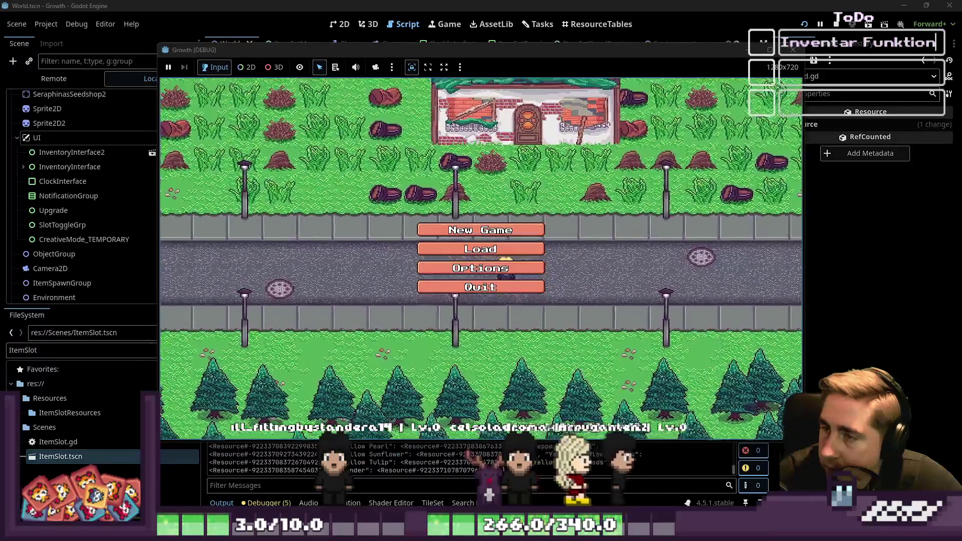
Step: Start a new game, then comment out the BuildingMenu add_child call on line 64 and rerun
{"action": "left_click", "coordinate": [489, 231]}
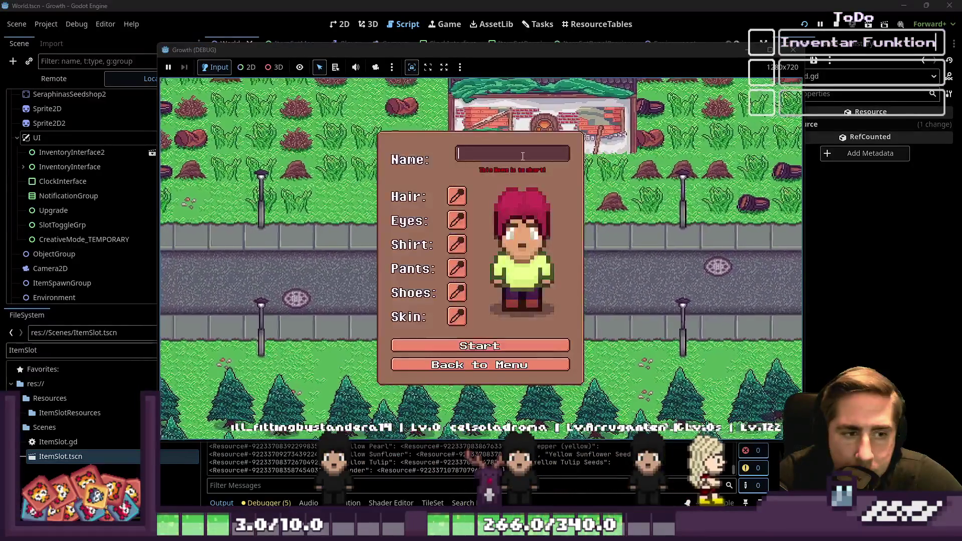
{"action": "type", "text": "dsi"}
{"action": "left_click", "coordinate": [479, 340]}
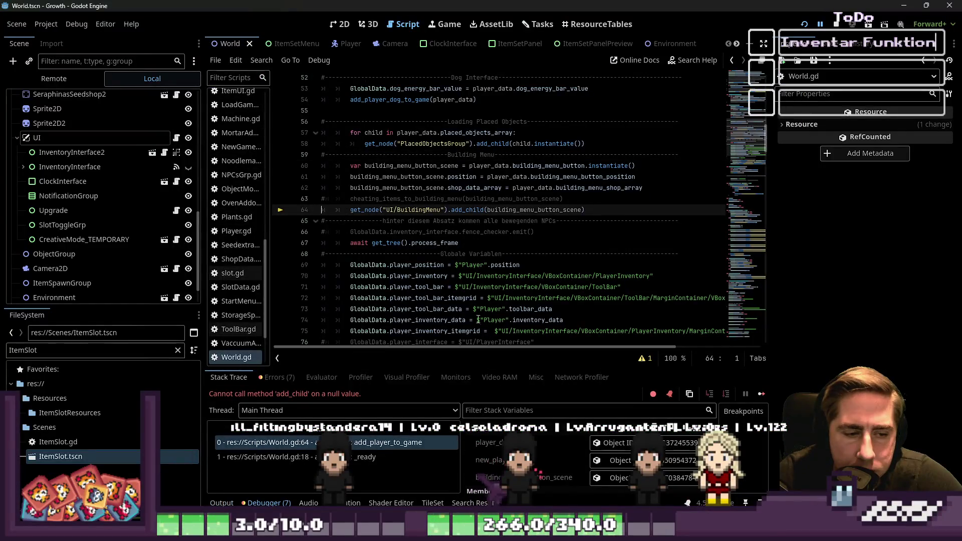
{"action": "left_click", "coordinate": [402, 243]}
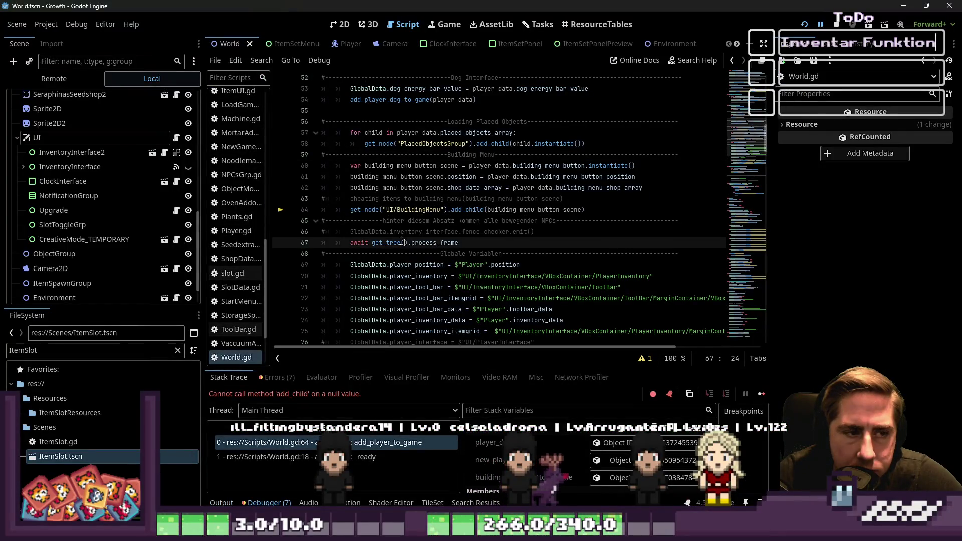
{"action": "left_click", "coordinate": [312, 209], "text": "shift"}
{"action": "left_click", "coordinate": [326, 212]}
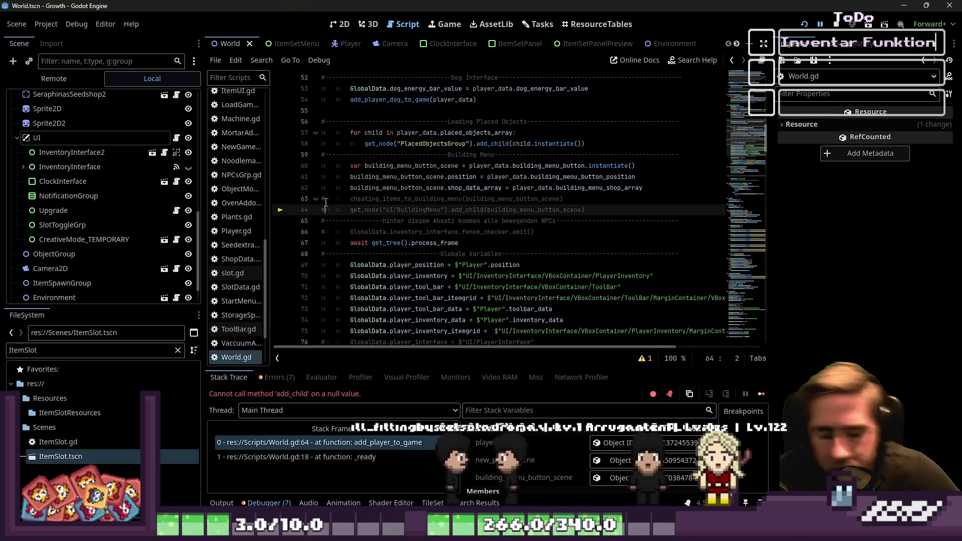
{"action": "left_click", "coordinate": [804, 24]}
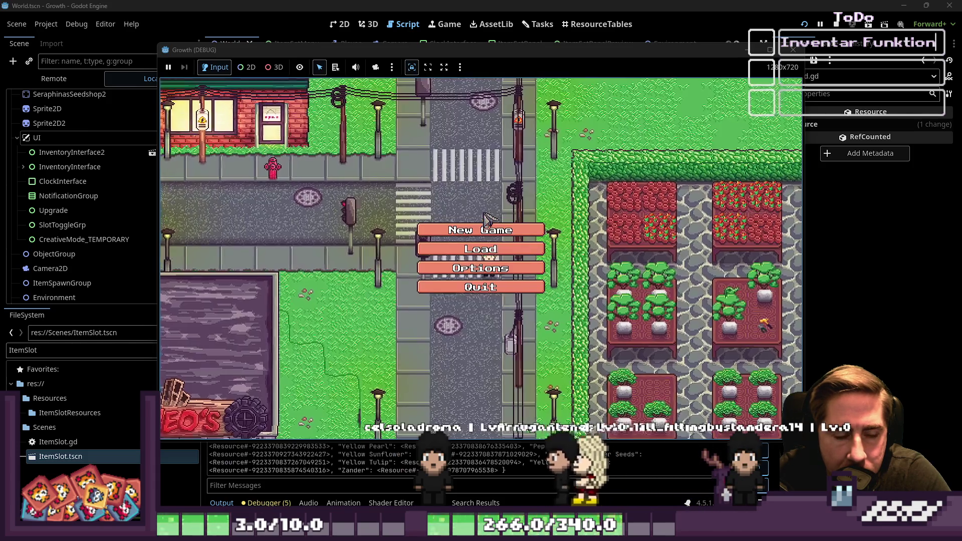
Step: Create a new character, enter the playable world, then stop the game
{"action": "left_click", "coordinate": [479, 241]}
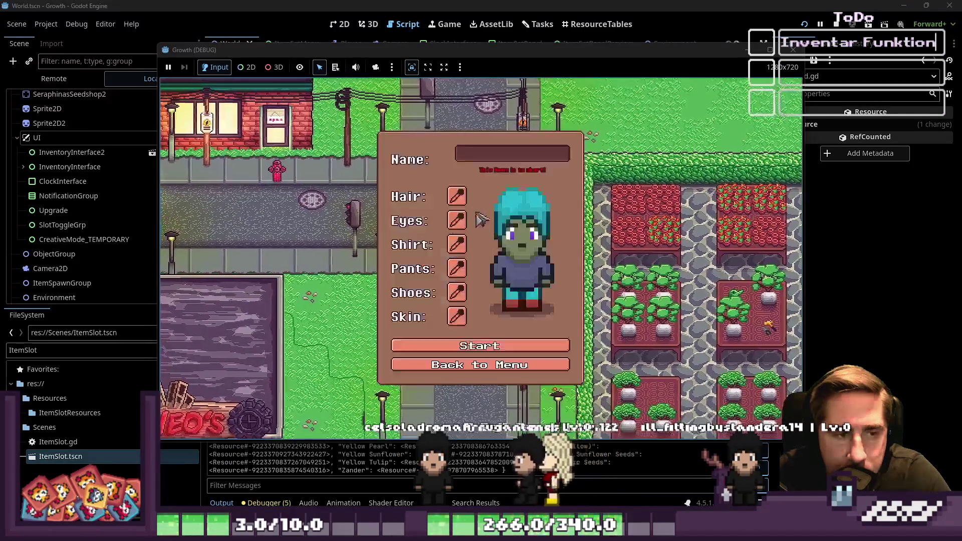
{"action": "type", "text": "i"}
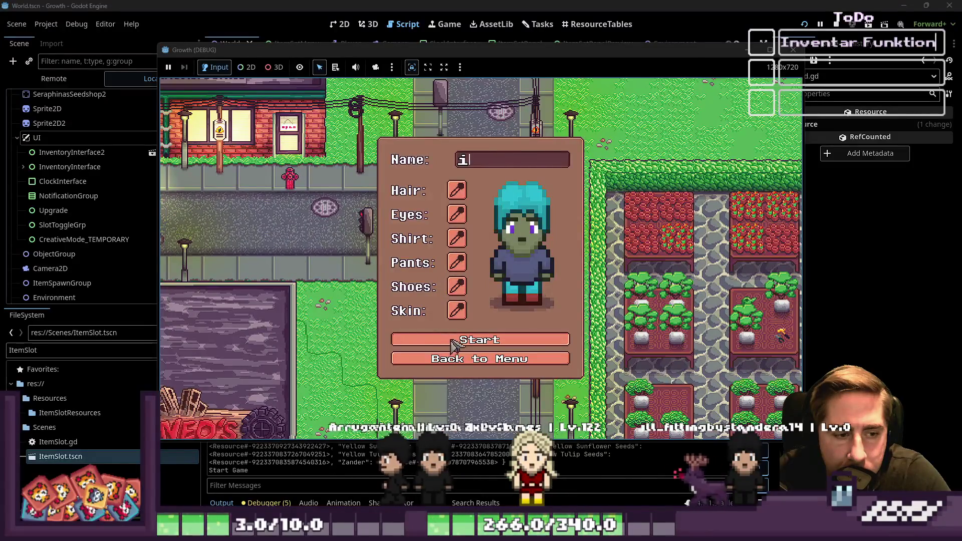
{"action": "left_click", "coordinate": [479, 340]}
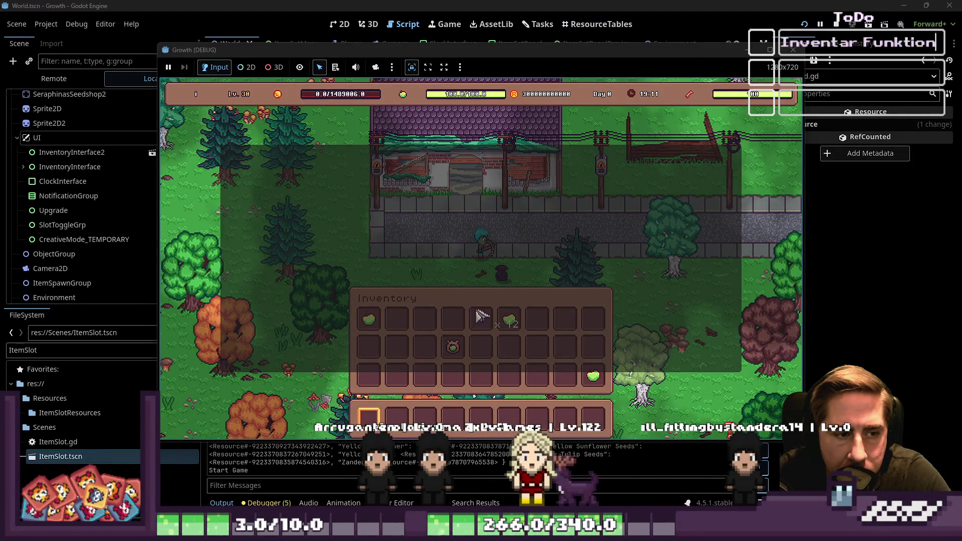
{"action": "left_click", "coordinate": [793, 49]}
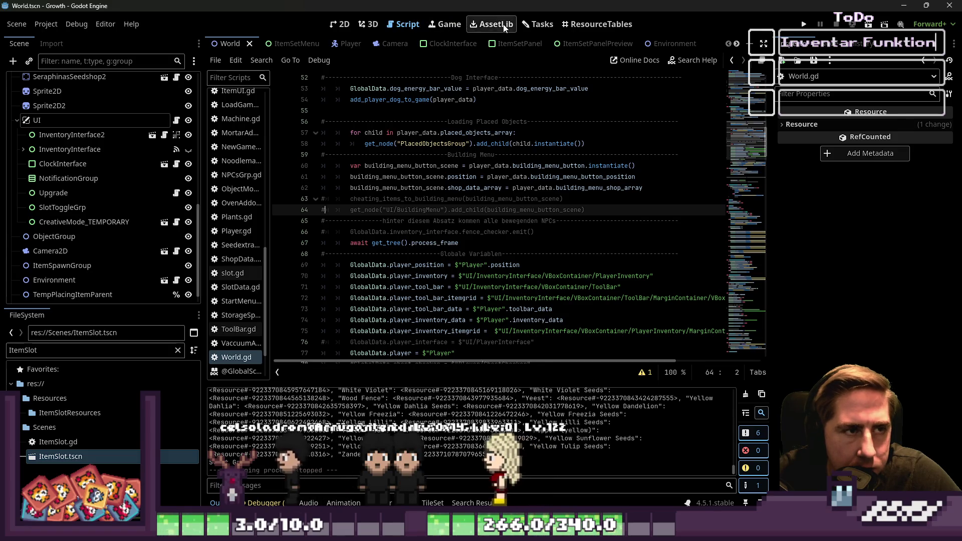
Step: Select the CreativeMode_TEMPORARY node and open its creative-mode script
{"action": "scroll", "coordinate": [85, 241], "scroll_direction": "up", "scroll_amount": 3}
{"action": "left_click", "coordinate": [113, 227]}
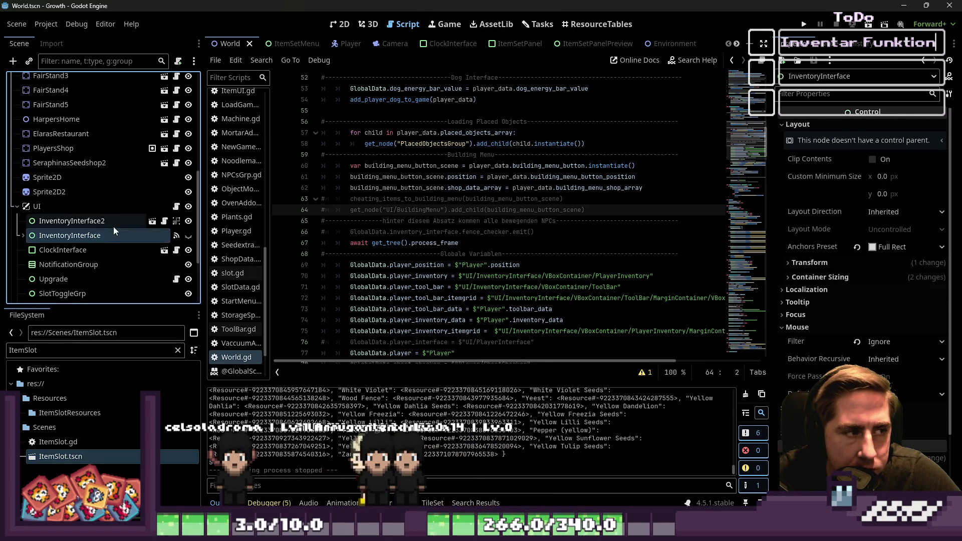
{"action": "scroll", "coordinate": [111, 228], "scroll_direction": "down", "scroll_amount": 3}
{"action": "left_click", "coordinate": [103, 208]}
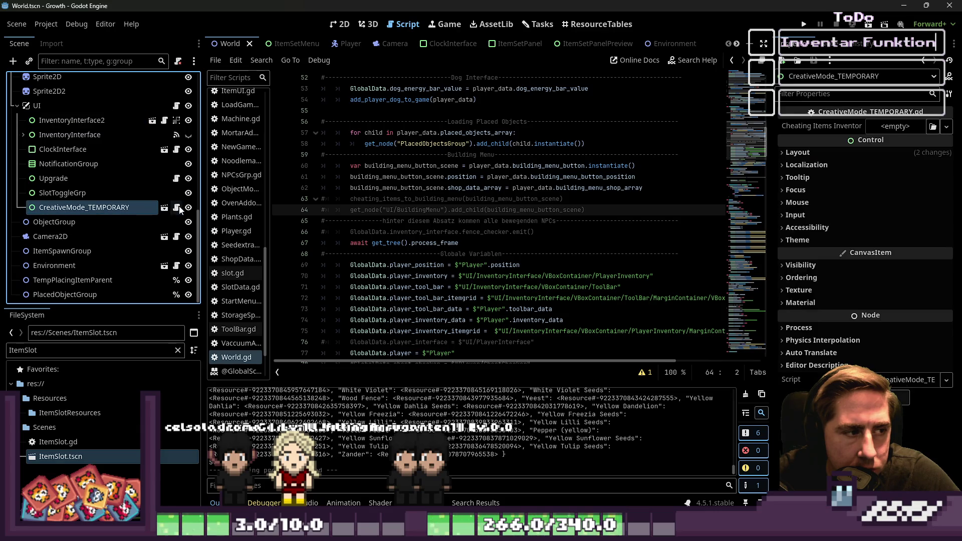
{"action": "left_click", "coordinate": [376, 347]}
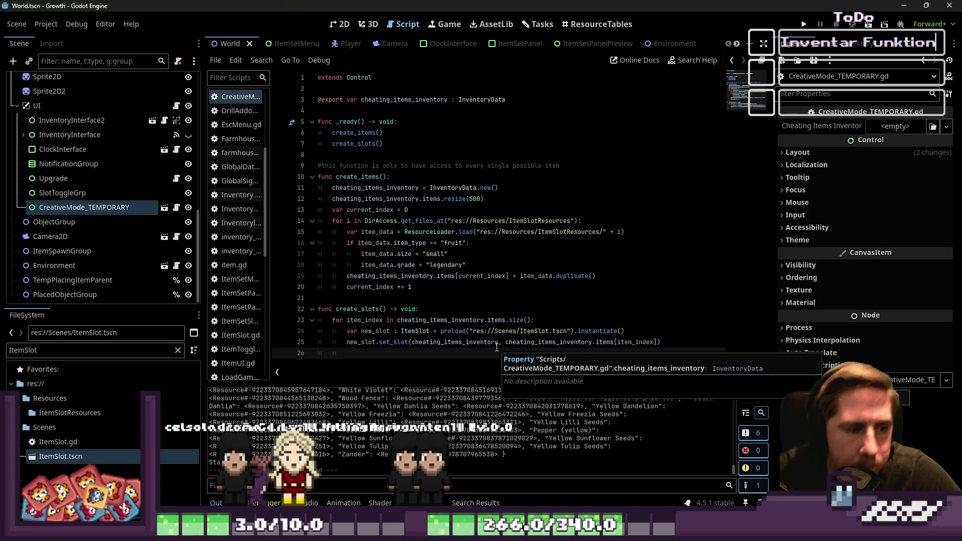
{"action": "scroll", "coordinate": [100, 201], "scroll_direction": "up", "scroll_amount": 2}
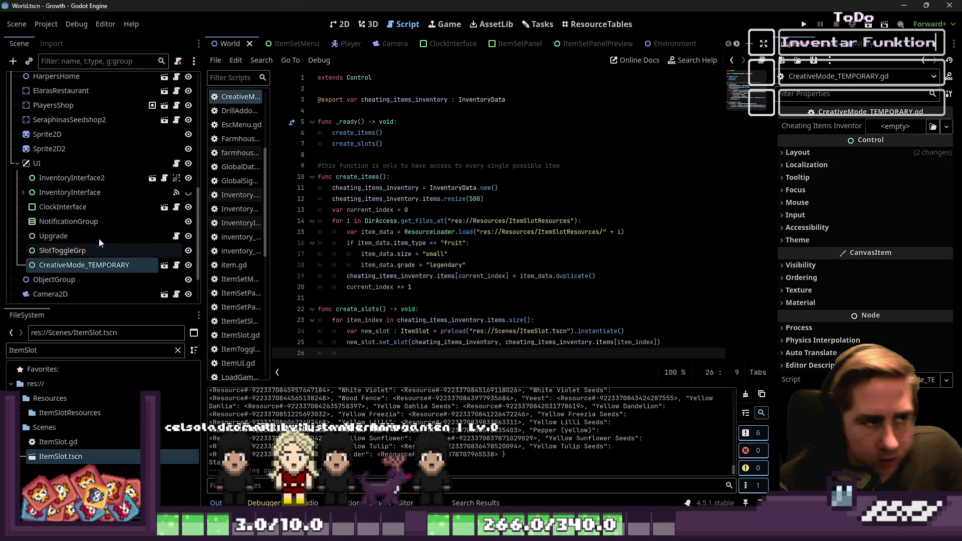
{"action": "scroll", "coordinate": [589, 43], "scroll_direction": "down", "scroll_amount": 5}
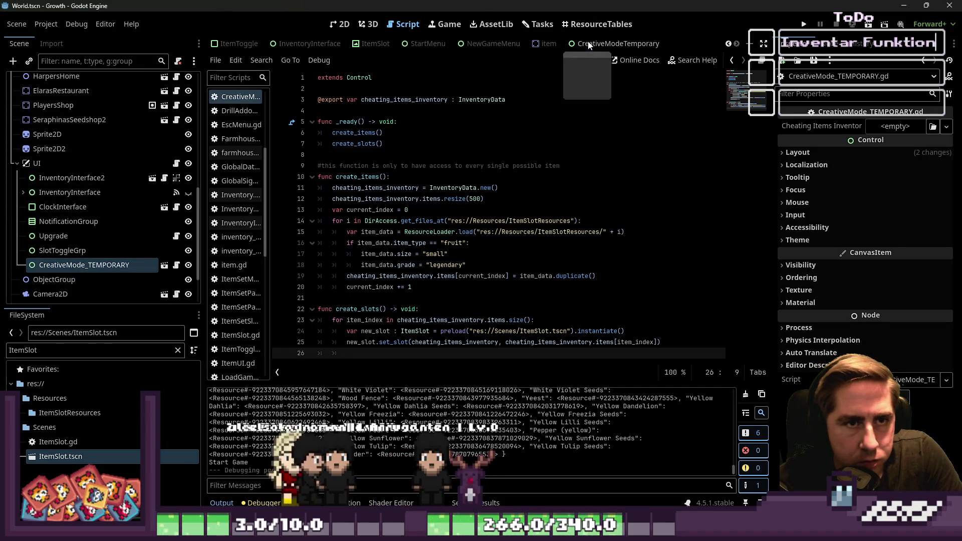
Step: Set GridContainer in the CreativeModeTemporary scene to Access as Unique Name
{"action": "left_click", "coordinate": [589, 44]}
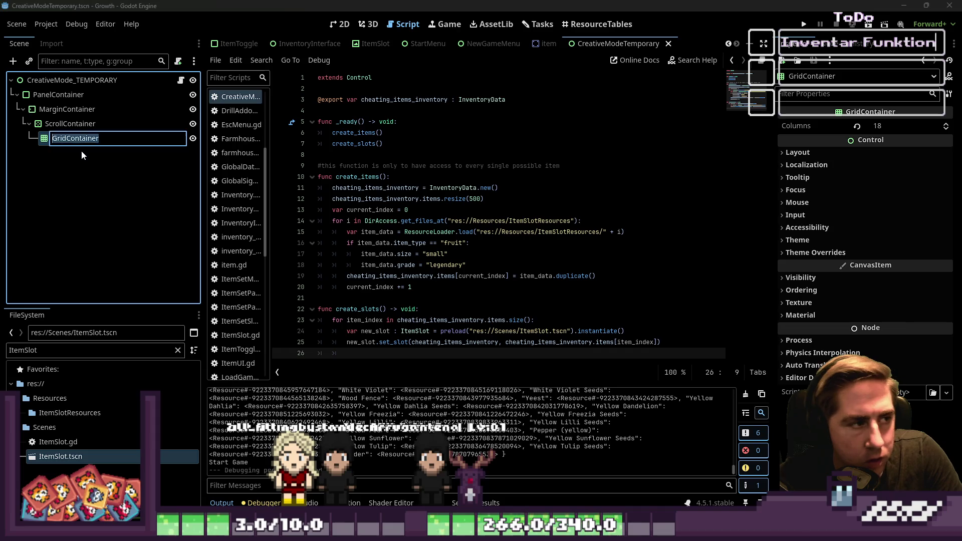
{"action": "key", "text": "Return"}
{"action": "right_click", "coordinate": [75, 139]}
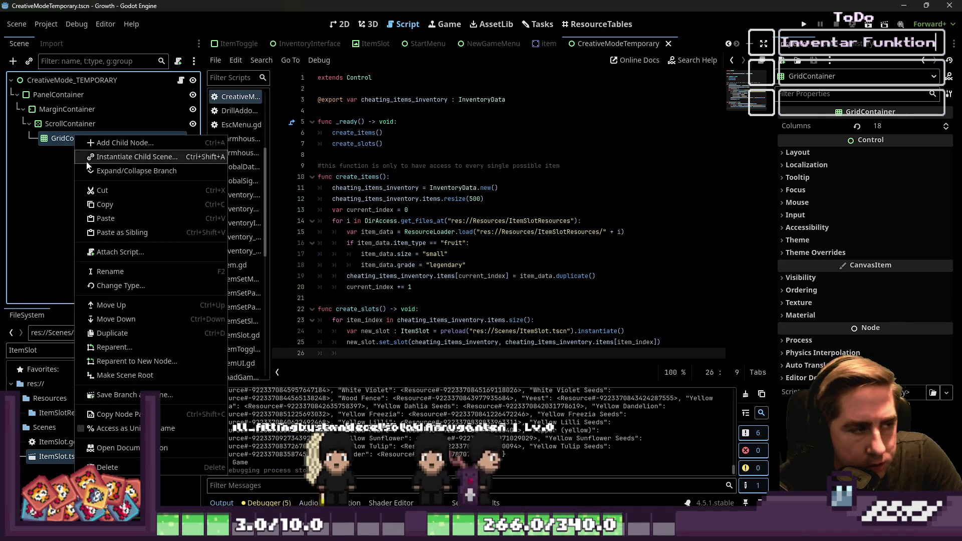
{"action": "left_click", "coordinate": [103, 427]}
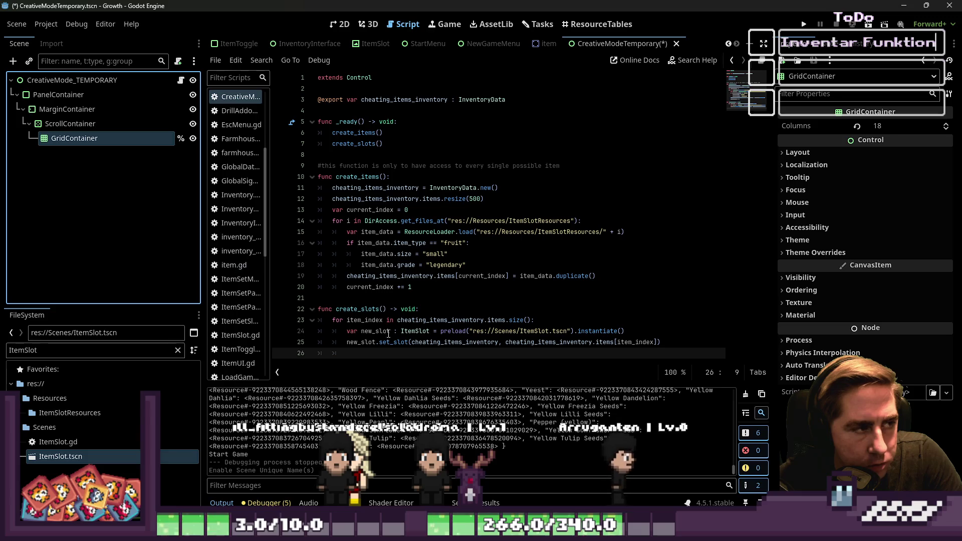
Step: Add %GridContainer.add_child(new_slot) on line 26 of create_slots and run the game
{"action": "left_click", "coordinate": [396, 354]}
{"action": "type", "text": "%GridContainer"}
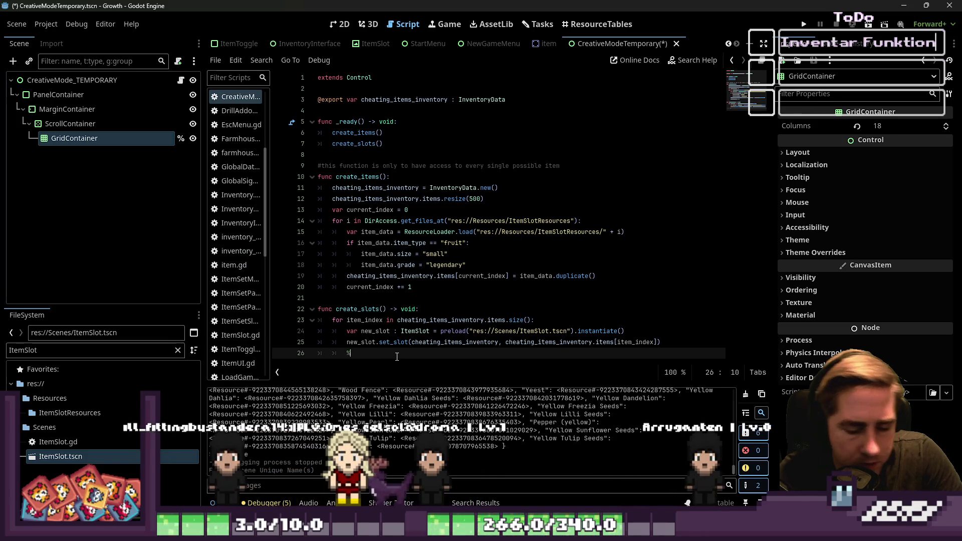
{"action": "type", "text": ".add_child("}
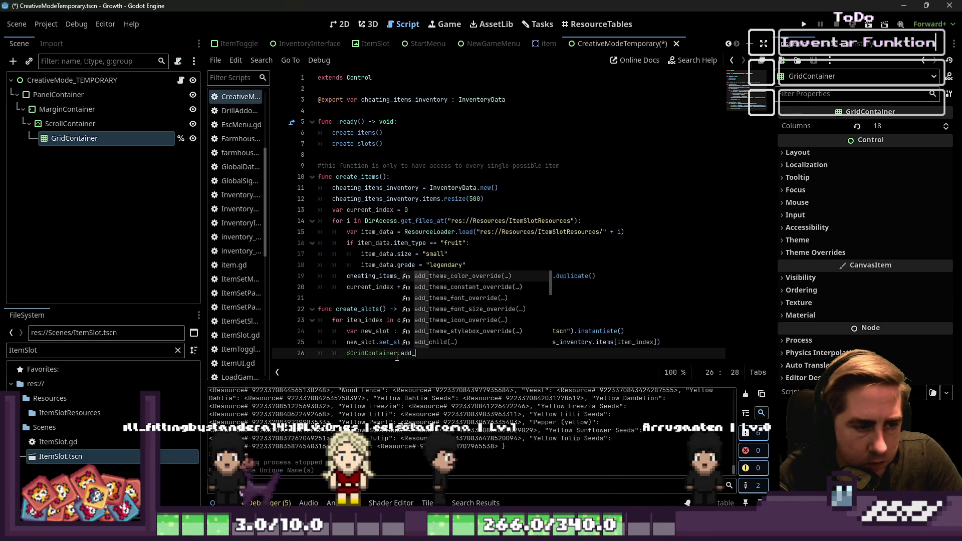
{"action": "type", "text": "new_slot"}
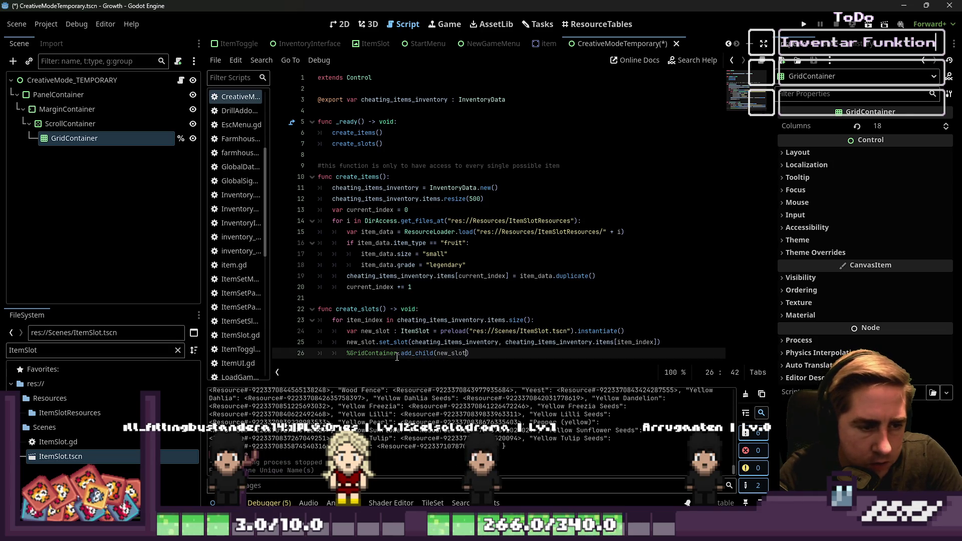
{"action": "left_click", "coordinate": [431, 236]}
{"action": "left_click", "coordinate": [804, 24]}
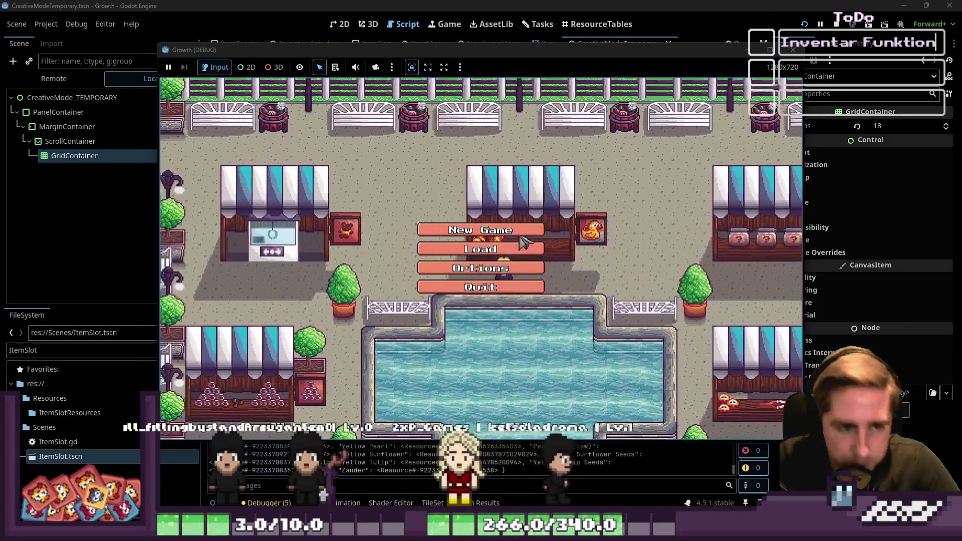
Step: Start a new game, scroll through the creative grid's item slots, then stop the test run
{"action": "left_click", "coordinate": [482, 230]}
{"action": "type", "text": "wsdds"}
{"action": "left_click", "coordinate": [464, 340]}
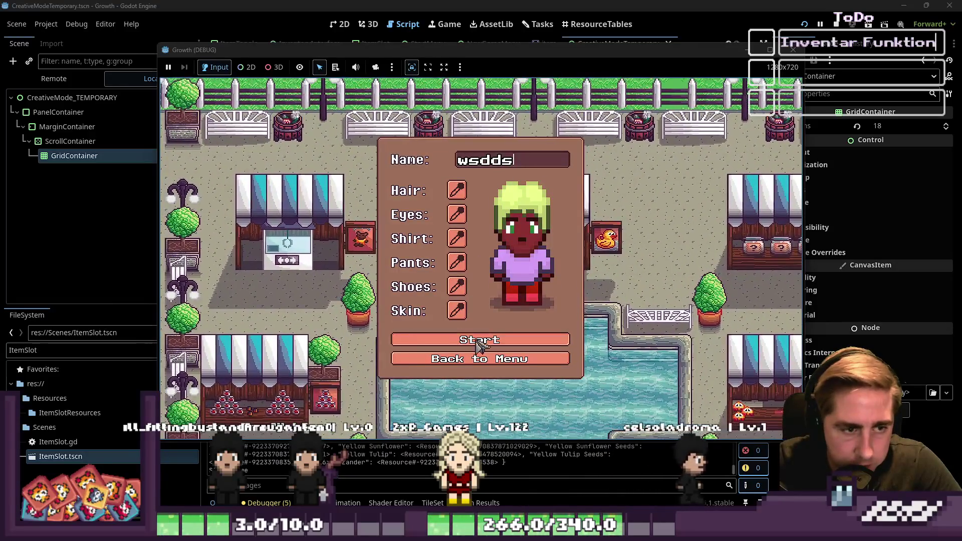
{"action": "scroll", "coordinate": [321, 226], "scroll_direction": "up", "scroll_amount": 5}
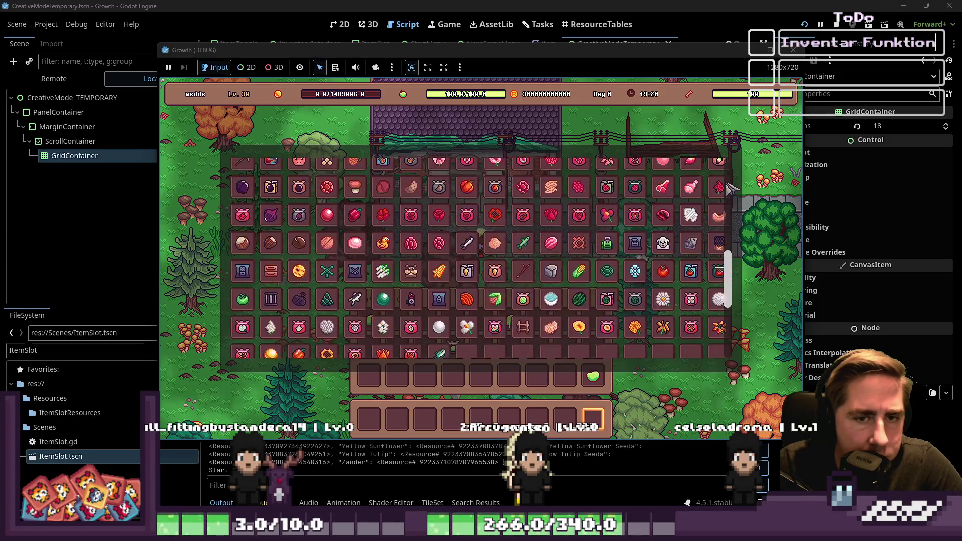
{"action": "scroll", "coordinate": [699, 211], "scroll_direction": "up", "scroll_amount": 1}
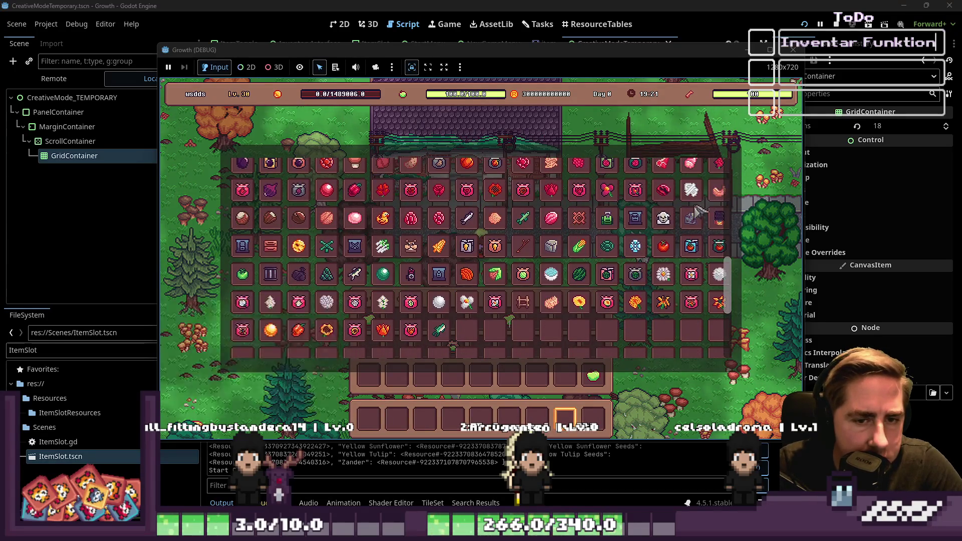
{"action": "scroll", "coordinate": [633, 220], "scroll_direction": "up", "scroll_amount": 4}
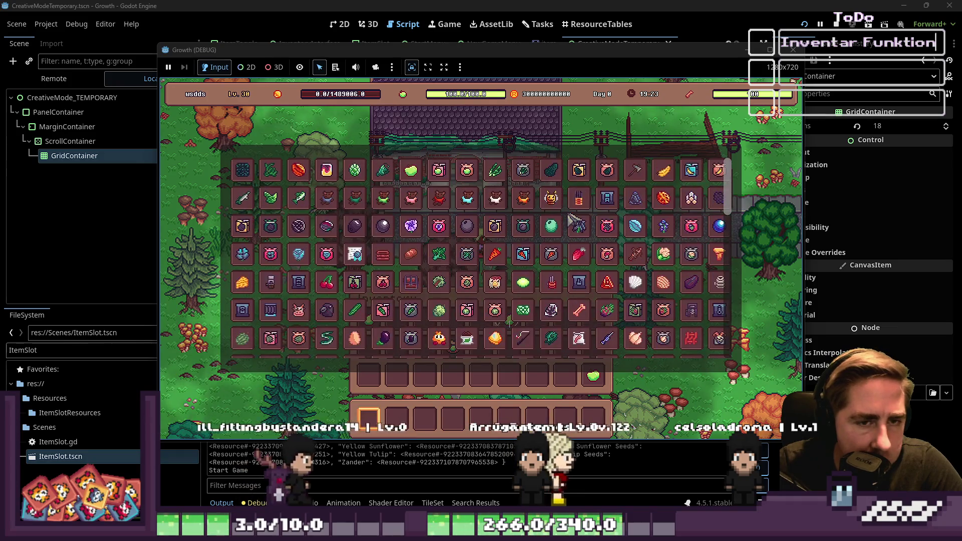
{"action": "scroll", "coordinate": [391, 217], "scroll_direction": "down", "scroll_amount": 6}
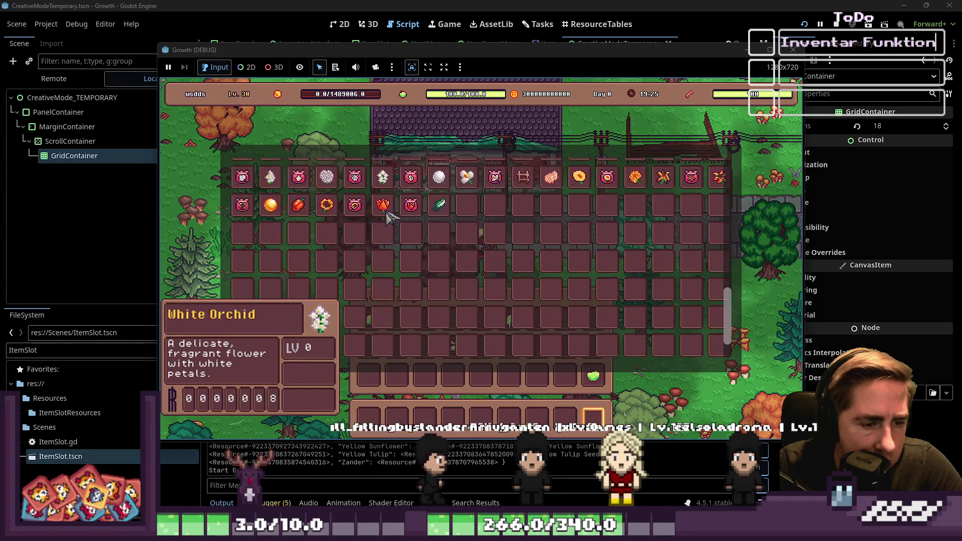
{"action": "scroll", "coordinate": [391, 216], "scroll_direction": "up", "scroll_amount": 4}
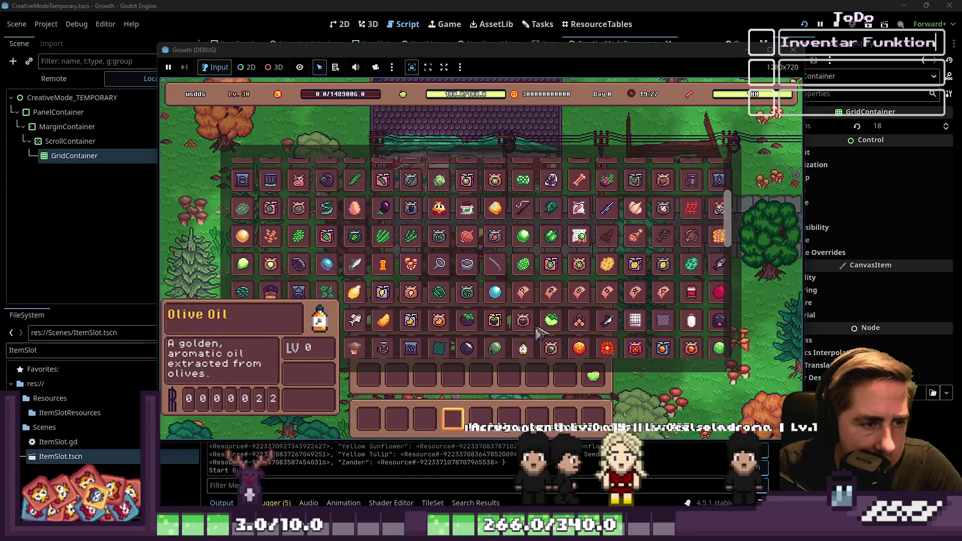
{"action": "scroll", "coordinate": [417, 287], "scroll_direction": "up", "scroll_amount": 2}
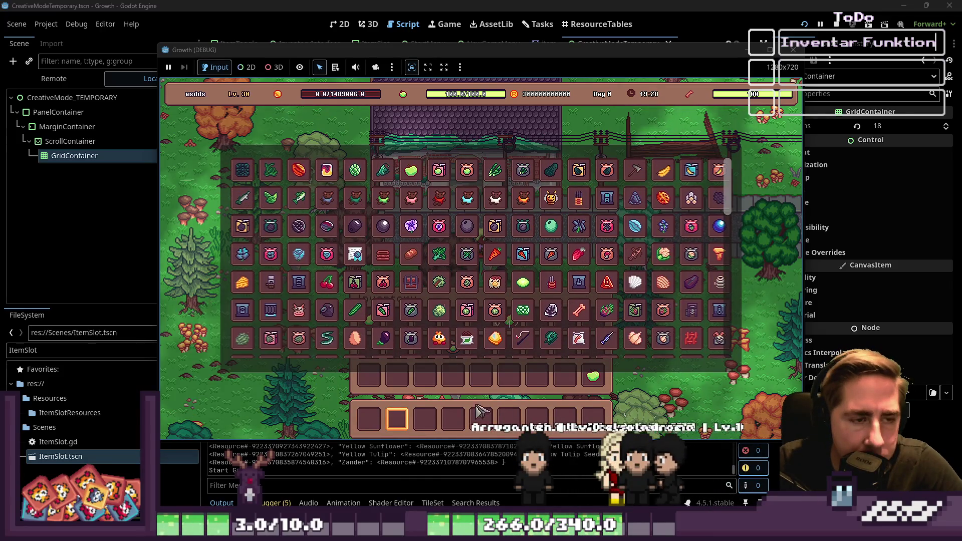
{"action": "scroll", "coordinate": [361, 241], "scroll_direction": "up", "scroll_amount": 3}
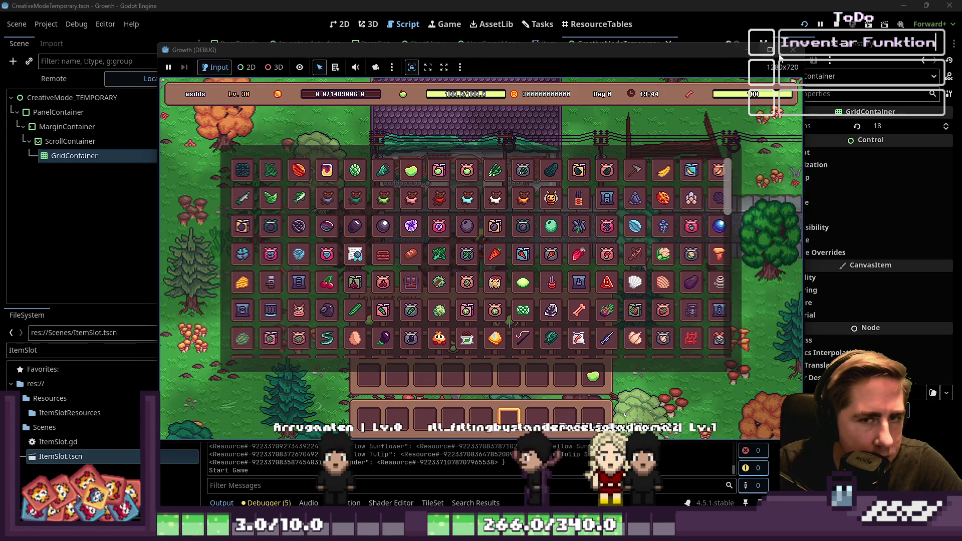
{"action": "left_click", "coordinate": [795, 52]}
{"action": "left_click", "coordinate": [503, 188]}
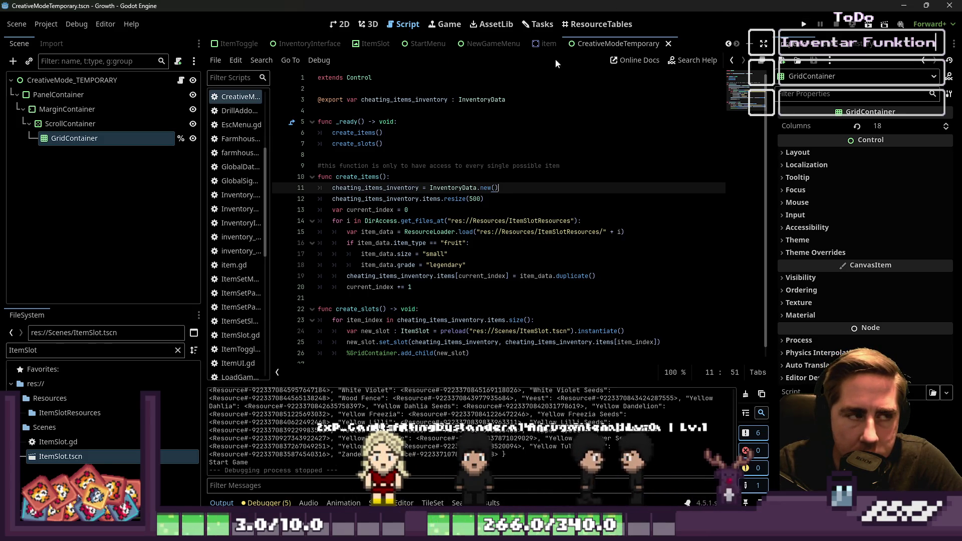
Step: Add an _input function on empty line 28 of the creative-mode script
{"action": "left_click", "coordinate": [146, 82]}
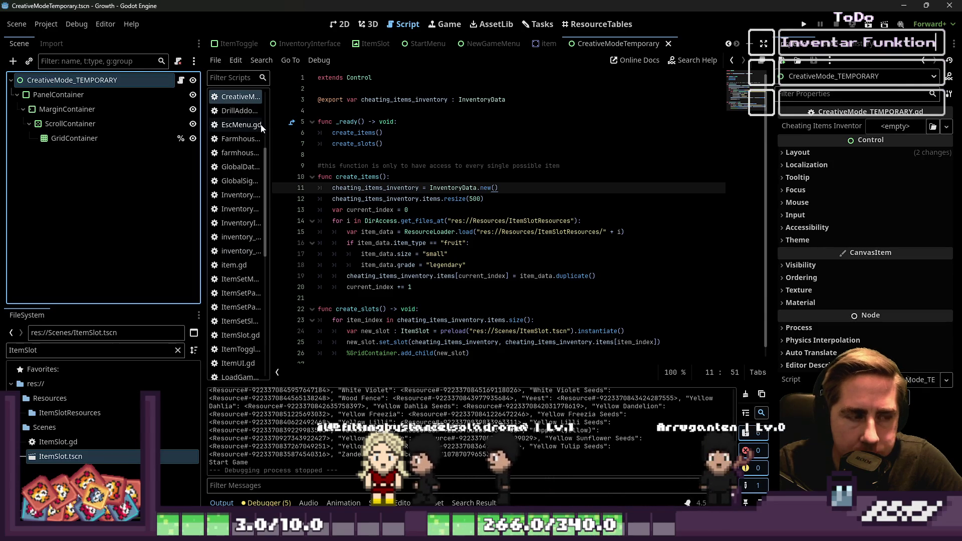
{"action": "scroll", "coordinate": [362, 180], "scroll_direction": "down", "scroll_amount": 1}
{"action": "left_click", "coordinate": [351, 353]}
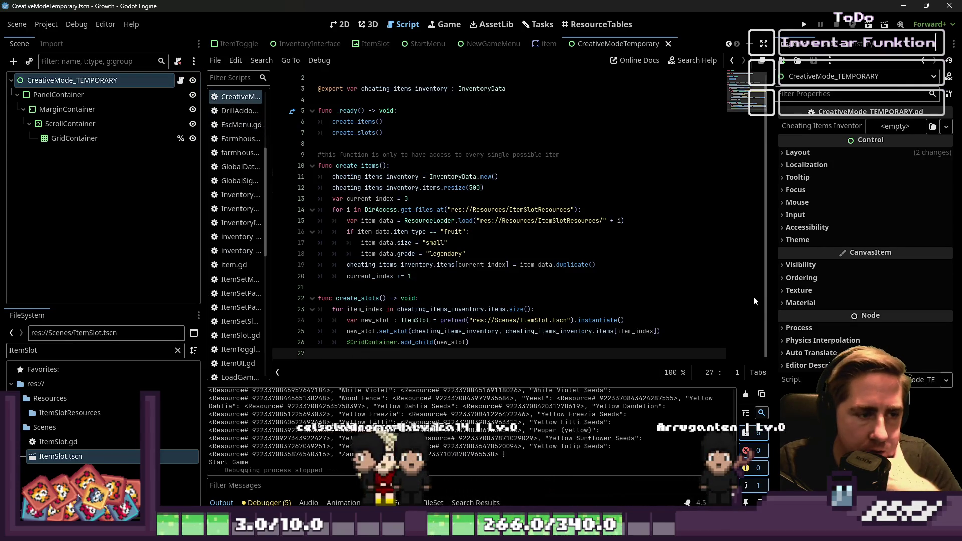
{"action": "type", "text": "func in"}
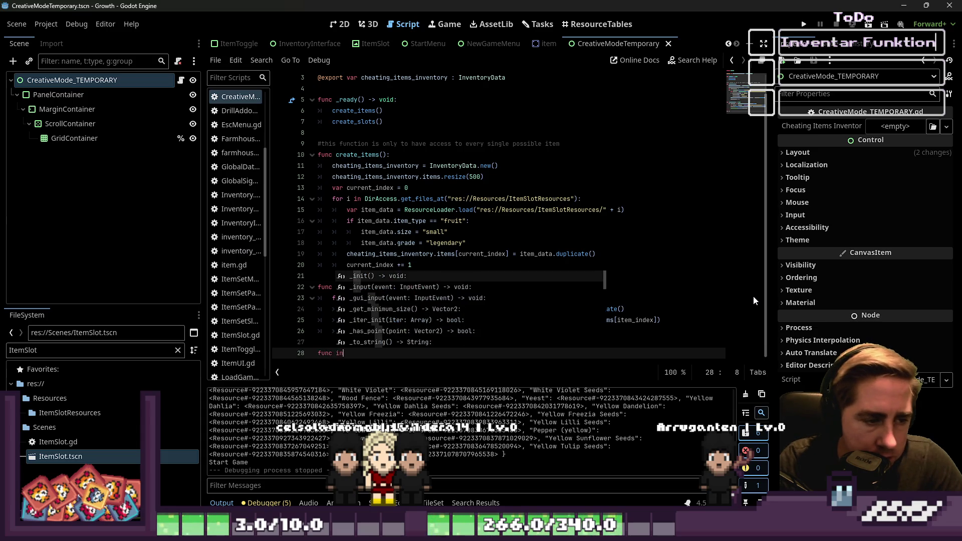
{"action": "key", "text": "Down"}
{"action": "key", "text": "Return"}
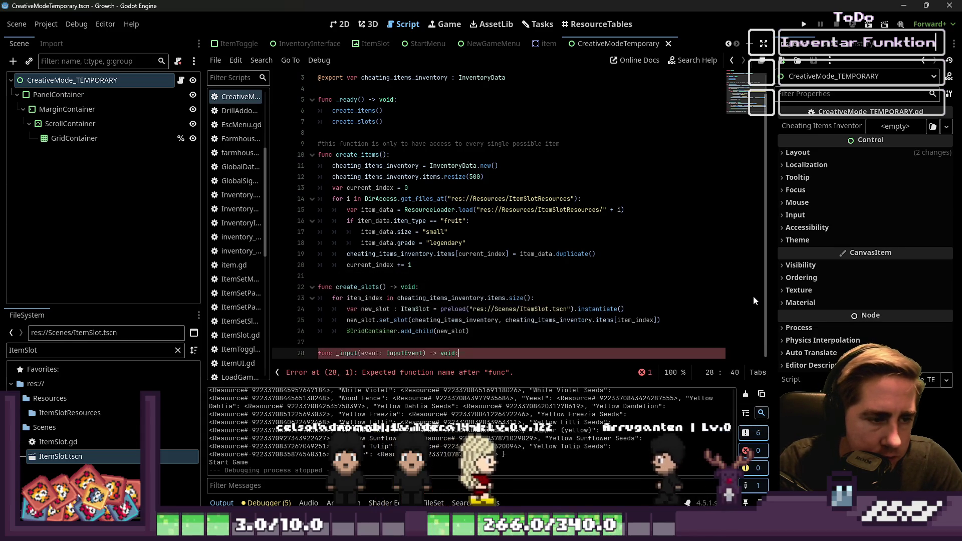
{"action": "key", "text": "Return"}
Step: Inside _input, add if event.is_action_pressed("#") that calls show()
{"action": "type", "text": "if "}
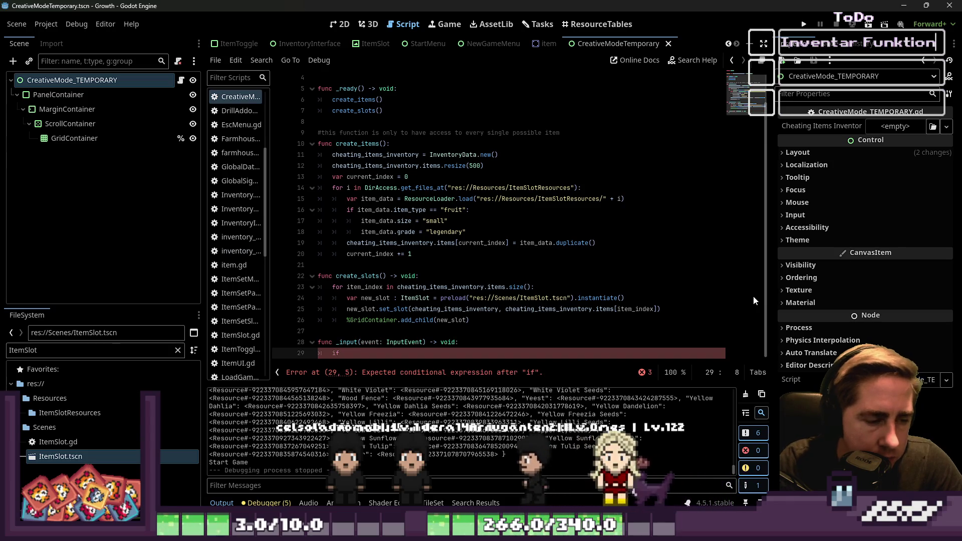
{"action": "type", "text": "event."}
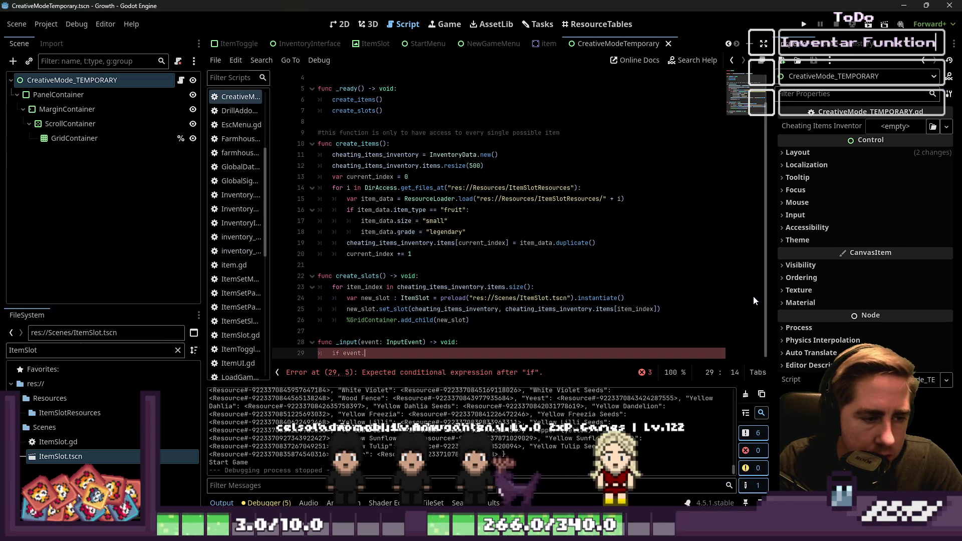
{"action": "type", "text": "is"}
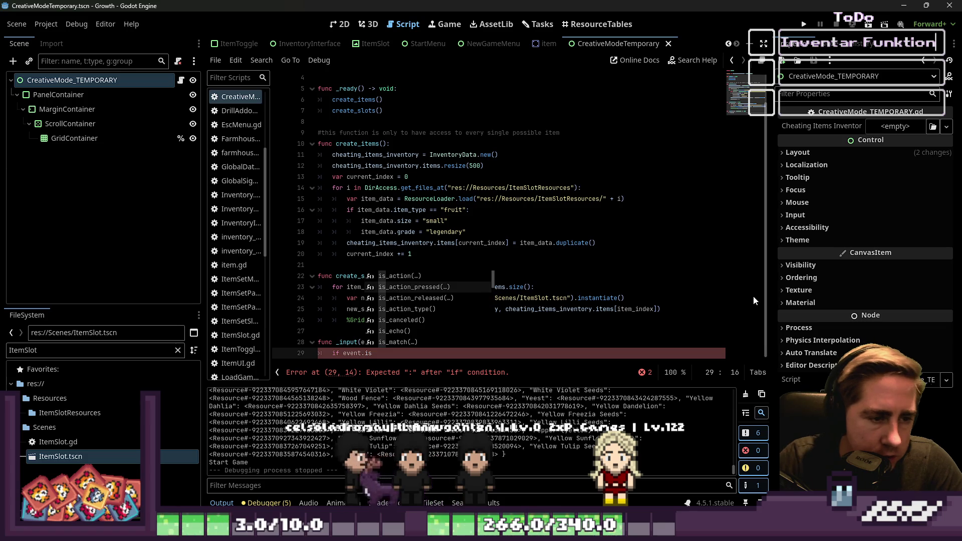
{"action": "key", "text": "Return"}
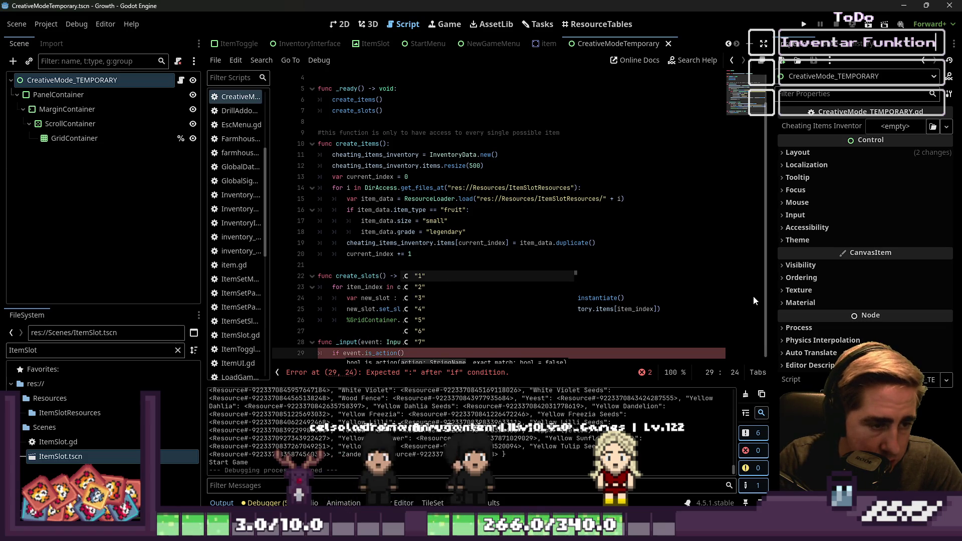
{"action": "key", "text": "BackSpace"}
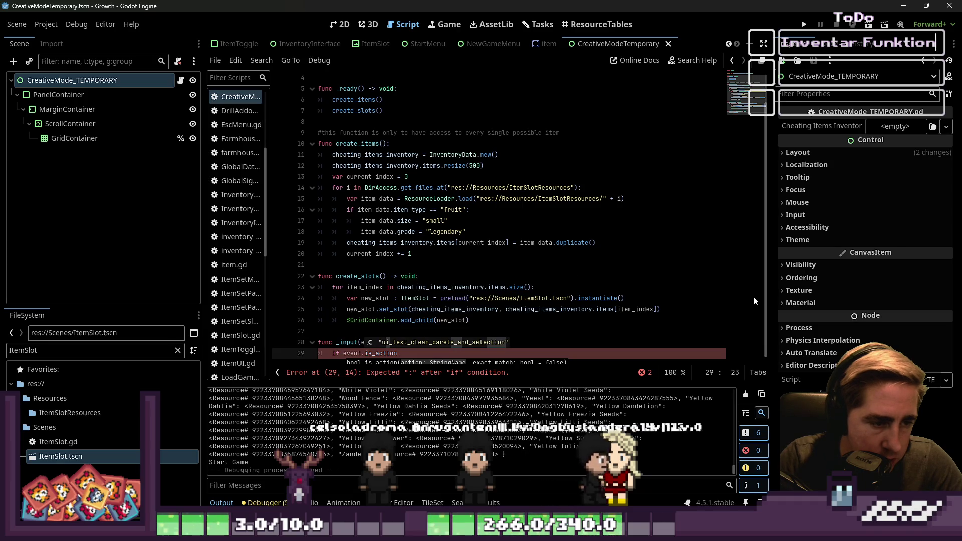
{"action": "type", "text": "_"}
{"action": "key", "text": "Return"}
{"action": "type", "text": "\""}
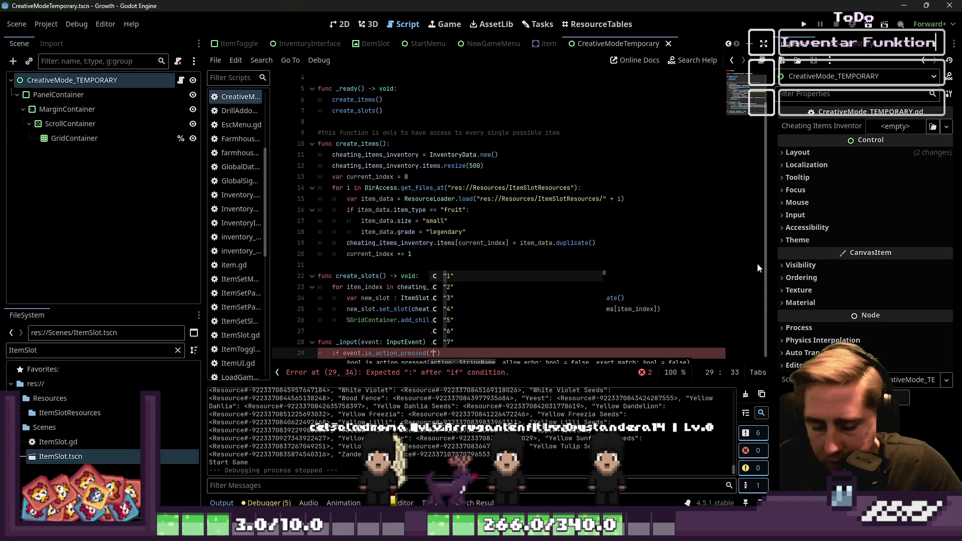
{"action": "type", "text": "#"}
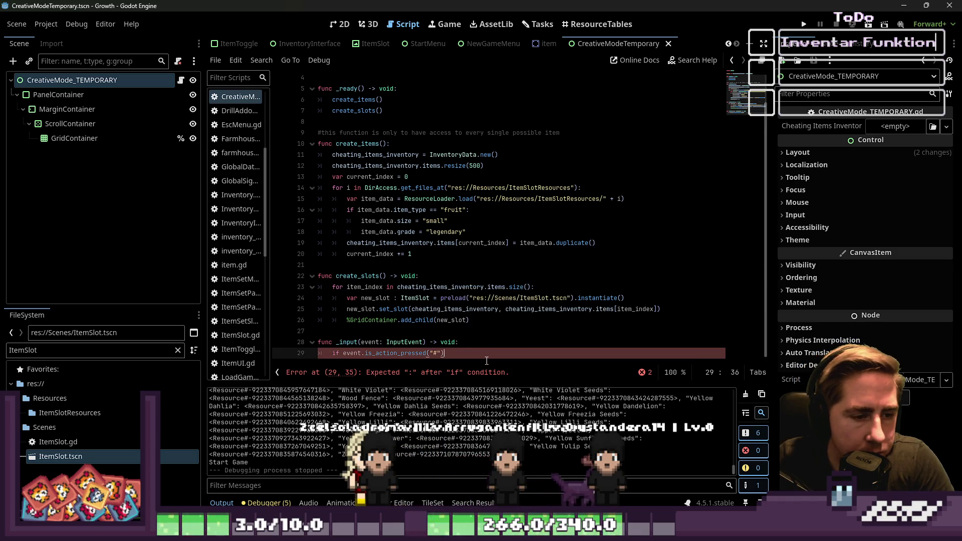
{"action": "key", "text": "Return"}
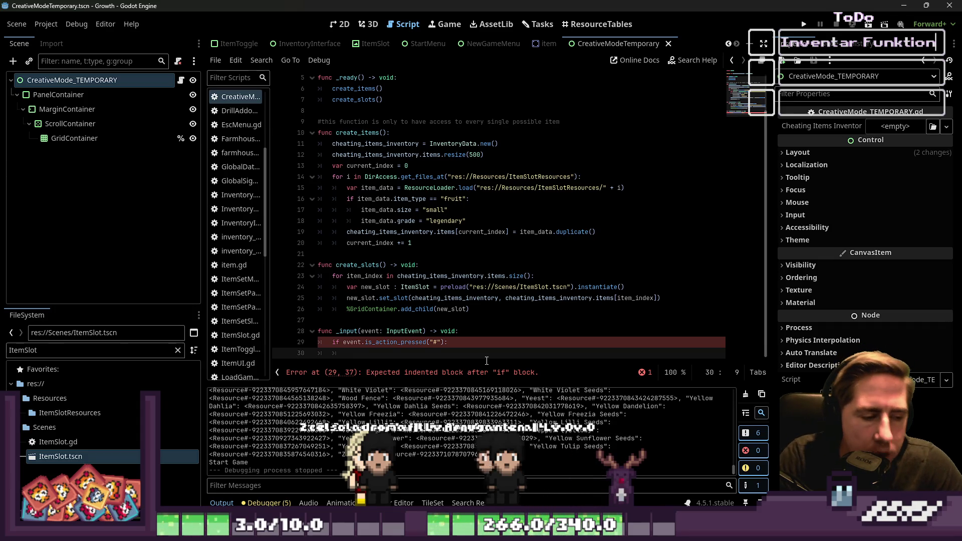
{"action": "type", "text": "ho"}
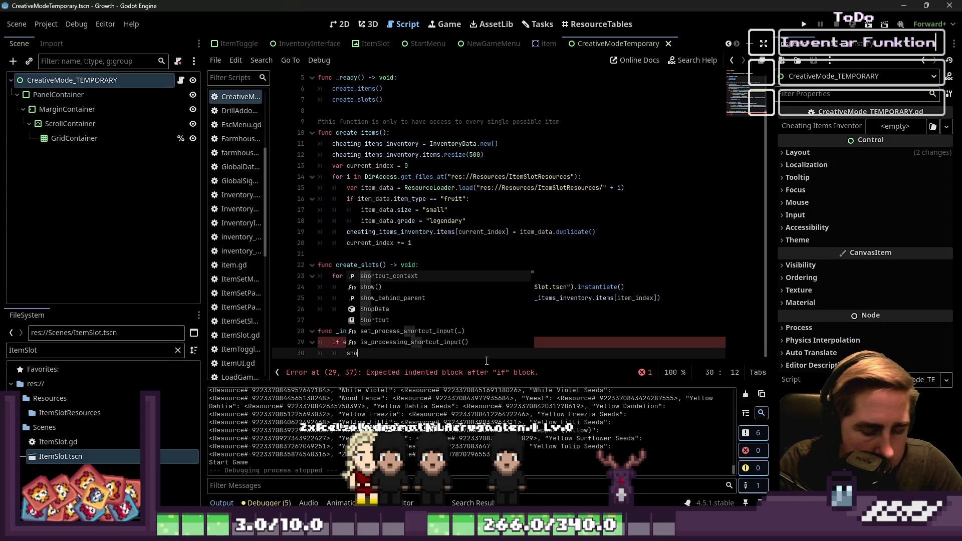
{"action": "key", "text": "Return"}
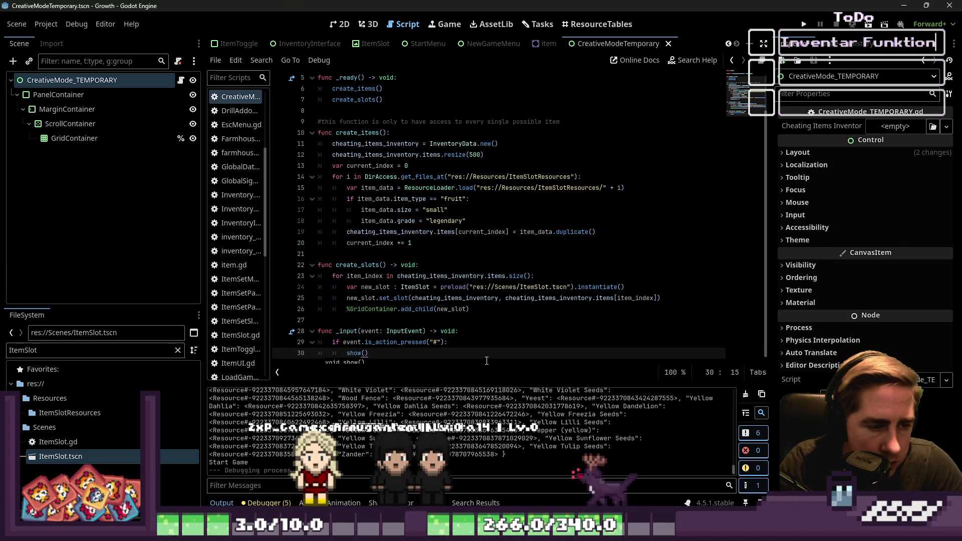
Step: Add an 'if visible:' check under the condition that calls hide()
{"action": "key", "text": "Return"}
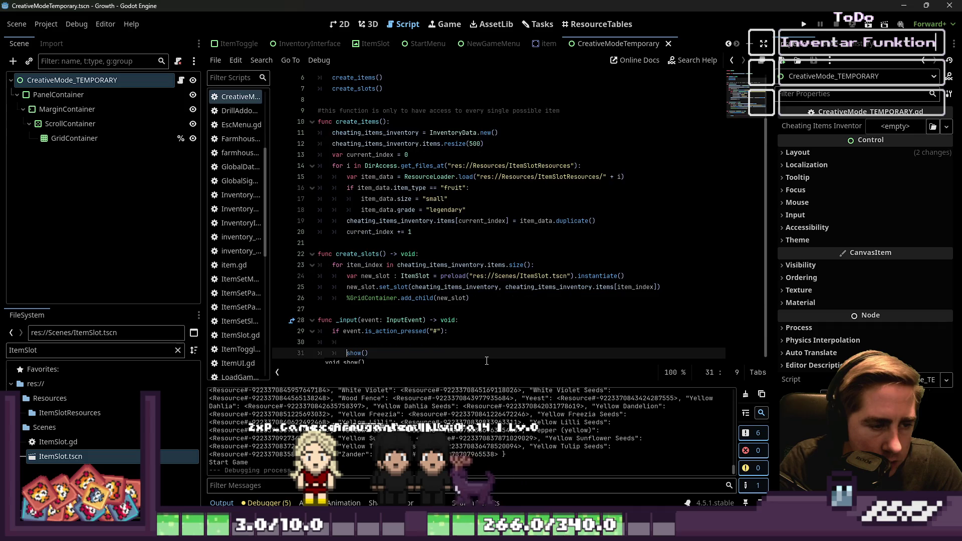
{"action": "key", "text": "Up"}
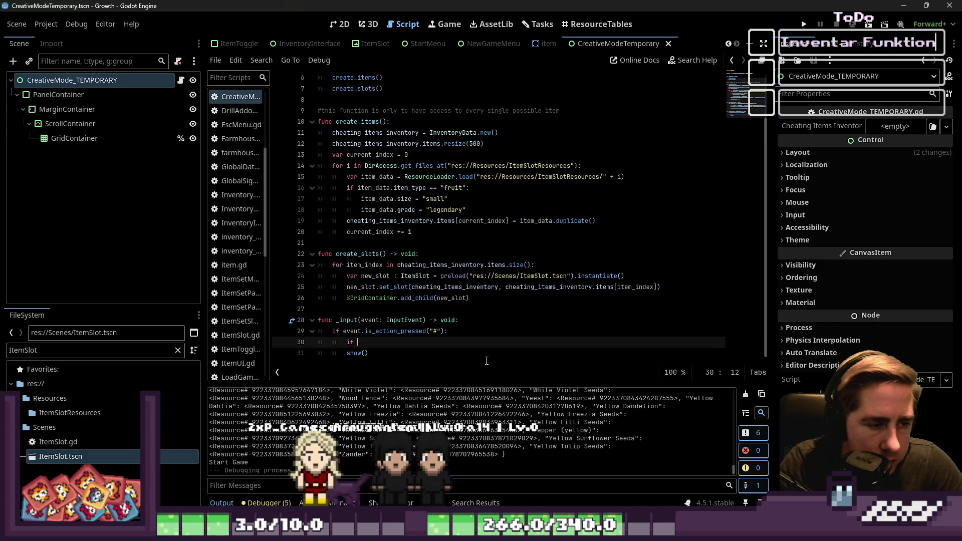
{"action": "type", "text": "si"}
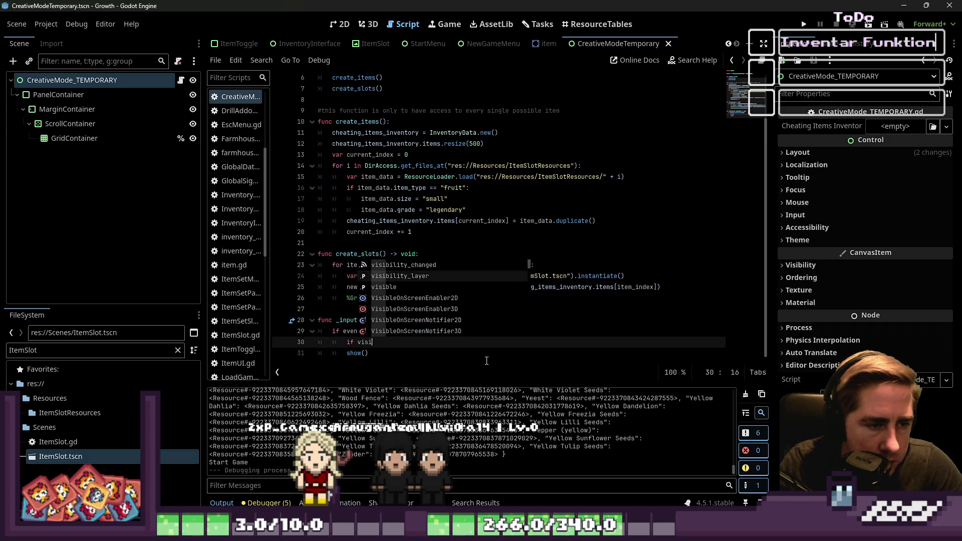
{"action": "type", "text": "ble:"}
{"action": "key", "text": "Down"}
{"action": "key", "text": "Tab"}
{"action": "key", "text": "Up"}
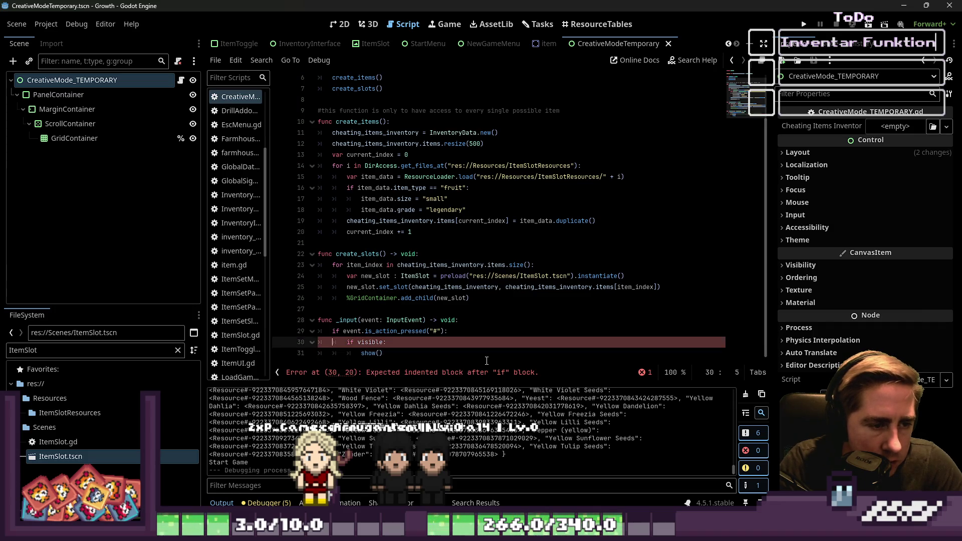
{"action": "key", "text": "ctrl+z"}
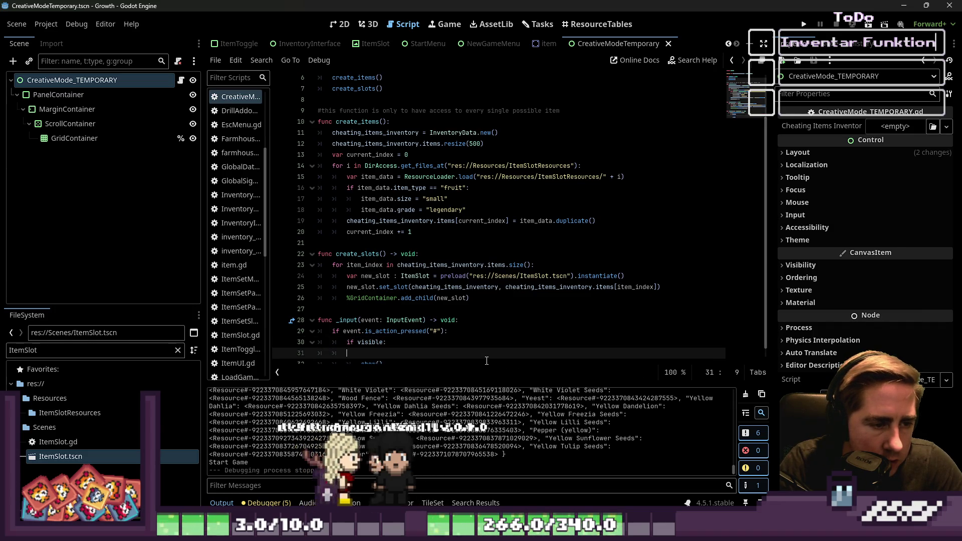
{"action": "key", "text": "End"}
{"action": "key", "text": "Return"}
{"action": "type", "text": "hide("}
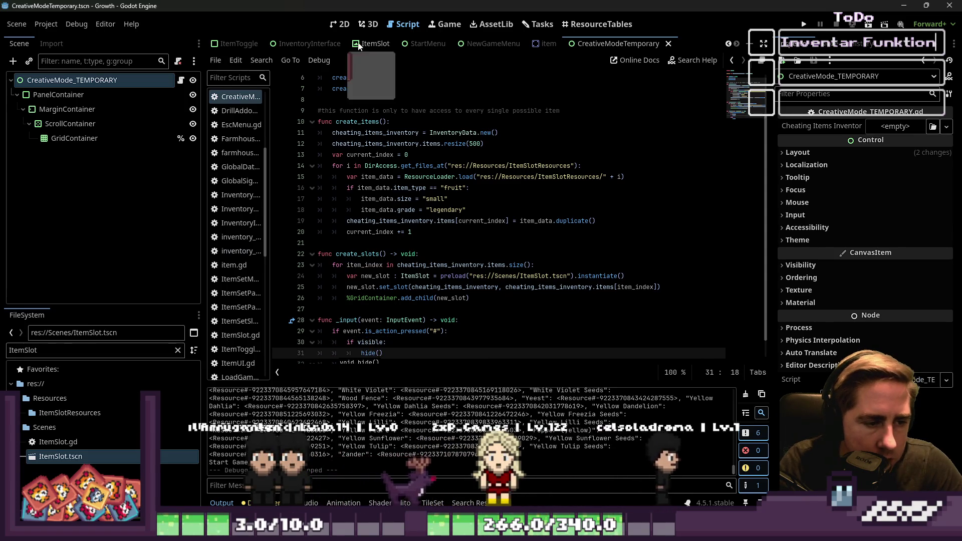
Step: Put show() in an else branch and save the script
{"action": "key", "text": "Up"}
{"action": "key", "text": "End"}
{"action": "scroll", "coordinate": [474, 368], "scroll_direction": "down", "scroll_amount": 1}
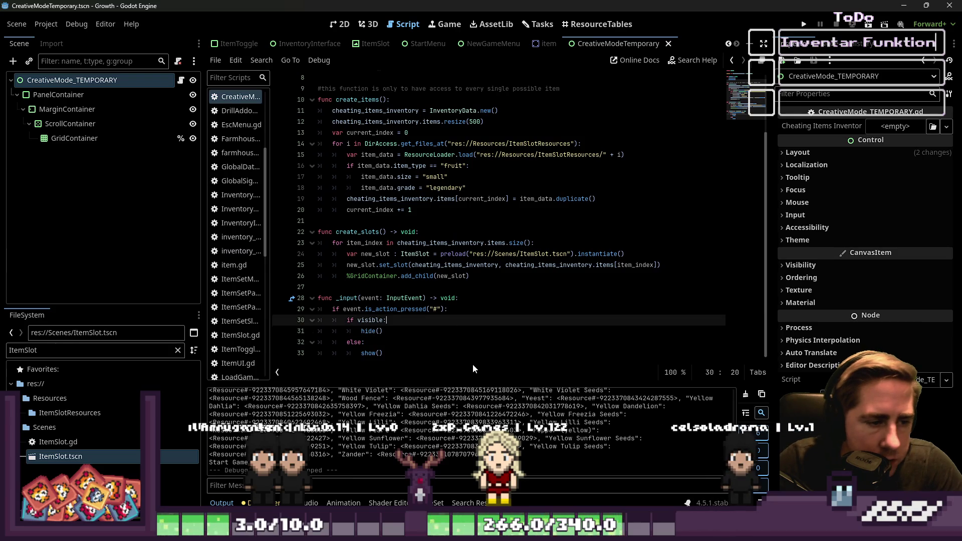
{"action": "left_click", "coordinate": [462, 341]}
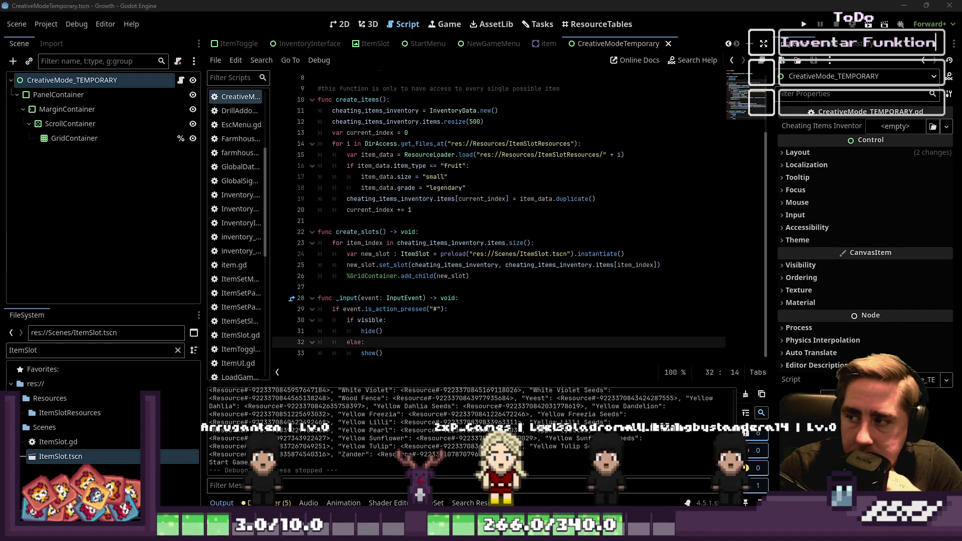
{"action": "left_click", "coordinate": [408, 355]}
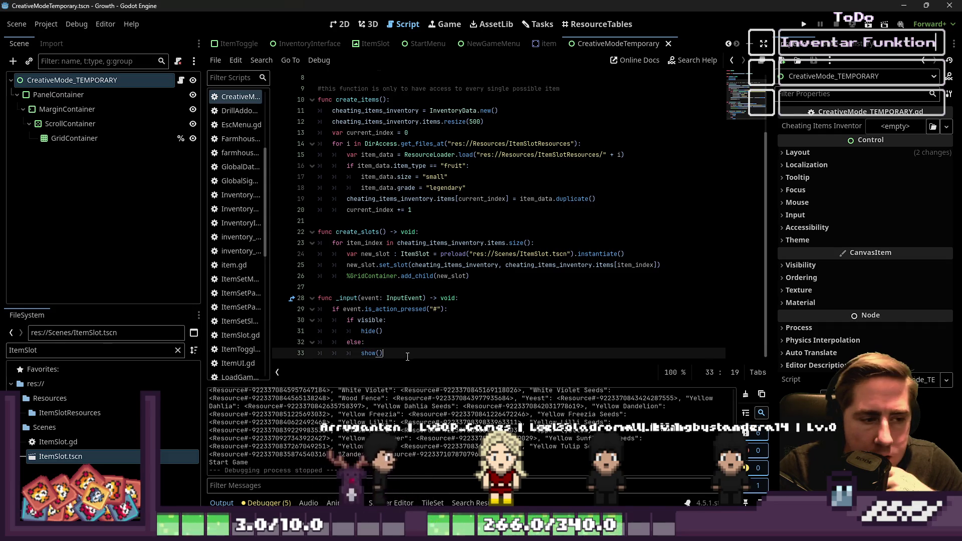
{"action": "key", "text": "ctrl+s"}
Step: Add a new "#" action in the Project Settings Input Map
{"action": "left_click", "coordinate": [49, 28]}
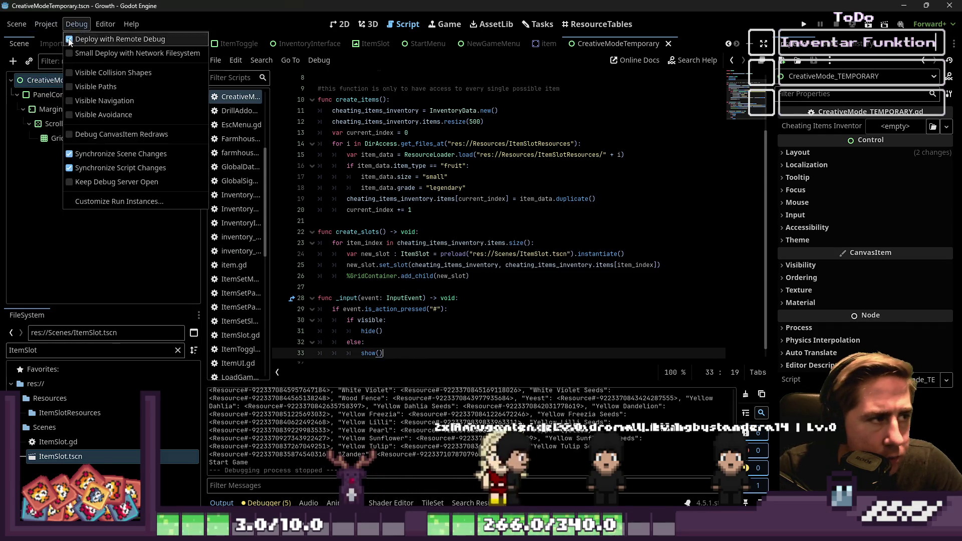
{"action": "left_click", "coordinate": [49, 39]}
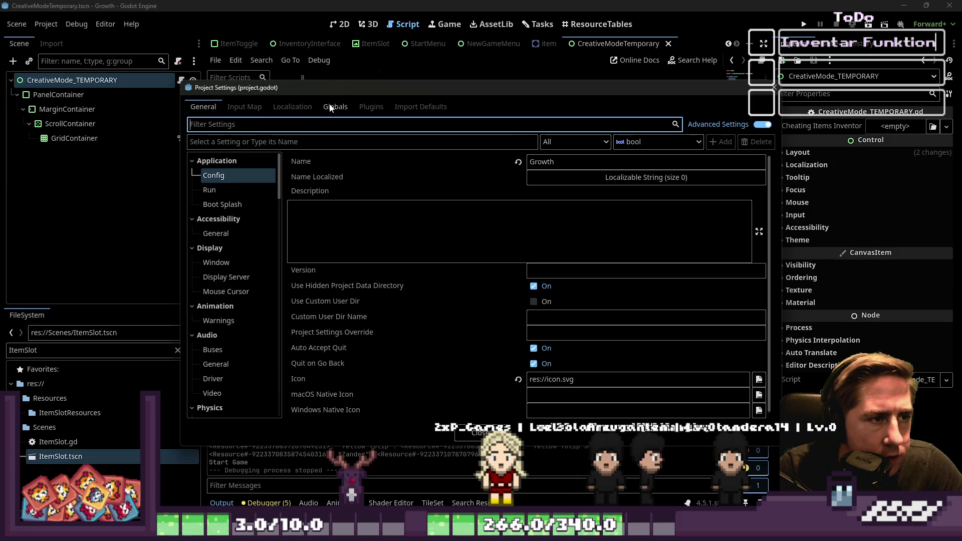
{"action": "left_click", "coordinate": [248, 107]}
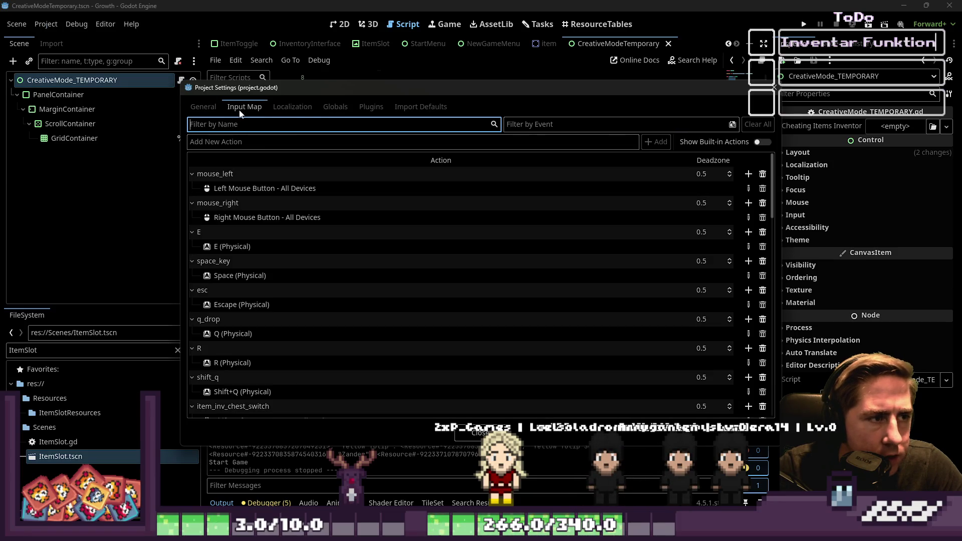
{"action": "left_click", "coordinate": [611, 146]}
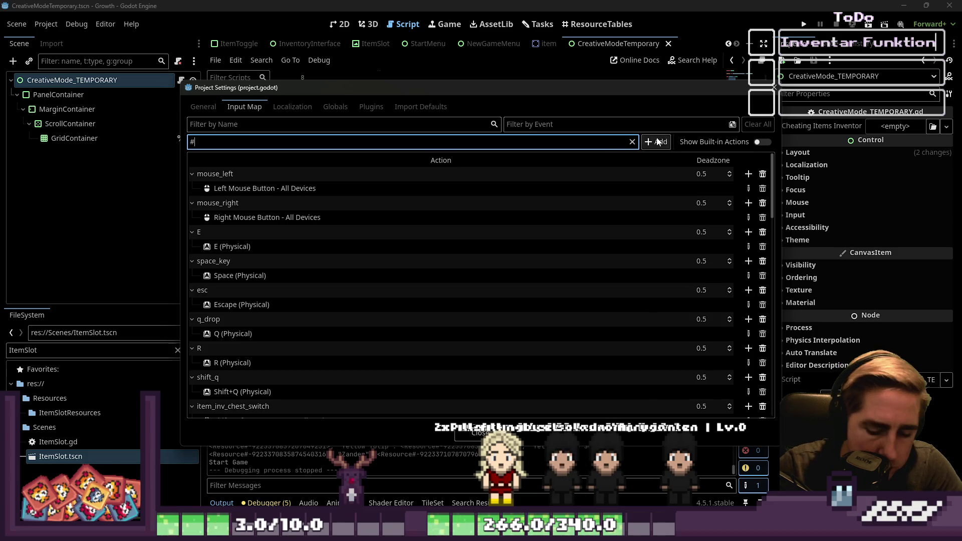
{"action": "left_click", "coordinate": [659, 142]}
{"action": "scroll", "coordinate": [435, 284], "scroll_direction": "down", "scroll_amount": 10}
{"action": "double_click", "coordinate": [249, 406]}
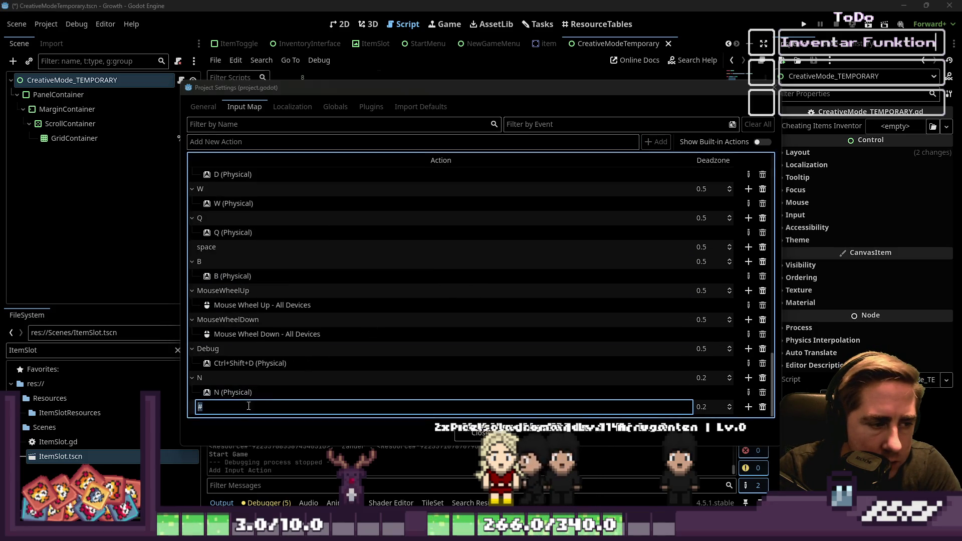
{"action": "key", "text": "Return"}
Step: Bind the number-sign key to the # action, close settings, and run the game
{"action": "left_click", "coordinate": [749, 407]}
{"action": "key", "text": "numbersign"}
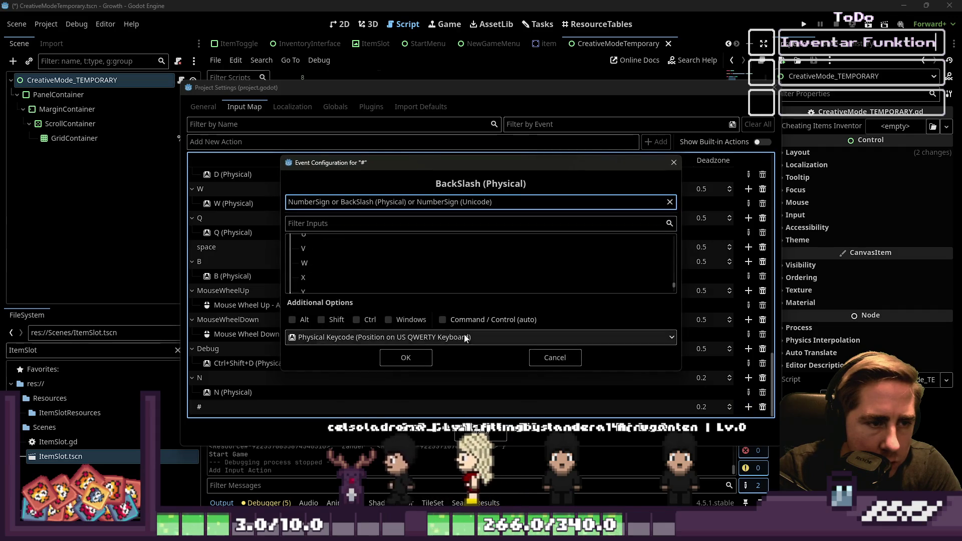
{"action": "left_click", "coordinate": [406, 359]}
{"action": "left_click", "coordinate": [480, 433]}
{"action": "key", "text": "ctrl+s"}
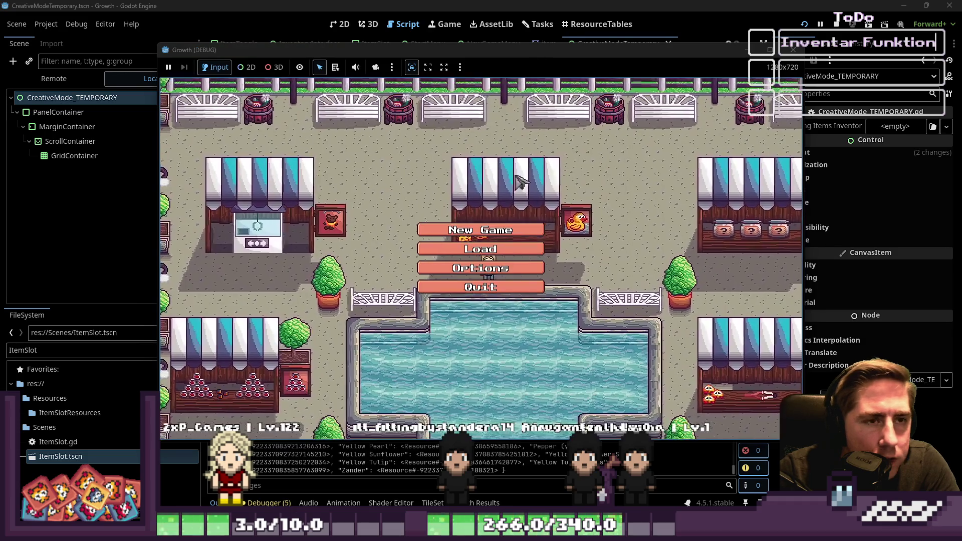
Step: Start a new character, toggle the creative grid, and drag the chicken into the inventory's third row
{"action": "left_click", "coordinate": [494, 228]}
{"action": "type", "text": "io"}
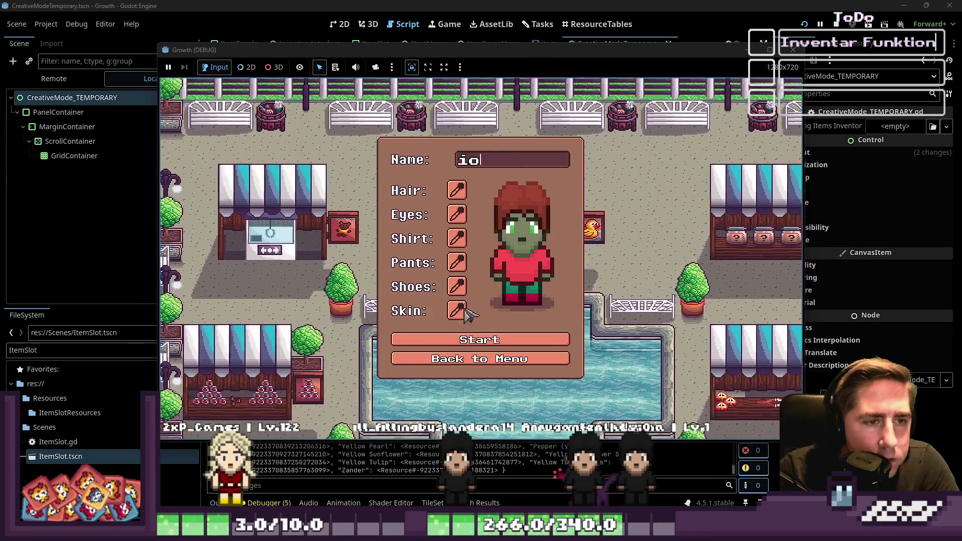
{"action": "left_click", "coordinate": [477, 346]}
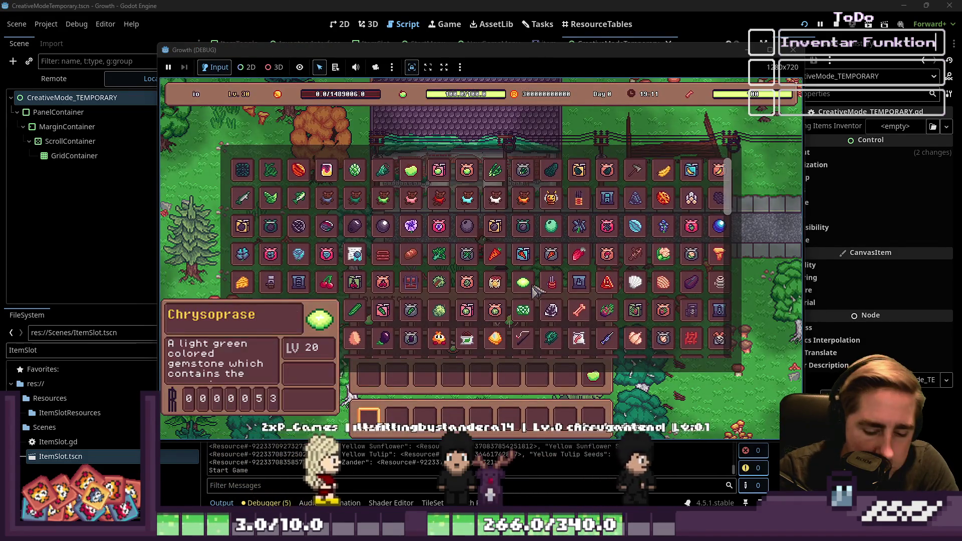
{"action": "key", "text": "Escape"}
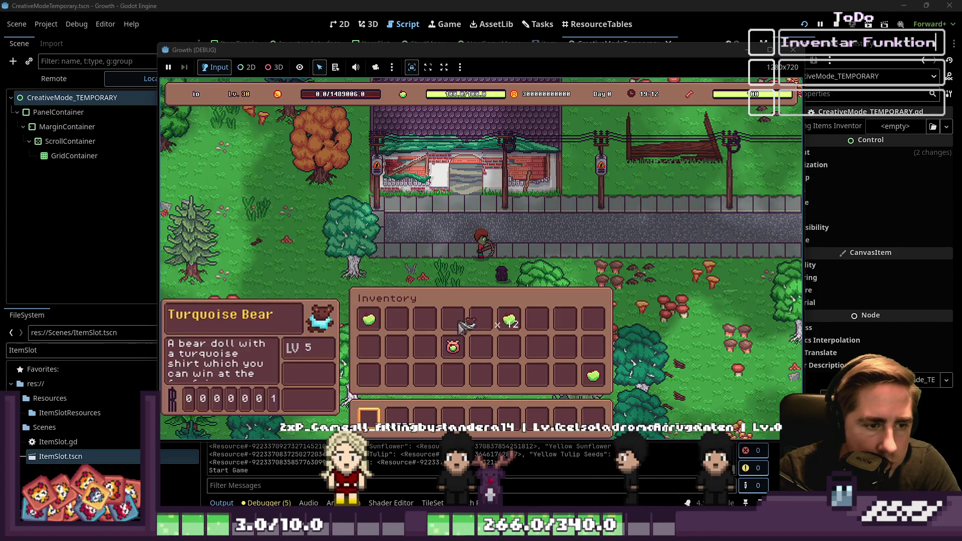
{"action": "key", "text": "Escape"}
{"action": "left_click_drag", "start_coordinate": [496, 282], "coordinate": [482, 375]}
{"action": "key", "text": "Escape"}
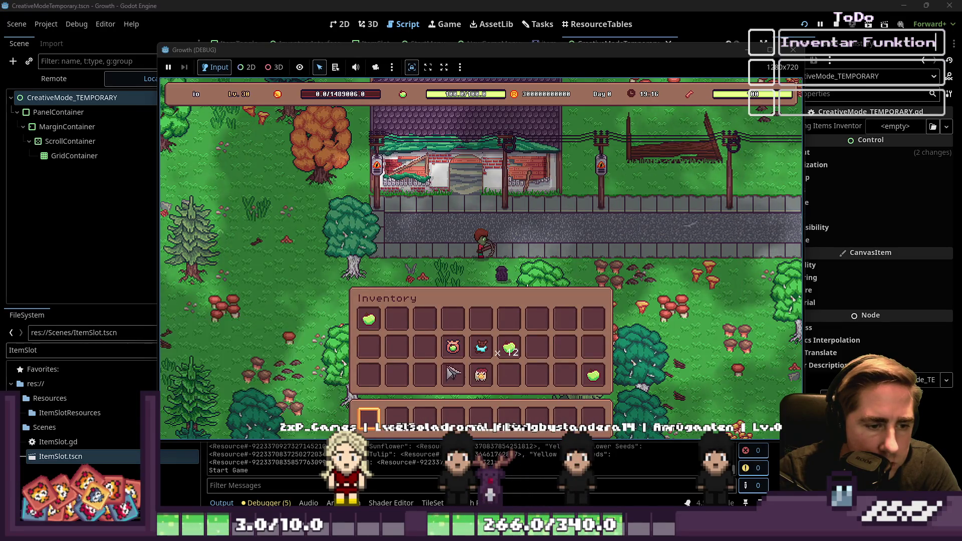
Step: Toggle the grid with C, move the Demantoid gem into an empty third-row slot, and stop the game
{"action": "key", "text": "c"}
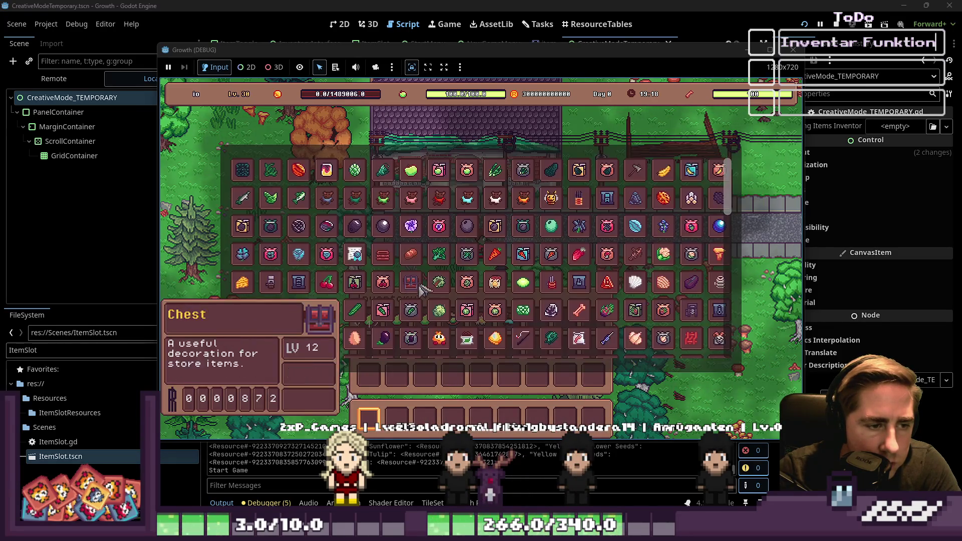
{"action": "key", "text": "c"}
{"action": "key", "text": "c"}
{"action": "key", "text": "c"}
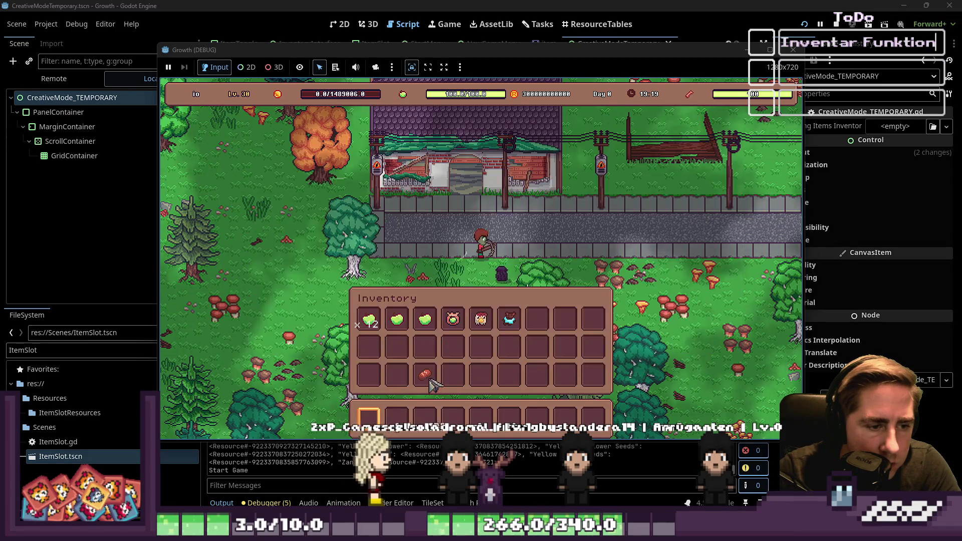
{"action": "key", "text": "c"}
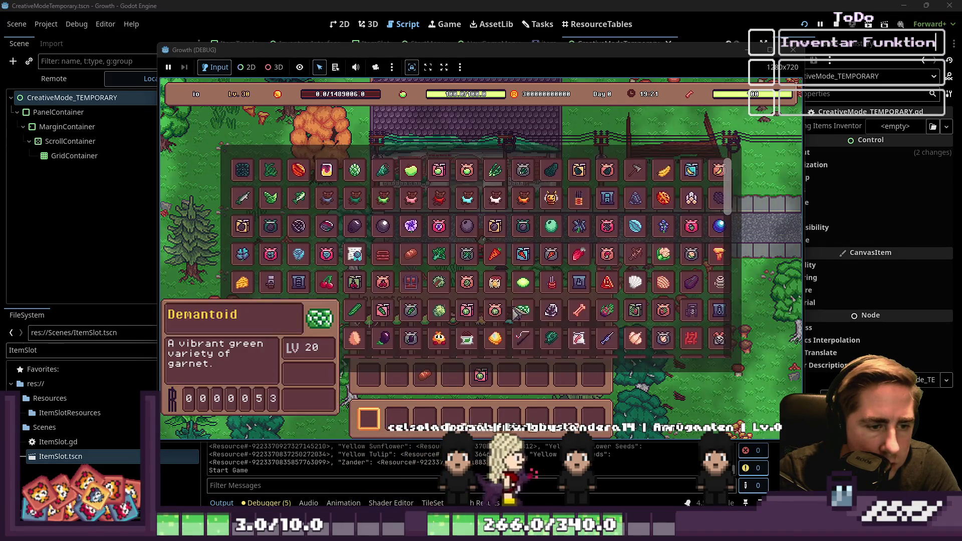
{"action": "left_click", "coordinate": [523, 314]}
{"action": "key", "text": "c"}
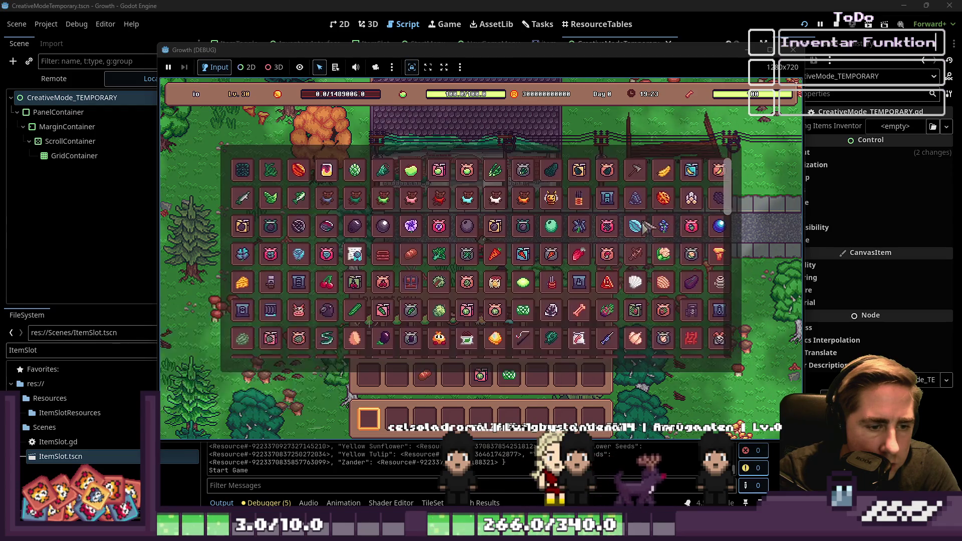
{"action": "key", "text": "c"}
{"action": "left_click", "coordinate": [568, 377]}
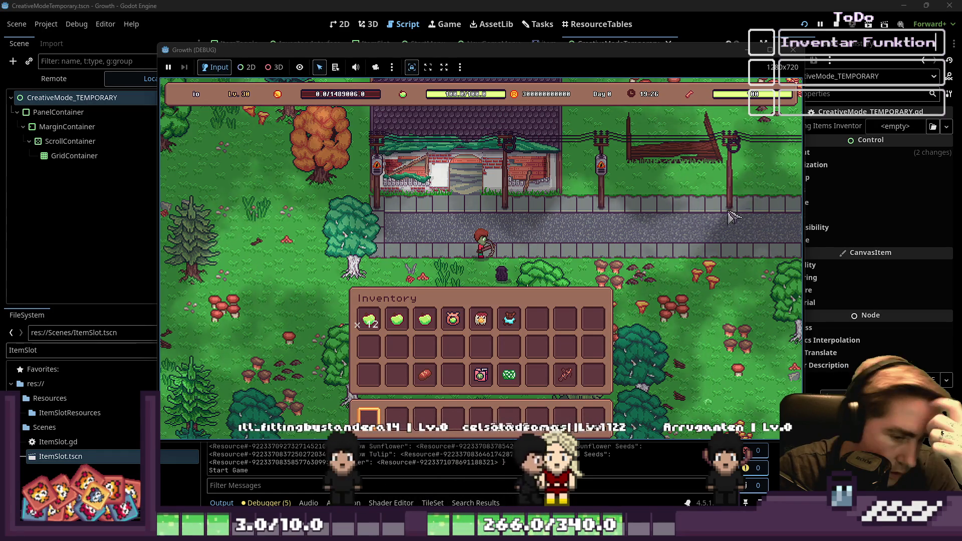
{"action": "left_click", "coordinate": [793, 50]}
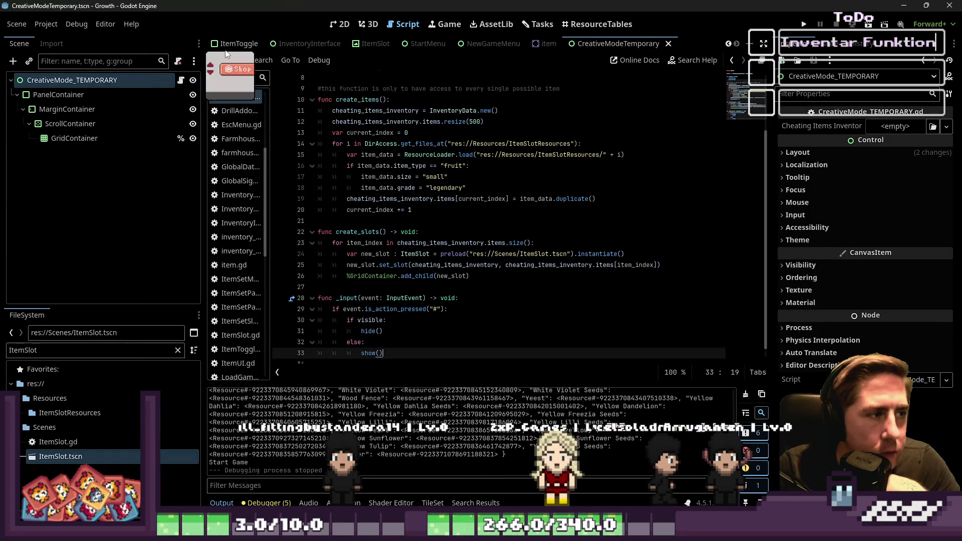
{"action": "left_click", "coordinate": [340, 24]}
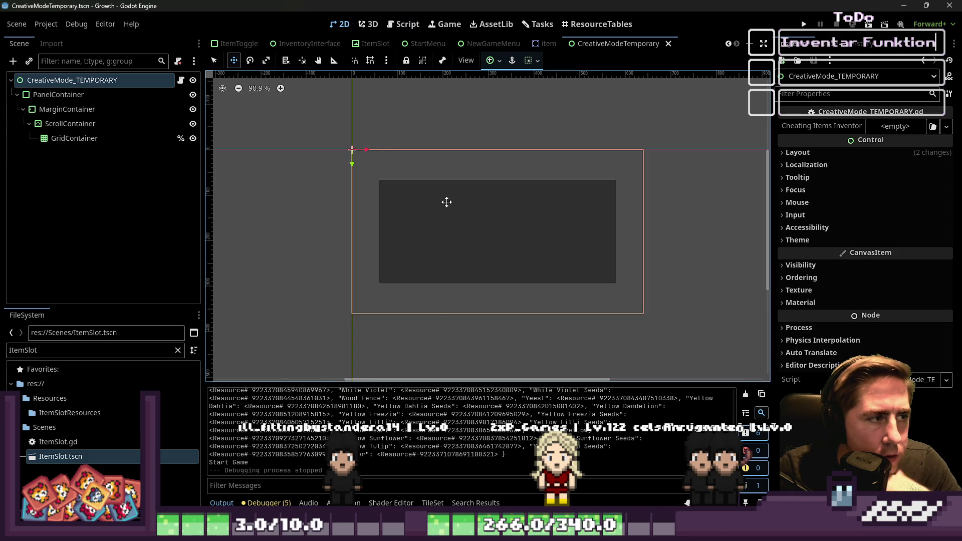
Step: Nudge the PanelContainer up and review the MarginContainer and ScrollContainer sizing settings
{"action": "left_click", "coordinate": [58, 94]}
{"action": "left_click_drag", "start_coordinate": [442, 214], "coordinate": [442, 188]}
{"action": "left_click", "coordinate": [67, 108]}
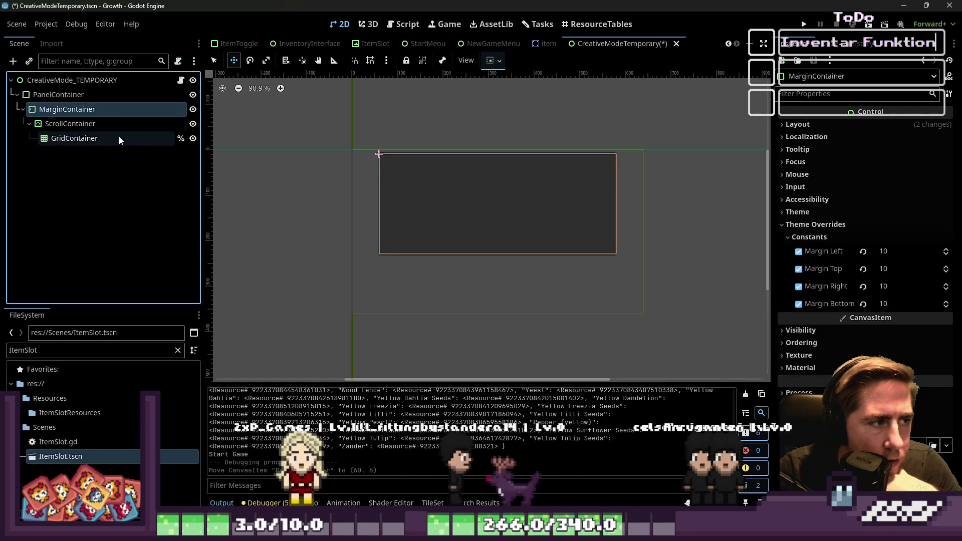
{"action": "left_click", "coordinate": [801, 330]}
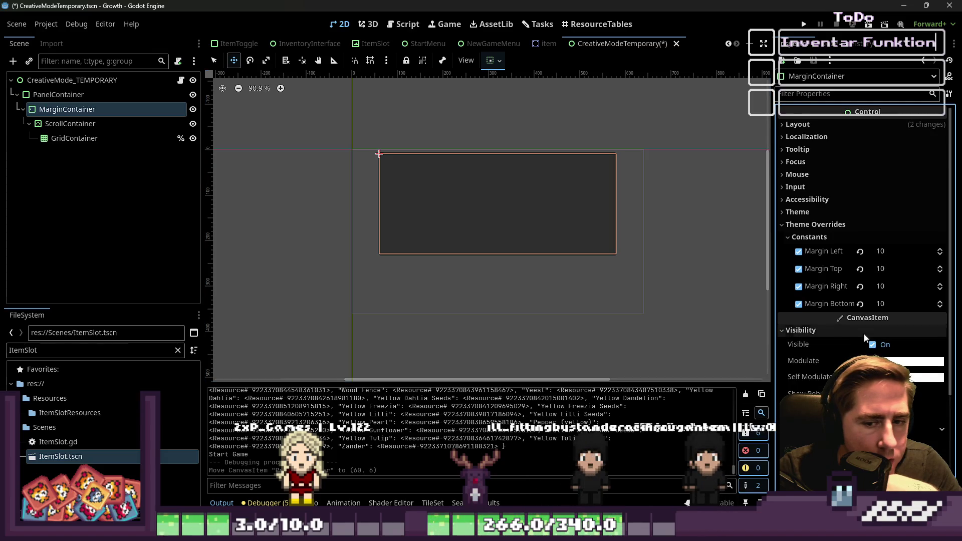
{"action": "left_click", "coordinate": [808, 225]}
{"action": "left_click", "coordinate": [797, 225]}
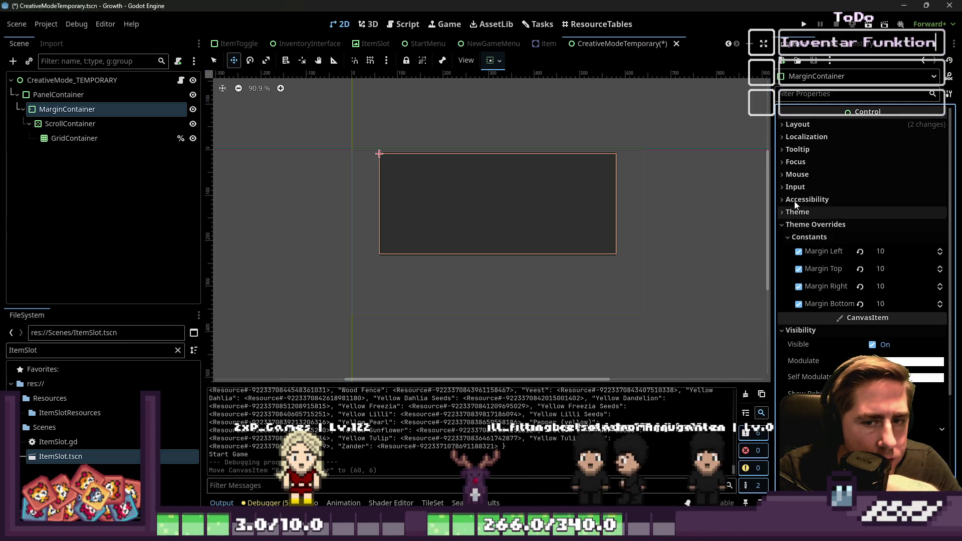
{"action": "left_click", "coordinate": [813, 125]}
{"action": "left_click", "coordinate": [834, 245]}
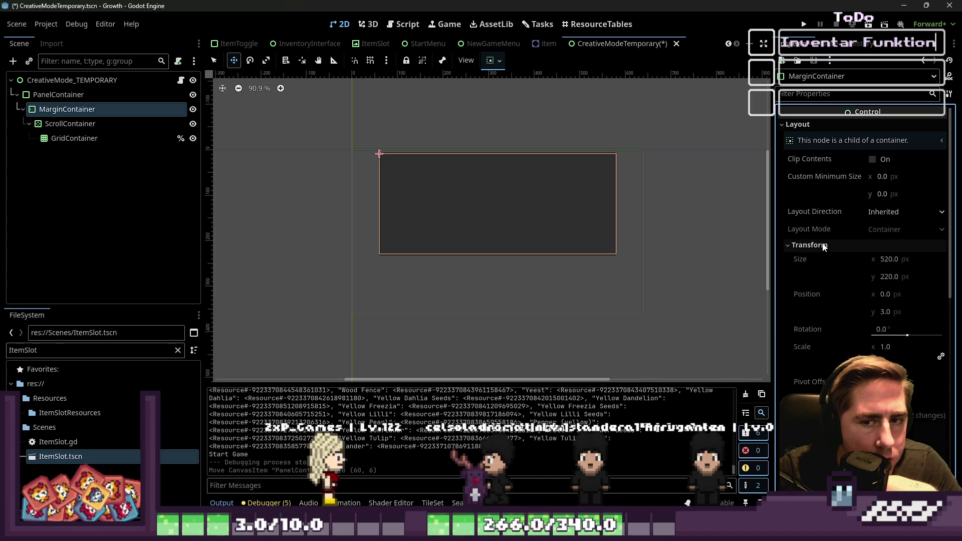
{"action": "left_click", "coordinate": [838, 245]}
{"action": "left_click", "coordinate": [828, 260]}
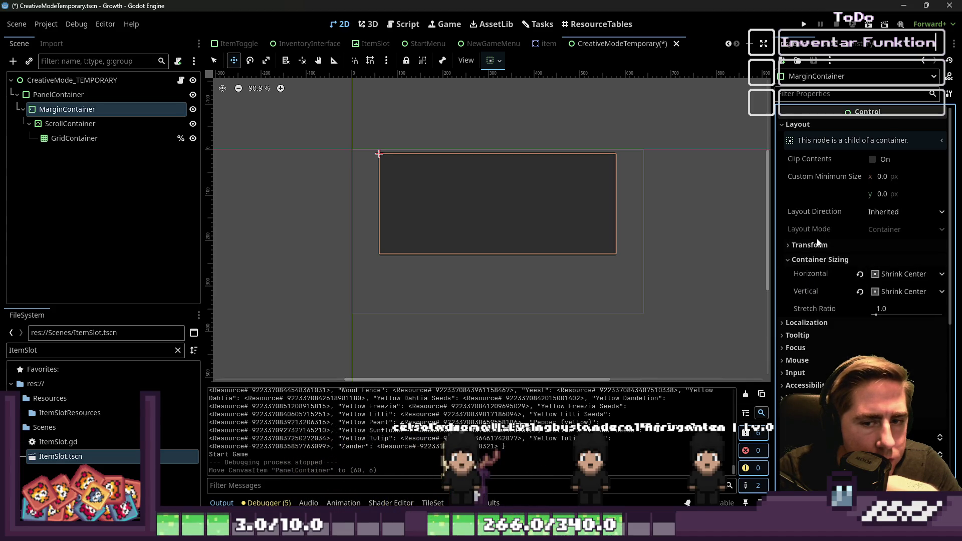
{"action": "left_click", "coordinate": [68, 123]}
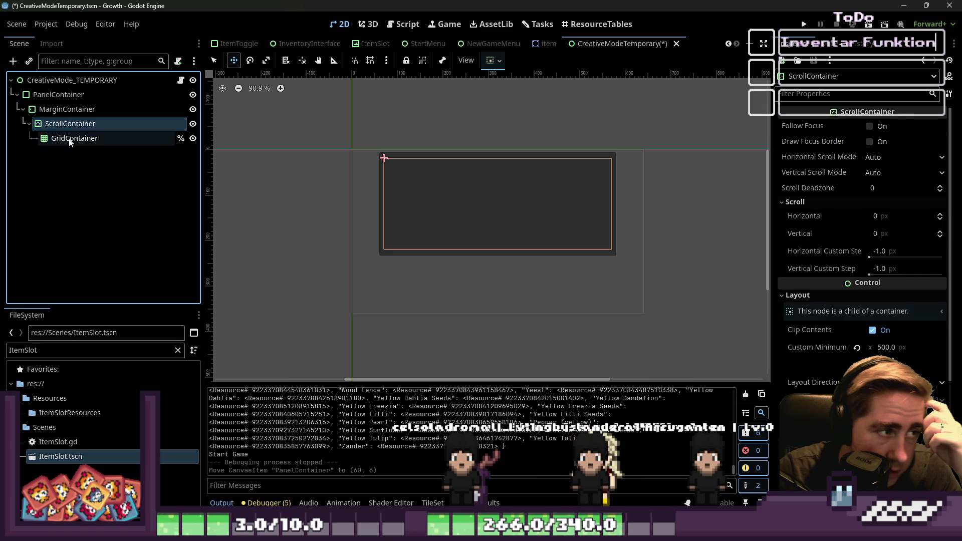
{"action": "left_click", "coordinate": [906, 367]}
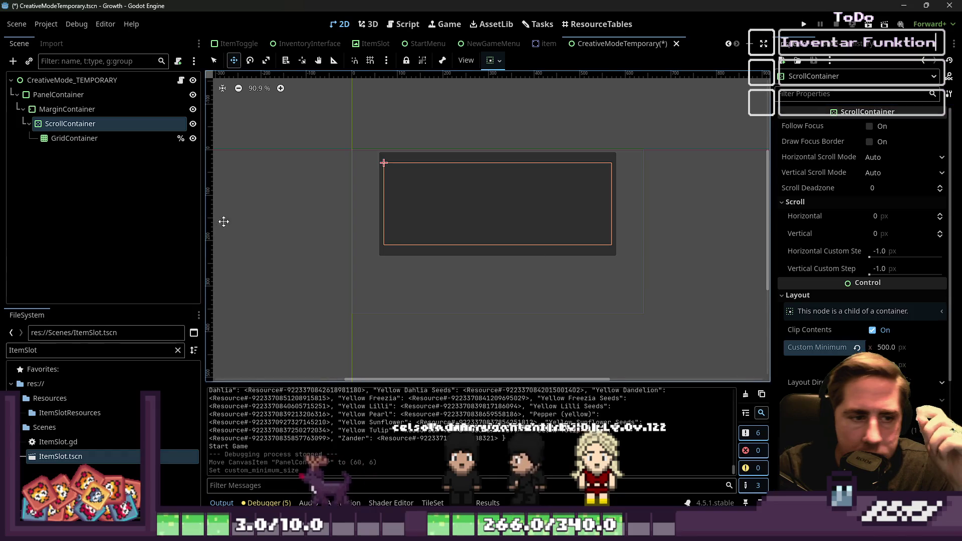
{"action": "left_click", "coordinate": [75, 109]}
Step: Anchor the PanelContainer to the Center preset and move it back up about 61 pixels
{"action": "left_click", "coordinate": [92, 95]}
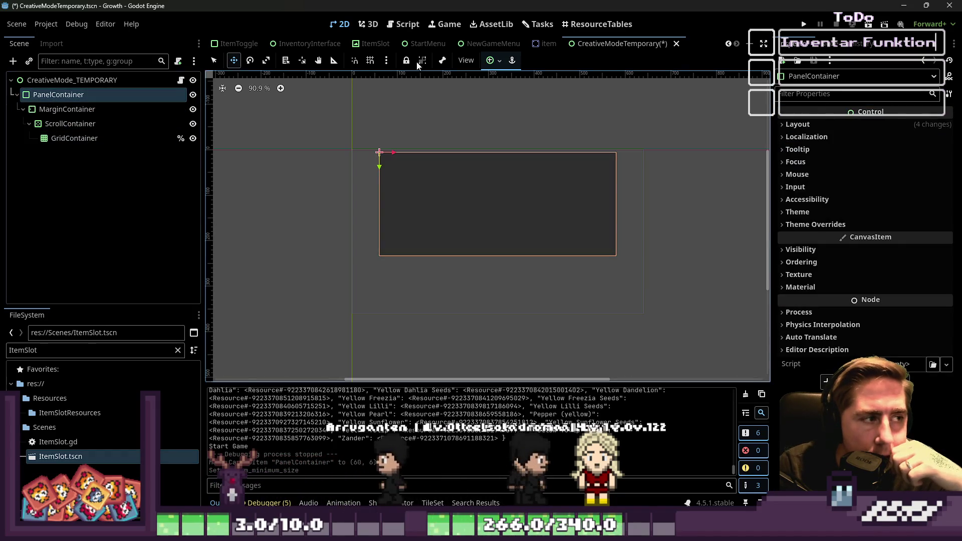
{"action": "left_click", "coordinate": [493, 60]}
{"action": "left_click", "coordinate": [515, 121]}
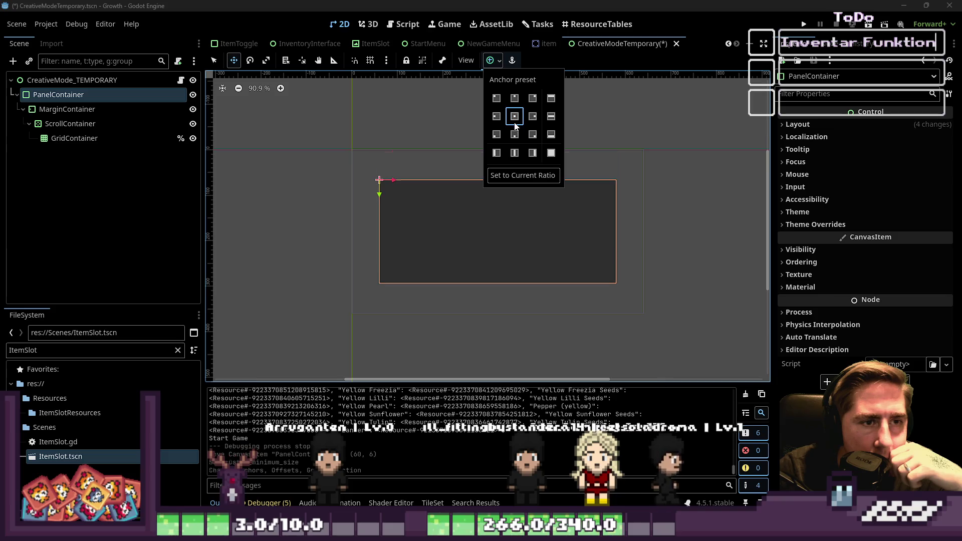
{"action": "left_click", "coordinate": [453, 193]}
{"action": "left_click_drag", "start_coordinate": [453, 193], "coordinate": [454, 166]}
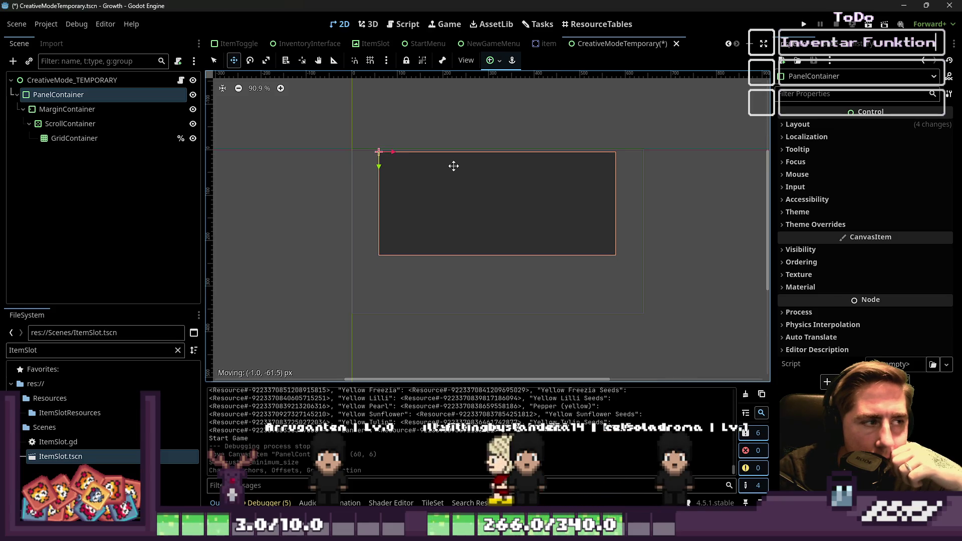
Step: Check the GridContainer's column count and the ScrollContainer's properties
{"action": "left_click", "coordinate": [58, 125]}
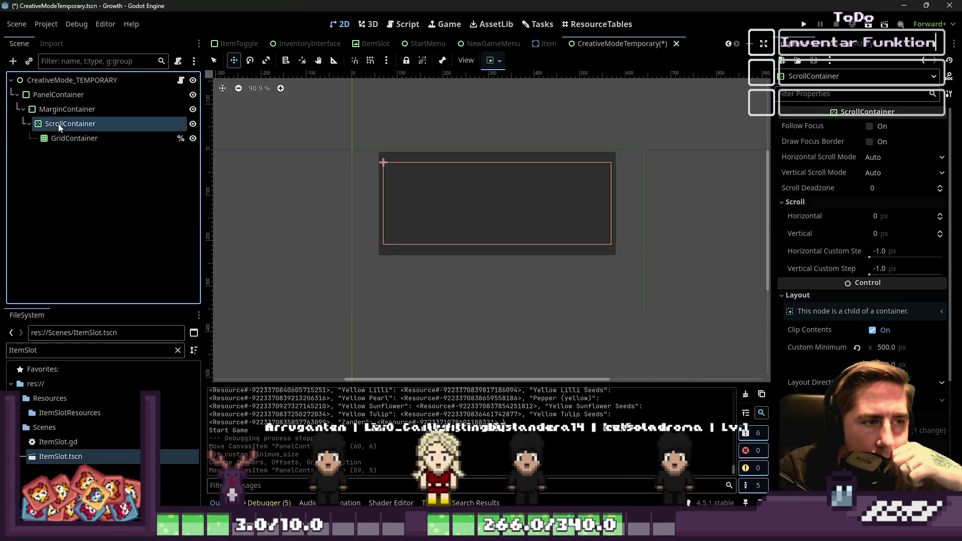
{"action": "left_click", "coordinate": [70, 140]}
{"action": "left_click", "coordinate": [70, 126]}
{"action": "left_click", "coordinate": [71, 140]}
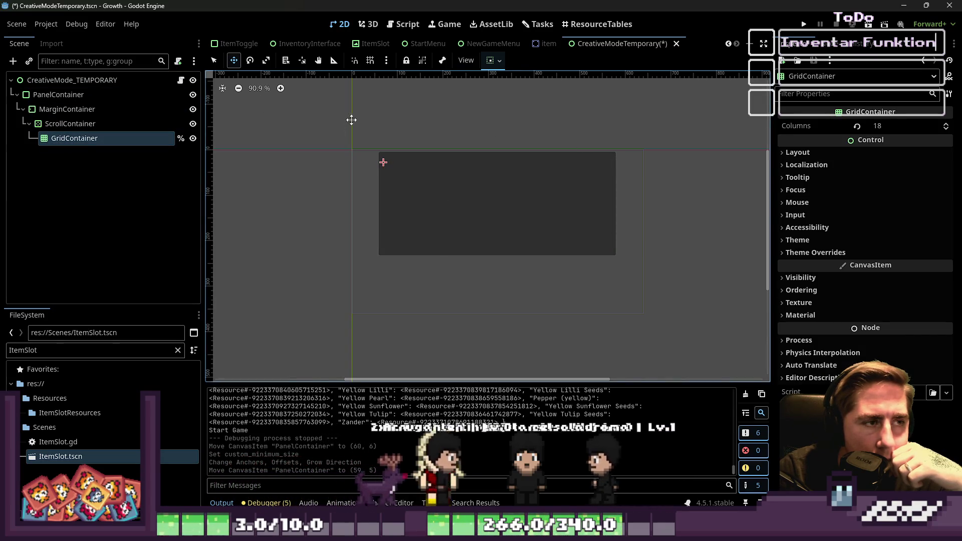
{"action": "left_click", "coordinate": [401, 202]}
{"action": "left_click", "coordinate": [58, 94]}
{"action": "left_click", "coordinate": [71, 124]}
Step: Resize the PanelContainer to 520 by 200 and centre its anchor
{"action": "left_click", "coordinate": [89, 108]}
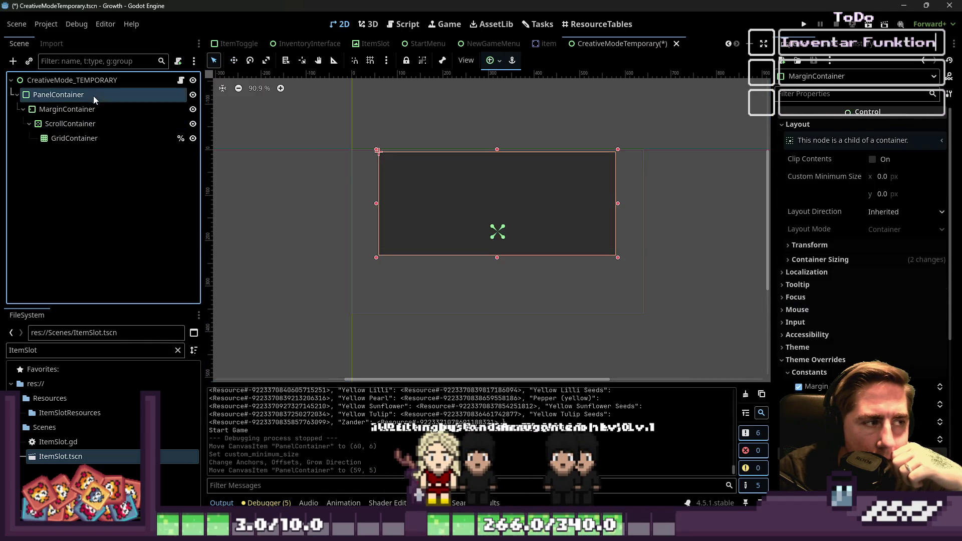
{"action": "left_click", "coordinate": [497, 253]}
{"action": "left_click", "coordinate": [496, 228]}
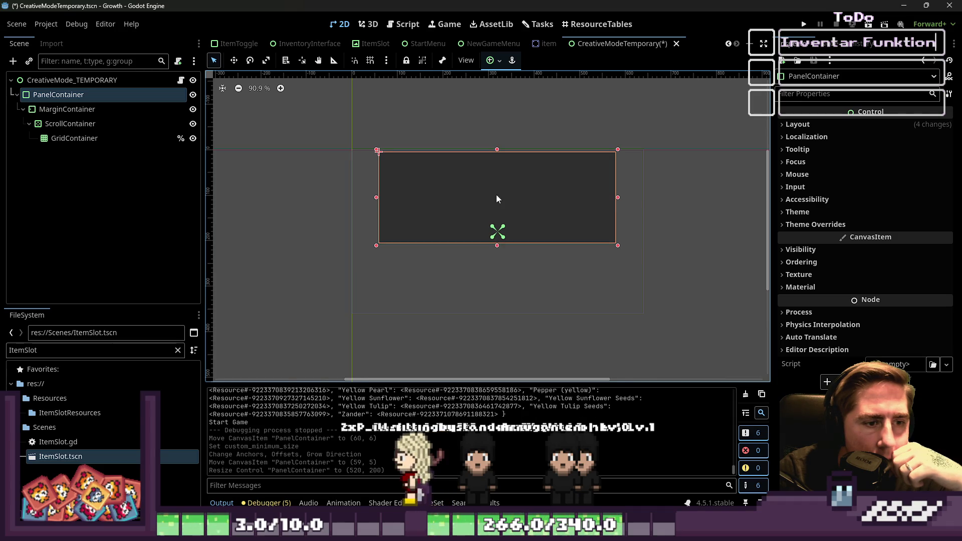
{"action": "mouse_move", "coordinate": [498, 236]}
{"action": "left_mouse_down"}
{"action": "mouse_move", "coordinate": [497, 190]}
{"action": "mouse_move", "coordinate": [497, 198]}
{"action": "left_mouse_up"}
Step: Shrink the root CreativeMode_TEMPORARY control, move it toward the centre, then save and run with F5
{"action": "left_click", "coordinate": [66, 78]}
{"action": "mouse_move", "coordinate": [641, 315]}
{"action": "left_mouse_down"}
{"action": "mouse_move", "coordinate": [591, 189]}
{"action": "mouse_move", "coordinate": [346, 148]}
{"action": "left_mouse_up"}
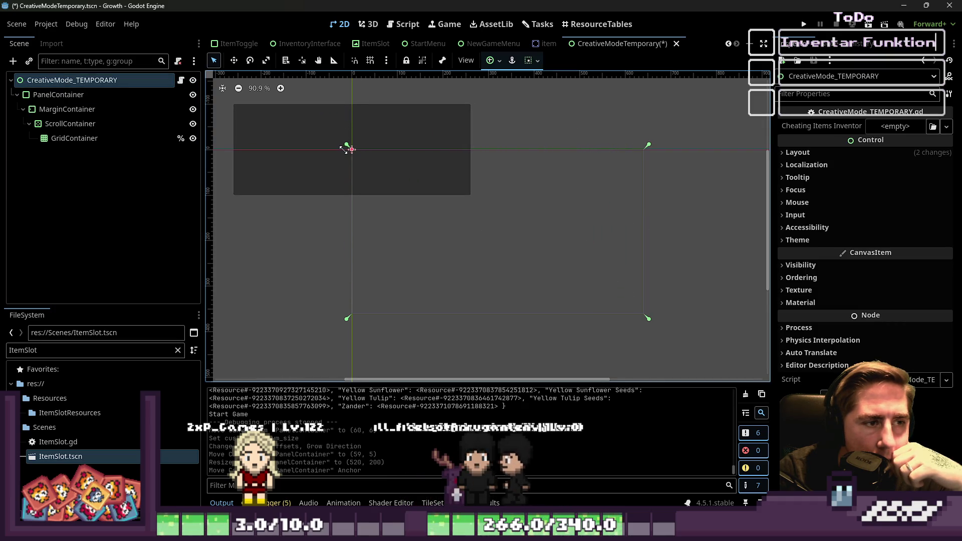
{"action": "left_click", "coordinate": [300, 167]}
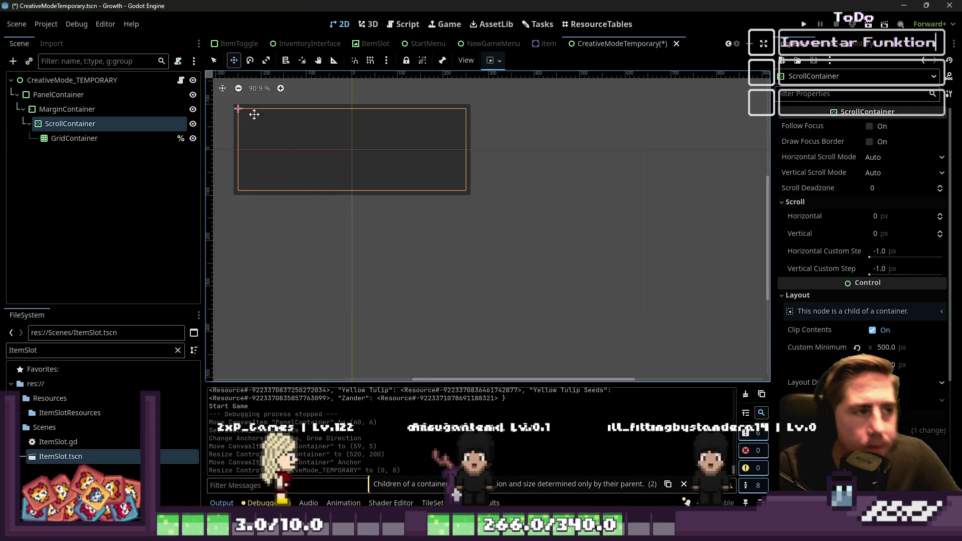
{"action": "key", "text": "w"}
{"action": "left_click", "coordinate": [95, 81]}
{"action": "mouse_move", "coordinate": [269, 148]}
{"action": "left_mouse_down"}
{"action": "mouse_move", "coordinate": [408, 215]}
{"action": "mouse_move", "coordinate": [416, 202]}
{"action": "left_mouse_up"}
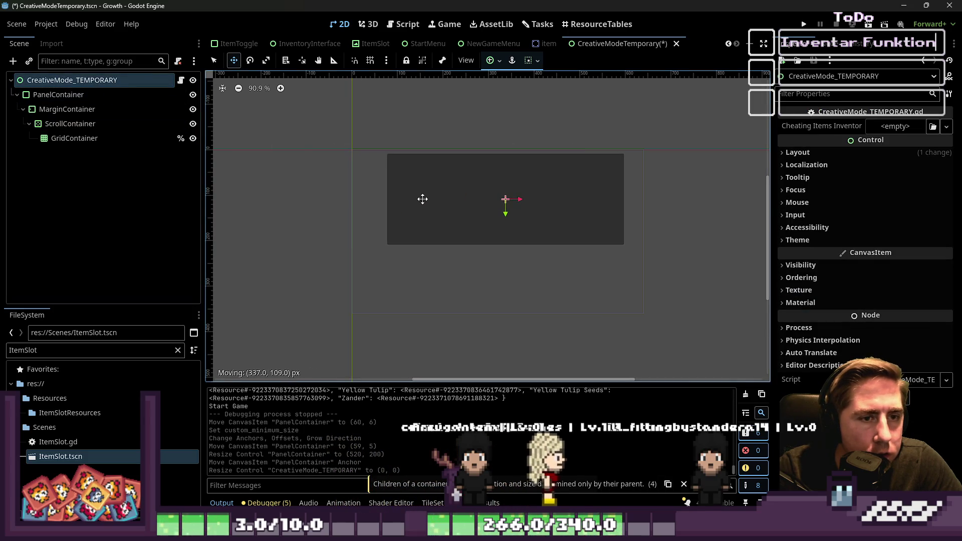
{"action": "key", "text": "F5"}
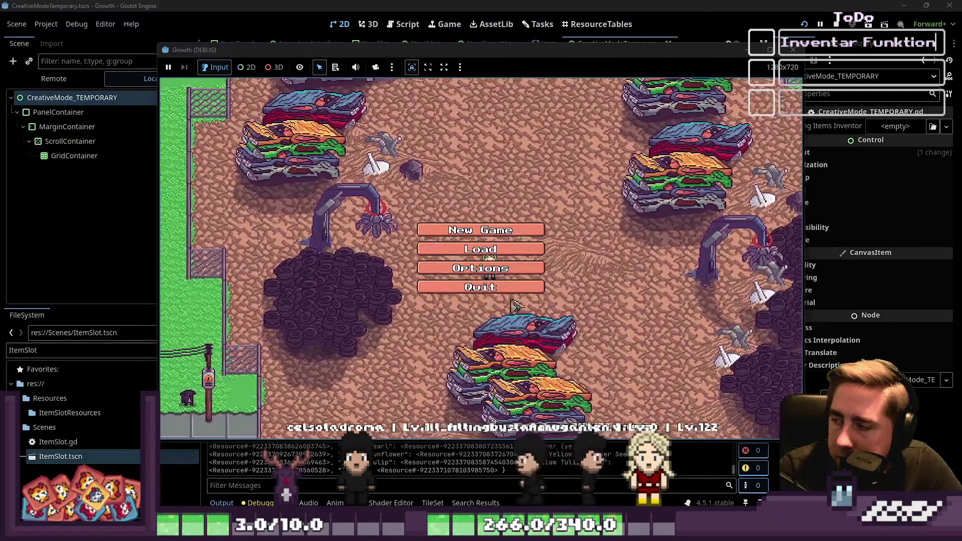
Step: Start a new game with a character named 'dsad'
{"action": "left_click", "coordinate": [501, 226]}
{"action": "left_click", "coordinate": [524, 156]}
{"action": "type", "text": "dsad"}
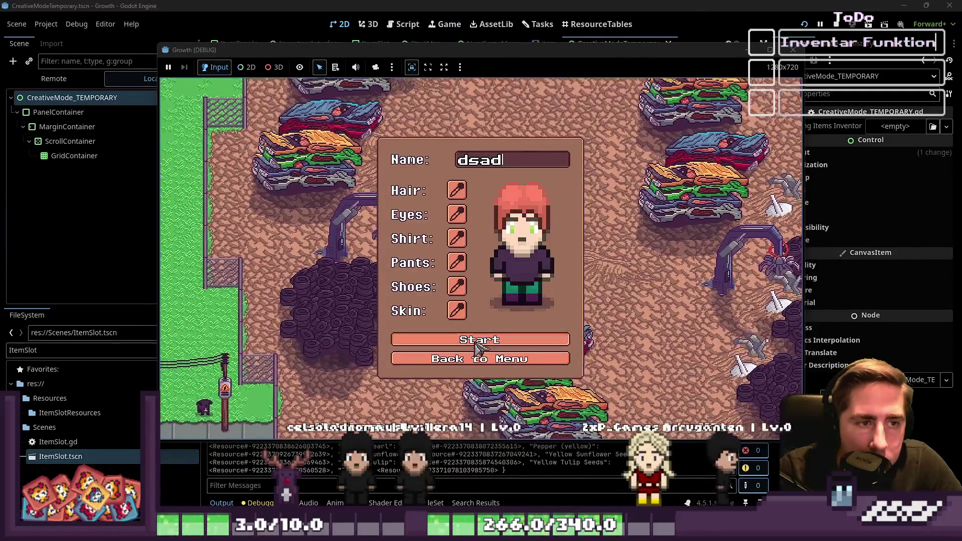
{"action": "left_click", "coordinate": [552, 340]}
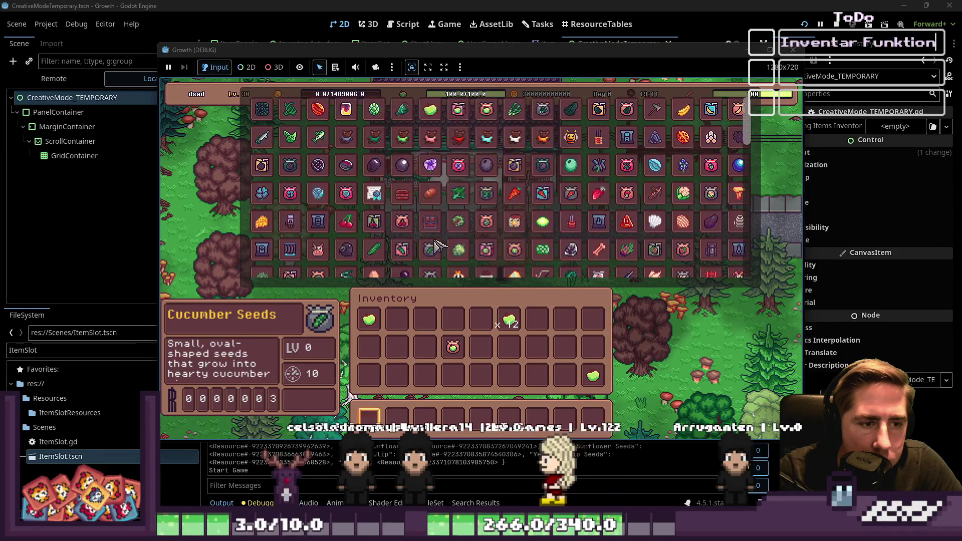
Step: Scroll through the creative grid, toggle it with Tab, and switch to hotbar slots 4 and 6
{"action": "scroll", "coordinate": [509, 230], "scroll_direction": "down", "scroll_amount": 3}
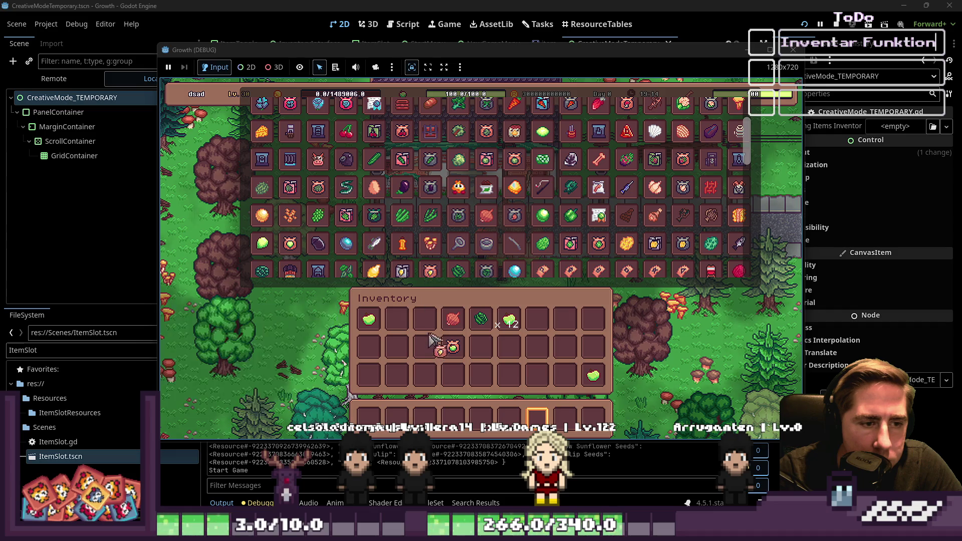
{"action": "key", "text": "Tab"}
{"action": "key", "text": "Tab"}
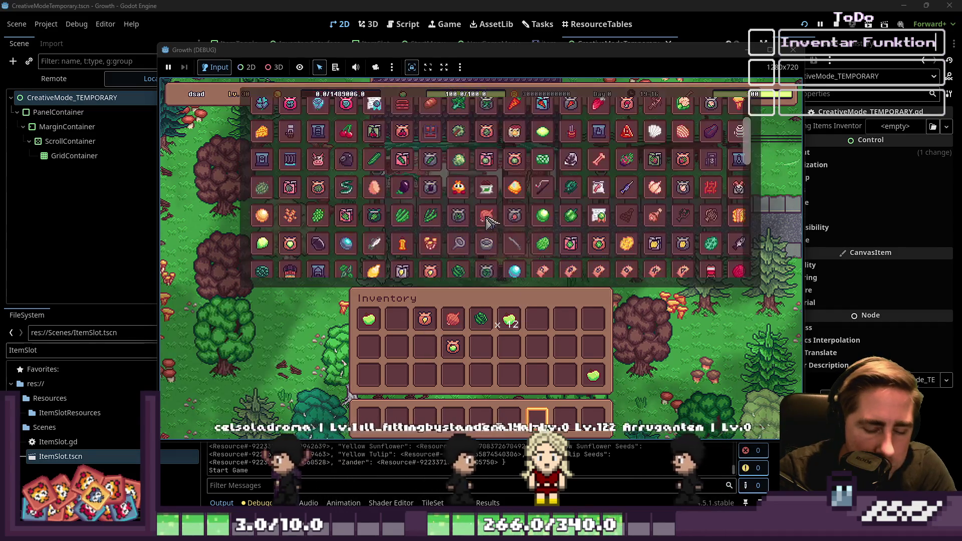
{"action": "scroll", "coordinate": [482, 208], "scroll_direction": "down", "scroll_amount": 5}
{"action": "scroll", "coordinate": [482, 208], "scroll_direction": "down", "scroll_amount": 3}
{"action": "scroll", "coordinate": [483, 208], "scroll_direction": "up", "scroll_amount": 10}
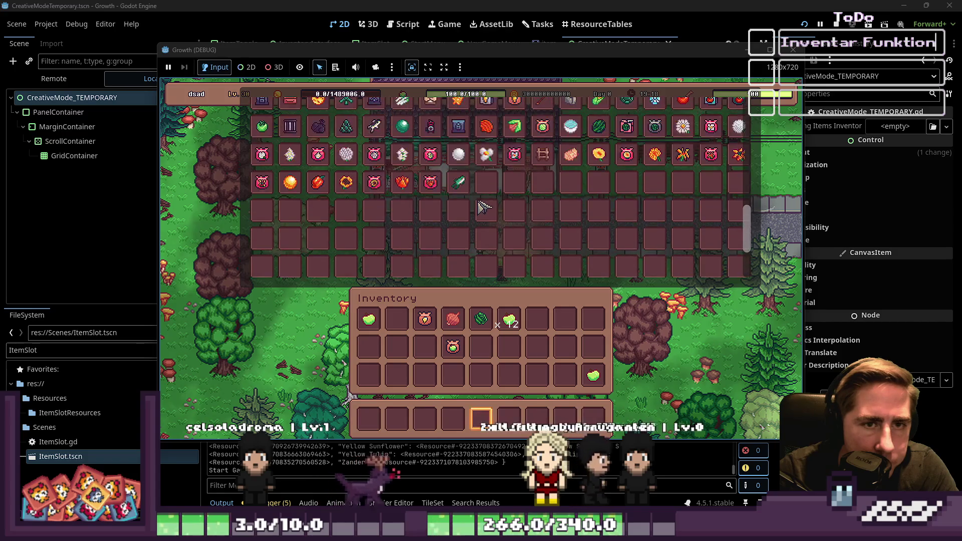
{"action": "scroll", "coordinate": [482, 206], "scroll_direction": "up", "scroll_amount": 5}
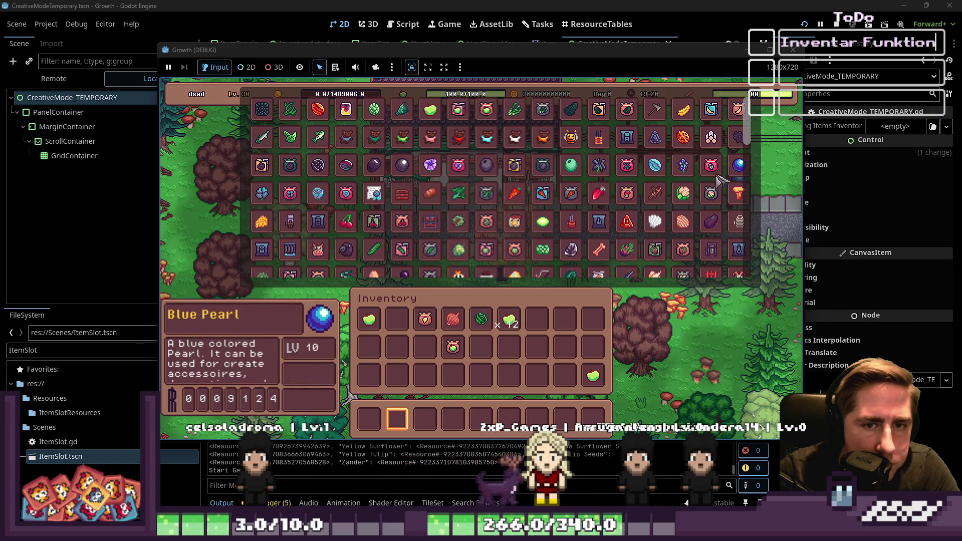
{"action": "scroll", "coordinate": [522, 178], "scroll_direction": "down", "scroll_amount": 11}
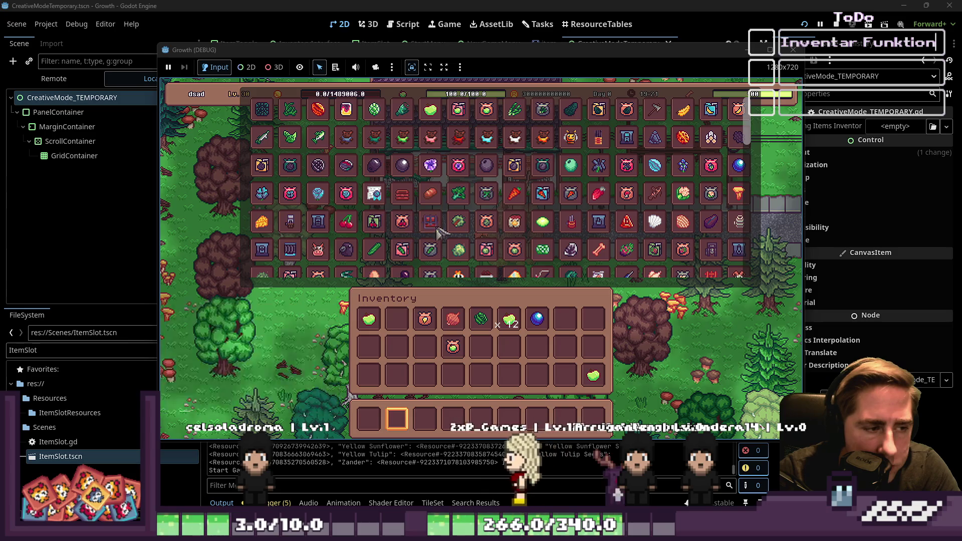
{"action": "scroll", "coordinate": [511, 214], "scroll_direction": "up", "scroll_amount": 12}
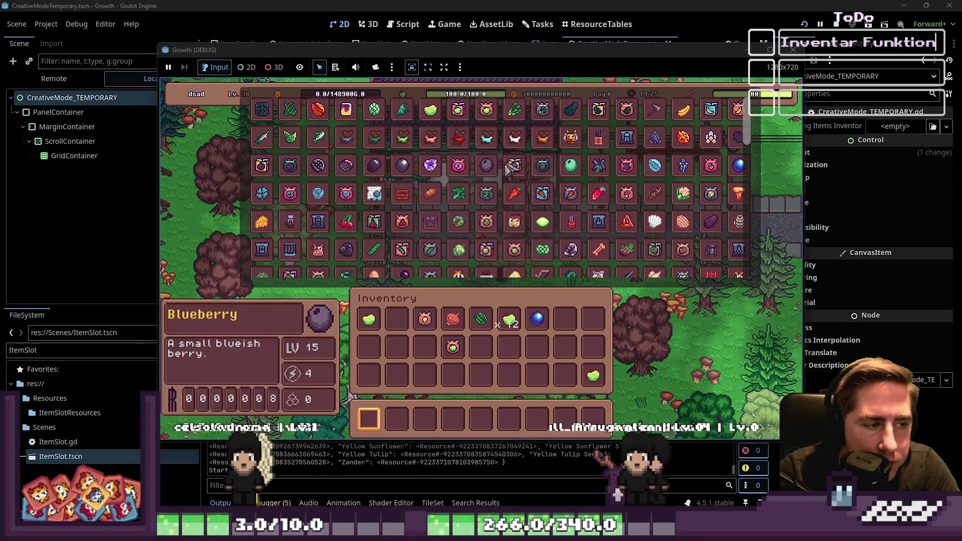
{"action": "key", "text": "4"}
{"action": "key", "text": "6"}
Step: Add grid items like a Demantoid and Custard Apple Seeds to the inventory, then stop the game
{"action": "mouse_move", "coordinate": [543, 183]}
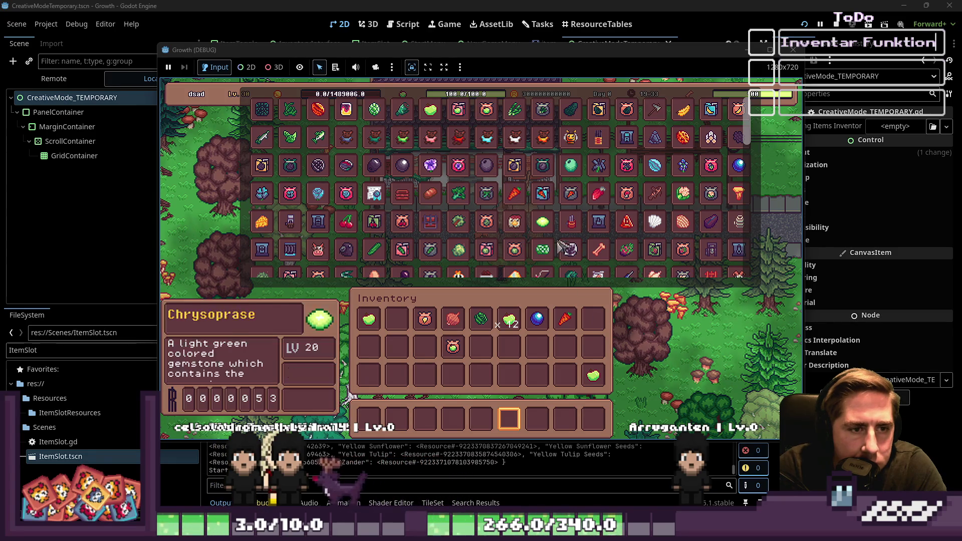
{"action": "left_click", "coordinate": [602, 334]}
{"action": "left_click_drag", "start_coordinate": [573, 227], "coordinate": [566, 347]}
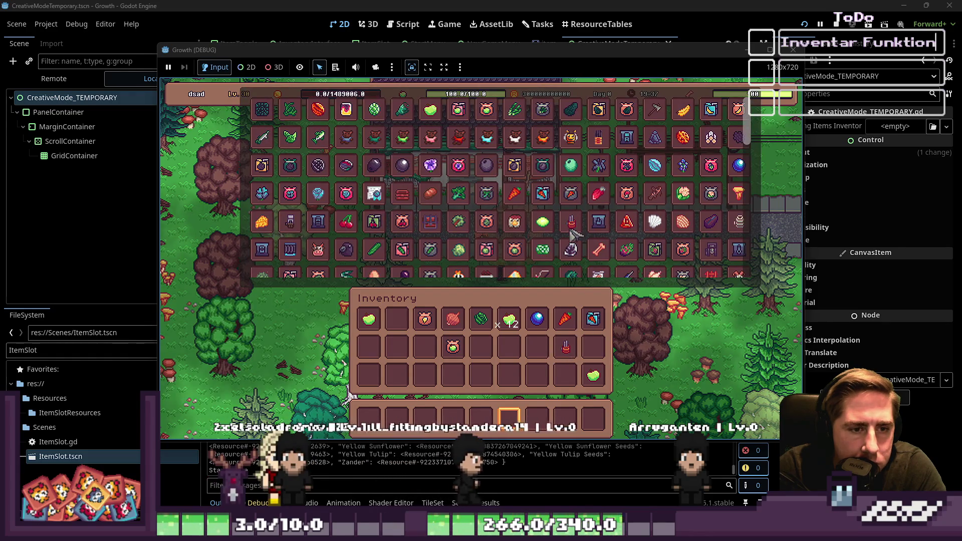
{"action": "left_click", "coordinate": [545, 249]}
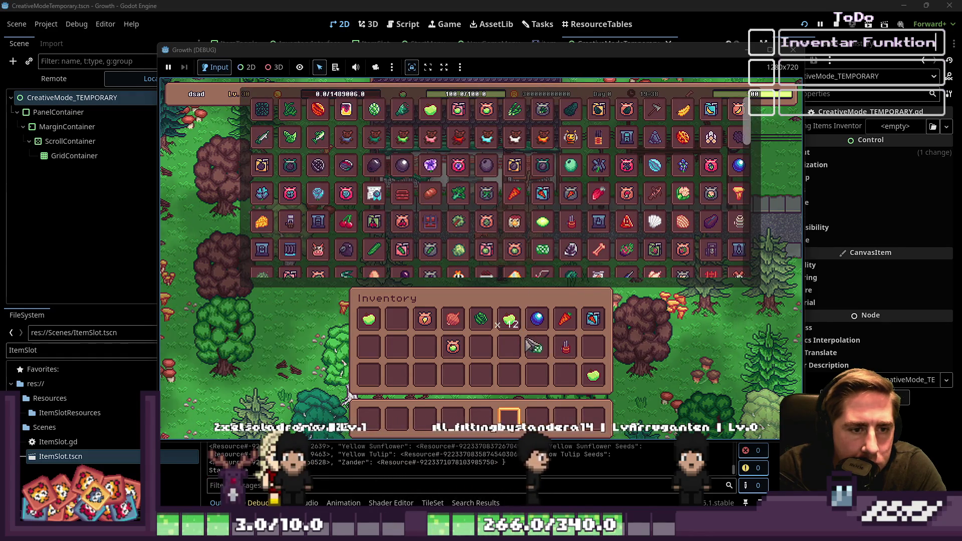
{"action": "left_click", "coordinate": [516, 253]}
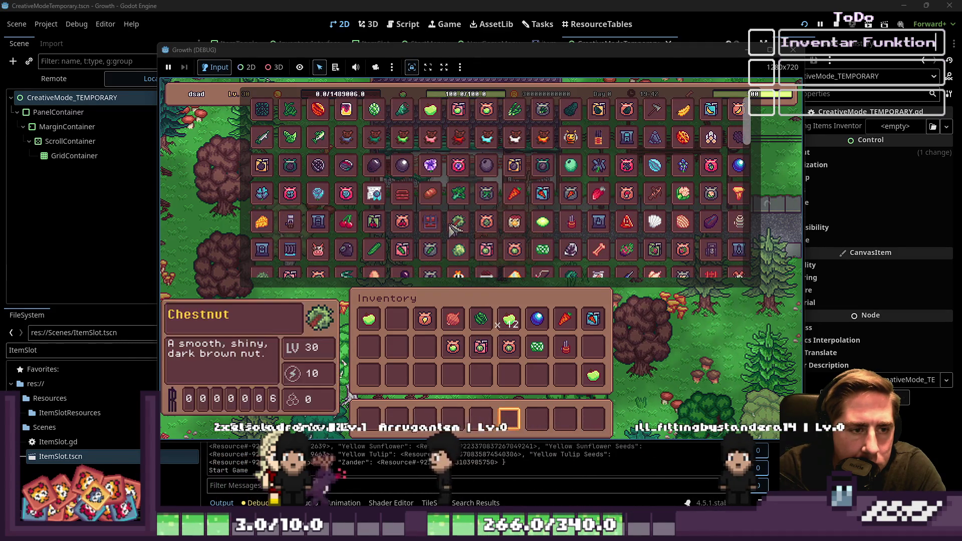
{"action": "key", "text": "7"}
{"action": "left_click", "coordinate": [792, 50]}
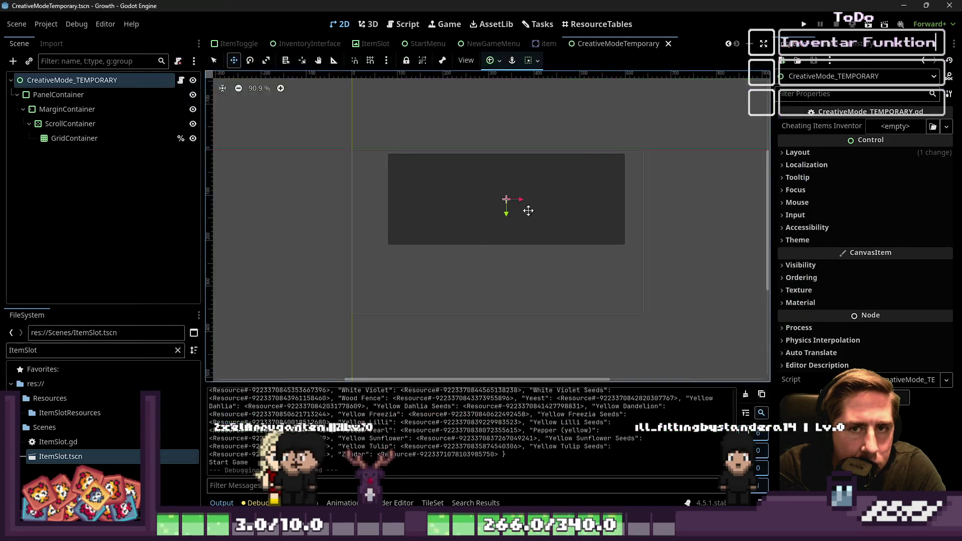
Step: Open CreativeModeTemporary.gd and place the cursor on the grade line (line 18) in create_items
{"action": "left_click", "coordinate": [403, 25]}
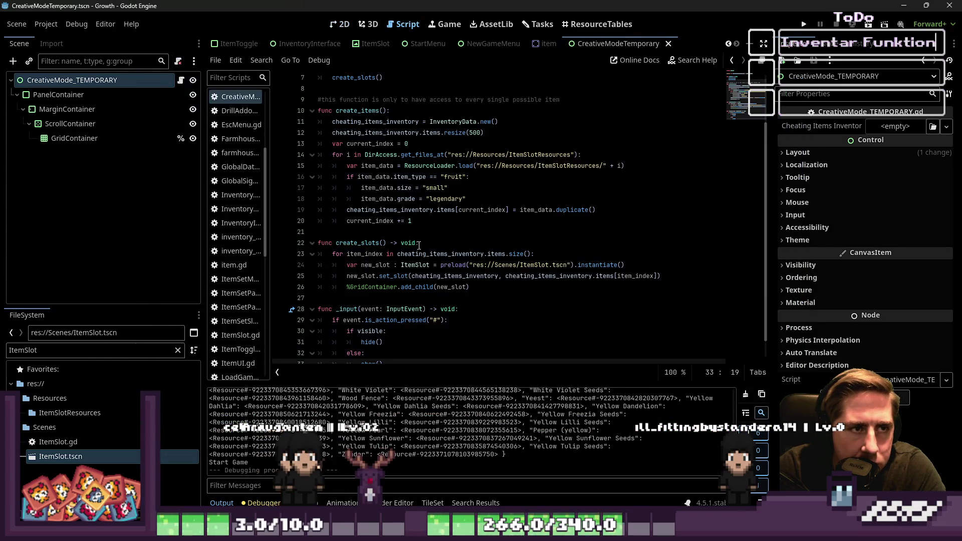
{"action": "scroll", "coordinate": [421, 223], "scroll_direction": "down", "scroll_amount": 1}
{"action": "mouse_move", "coordinate": [416, 286]}
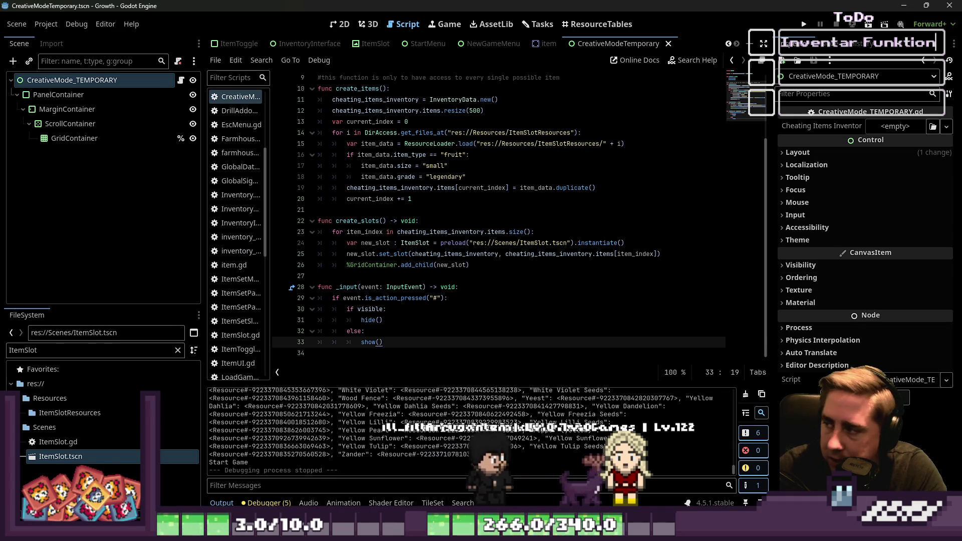
{"action": "left_click", "coordinate": [428, 277]}
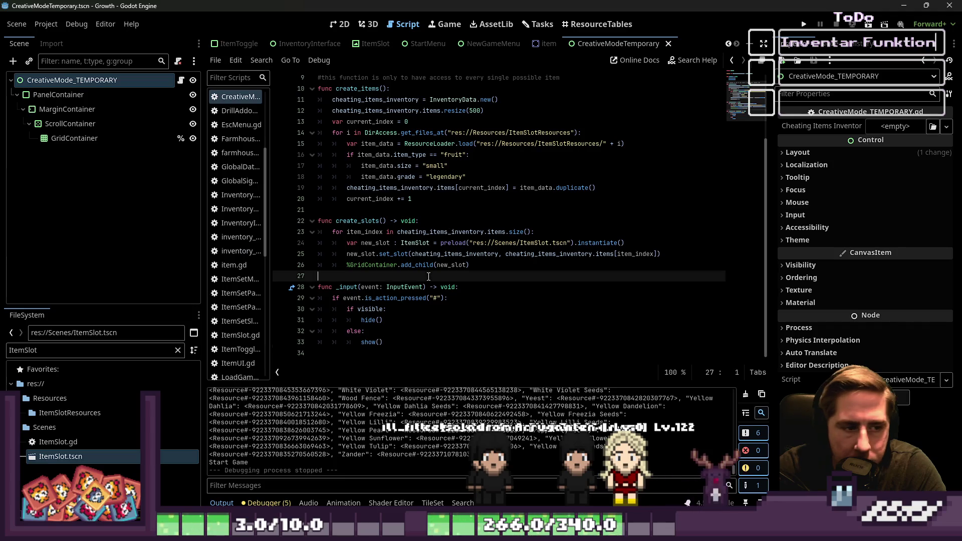
{"action": "scroll", "coordinate": [424, 275], "scroll_direction": "up", "scroll_amount": 3}
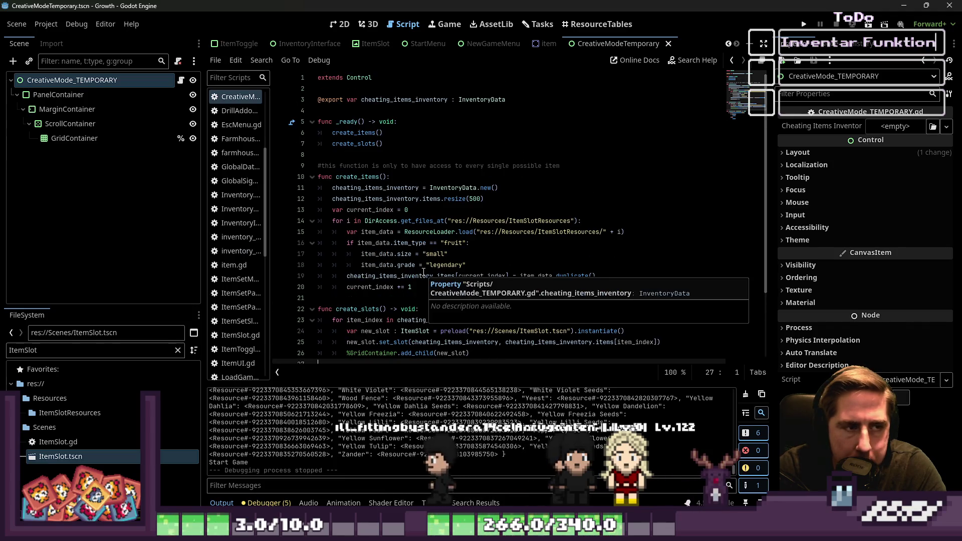
{"action": "scroll", "coordinate": [435, 260], "scroll_direction": "down", "scroll_amount": 3}
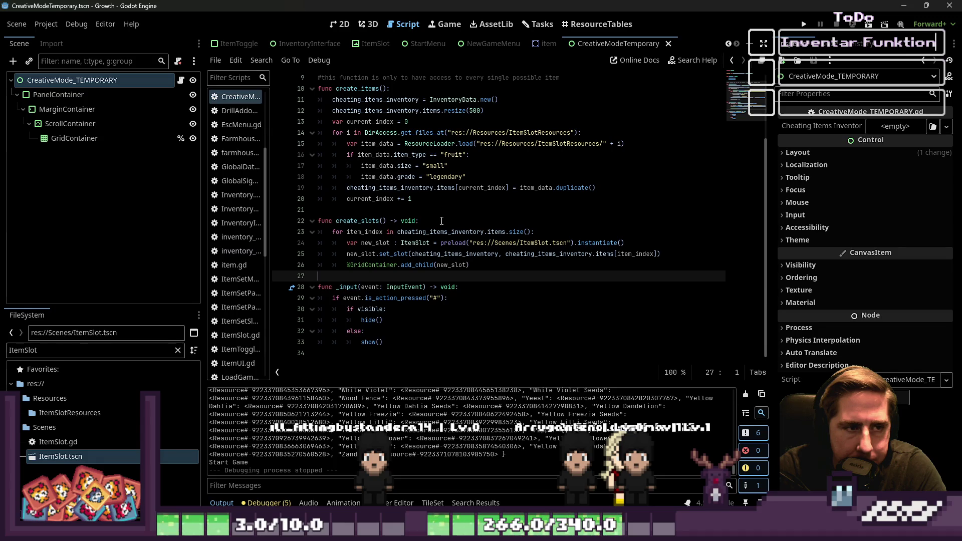
{"action": "left_click", "coordinate": [505, 165]}
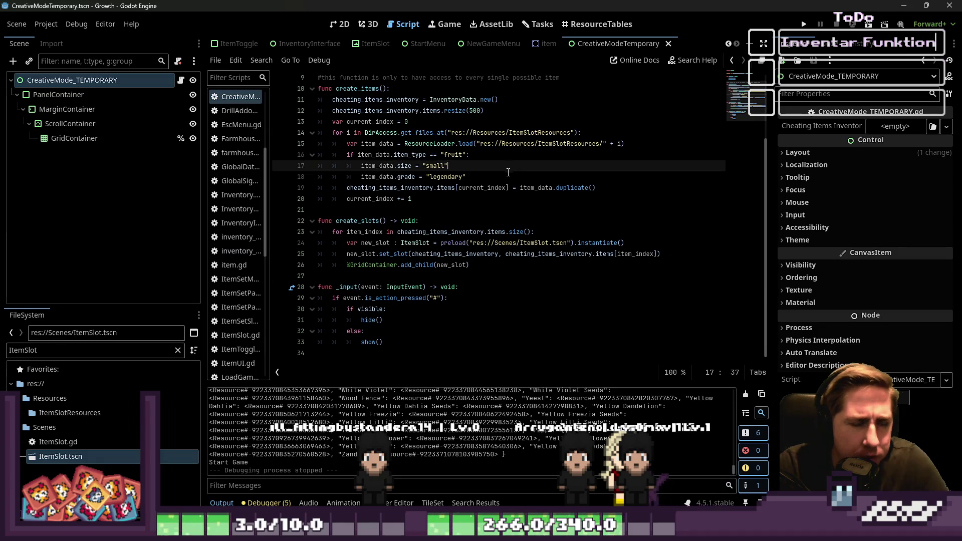
{"action": "left_click", "coordinate": [512, 176]}
{"action": "key", "text": "Up"}
{"action": "key", "text": "Up"}
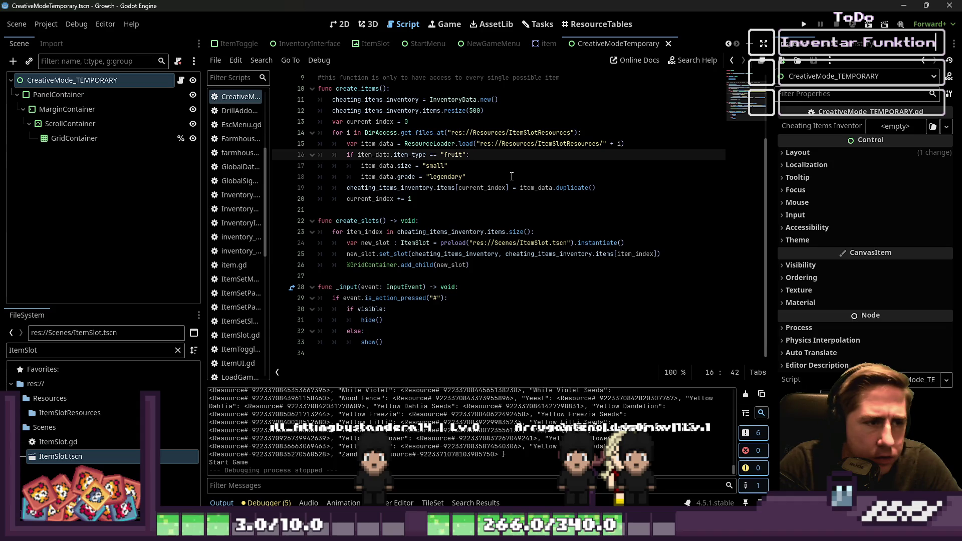
{"action": "key", "text": "Down"}
{"action": "key", "text": "Down"}
{"action": "key", "text": "Down"}
{"action": "key", "text": "Up"}
{"action": "key", "text": "Home"}
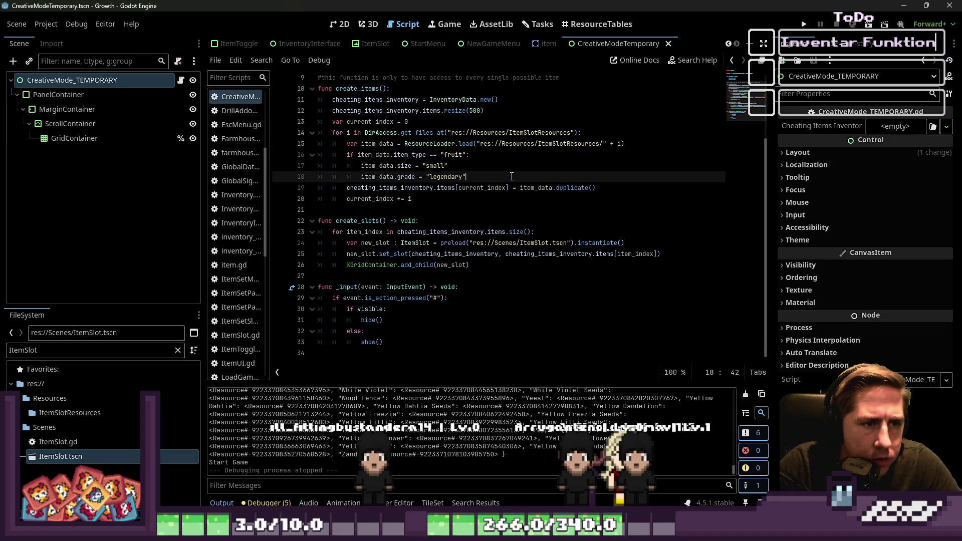
Step: Insert 'item_data.quantity = 99' after the grade line and run the project
{"action": "key", "text": "Return"}
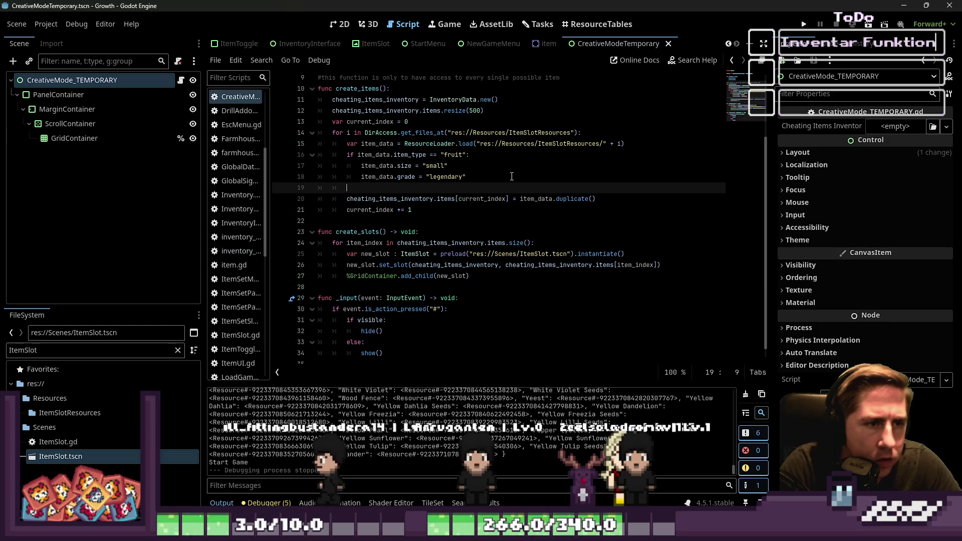
{"action": "type", "text": "item_item"}
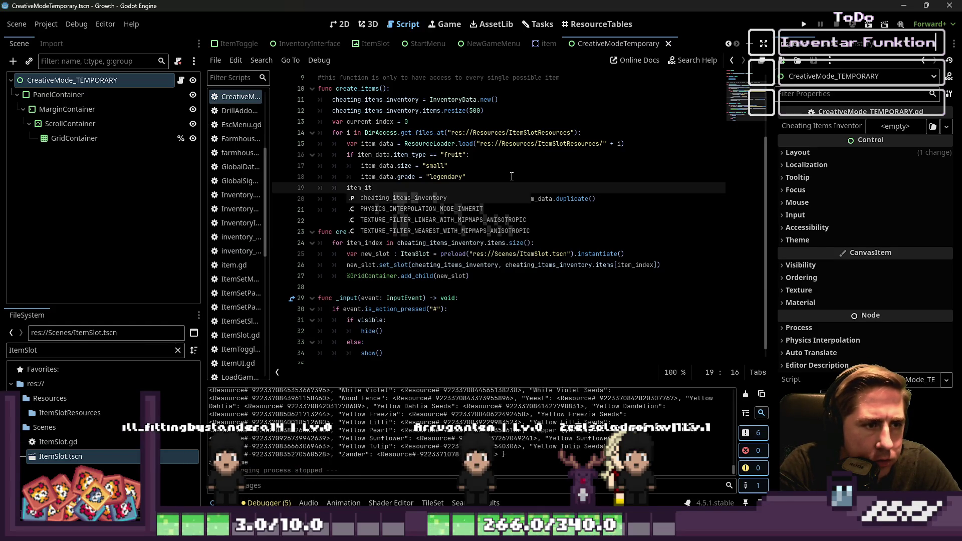
{"action": "key", "text": "BackSpace"}
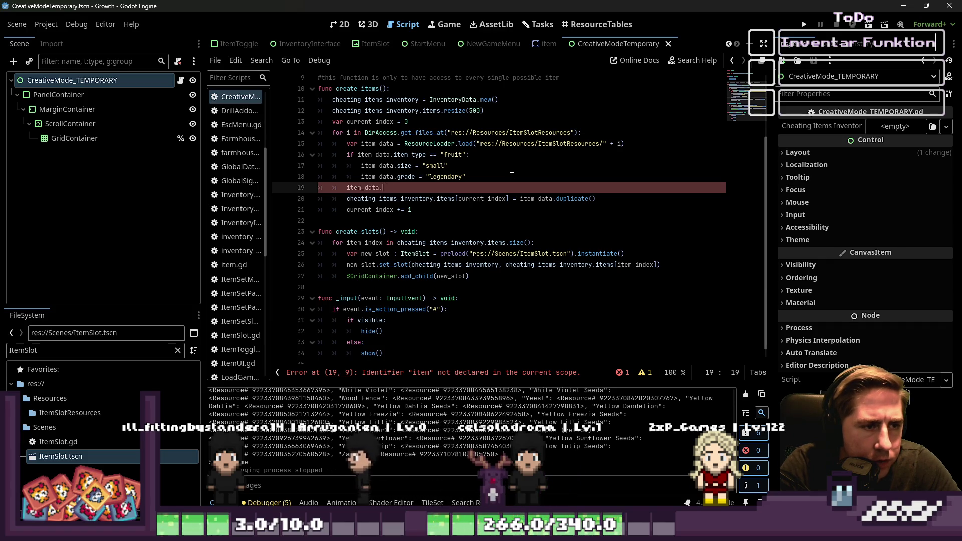
{"action": "type", "text": "qun"}
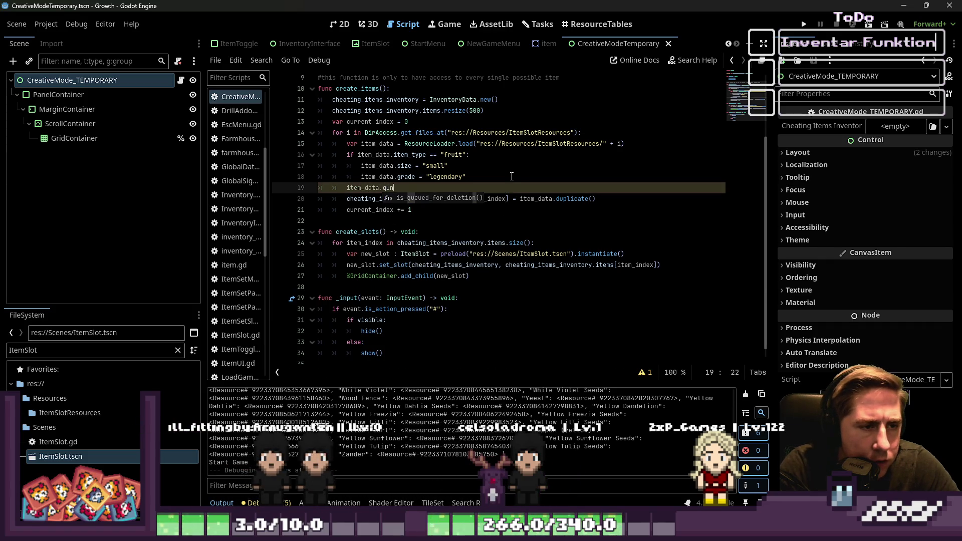
{"action": "type", "text": "99"}
{"action": "left_click", "coordinate": [511, 176]}
{"action": "left_click", "coordinate": [804, 24]}
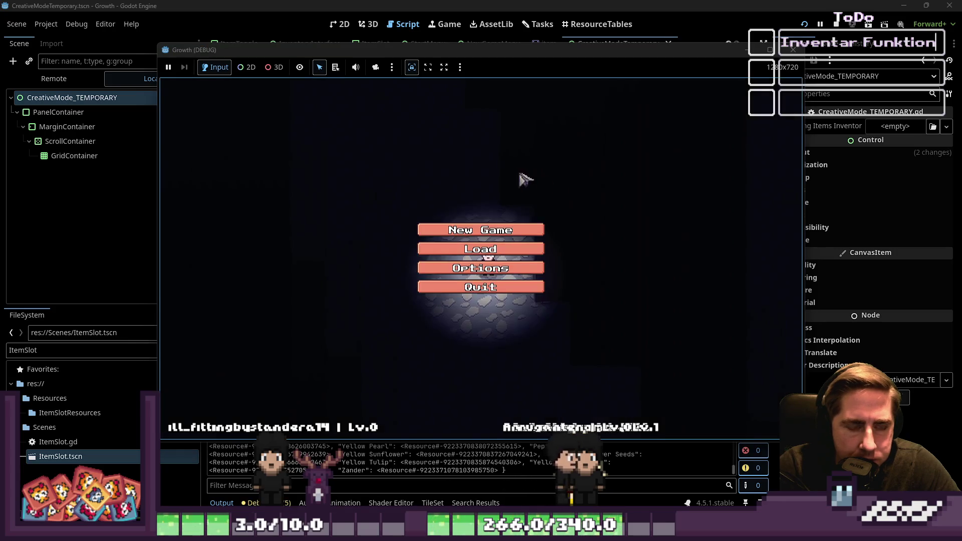
Step: Start a new game as 'df' and carry a 99 stack from the creative grid into the inventory
{"action": "left_click", "coordinate": [508, 235]}
{"action": "left_click", "coordinate": [511, 161]}
{"action": "type", "text": "df"}
{"action": "left_click", "coordinate": [469, 340]}
{"action": "scroll", "coordinate": [488, 220], "scroll_direction": "down", "scroll_amount": 5}
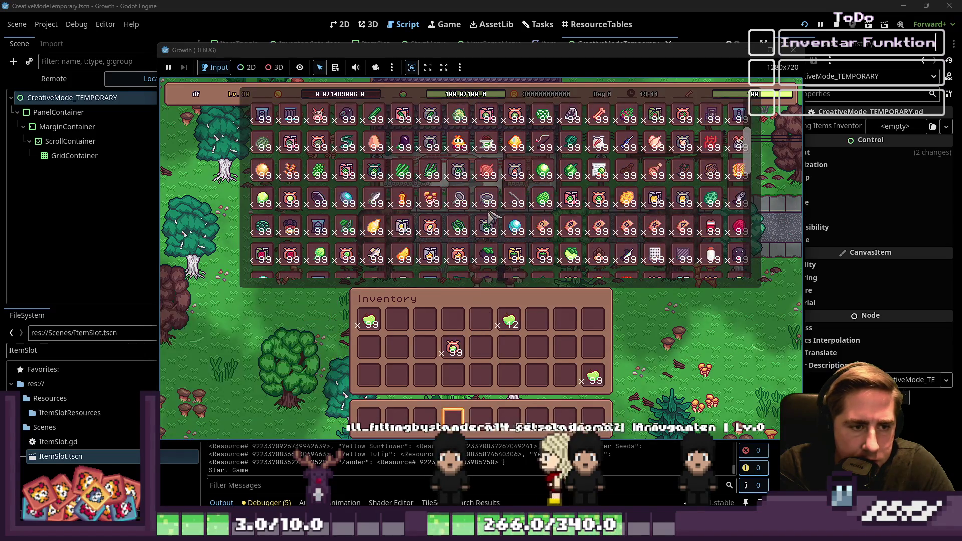
{"action": "left_click", "coordinate": [481, 274]}
{"action": "mouse_move", "coordinate": [481, 275]}
{"action": "left_mouse_down"}
{"action": "mouse_move", "coordinate": [508, 321]}
{"action": "mouse_move", "coordinate": [483, 326]}
{"action": "left_mouse_up"}
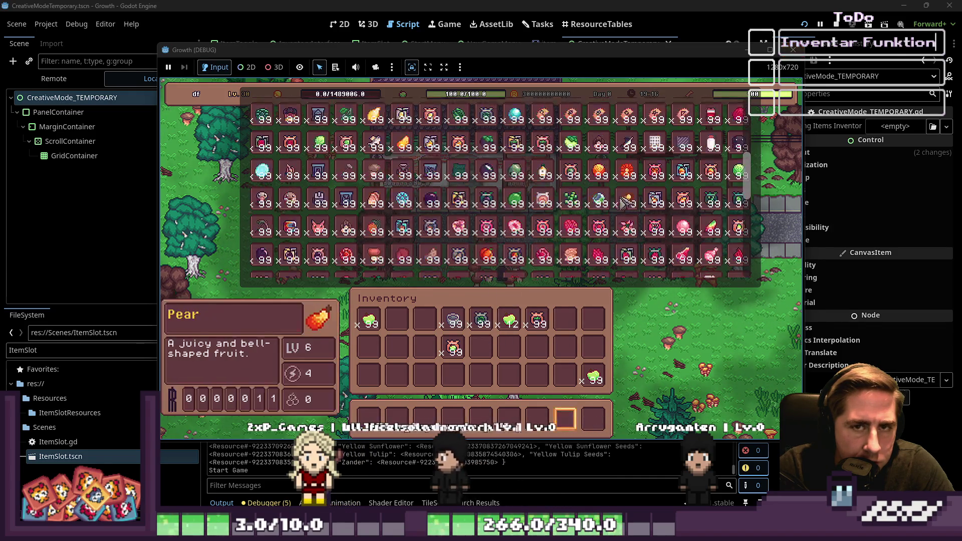
Step: Close the creative grid, then split 99 stacks in half and rearrange them across inventory rows
{"action": "scroll", "coordinate": [612, 231], "scroll_direction": "down", "scroll_amount": 10}
{"action": "scroll", "coordinate": [610, 231], "scroll_direction": "up", "scroll_amount": 10}
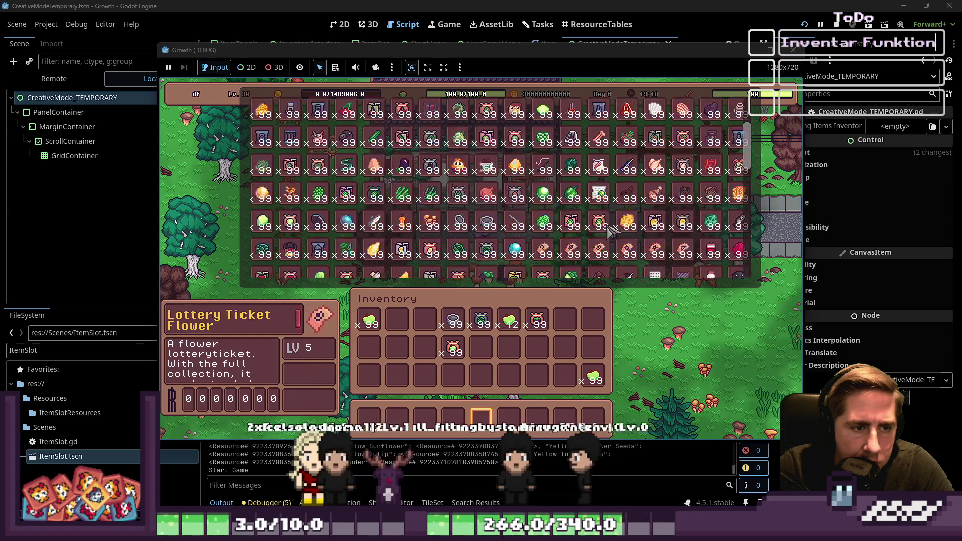
{"action": "scroll", "coordinate": [539, 208], "scroll_direction": "down", "scroll_amount": 5}
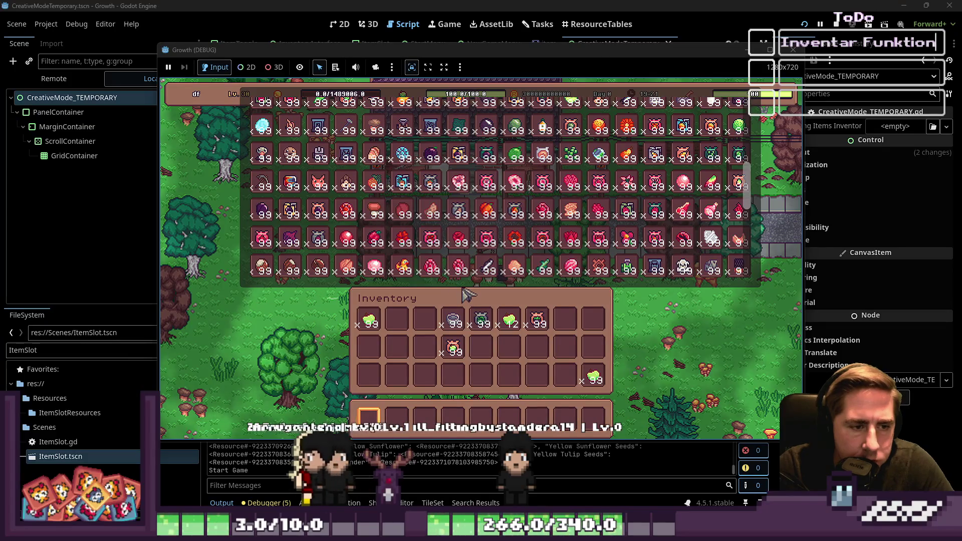
{"action": "key", "text": "Escape"}
{"action": "right_click", "coordinate": [452, 322]}
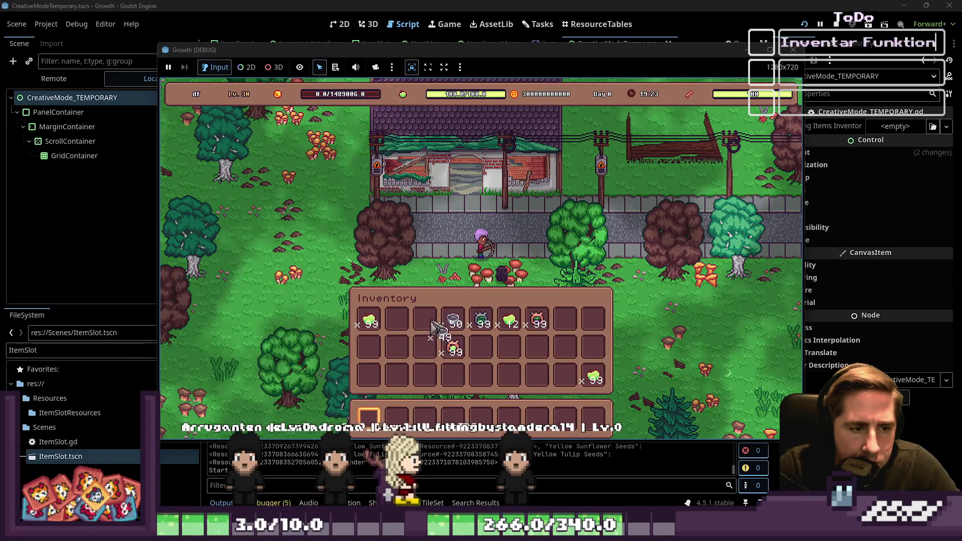
{"action": "left_click", "coordinate": [424, 351]}
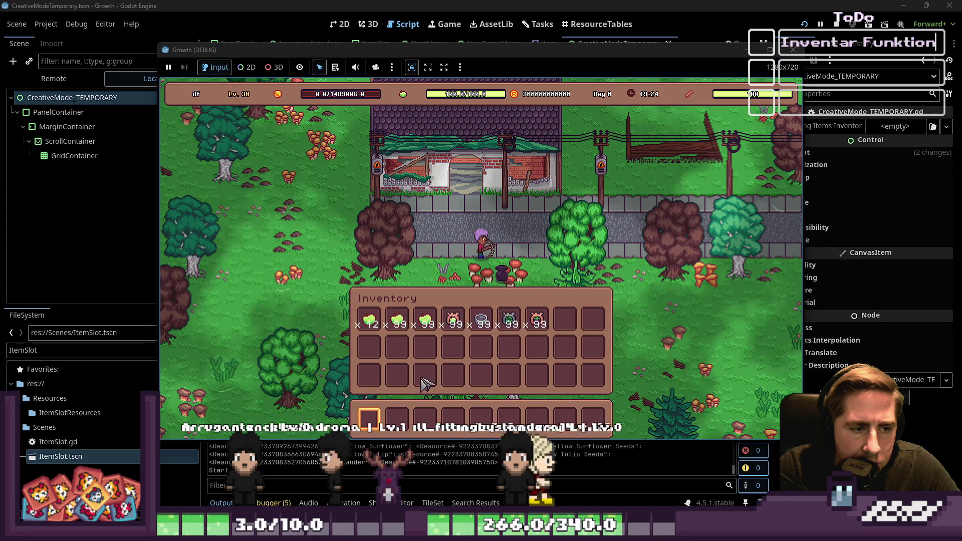
{"action": "left_click", "coordinate": [425, 351]}
{"action": "left_click", "coordinate": [455, 351]}
{"action": "right_click", "coordinate": [510, 322]}
{"action": "left_click", "coordinate": [510, 351]}
{"action": "right_click", "coordinate": [537, 322]}
{"action": "left_click", "coordinate": [556, 350]}
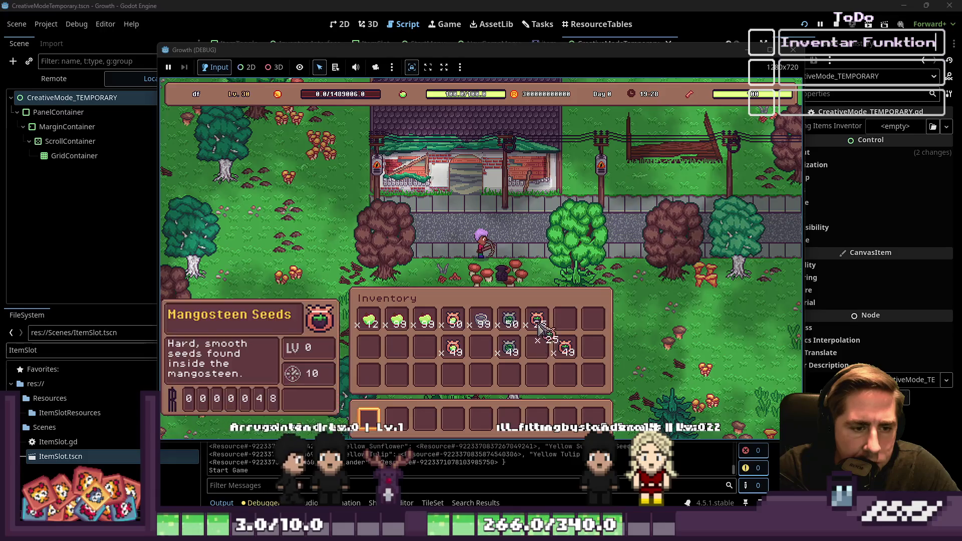
Step: Split the apple stacks and shift-click the apples into the hotbar
{"action": "mouse_move", "coordinate": [435, 336]}
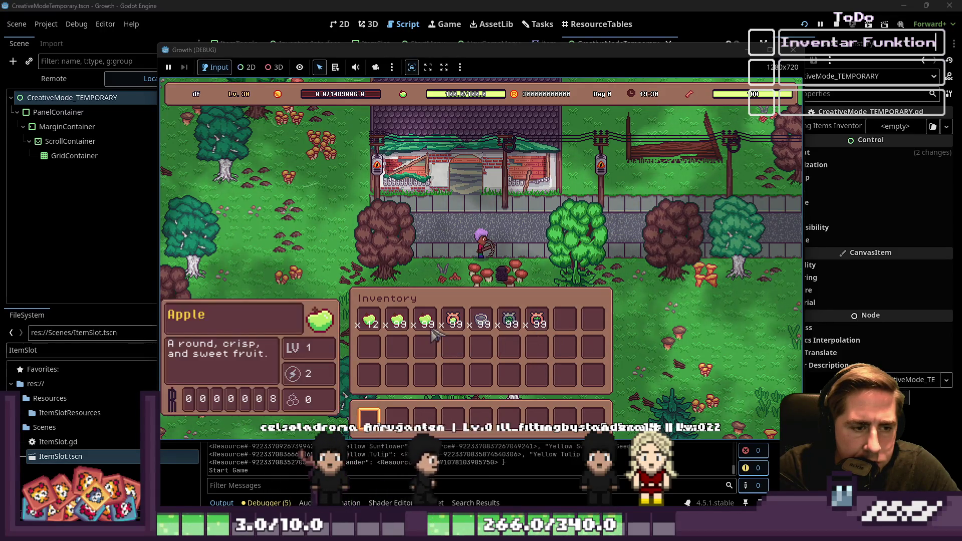
{"action": "right_click", "coordinate": [397, 323]}
{"action": "left_click", "coordinate": [398, 350]}
{"action": "right_click", "coordinate": [426, 323]}
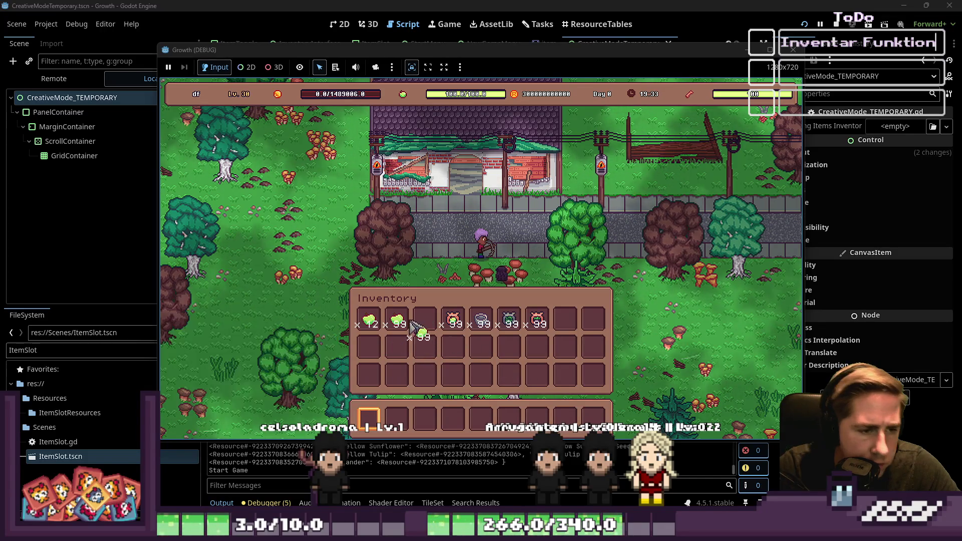
{"action": "left_click", "coordinate": [426, 323]}
{"action": "left_click_drag", "start_coordinate": [397, 321], "coordinate": [413, 296]}
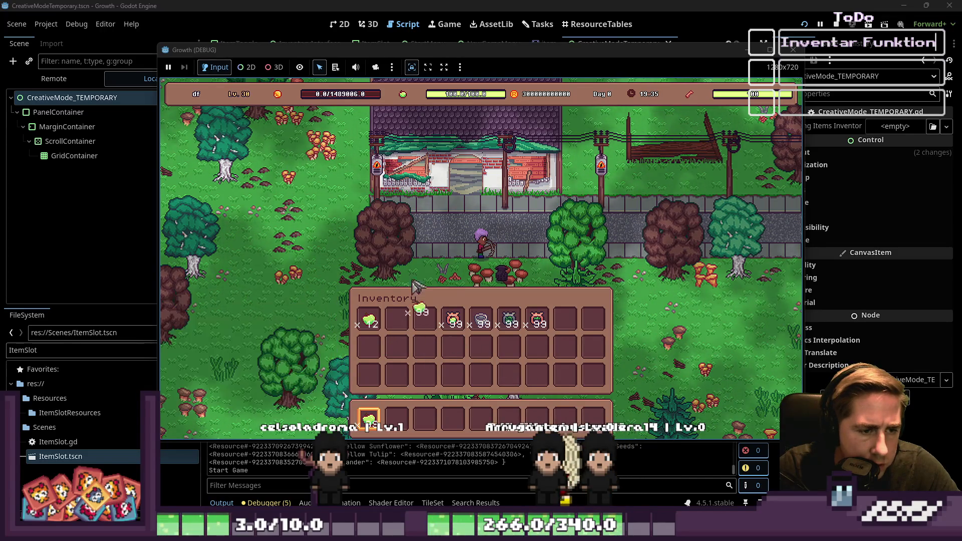
{"action": "left_click", "coordinate": [369, 321]}
{"action": "left_click", "coordinate": [425, 418]}
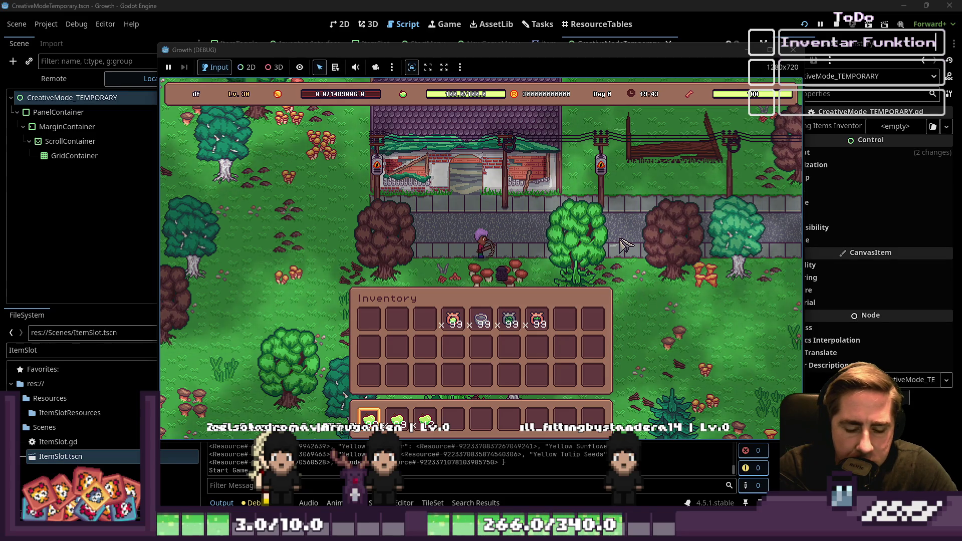
Step: Toggle the creative grid with C, select hotbar slot 8, and stop the game
{"action": "key", "text": "c"}
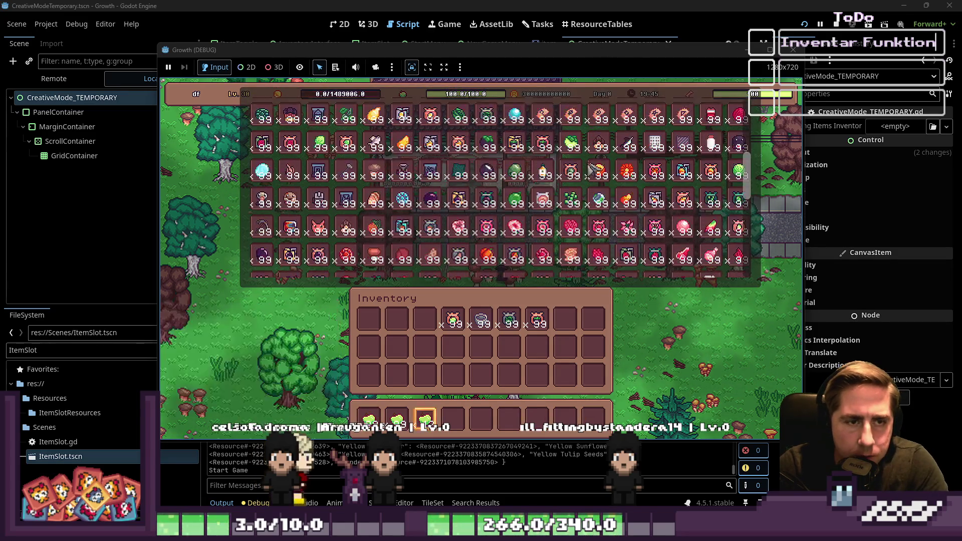
{"action": "key", "text": "c"}
{"action": "key", "text": "8"}
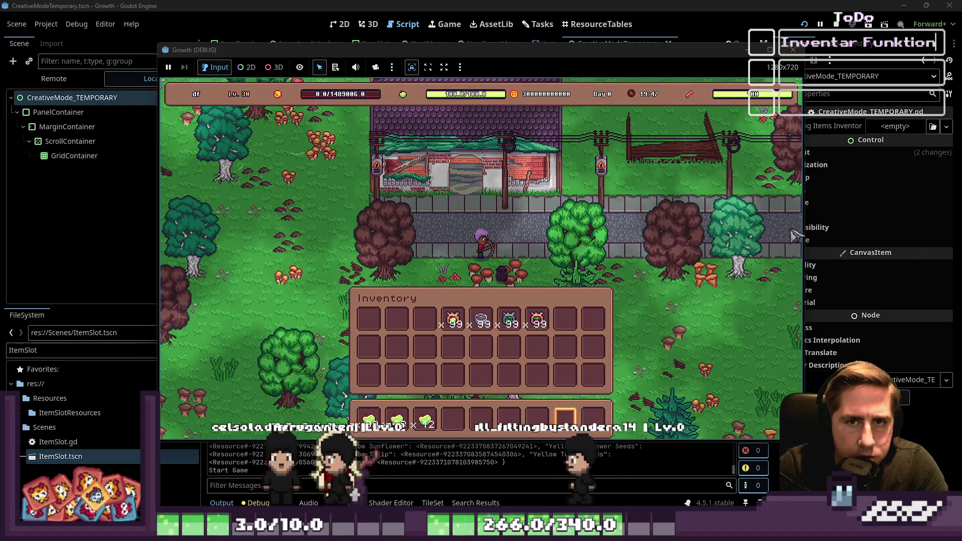
{"action": "left_click", "coordinate": [793, 50]}
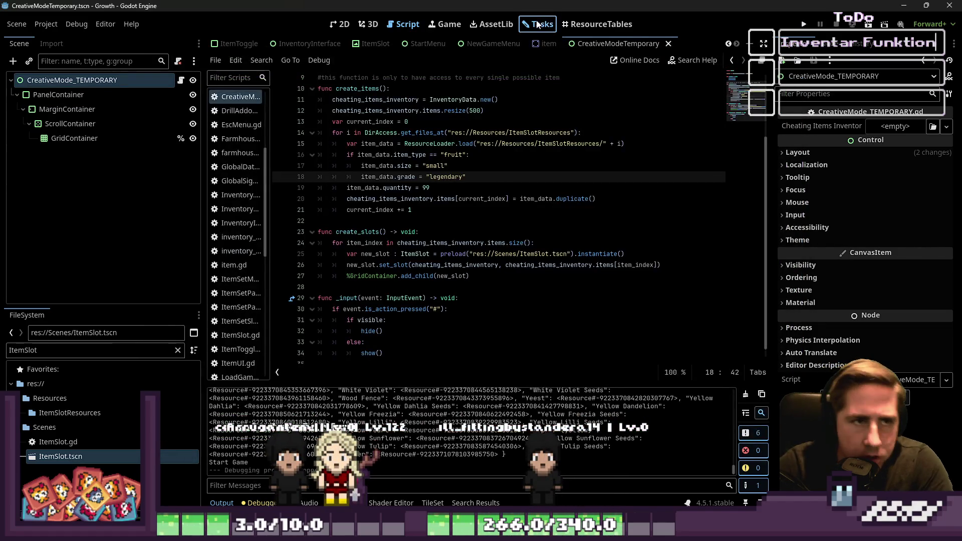
Step: Add the step 'Toggle Funktion um das Inventar zu öffnen oder zu schließen' to the Inventarsystem task
{"action": "left_click", "coordinate": [538, 25]}
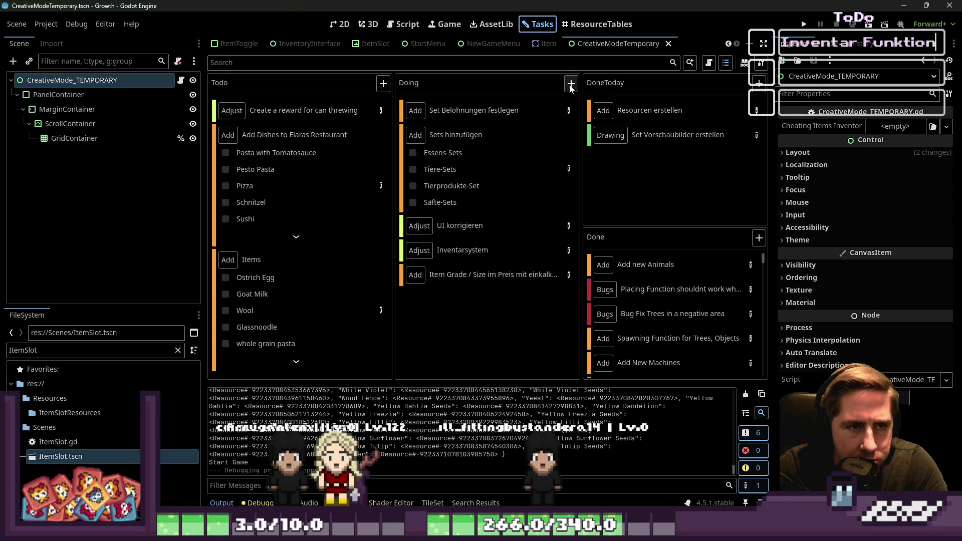
{"action": "left_click", "coordinate": [482, 274]}
{"action": "double_click", "coordinate": [496, 271]}
{"action": "key", "text": "Escape"}
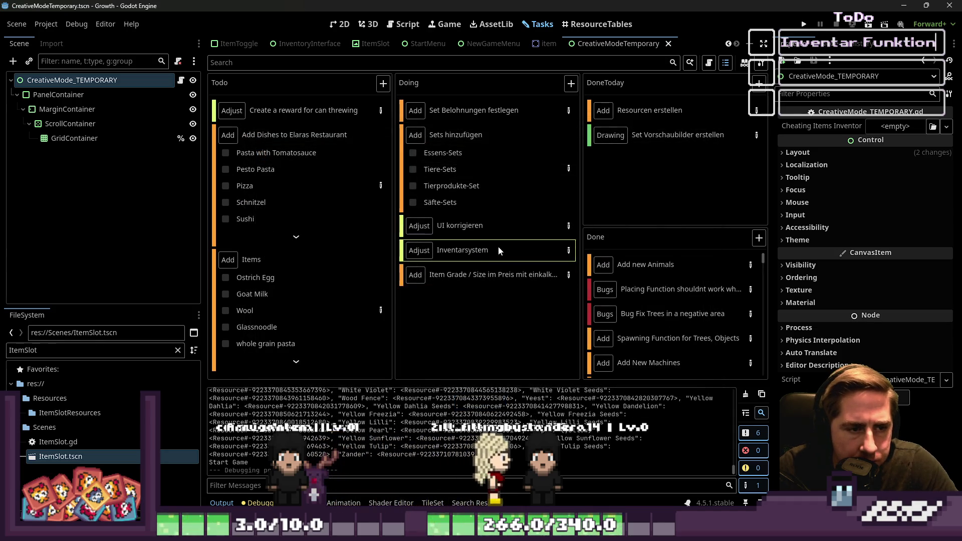
{"action": "double_click", "coordinate": [456, 261]}
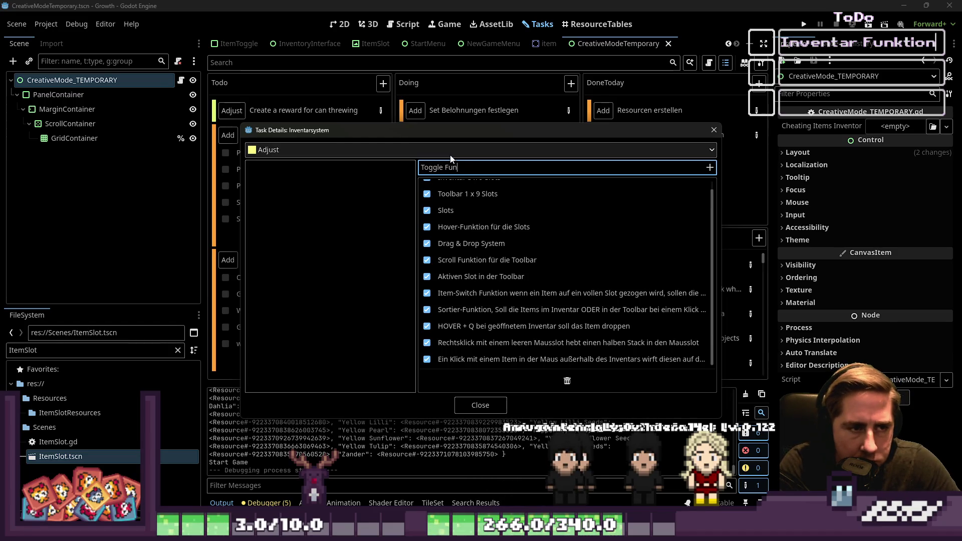
{"action": "type", "text": "Inventar z"}
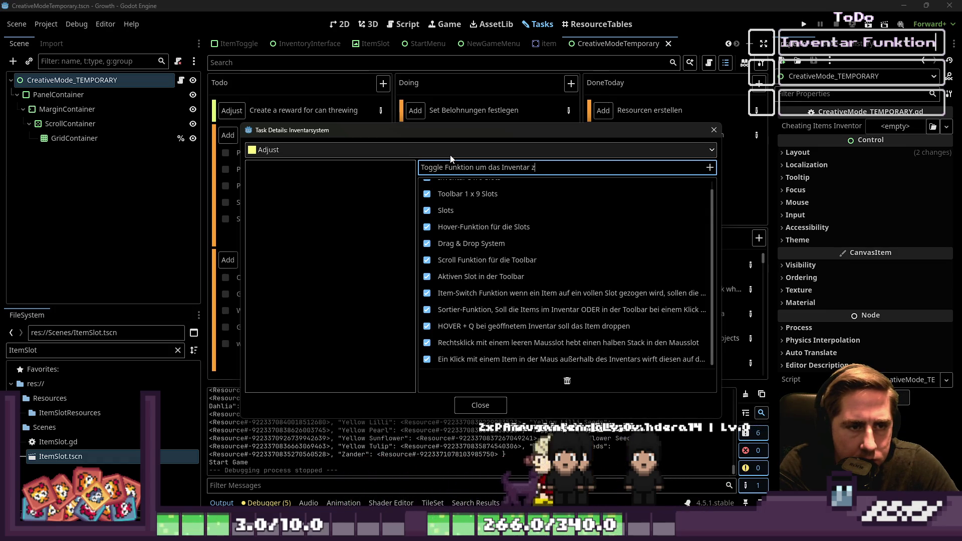
{"action": "type", "text": " oder zu schließe"}
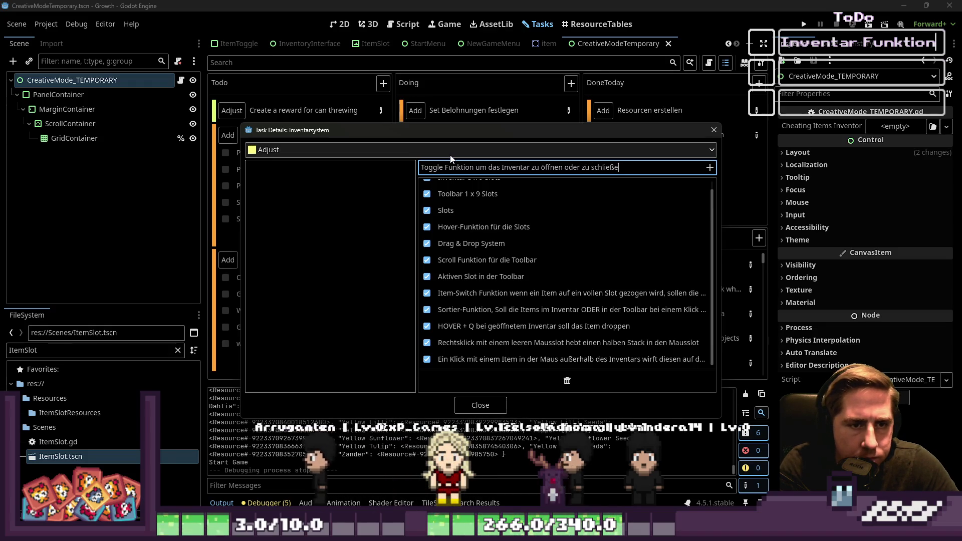
{"action": "key", "text": "Return"}
{"action": "left_click", "coordinate": [504, 401]}
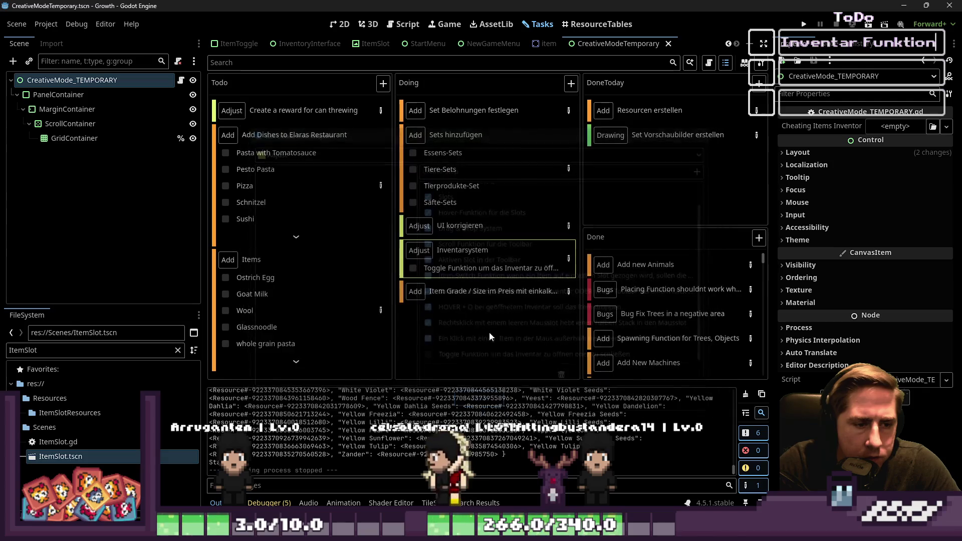
Step: Create an Add-category task 'Interfaces mit neuem Inventar kompatibel machen' in the Doing column
{"action": "left_click", "coordinate": [571, 83]}
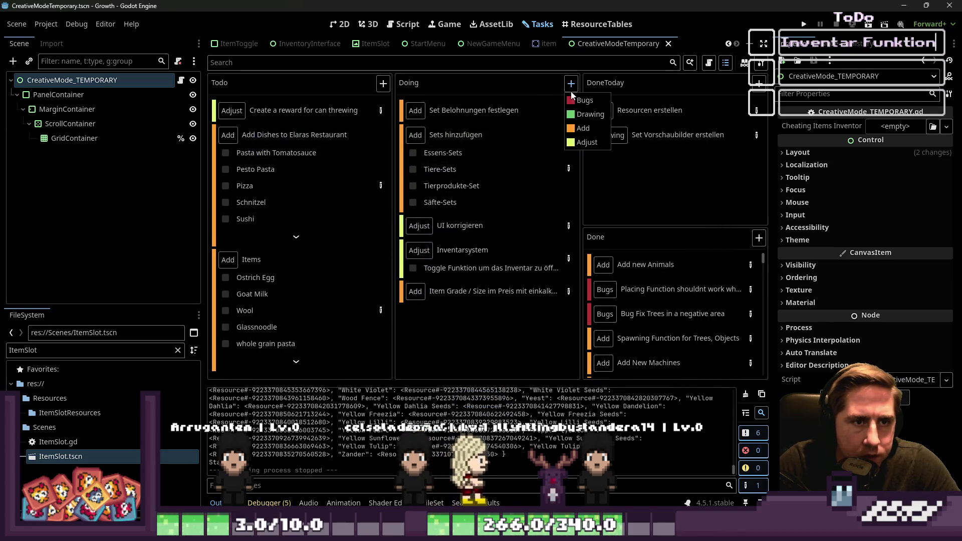
{"action": "left_click", "coordinate": [589, 130]}
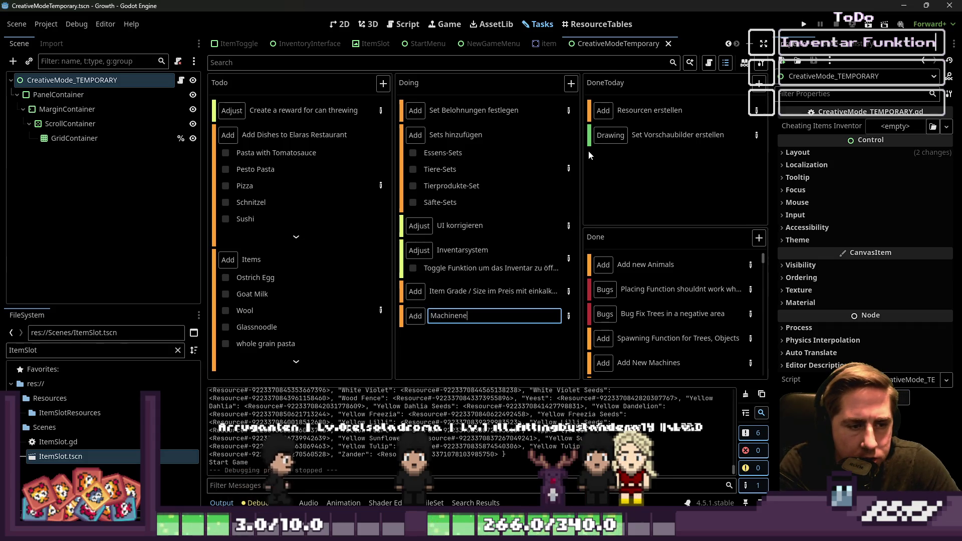
{"action": "type", "text": "n"}
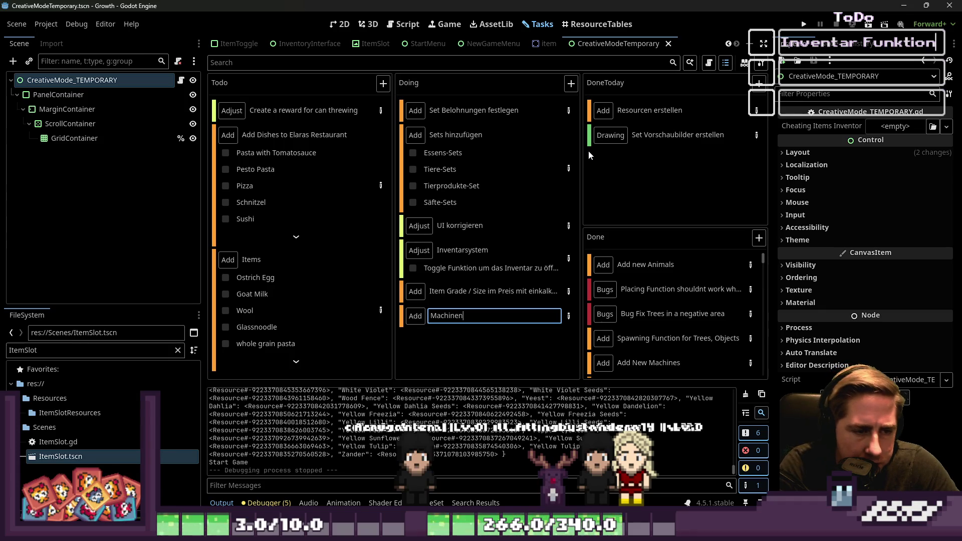
{"action": "type", "text": "In"}
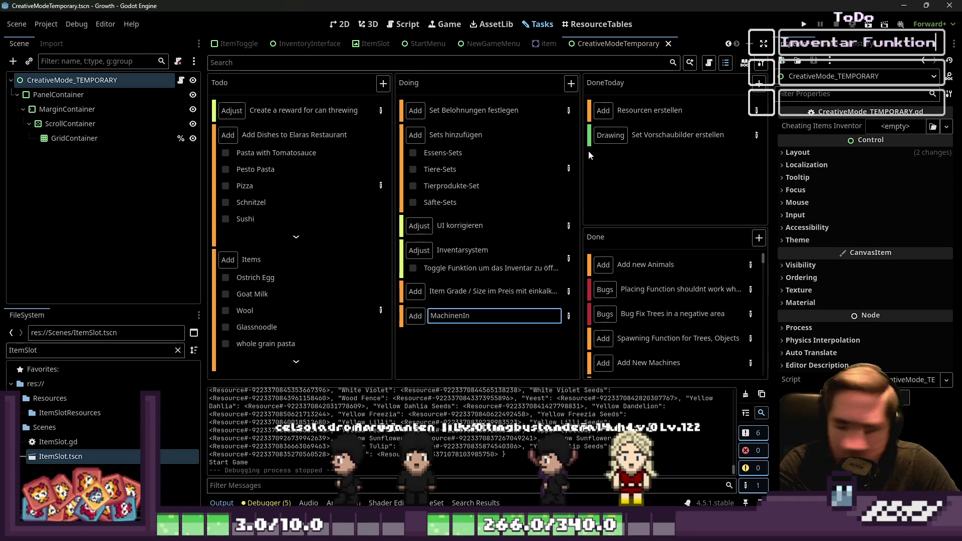
{"action": "type", "text": "terface "}
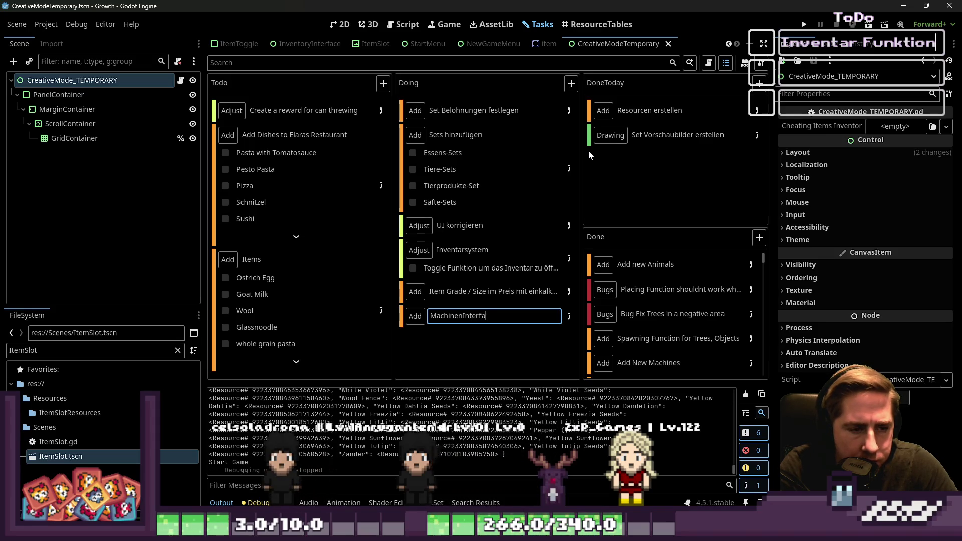
{"action": "type", "text": "neu machen"}
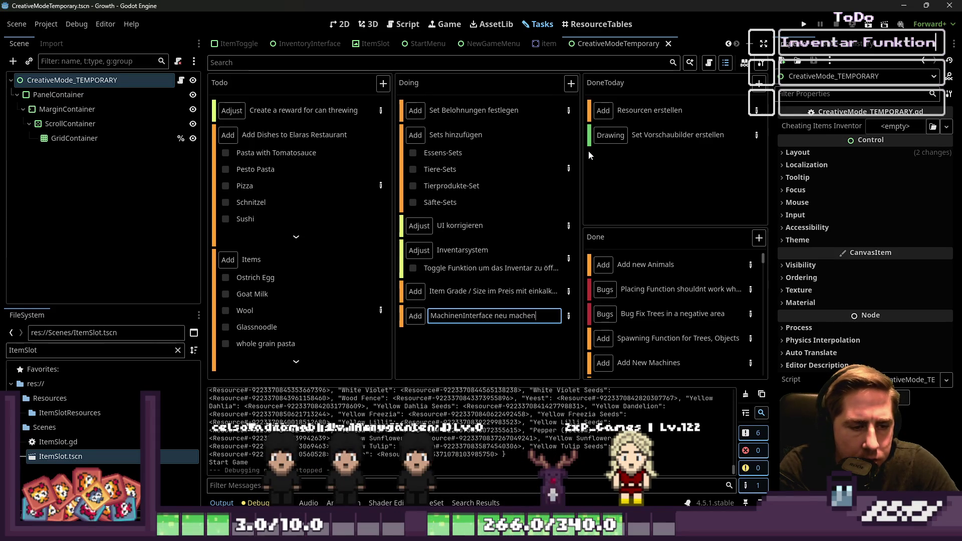
{"action": "key", "text": "BackSpace"}
{"action": "key", "text": "BackSpace"}
{"action": "key", "text": "BackSpace"}
{"action": "type", "text": "mit dem neu"}
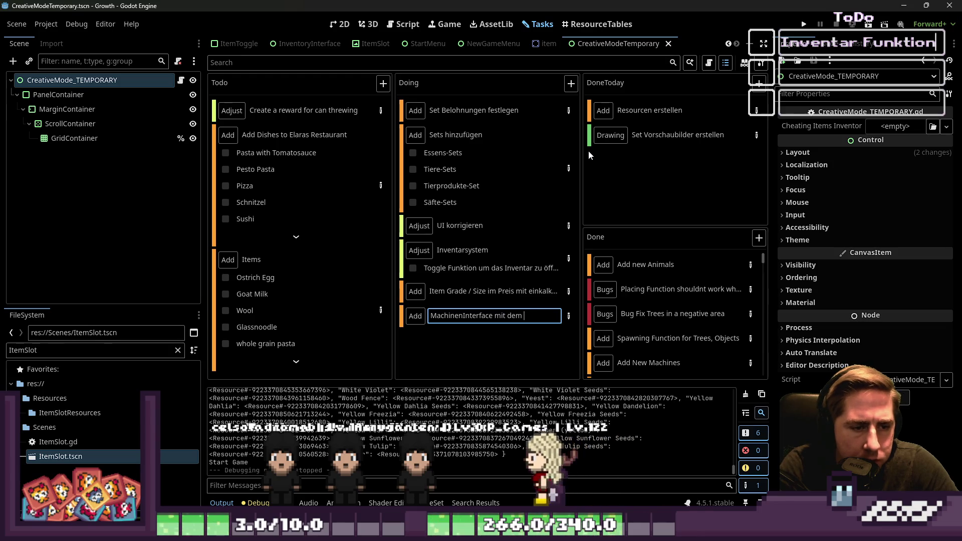
{"action": "type", "text": "en Inventa"}
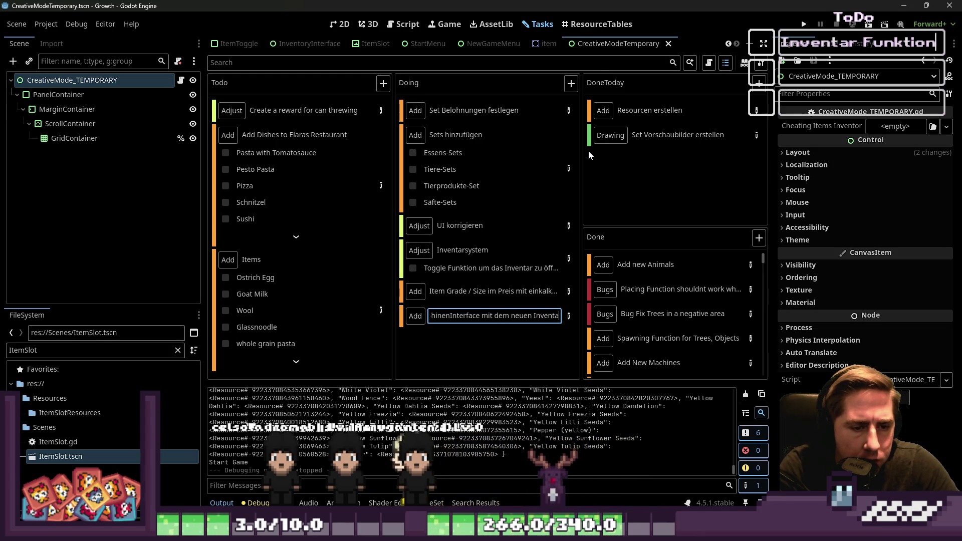
{"action": "type", "text": "r kompl"}
{"action": "key", "text": "ctrl+BackSpace"}
{"action": "key", "text": "ctrl+BackSpace"}
{"action": "key", "text": "ctrl+BackSpace"}
{"action": "type", "text": "Interfaces "}
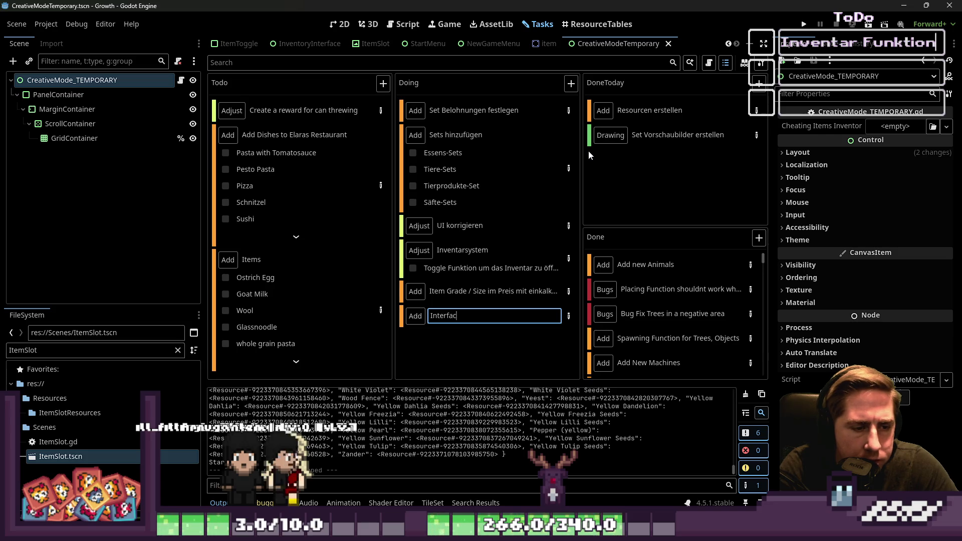
{"action": "type", "text": "kompati"}
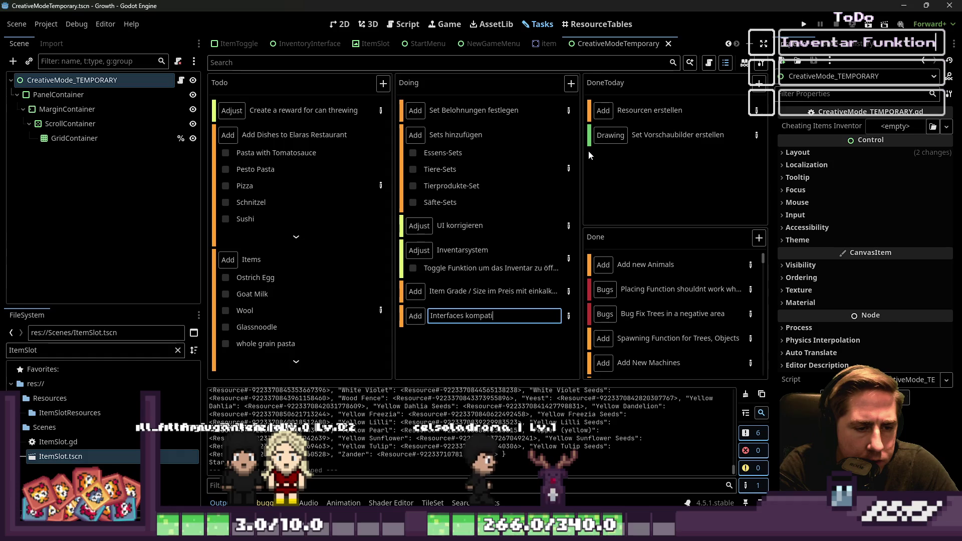
{"action": "key", "text": "ctrl+shift+Left"}
{"action": "type", "text": "mit neuem"}
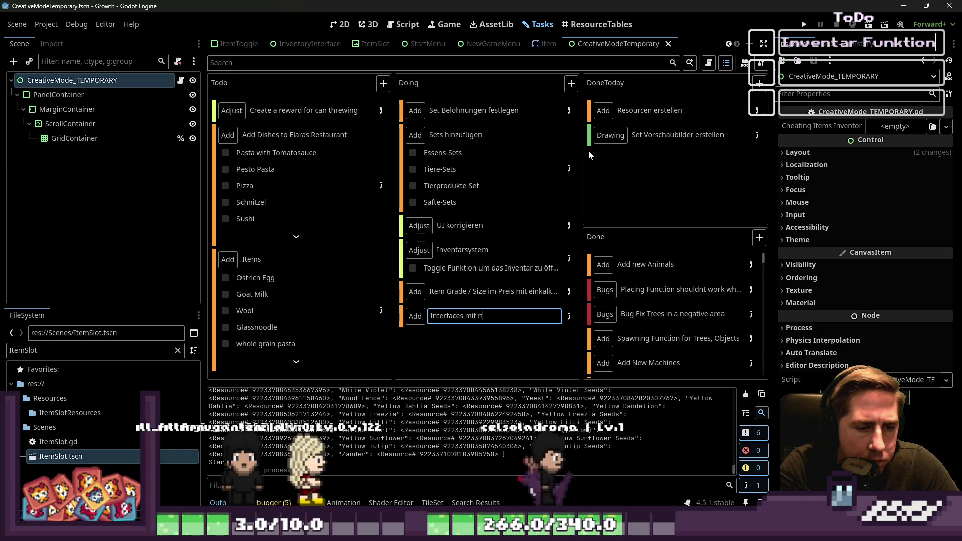
{"action": "type", "text": " Inventar kompatibel machen"}
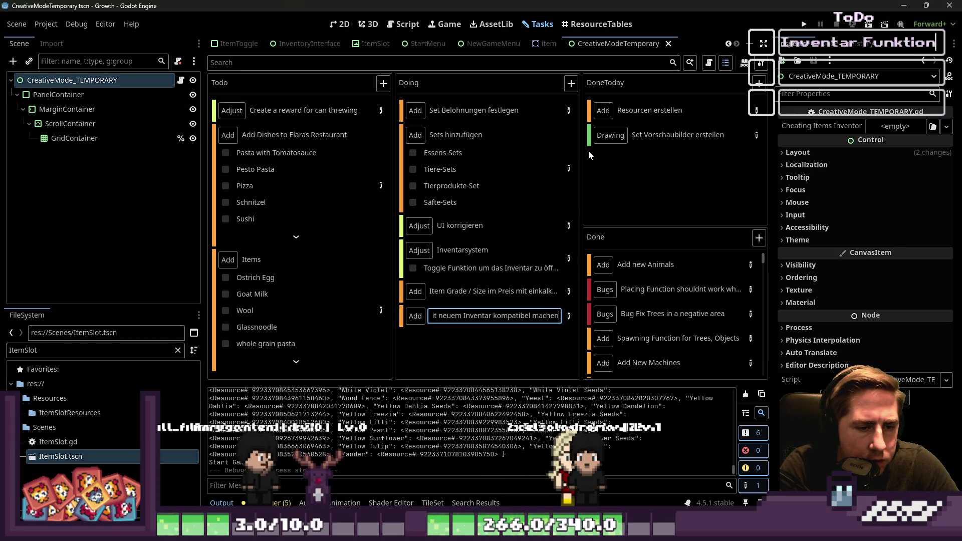
{"action": "key", "text": "Return"}
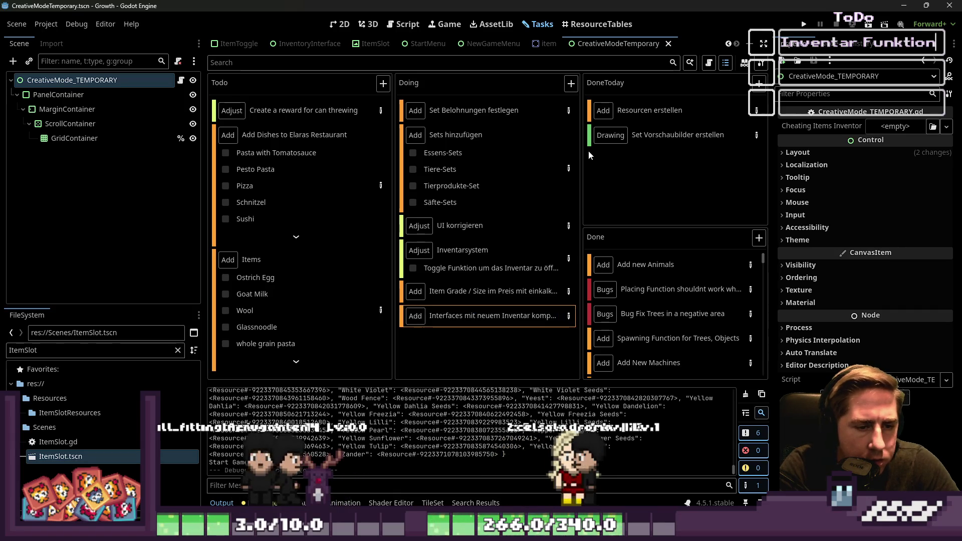
{"action": "double_click", "coordinate": [443, 324]}
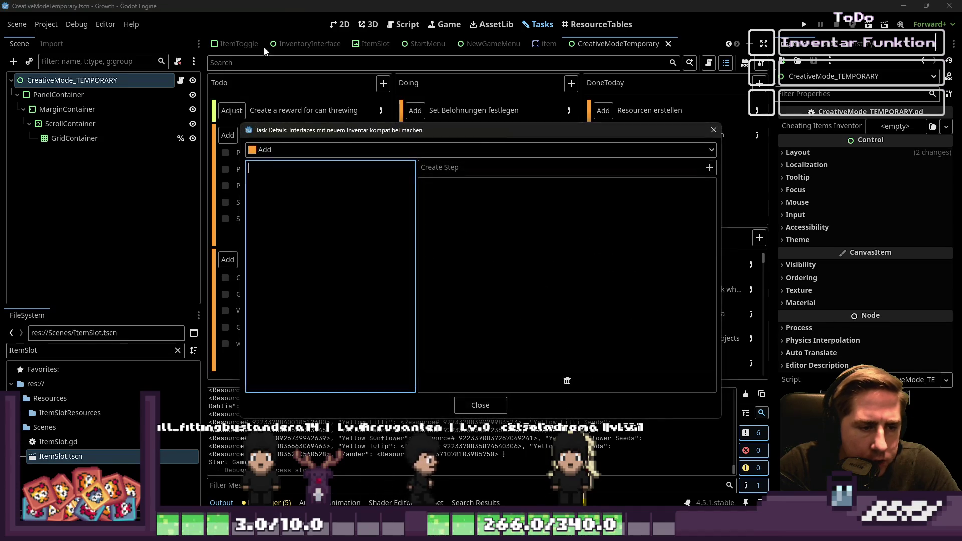
{"action": "left_click", "coordinate": [342, 27]}
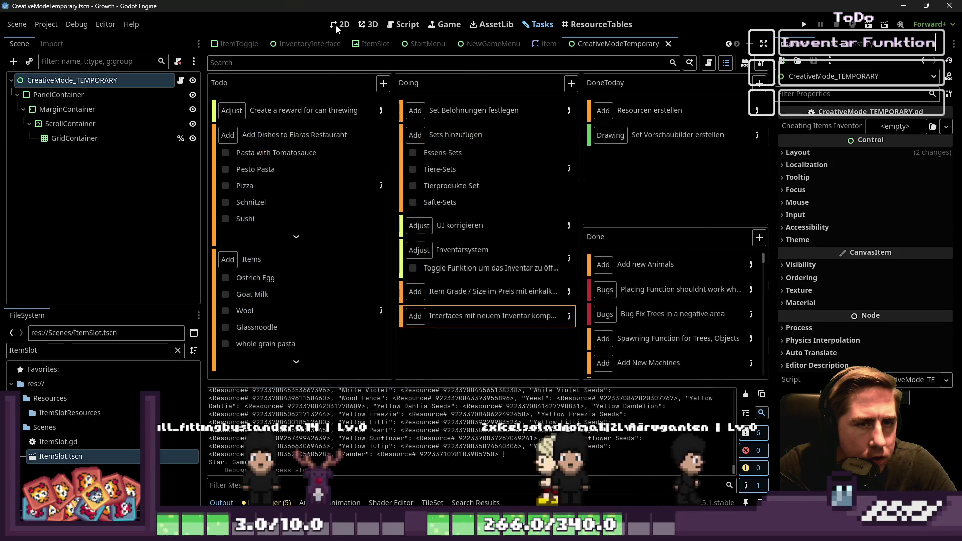
Step: Open the World scene in 2D and expand InventoryInterface > VBoxContainer to list its interface nodes
{"action": "left_click", "coordinate": [343, 27]}
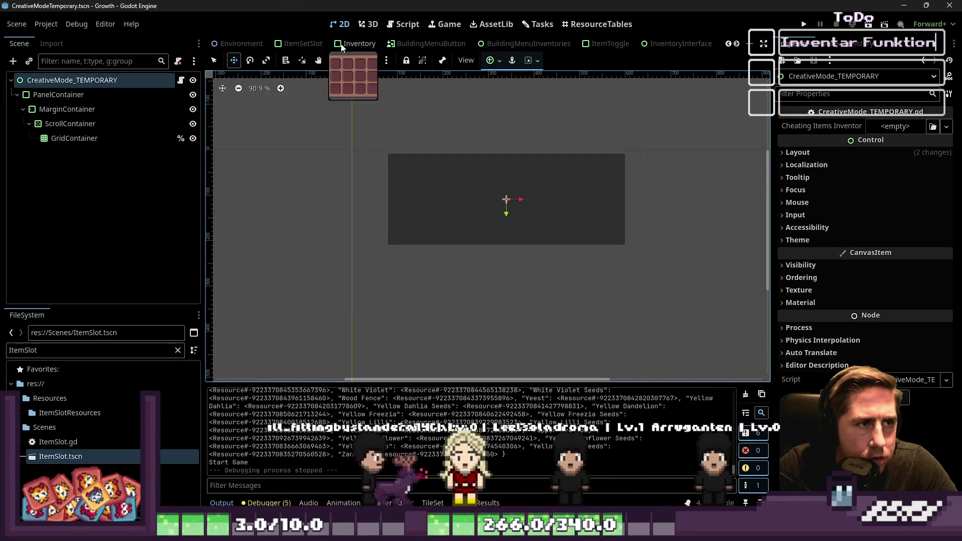
{"action": "left_click", "coordinate": [227, 43]}
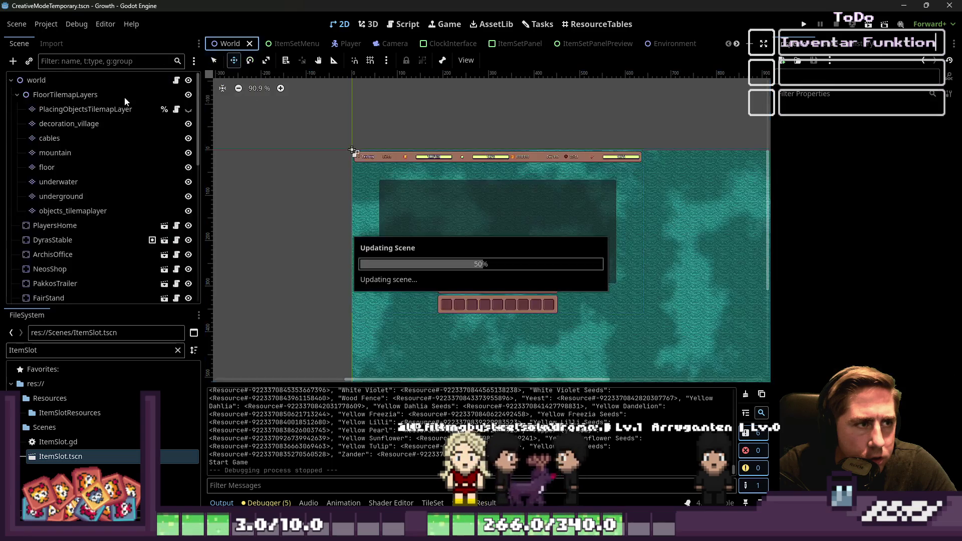
{"action": "scroll", "coordinate": [107, 173], "scroll_direction": "down", "scroll_amount": 3}
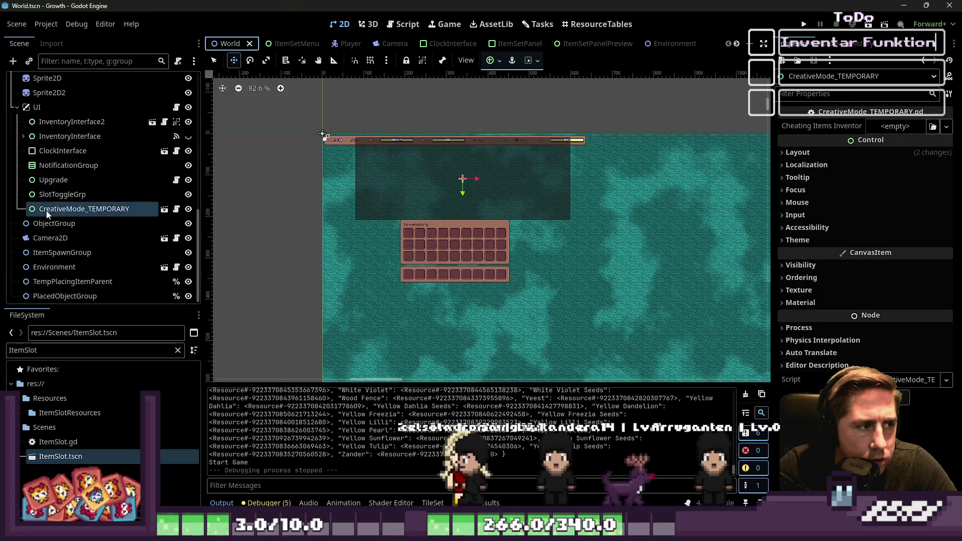
{"action": "left_click", "coordinate": [21, 136]}
{"action": "left_click", "coordinate": [30, 166]}
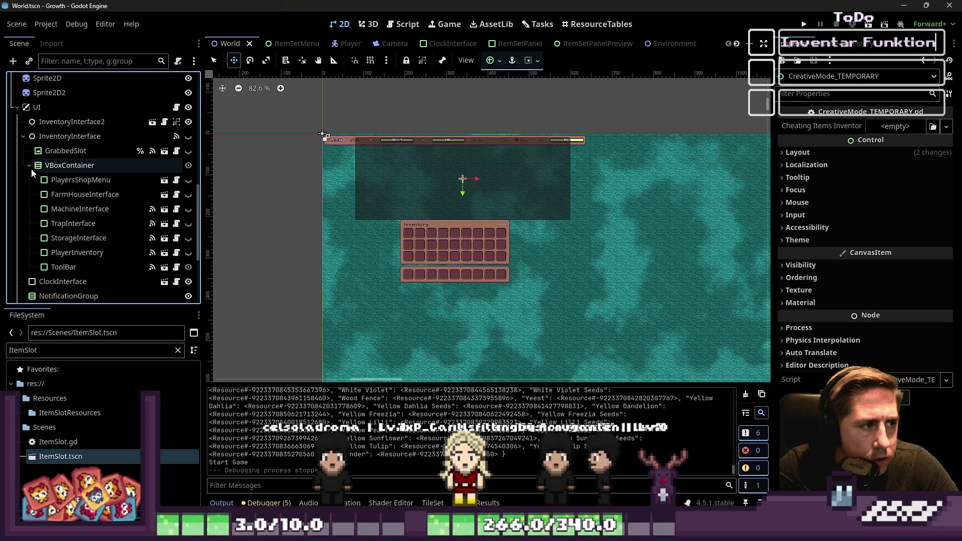
{"action": "scroll", "coordinate": [105, 214], "scroll_direction": "down", "scroll_amount": 1}
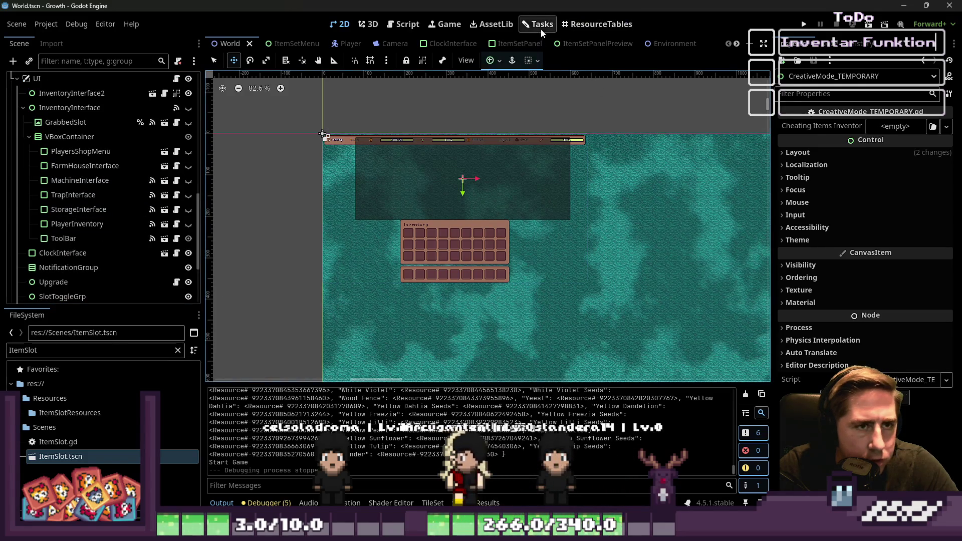
{"action": "left_click", "coordinate": [540, 26]}
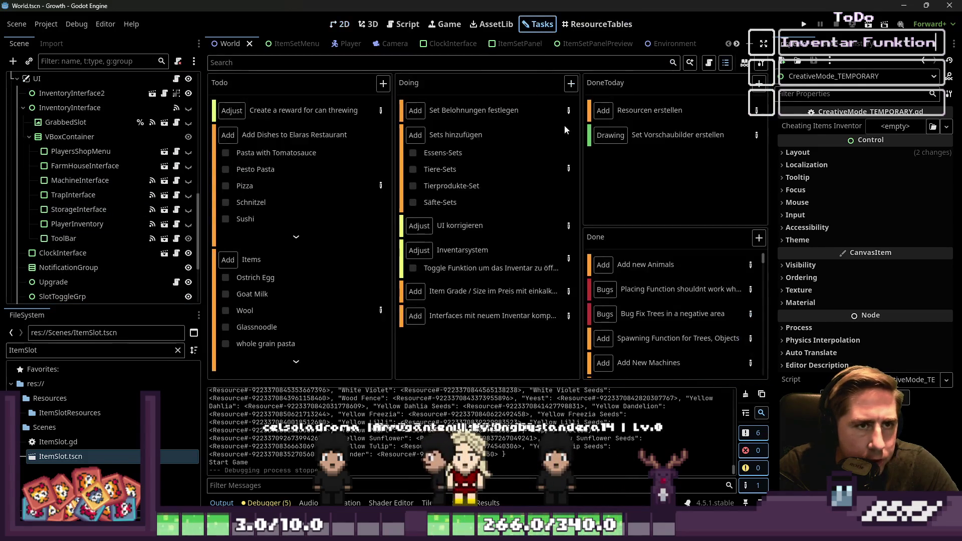
Step: Add Players Shop Menu, Farm House Interface and Machine Interface steps to the Interfaces task
{"action": "double_click", "coordinate": [528, 325]}
{"action": "left_click", "coordinate": [461, 173]}
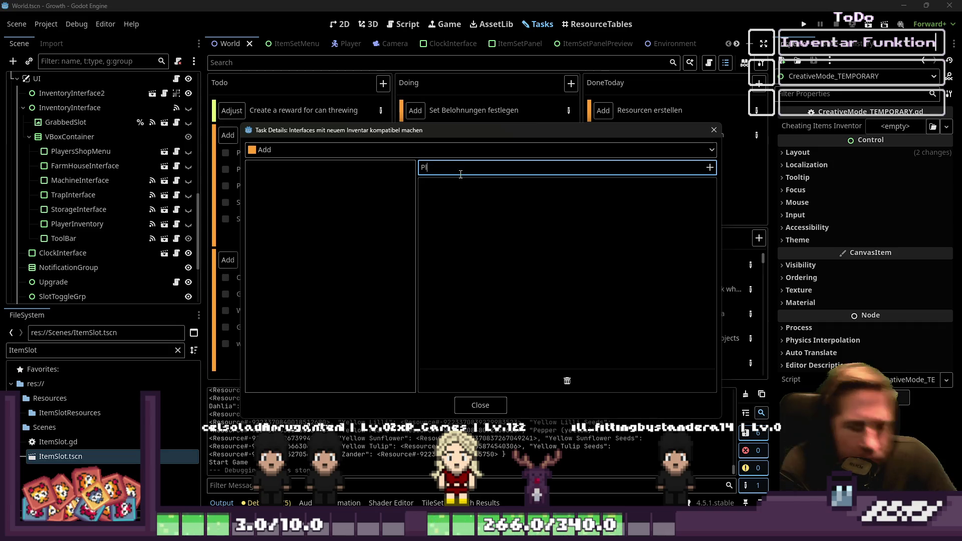
{"action": "type", "text": "hop M"}
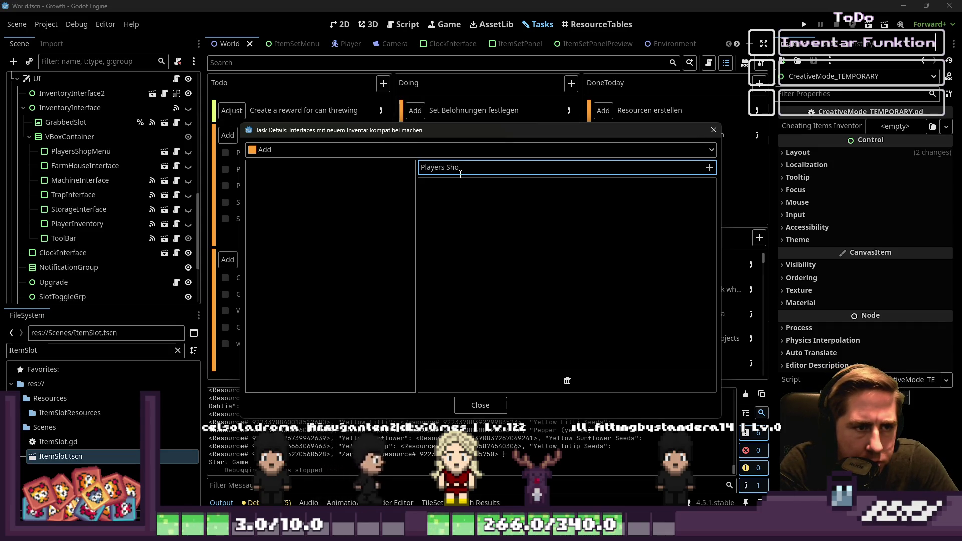
{"action": "type", "text": "enu"}
{"action": "key", "text": "Return"}
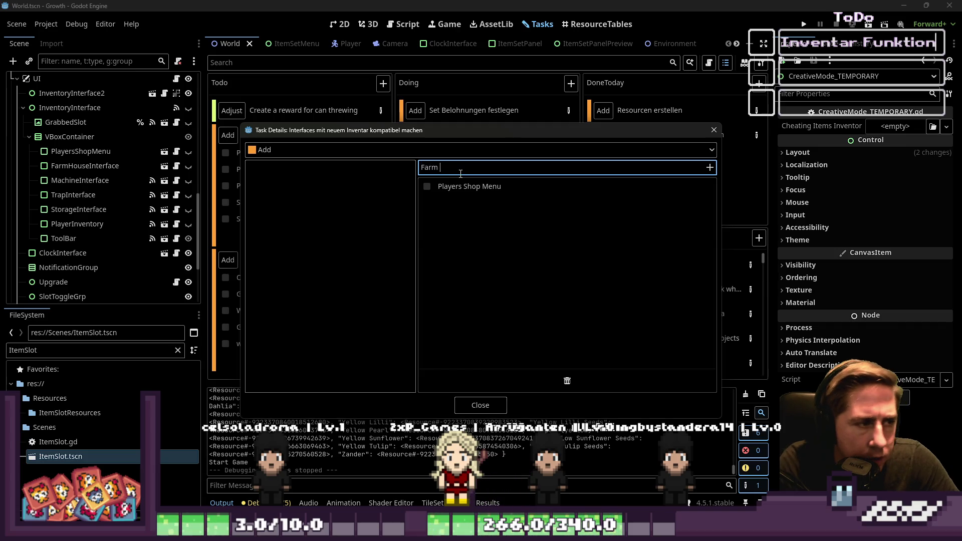
{"action": "type", "text": "nterface"}
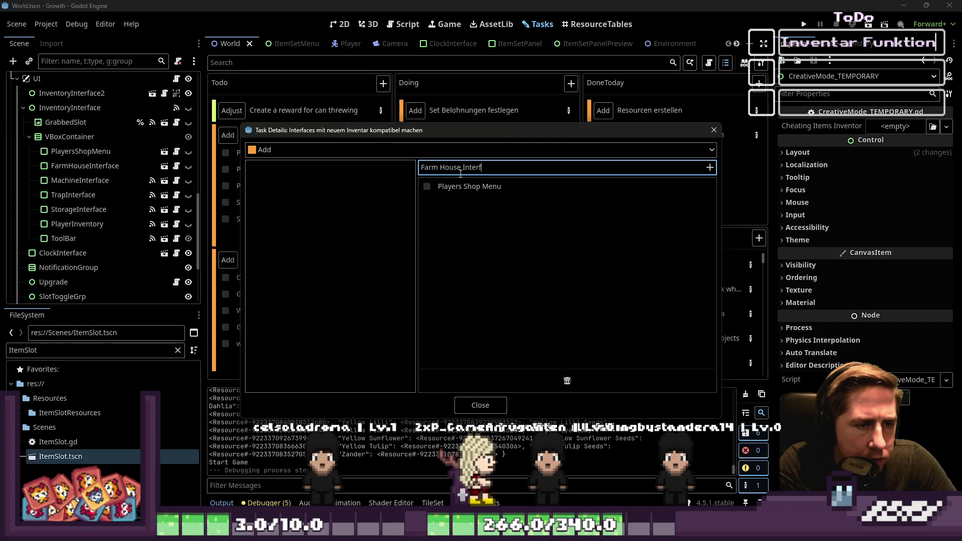
{"action": "key", "text": "Return"}
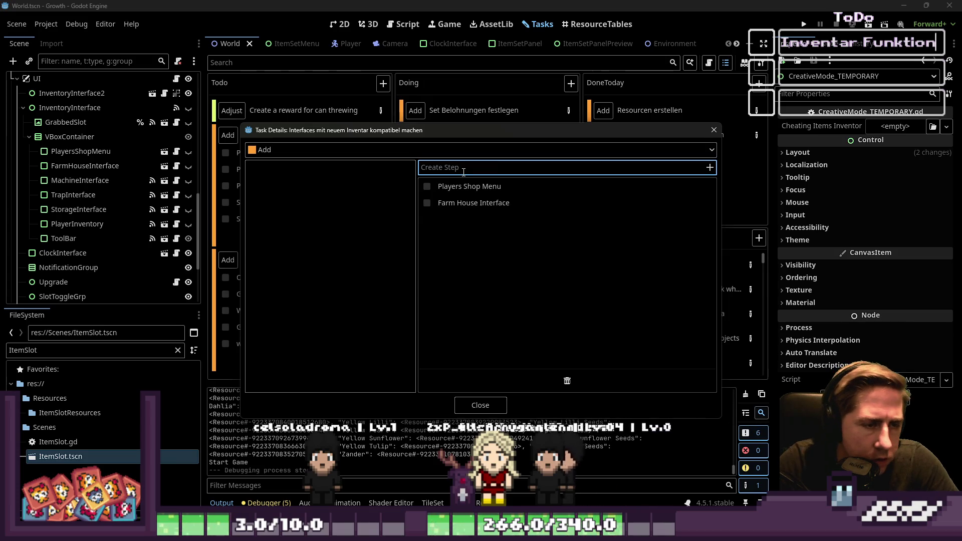
{"action": "type", "text": "Machine"}
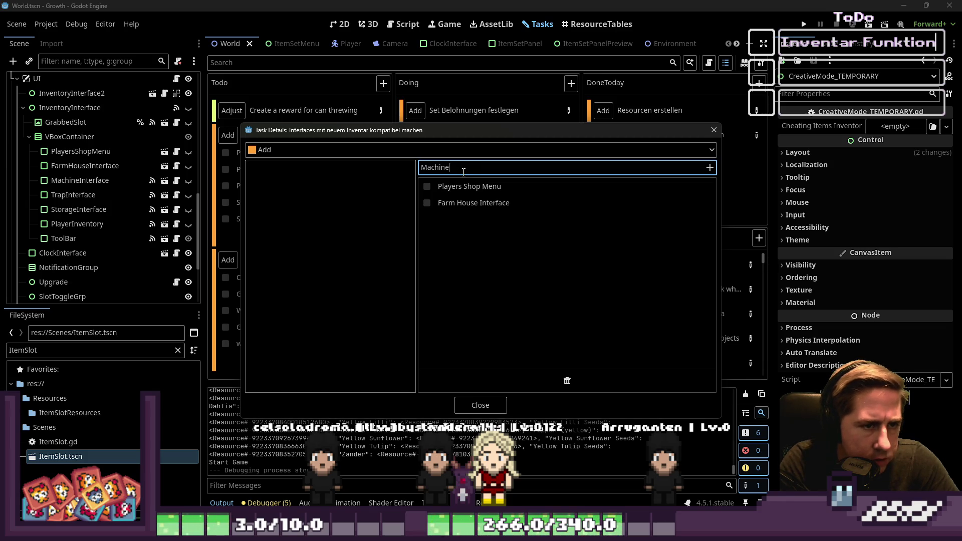
{"action": "type", "text": "face"}
{"action": "key", "text": "Return"}
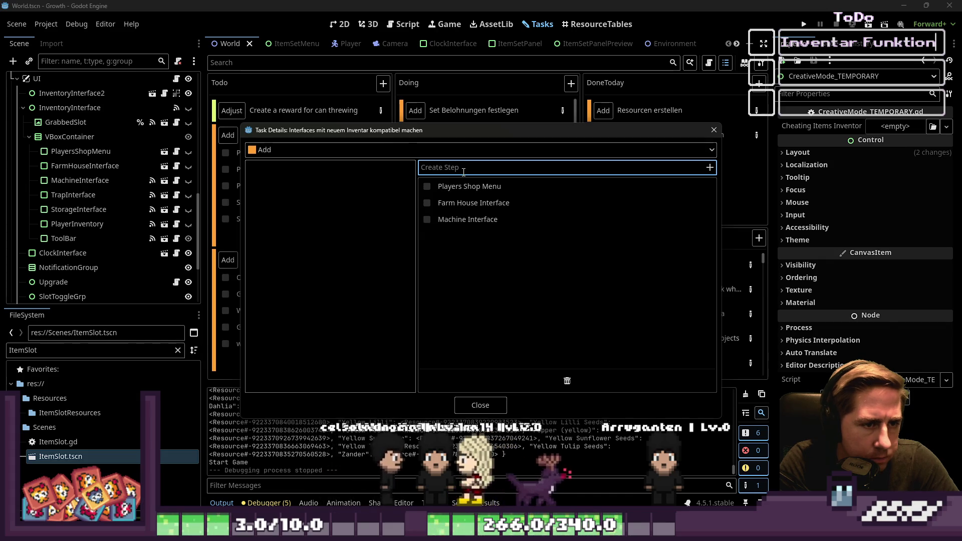
Step: Add a Storage Interface step, clear the stray leftover text, and close the task details
{"action": "type", "text": "Tar"}
{"action": "key", "text": "BackSpace"}
{"action": "key", "text": "BackSpace"}
{"action": "type", "text": "ra"}
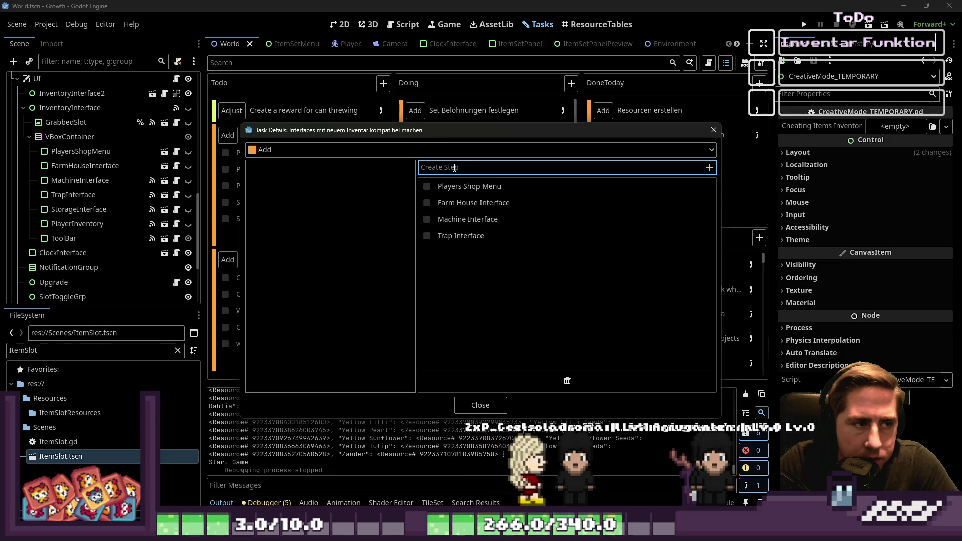
{"action": "left_click_drag", "start_coordinate": [409, 133], "coordinate": [517, 128]}
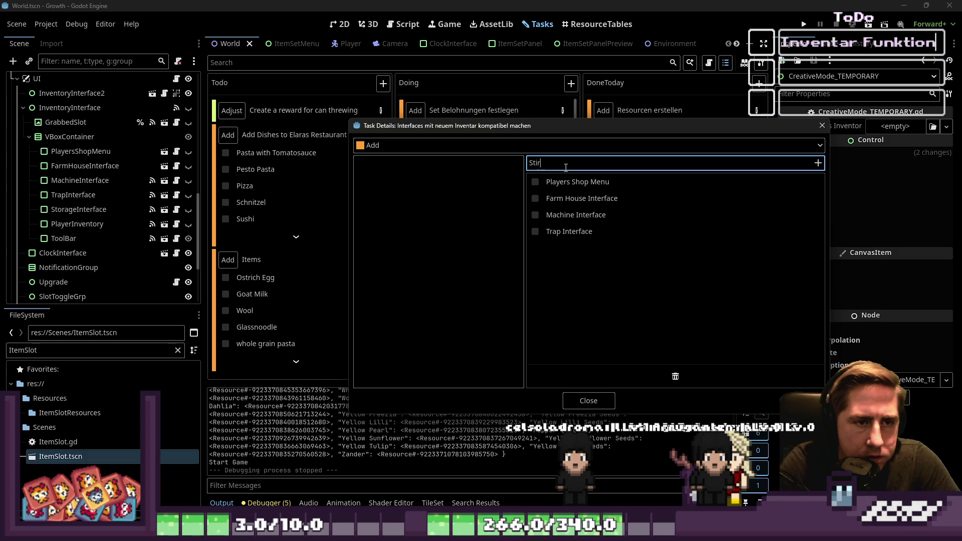
{"action": "key", "text": "BackSpace"}
{"action": "type", "text": "orage Interfa"}
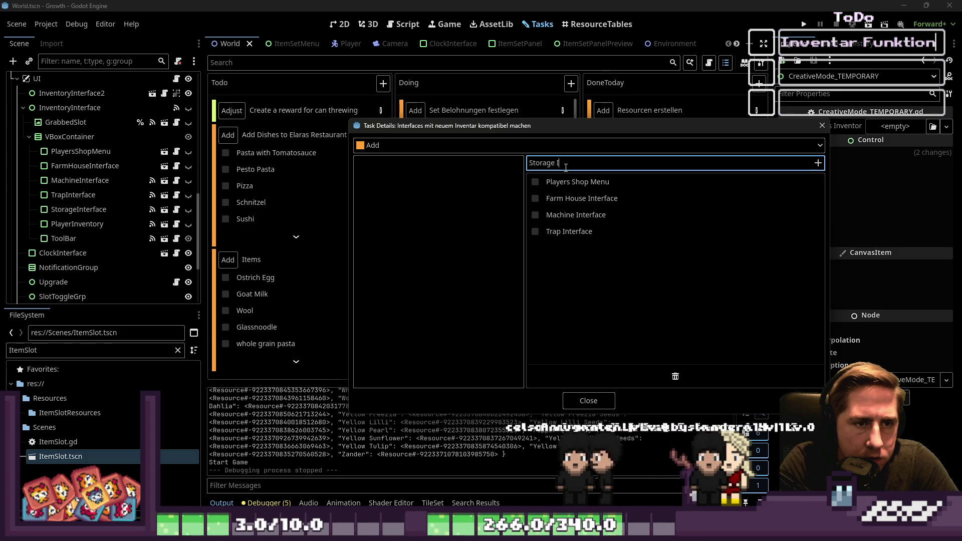
{"action": "type", "text": "ce"}
{"action": "key", "text": "Return"}
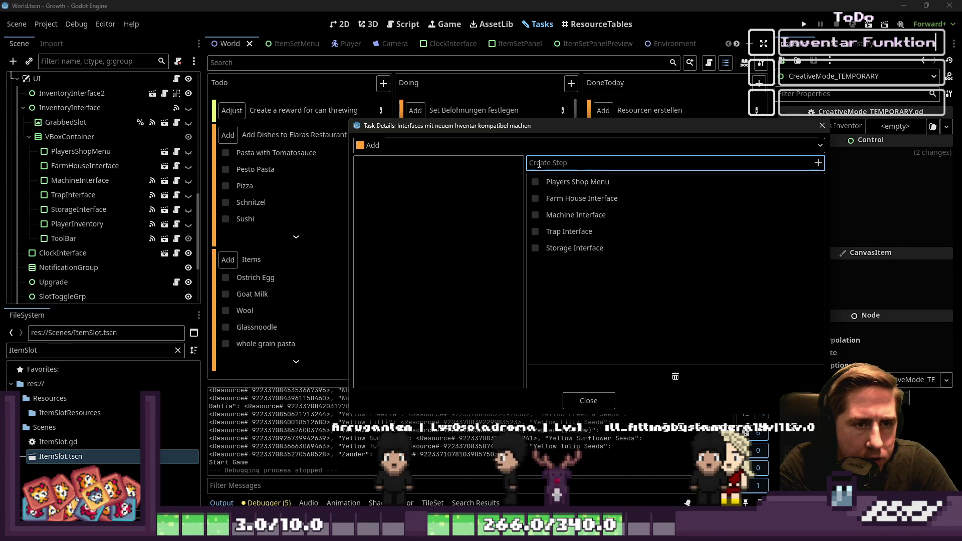
{"action": "type", "text": "Players"}
{"action": "key", "text": "BackSpace"}
{"action": "key", "text": "BackSpace"}
{"action": "key", "text": "BackSpace"}
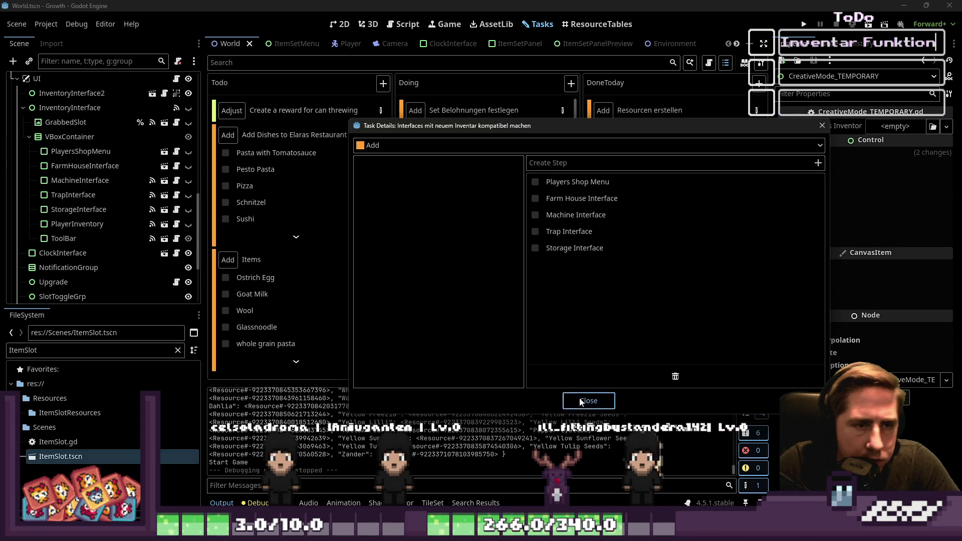
{"action": "left_click", "coordinate": [585, 401]}
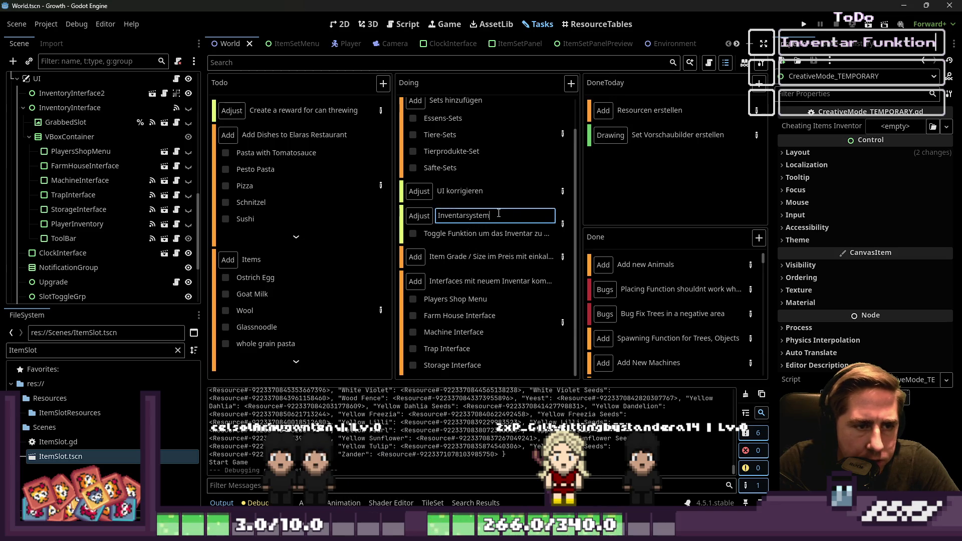
Step: Give Inventarsystem the step 'Items mit SHIFT + LINKSKLICK vom Inventar in ein anderes Interface schieben'
{"action": "double_click", "coordinate": [493, 234]}
{"action": "scroll", "coordinate": [506, 211], "scroll_direction": "down", "scroll_amount": 3}
{"action": "left_click", "coordinate": [523, 169]}
{"action": "type", "text": "Items mit"}
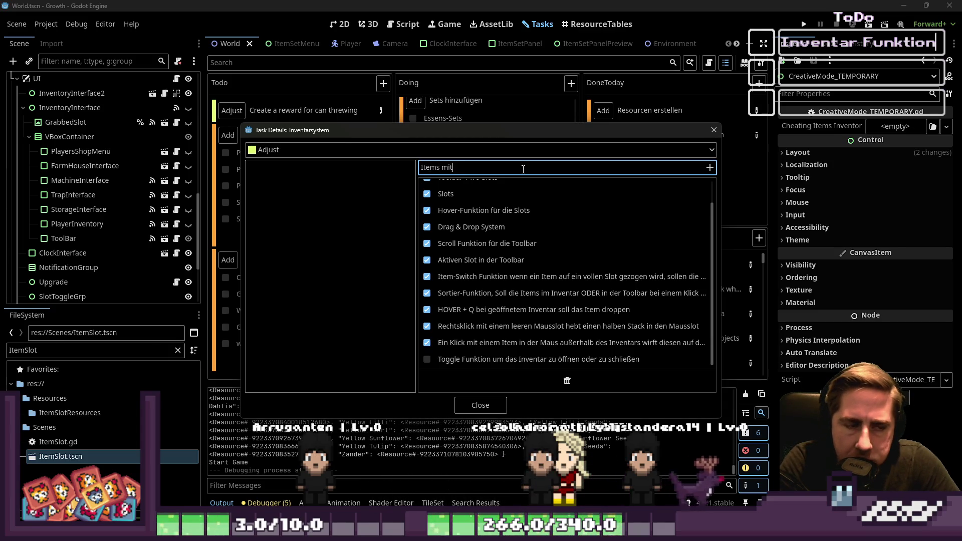
{"action": "type", "text": "SHIFT ä"}
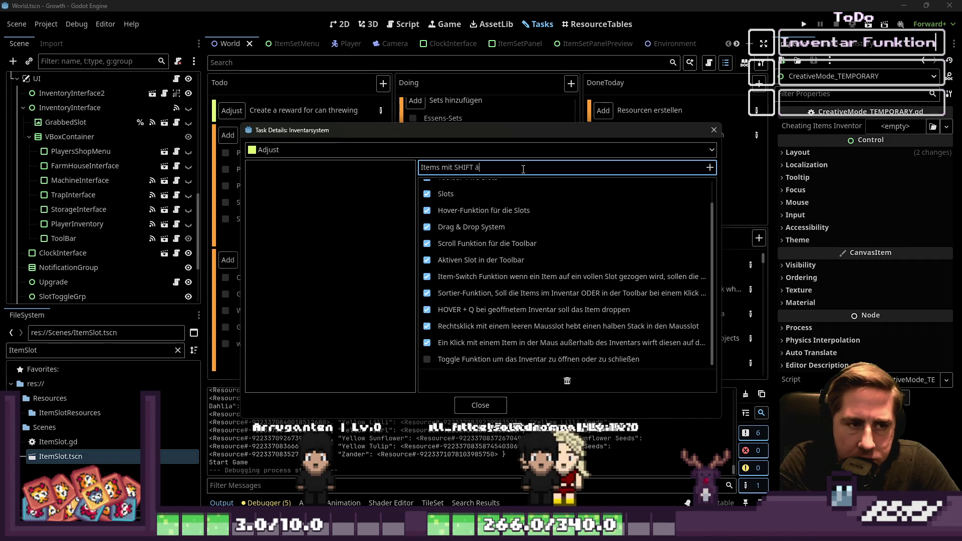
{"action": "type", "text": "INKSKK"}
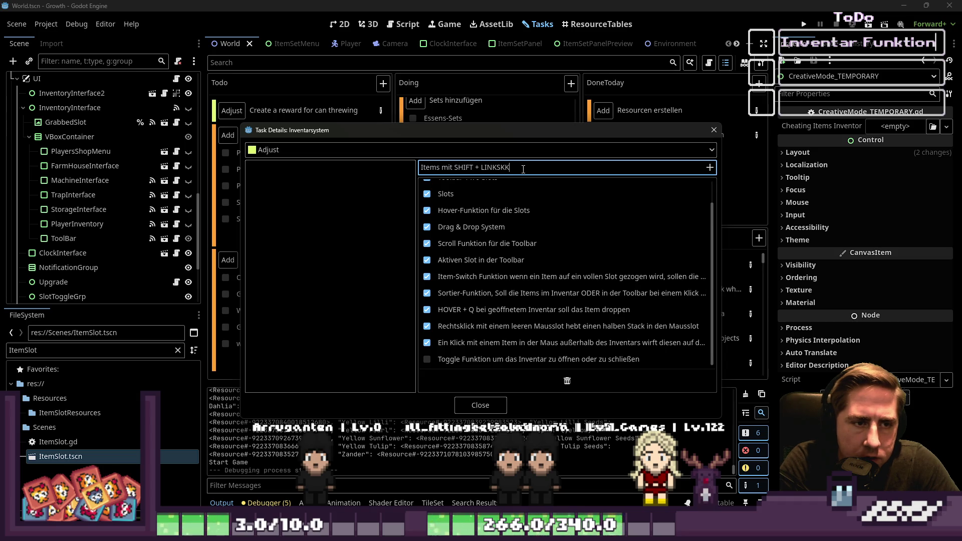
{"action": "type", "text": "m IN"}
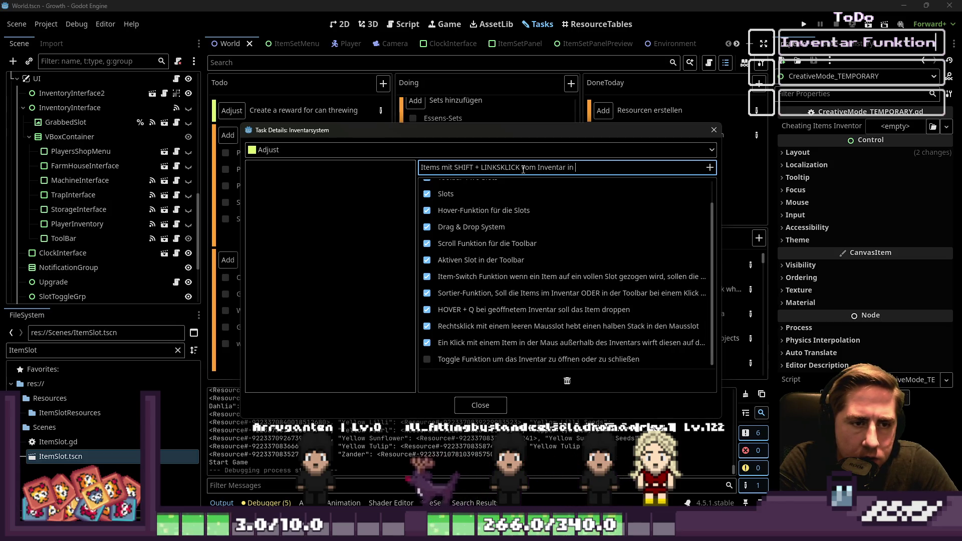
{"action": "type", "text": "das "}
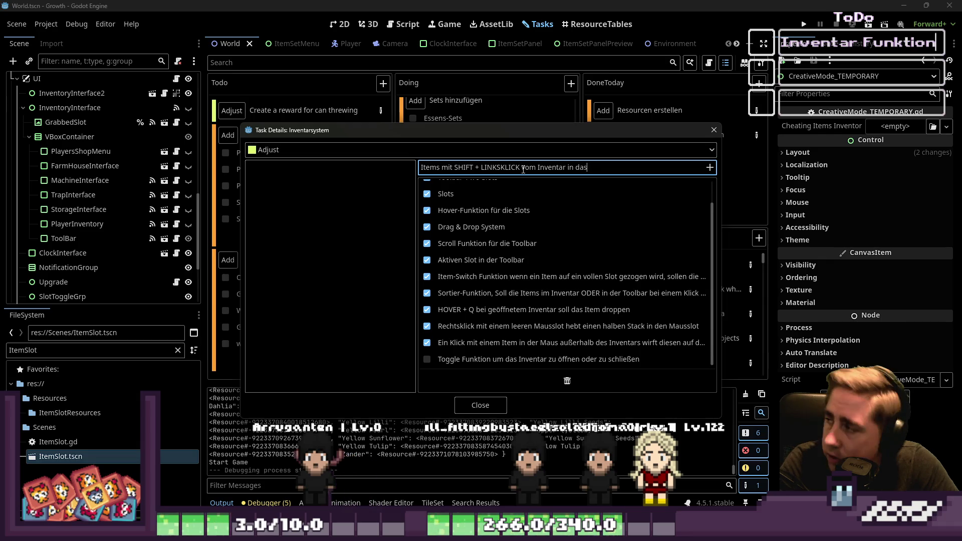
{"action": "type", "text": "ein anderes I"}
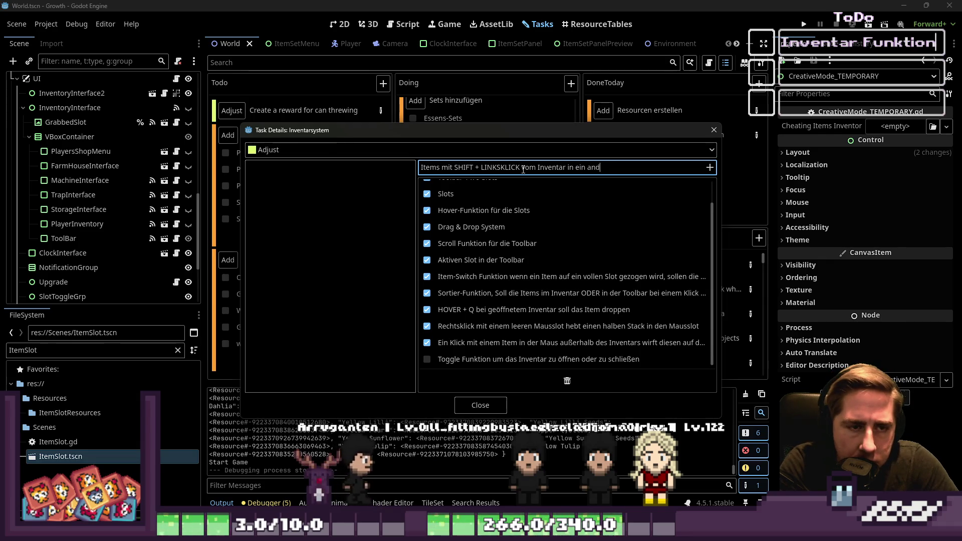
{"action": "type", "text": "rface schieben"}
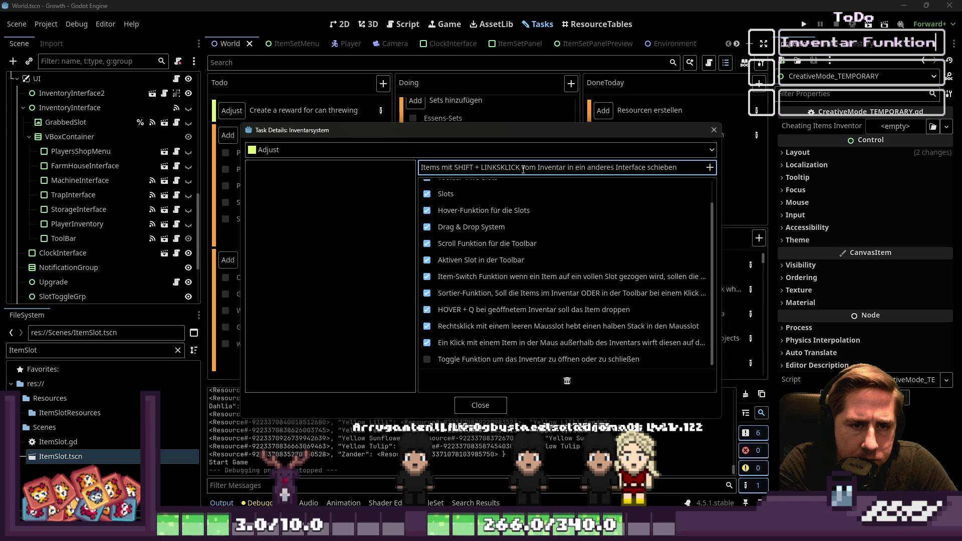
{"action": "scroll", "coordinate": [555, 244], "scroll_direction": "down", "scroll_amount": 1}
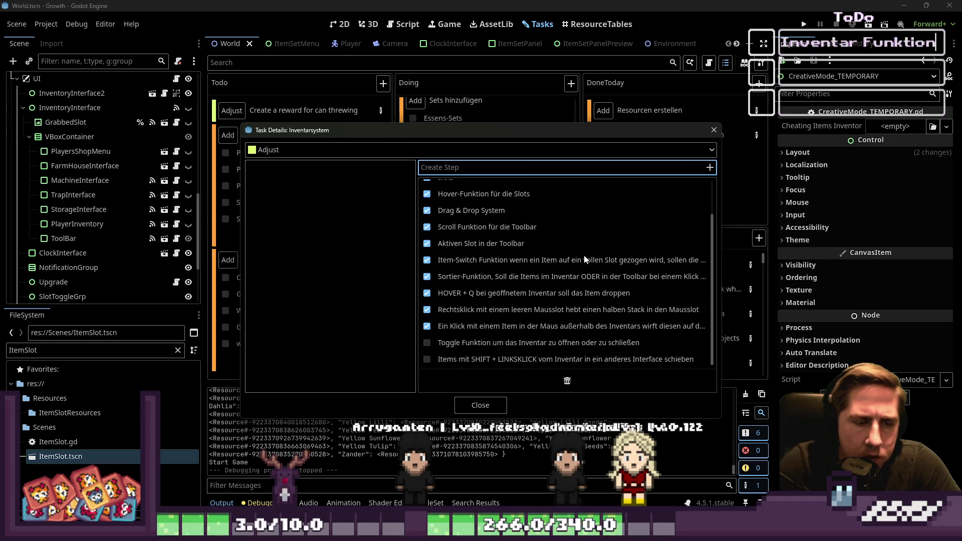
{"action": "left_click", "coordinate": [480, 406]}
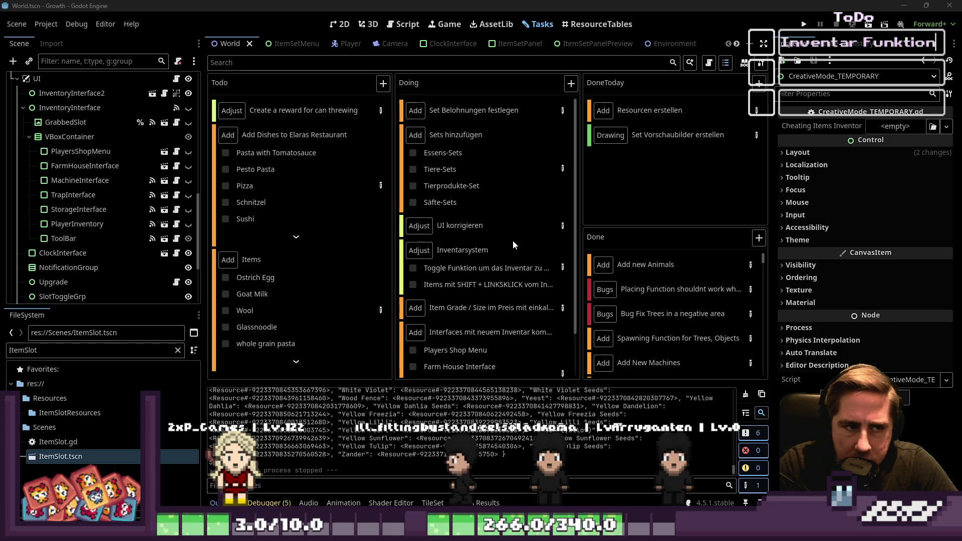
Step: Select the Interfaces task card, then return to the World scene in the 2D editor
{"action": "scroll", "coordinate": [513, 240], "scroll_direction": "down", "scroll_amount": 2}
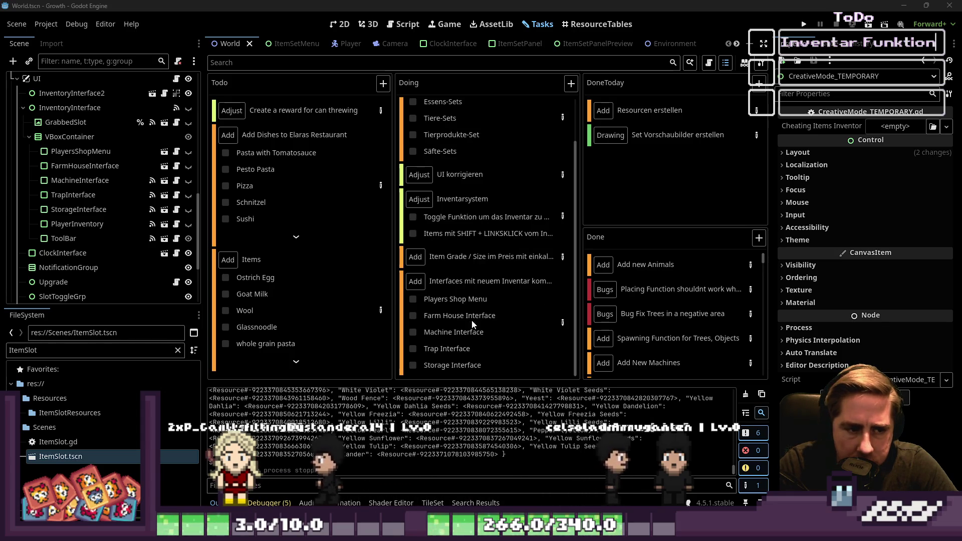
{"action": "left_click", "coordinate": [467, 290]}
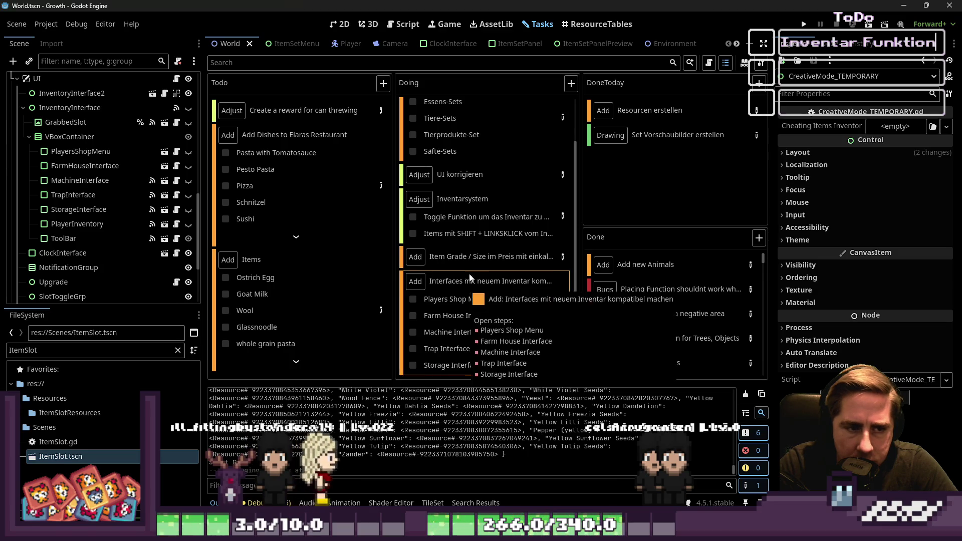
{"action": "left_click", "coordinate": [339, 27]}
{"action": "scroll", "coordinate": [427, 180], "scroll_direction": "up", "scroll_amount": 3}
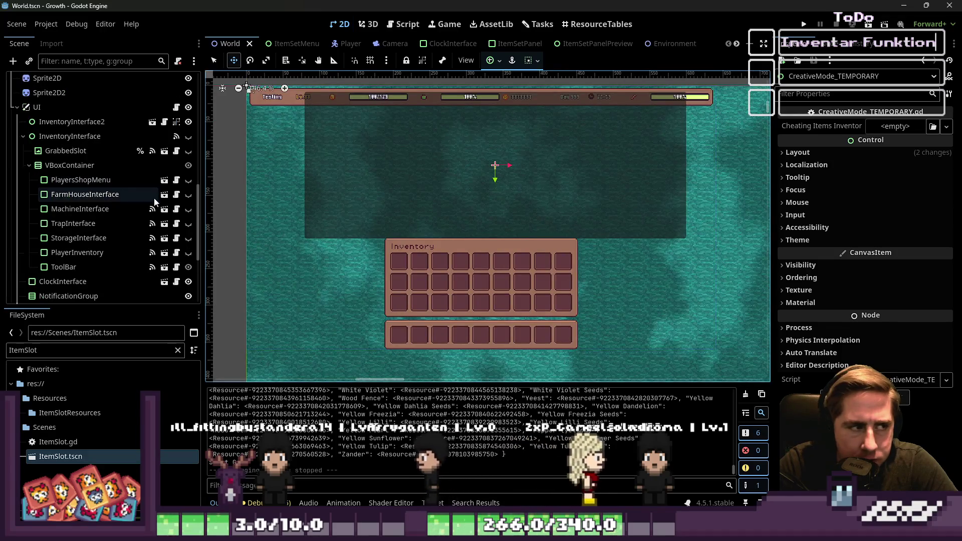
Step: Hide the CreativeMode_TEMPORARY node so its overlay panel disappears
{"action": "scroll", "coordinate": [175, 153], "scroll_direction": "down", "scroll_amount": 3}
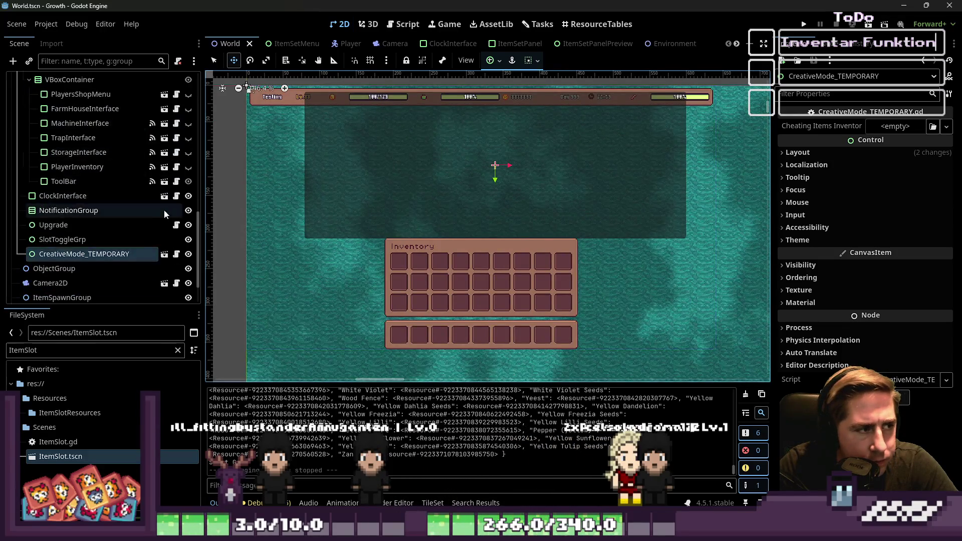
{"action": "left_click", "coordinate": [189, 254]}
{"action": "scroll", "coordinate": [502, 231], "scroll_direction": "down", "scroll_amount": 3}
{"action": "scroll", "coordinate": [408, 235], "scroll_direction": "up", "scroll_amount": 4}
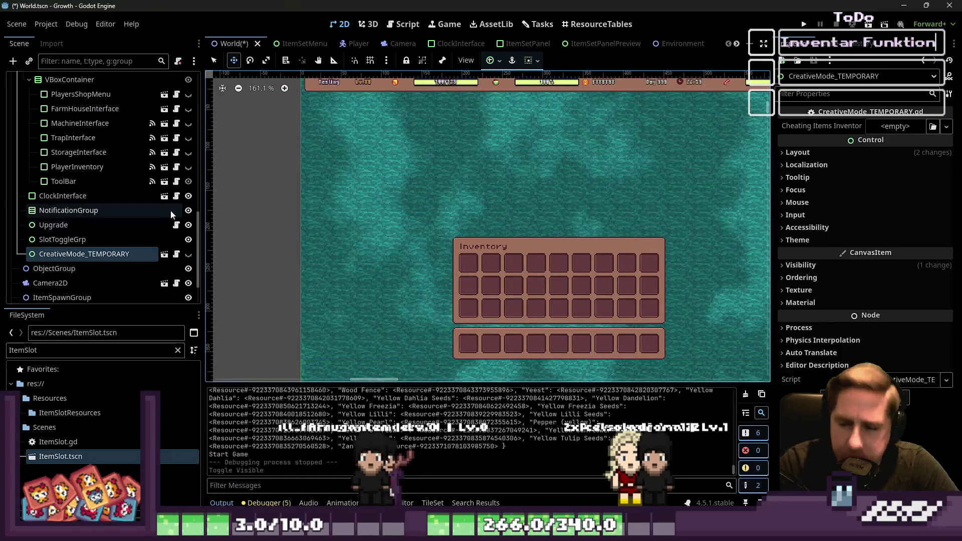
{"action": "scroll", "coordinate": [75, 213], "scroll_direction": "up", "scroll_amount": 3}
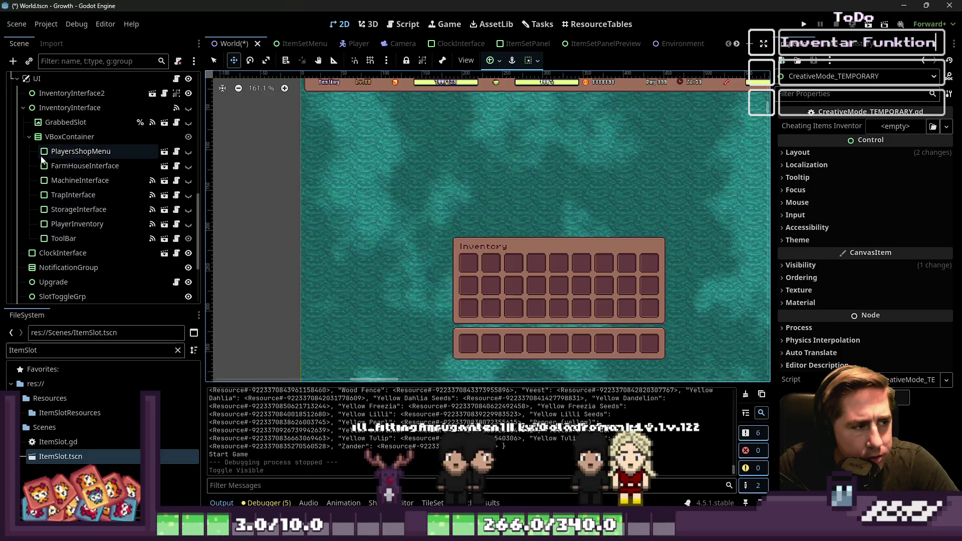
Step: Collapse VBoxContainer, select NotificationGroup, and bring the Tasks board back up
{"action": "left_click", "coordinate": [29, 136]}
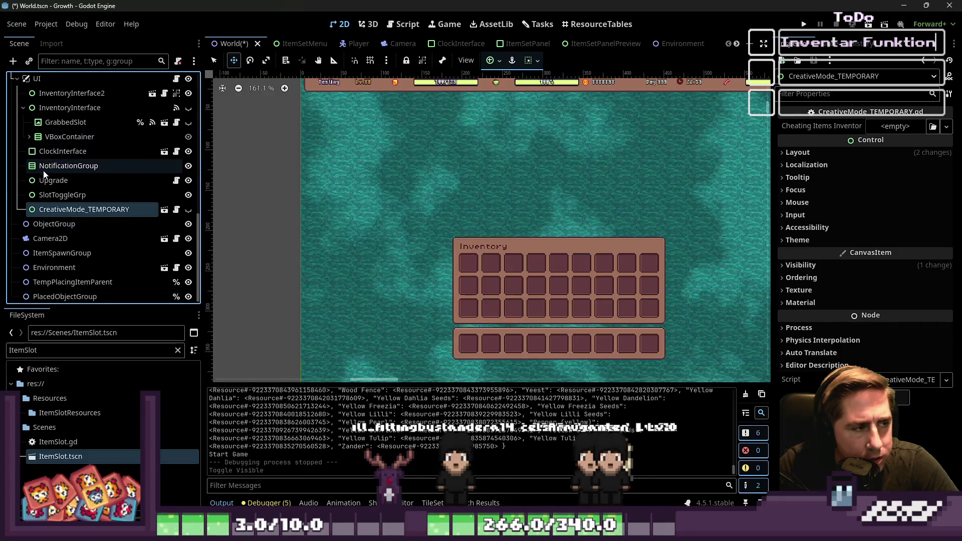
{"action": "left_click", "coordinate": [48, 166]}
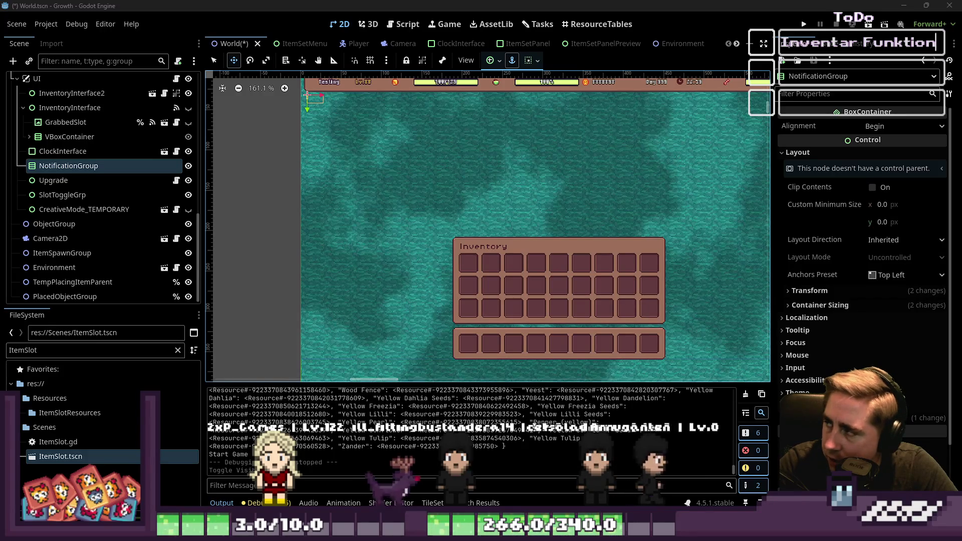
{"action": "scroll", "coordinate": [391, 210], "scroll_direction": "down", "scroll_amount": 6}
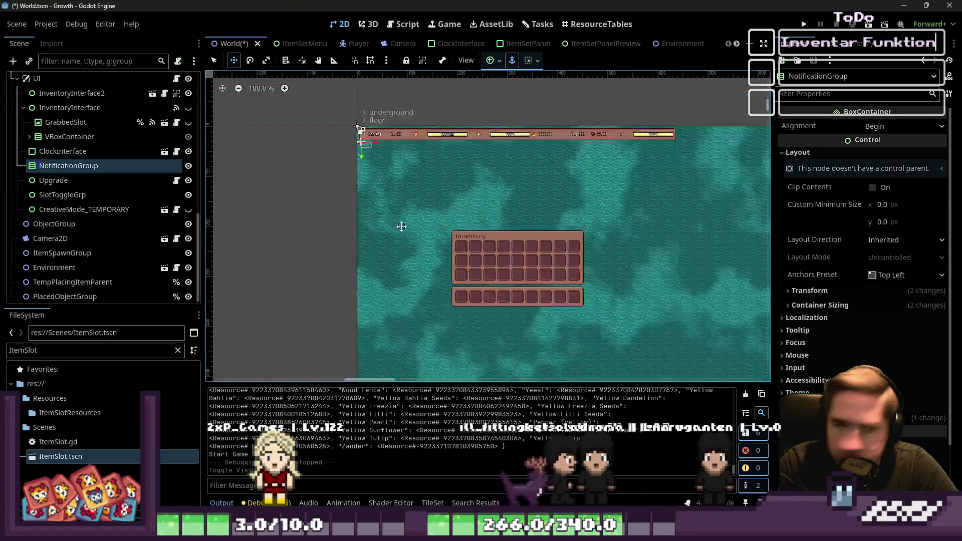
{"action": "scroll", "coordinate": [474, 138], "scroll_direction": "down", "scroll_amount": 4}
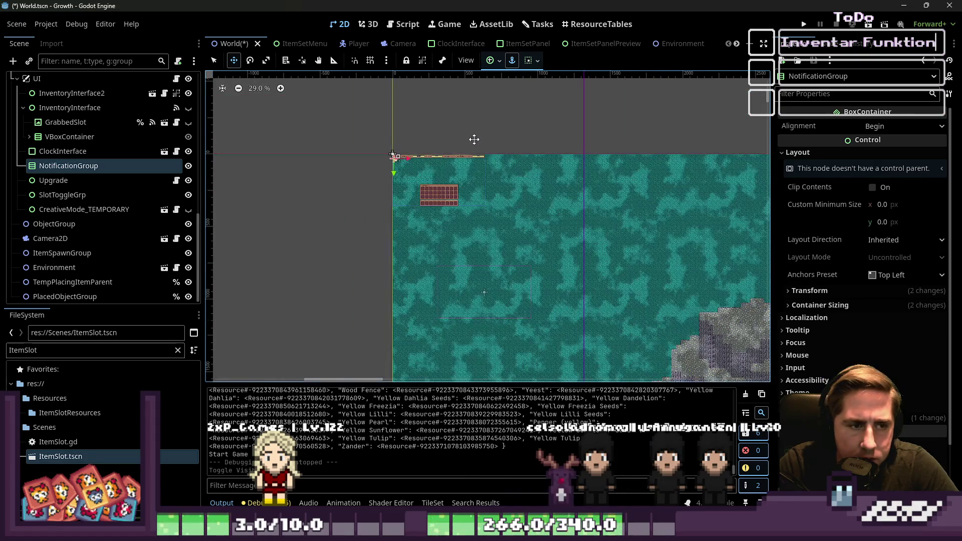
{"action": "scroll", "coordinate": [474, 139], "scroll_direction": "down", "scroll_amount": 2}
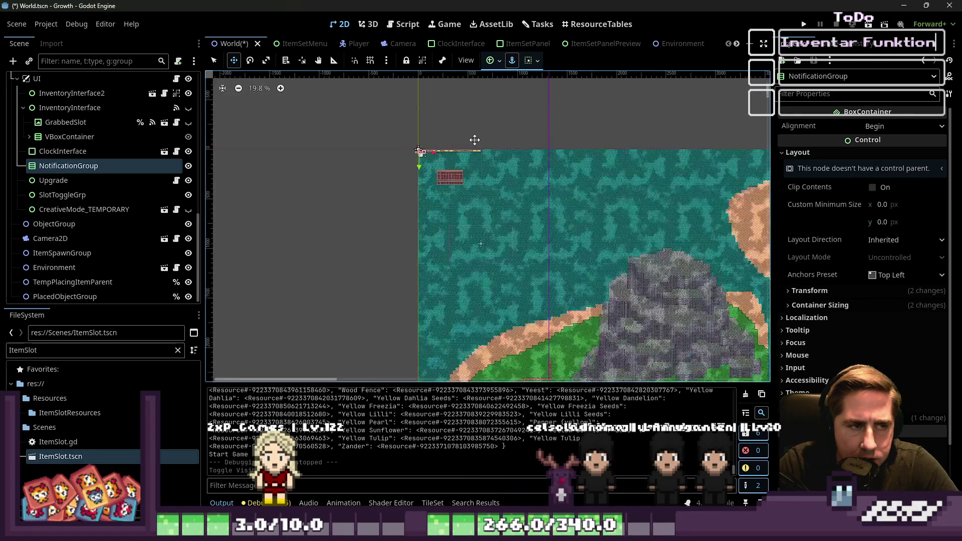
{"action": "scroll", "coordinate": [474, 140], "scroll_direction": "up", "scroll_amount": 8}
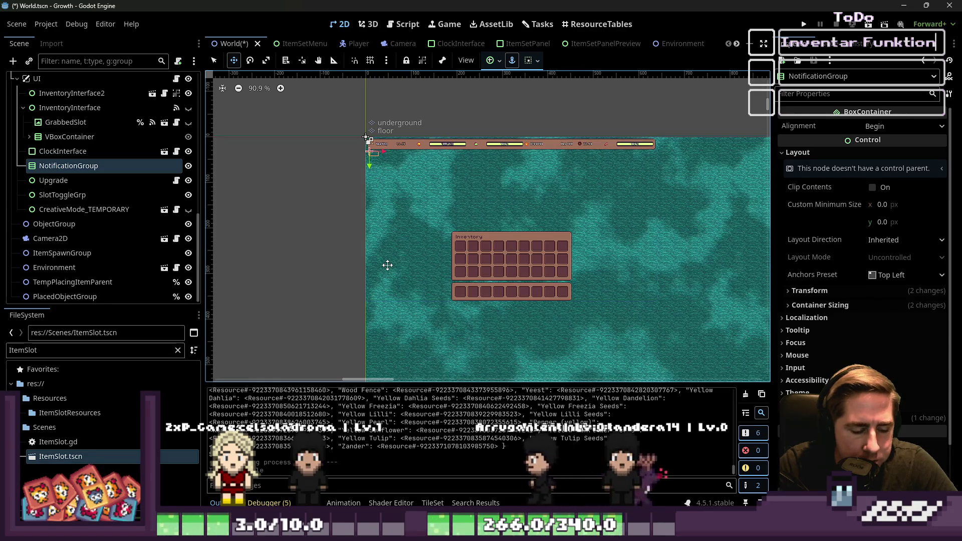
{"action": "left_click", "coordinate": [524, 21]}
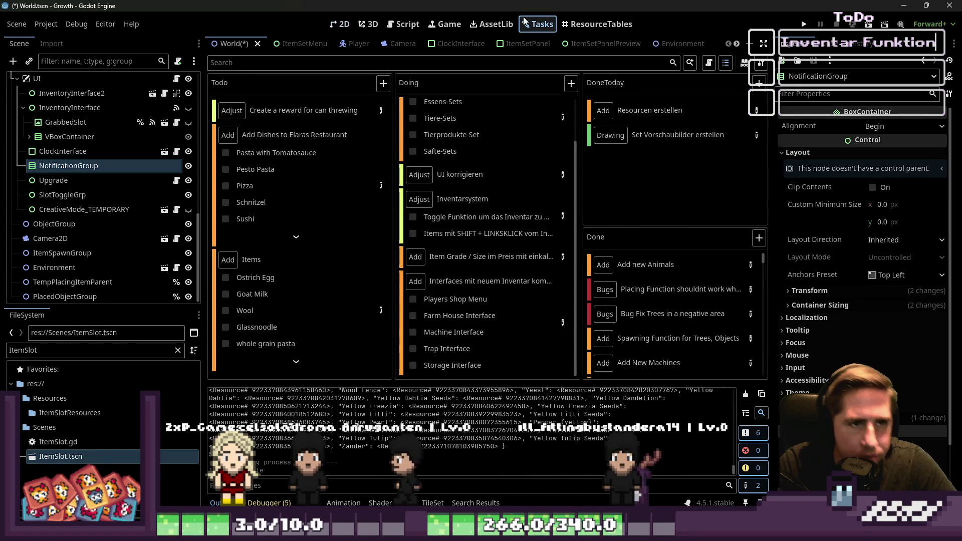
Step: Return from the Tasks board to the World scene in the 2D editor
{"action": "scroll", "coordinate": [513, 198], "scroll_direction": "up", "scroll_amount": 2}
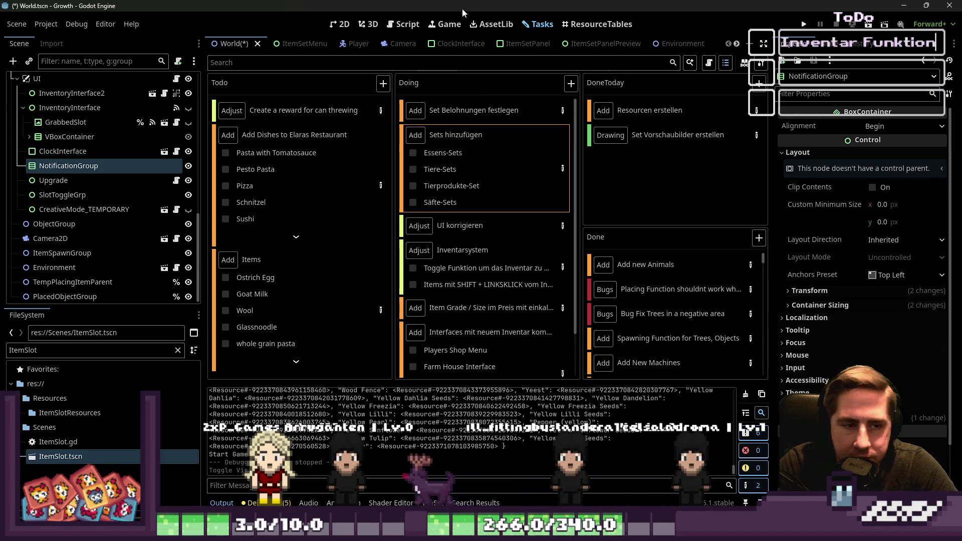
{"action": "left_click", "coordinate": [345, 28]}
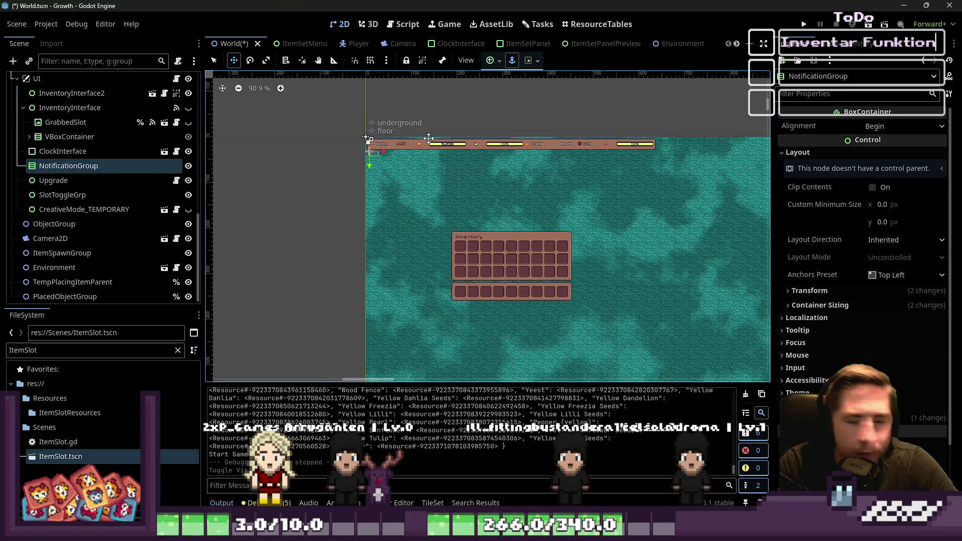